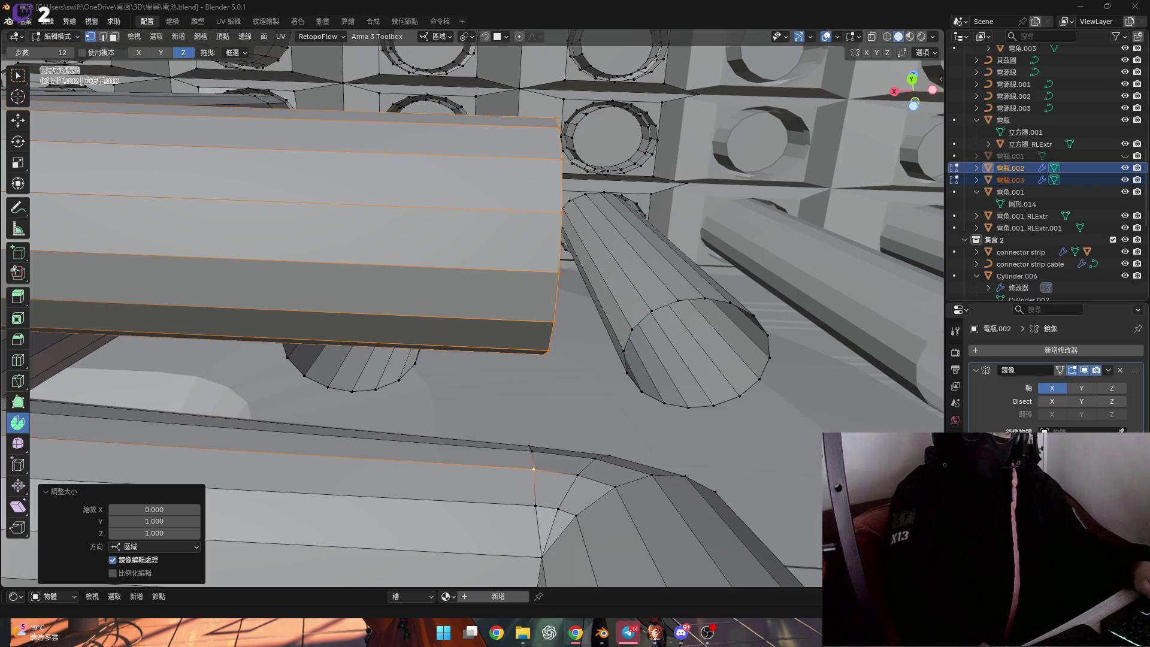
Snap the 3D cursor to the corner vertex and Spin the linked pipe -90° around it
middle_drag(540, 342, 592, 359)
scroll(593, 359, up, 5)
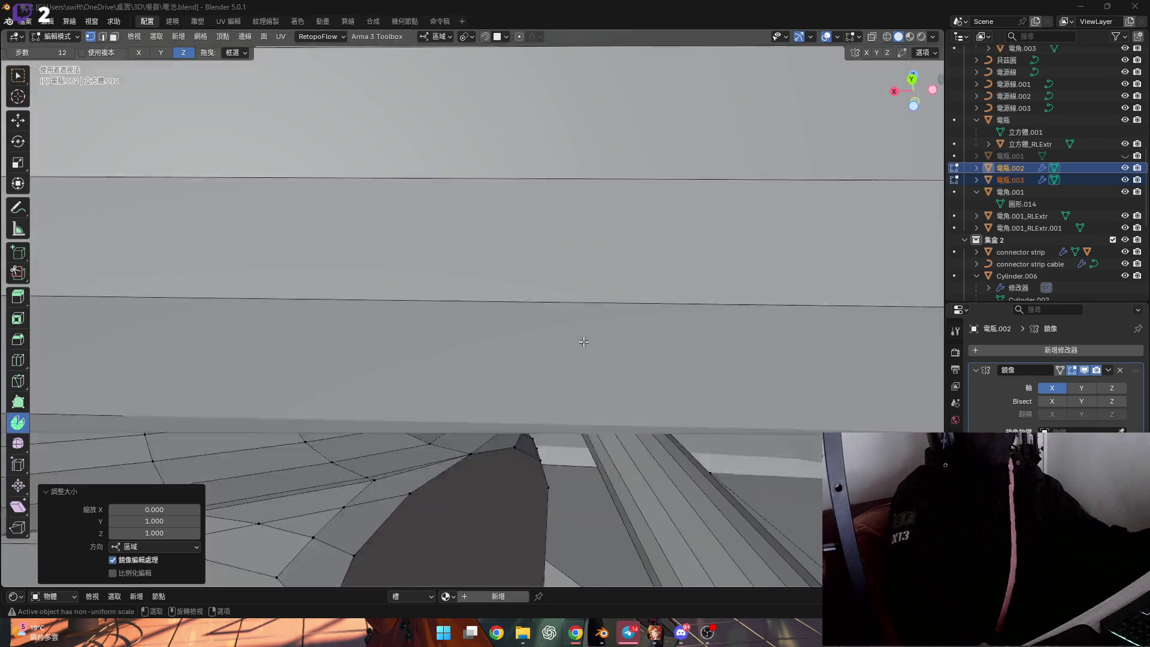
scroll(592, 360, up, 3)
scroll(593, 360, down, 5)
scroll(575, 342, down, 5)
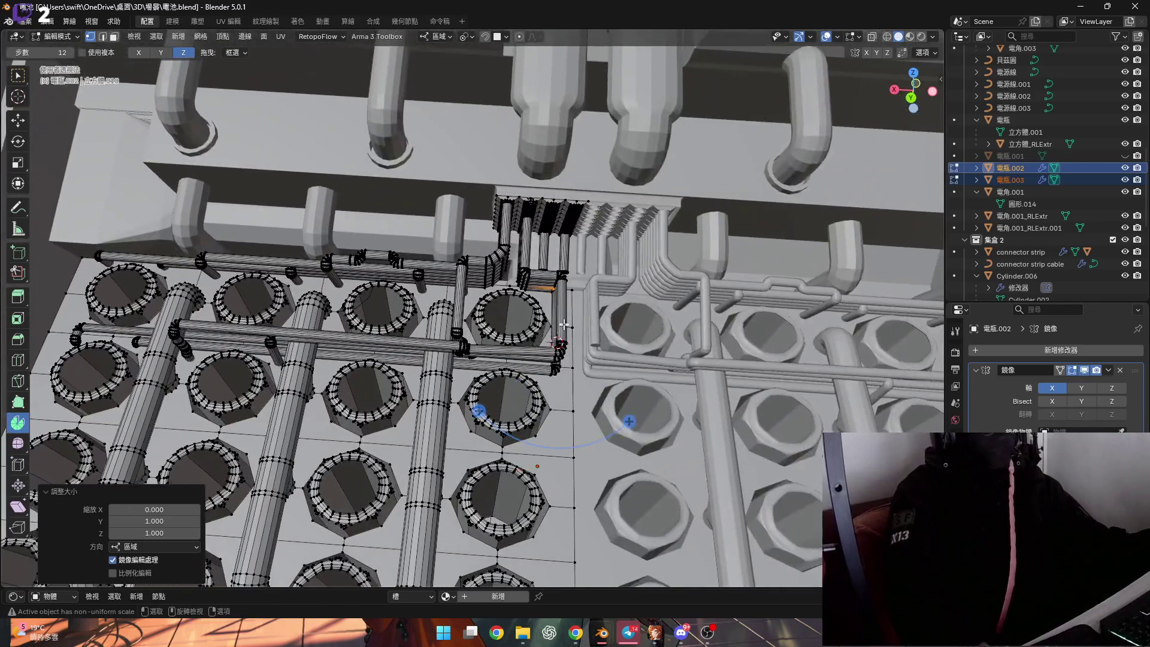
scroll(563, 326, up, 3)
scroll(557, 315, up, 3)
scroll(548, 296, up, 4)
mouse_move(548, 297)
middle_down()
mouse_move(521, 275)
mouse_move(542, 303)
mouse_move(572, 275)
mouse_move(561, 315)
middle_up()
key(shift+s)
click(557, 334)
key(ctrl+l)
drag(644, 407, 444, 462)
click(162, 472)
text(-90)
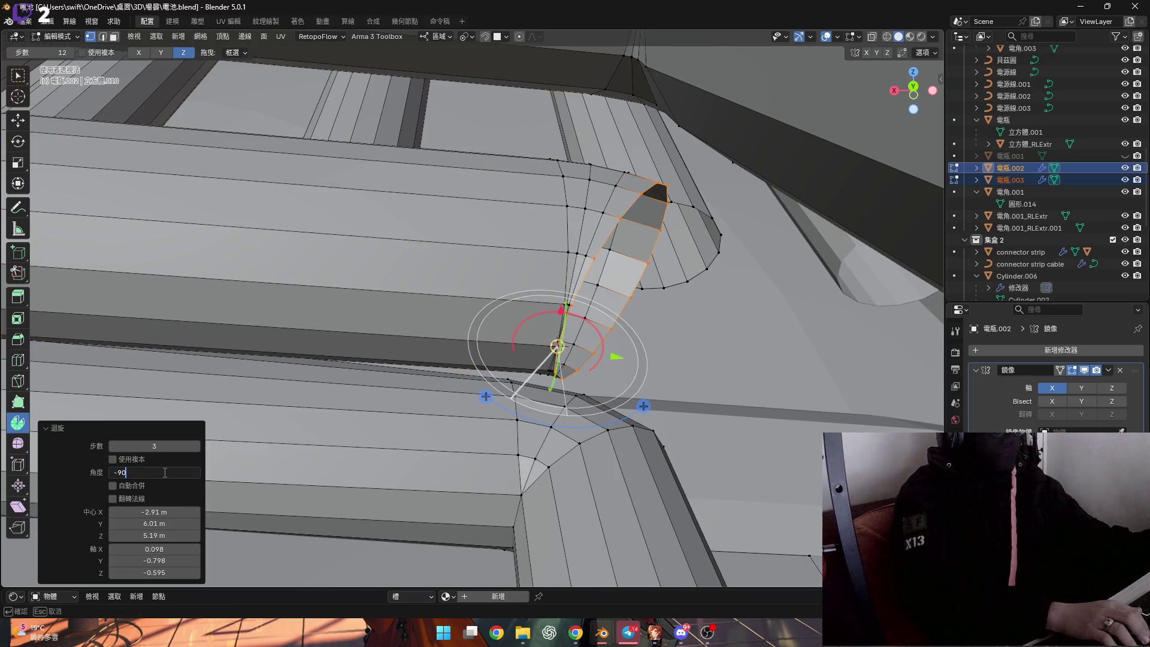
key(Return)
Tilt the pipe's end loop 15° about the X axis
mouse_move(306, 278)
middle_down()
mouse_move(332, 238)
mouse_move(604, 338)
mouse_move(328, 279)
mouse_move(166, 144)
mouse_move(106, 182)
mouse_move(245, 183)
mouse_move(352, 202)
mouse_move(539, 311)
middle_up()
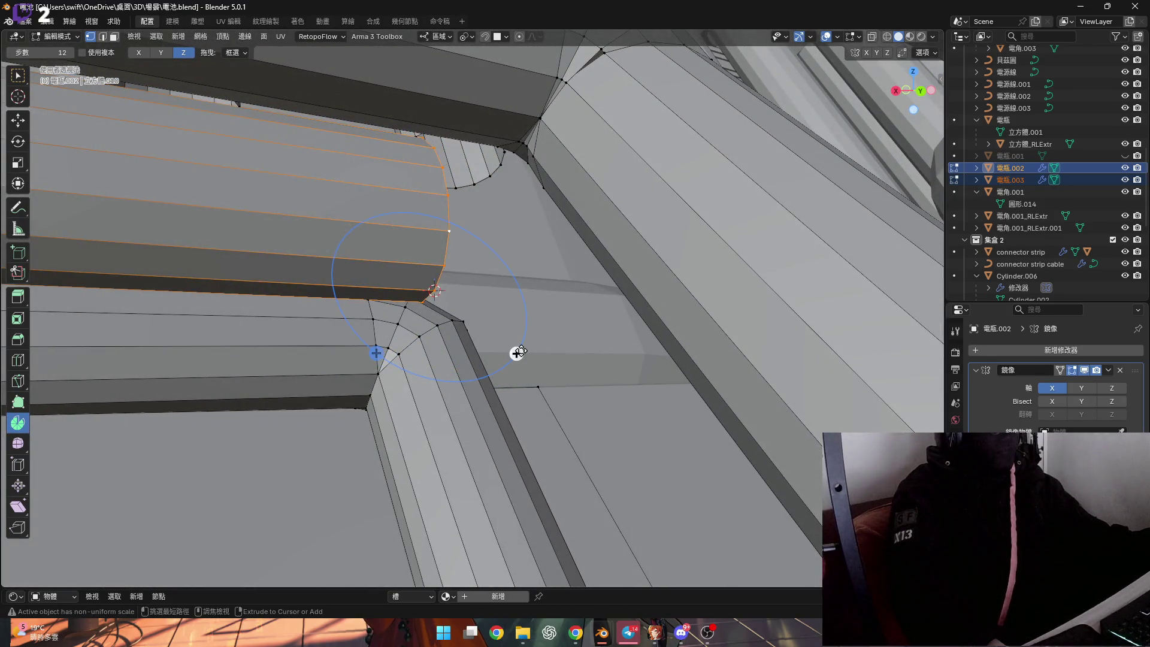
mouse_move(483, 270)
middle_down()
mouse_move(494, 258)
mouse_move(491, 268)
middle_up()
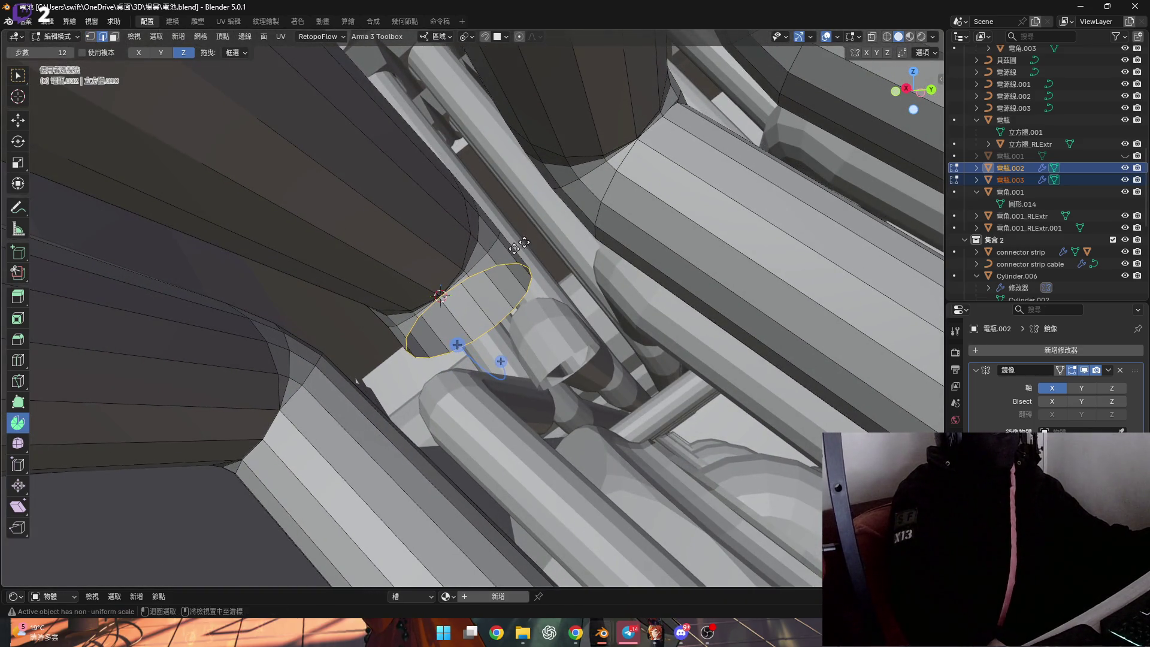
scroll(508, 255, up, 2)
text(r)
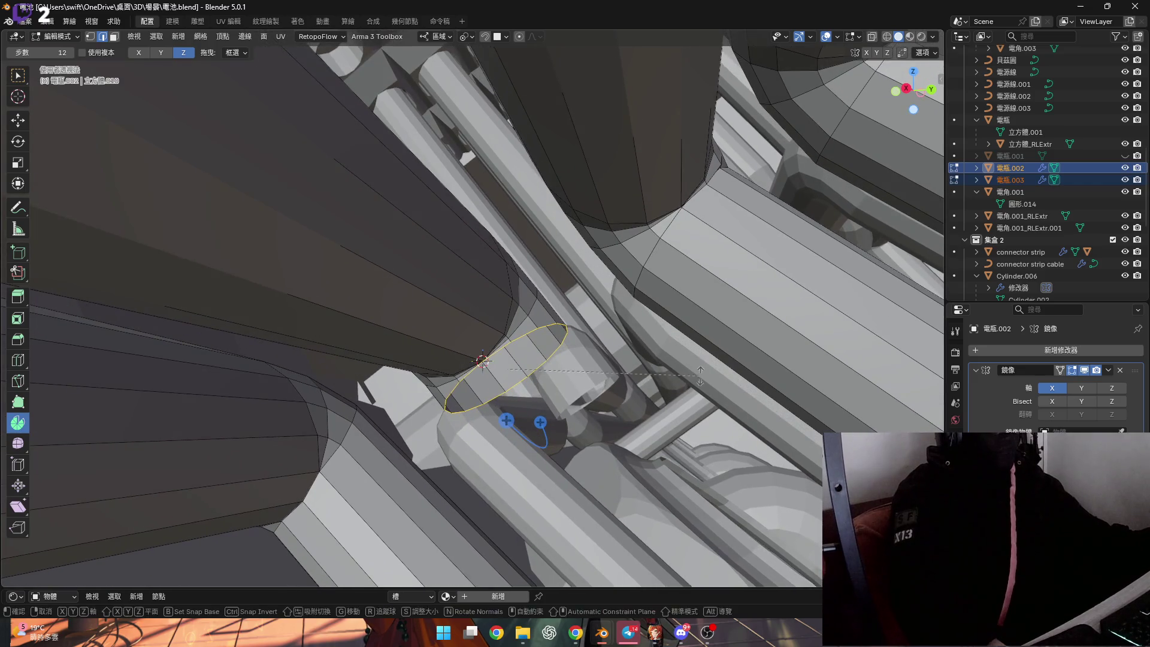
text(x)
text(15)
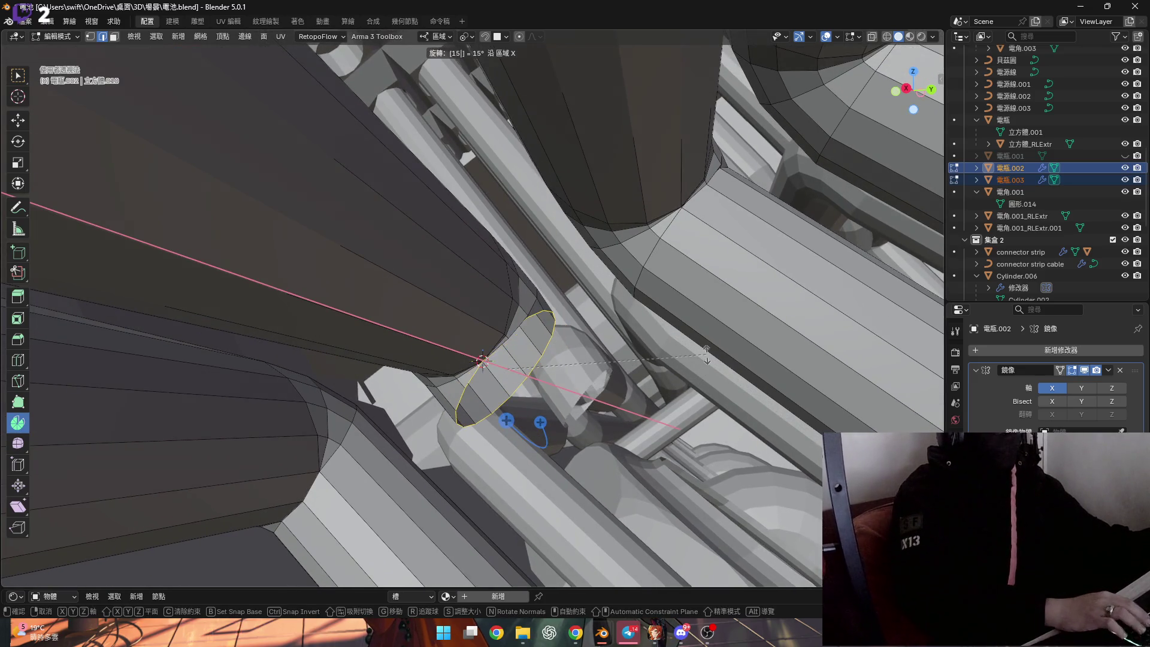
key(Return)
mouse_move(704, 355)
shift+middle_down()
mouse_move(249, 288)
mouse_move(196, 309)
mouse_move(227, 280)
mouse_move(229, 328)
shift+middle_up()
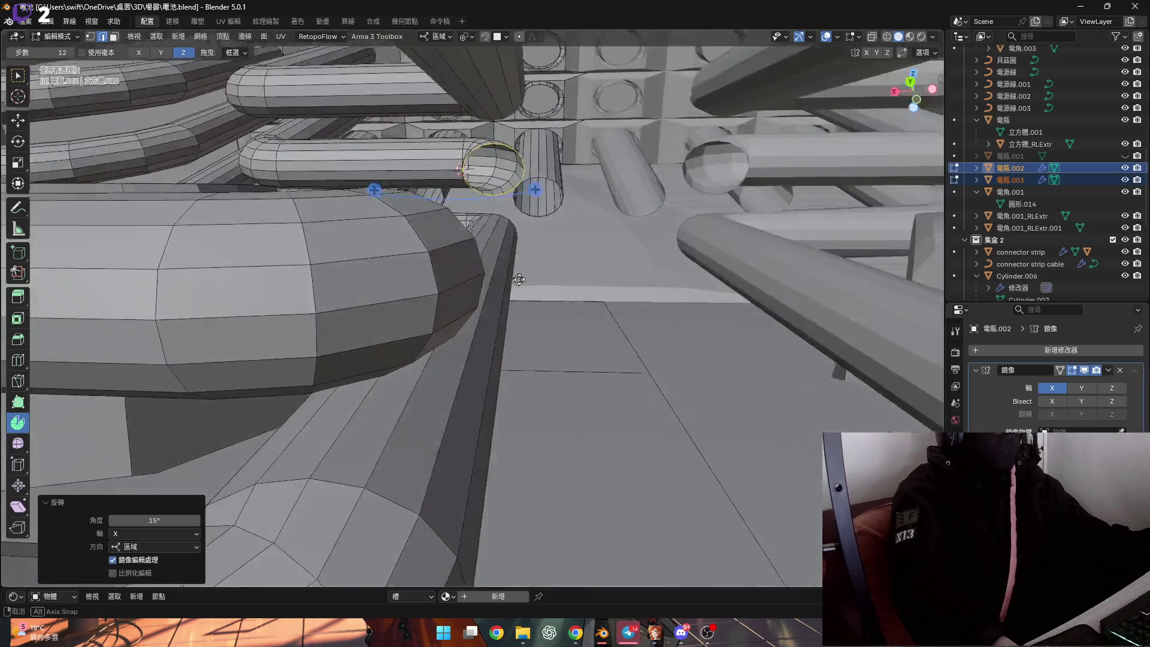
Bridge the two pipe end loops into a connecting tube
mouse_move(229, 327)
middle_down()
mouse_move(463, 249)
mouse_move(430, 283)
middle_up()
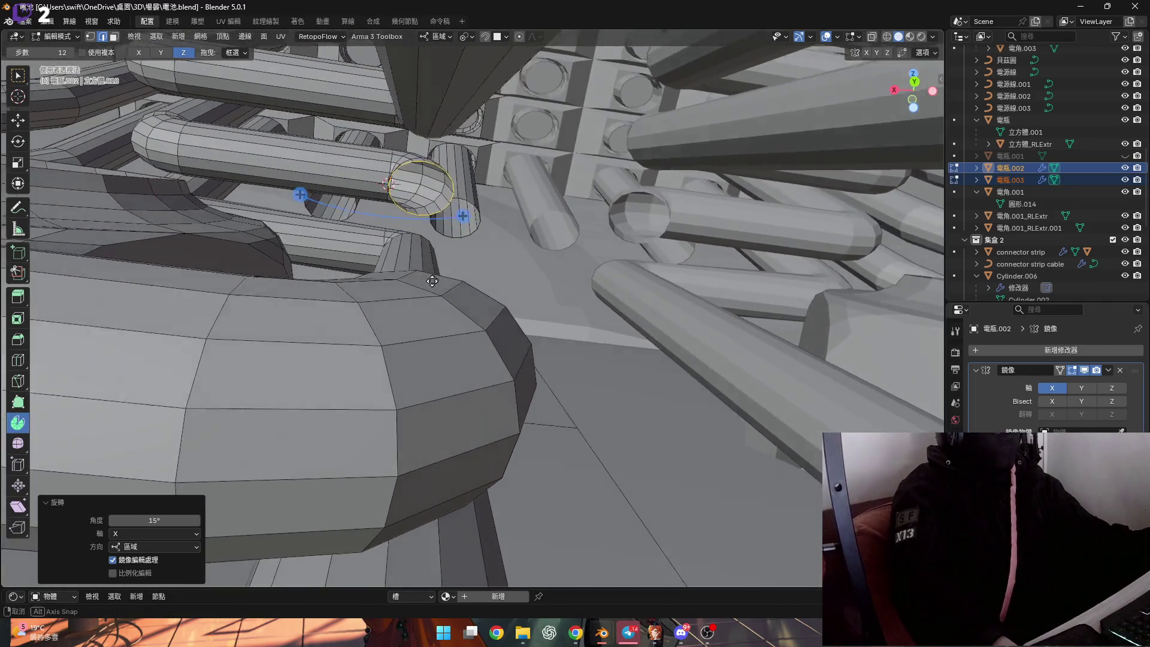
key(ctrl+e)
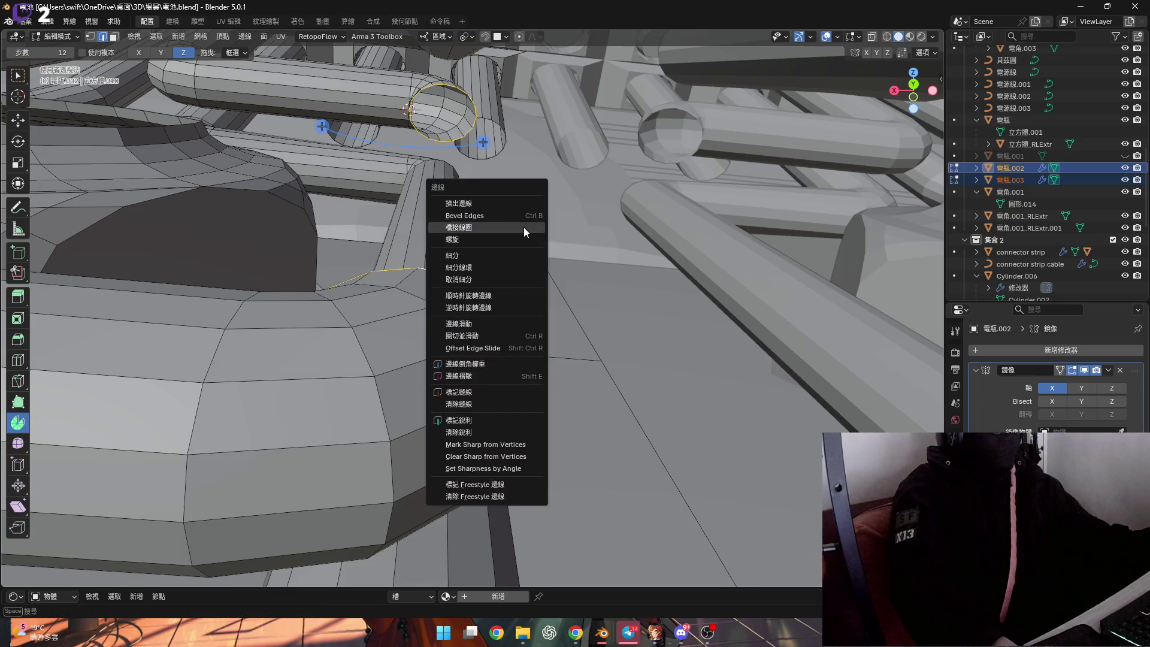
click(524, 227)
mouse_move(524, 227)
middle_down()
mouse_move(379, 235)
mouse_move(445, 340)
mouse_move(555, 362)
middle_up()
scroll(379, 233, down, 3)
scroll(380, 233, down, 3)
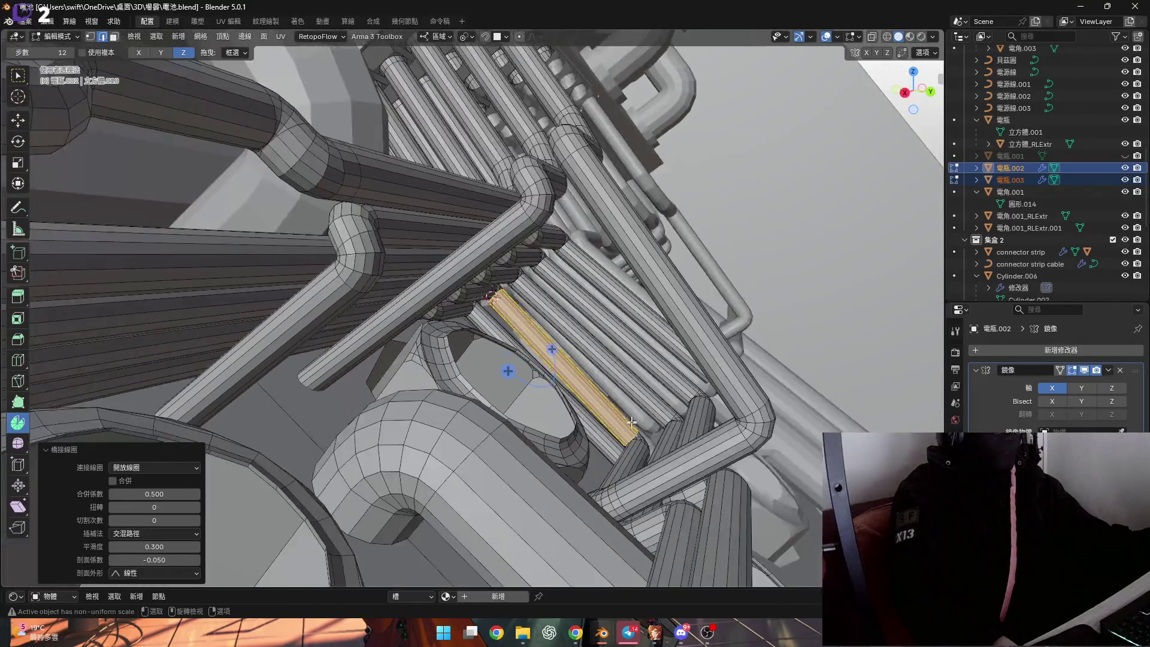
mouse_move(555, 362)
middle_down()
mouse_move(603, 410)
mouse_move(661, 378)
mouse_move(654, 399)
middle_up()
scroll(602, 410, up, 3)
scroll(602, 411, down, 5)
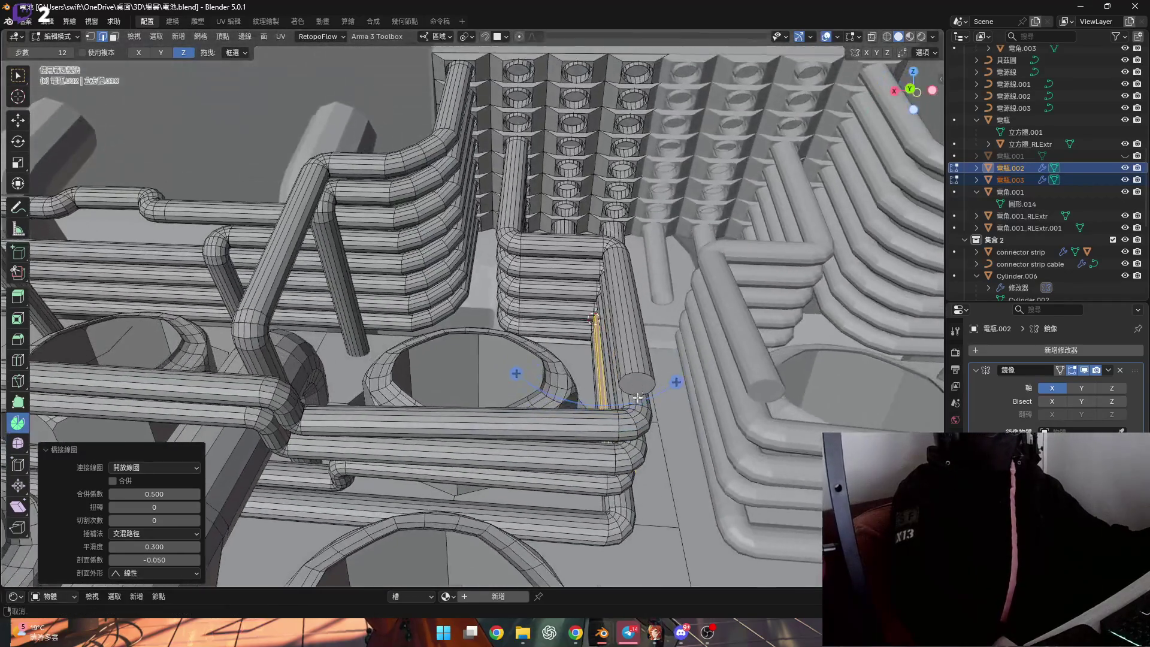
scroll(639, 395, up, 1)
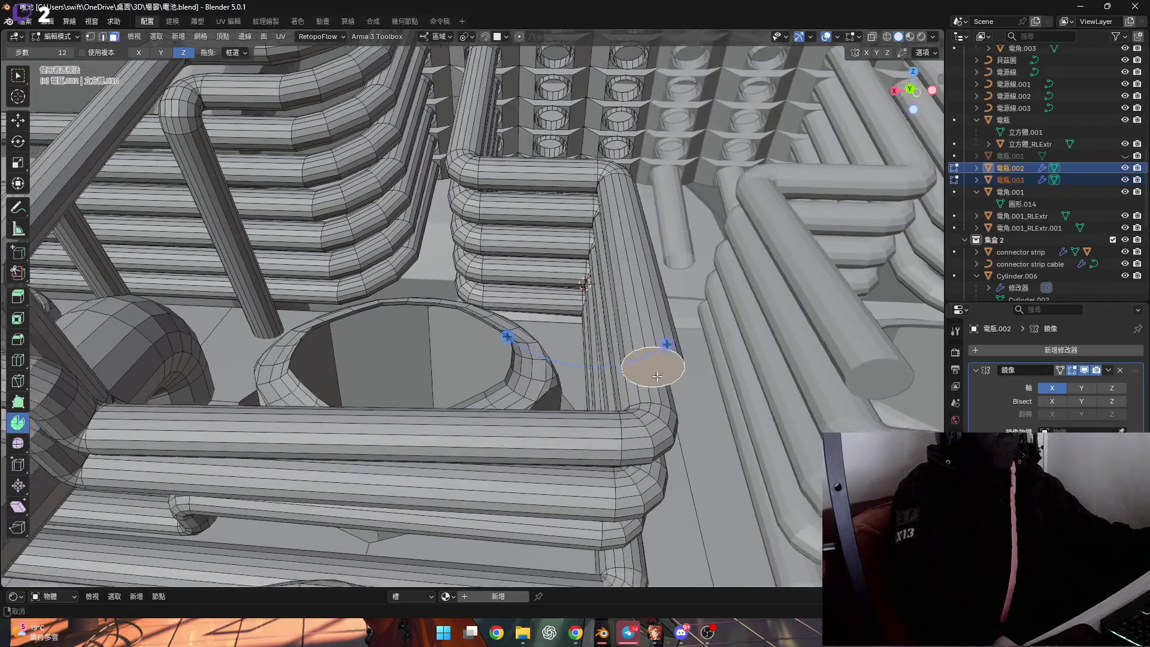
scroll(634, 386, up, 2)
scroll(629, 379, up, 2)
scroll(624, 374, up, 1)
scroll(625, 374, down, 4)
In face select, pick the tube's cap face and start spinning it around the corner, about -70°
mouse_move(624, 375)
middle_down()
mouse_move(653, 370)
mouse_move(711, 263)
middle_up()
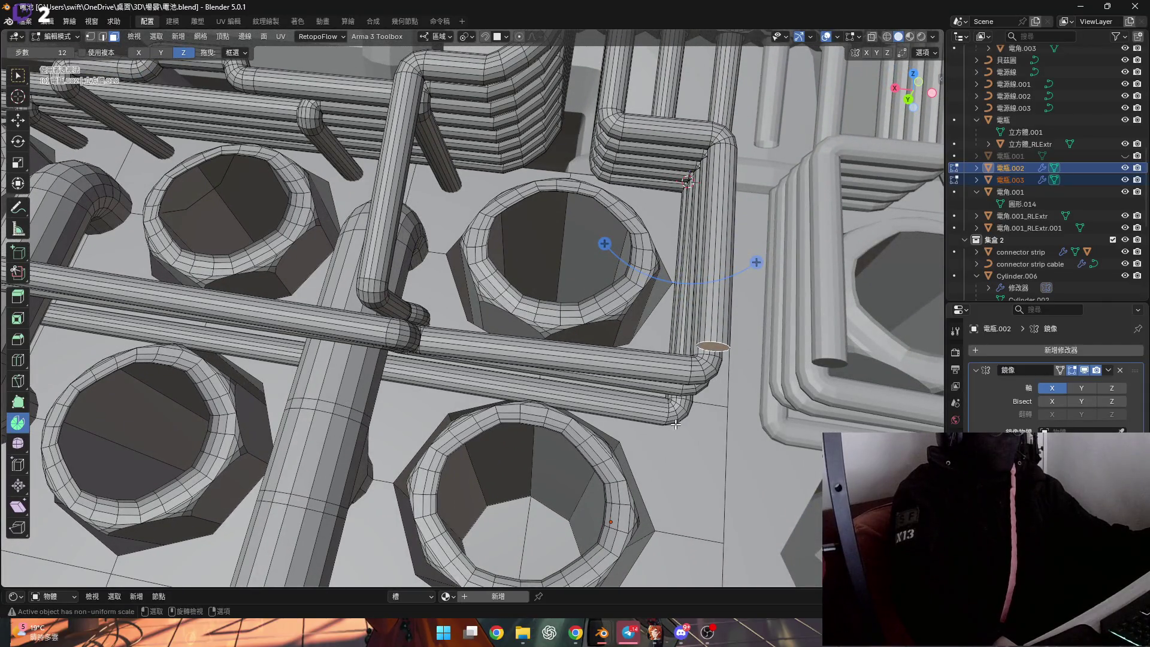
middle_drag(631, 391, 656, 368)
scroll(657, 368, up, 1)
scroll(652, 371, up, 2)
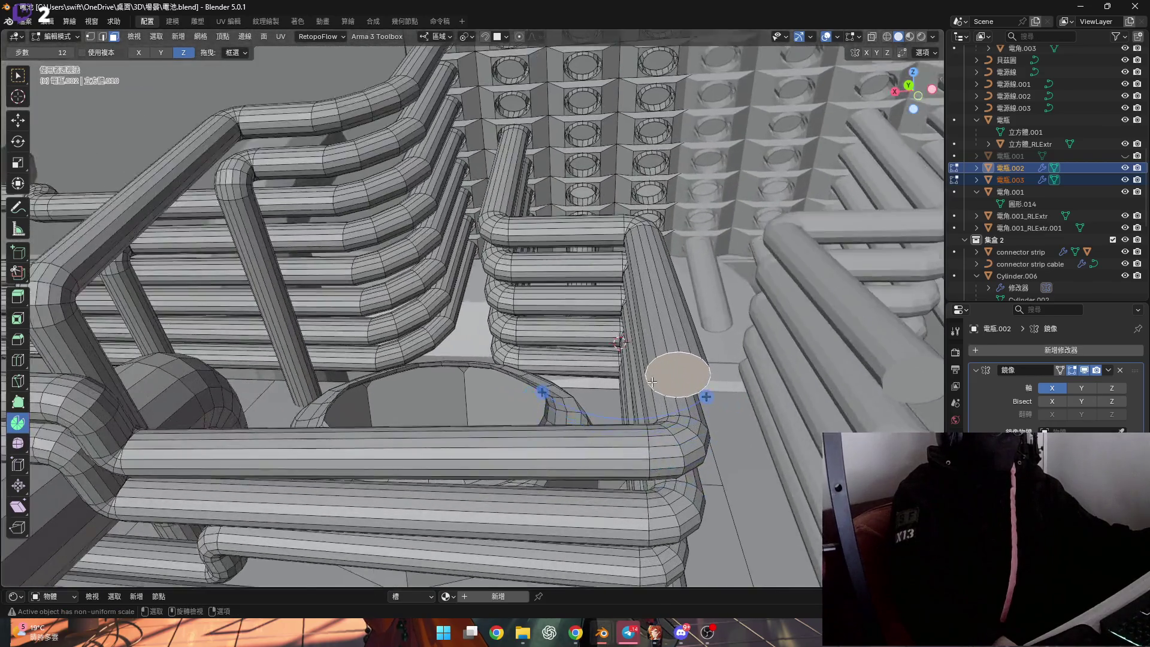
scroll(647, 372, up, 2)
scroll(641, 374, up, 2)
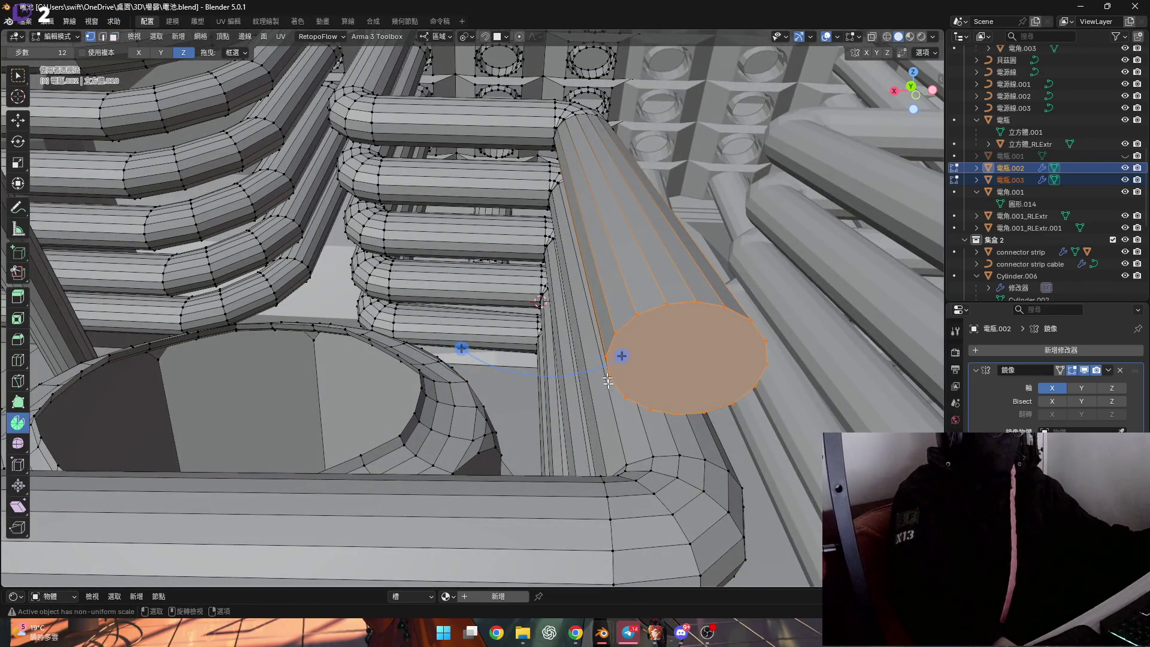
scroll(630, 378, down, 5)
mouse_move(656, 398)
middle_down()
mouse_move(585, 382)
mouse_move(589, 418)
mouse_move(573, 418)
mouse_move(611, 311)
middle_up()
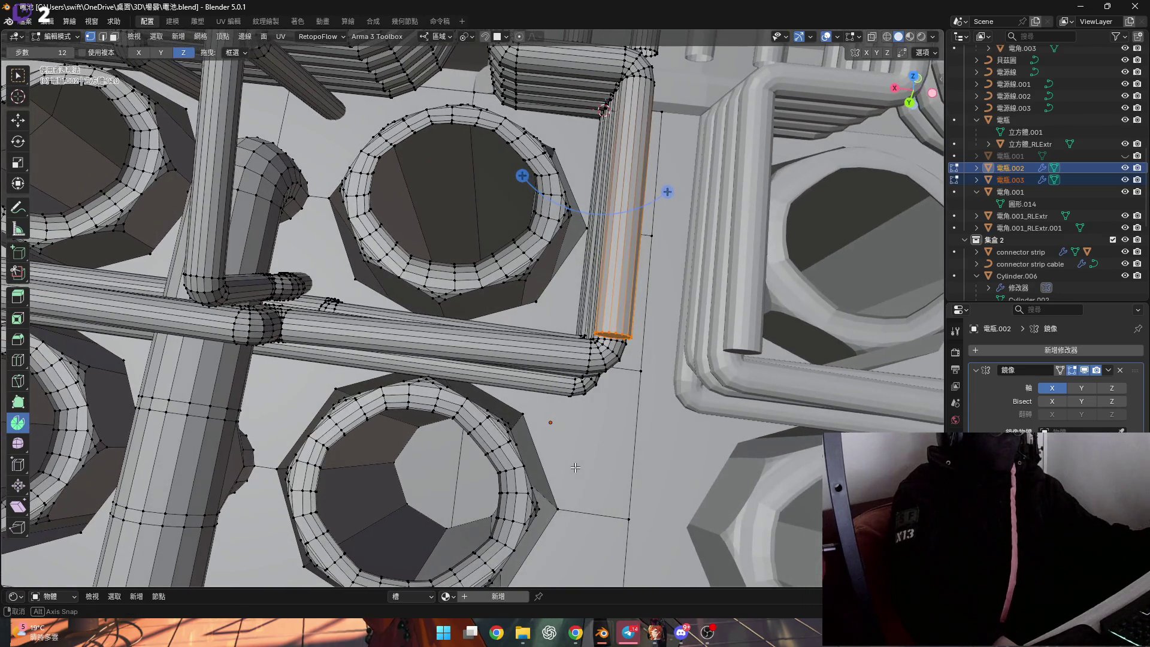
scroll(610, 311, up, 2)
scroll(602, 324, up, 2)
scroll(593, 337, up, 2)
scroll(583, 355, up, 2)
scroll(589, 356, down, 4)
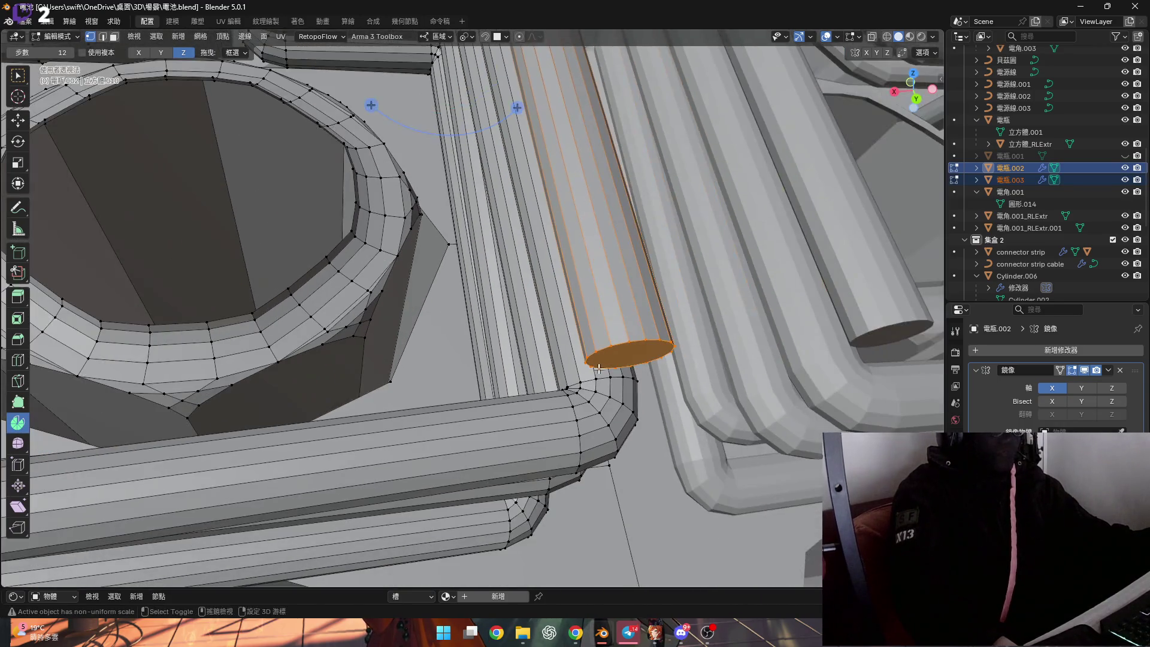
click(593, 362)
key(ctrl+Tab)
click(609, 438)
scroll(597, 359, up, 2)
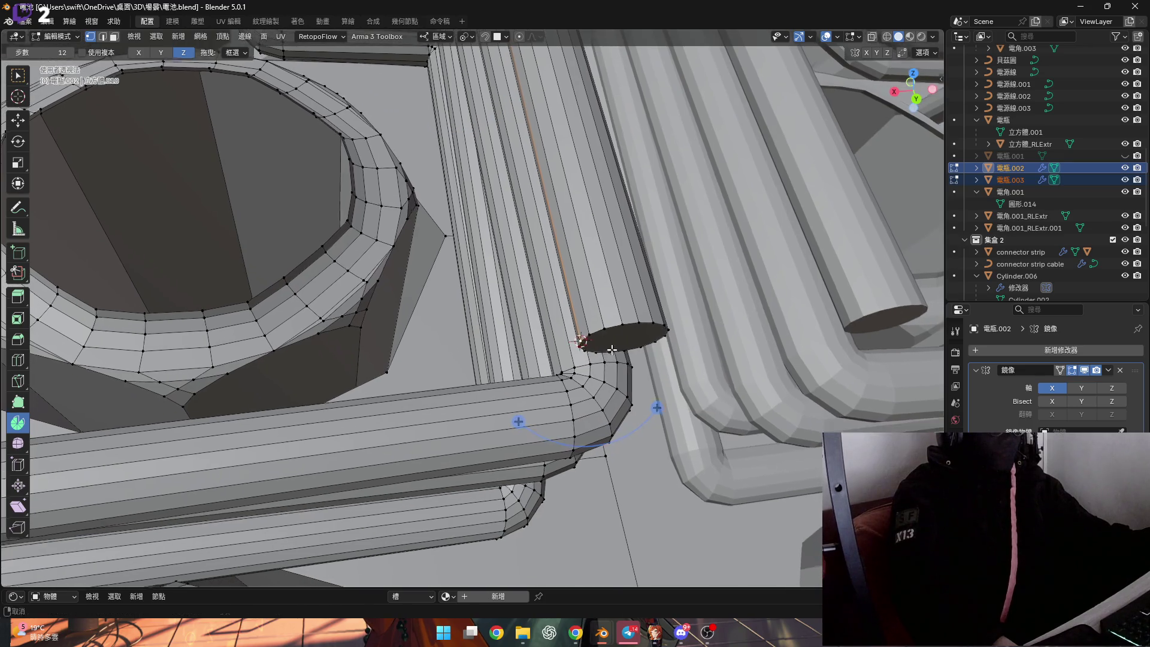
click(593, 326)
scroll(593, 325, up, 1)
scroll(593, 325, down, 3)
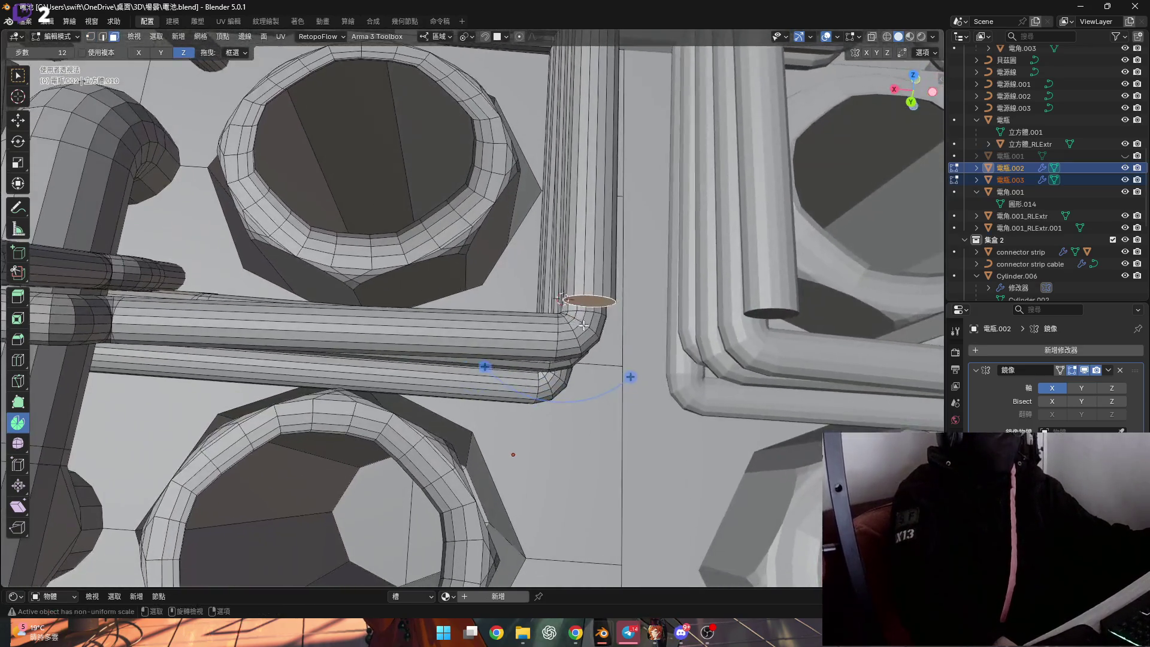
scroll(628, 386, down, 2)
mouse_move(629, 386)
mouse_down()
mouse_move(619, 403)
mouse_move(511, 364)
mouse_up()
click(142, 475)
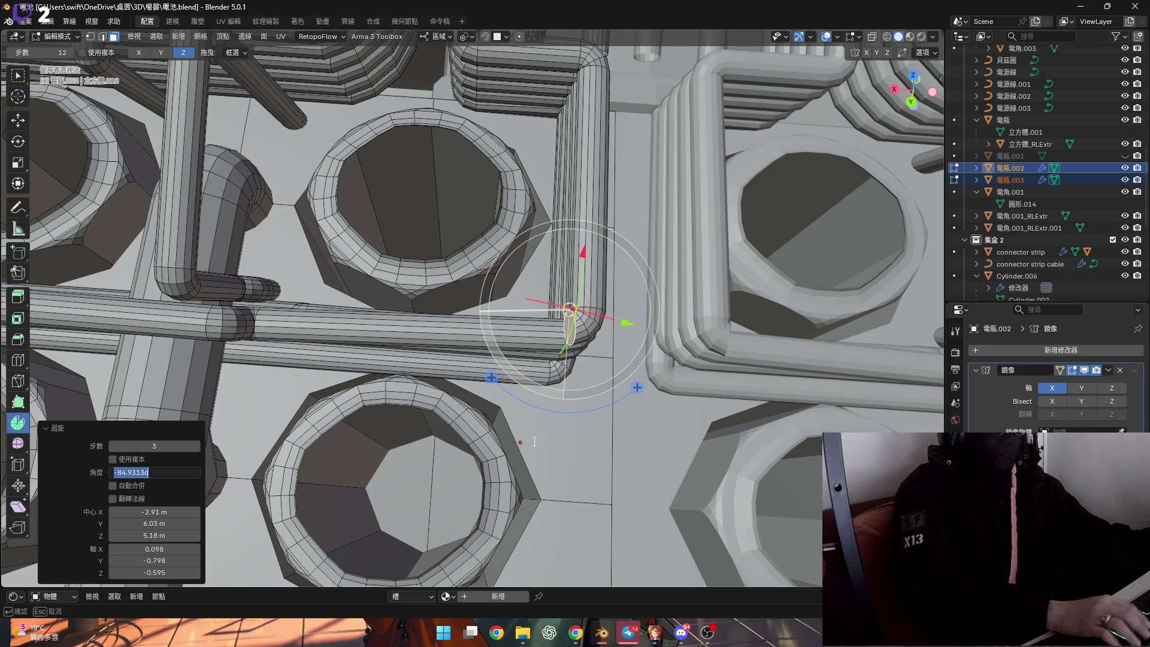
text(-90)
Confirm the -90° spin, rotate the end on X and fill the open tube end with a face
key(Return)
middle_drag(534, 441, 582, 287)
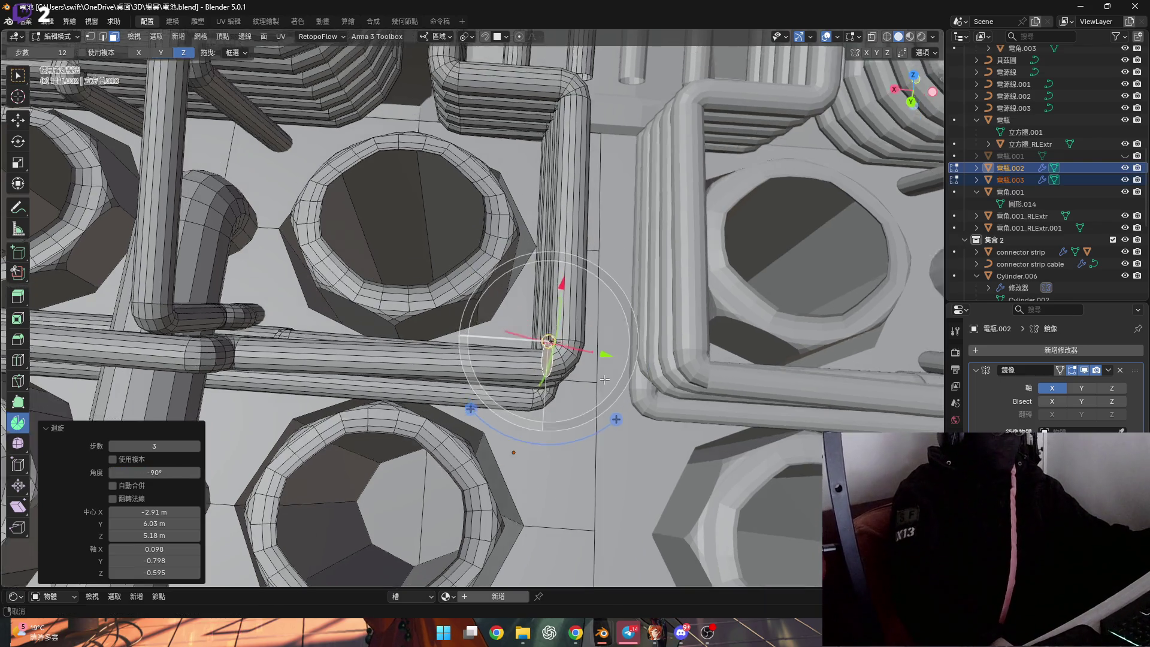
scroll(571, 273, up, 2)
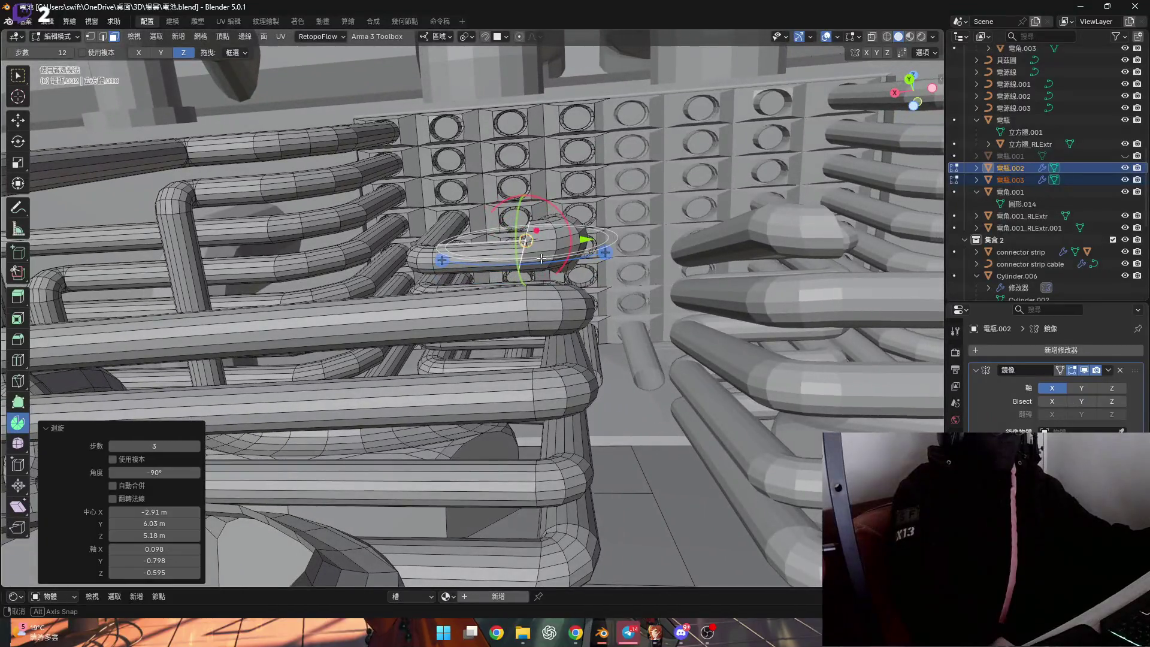
scroll(542, 259, up, 2)
mouse_move(541, 257)
middle_down()
mouse_move(672, 325)
mouse_move(541, 249)
mouse_move(618, 288)
mouse_move(623, 308)
middle_up()
scroll(672, 326, down, 3)
key(r)
key(x)
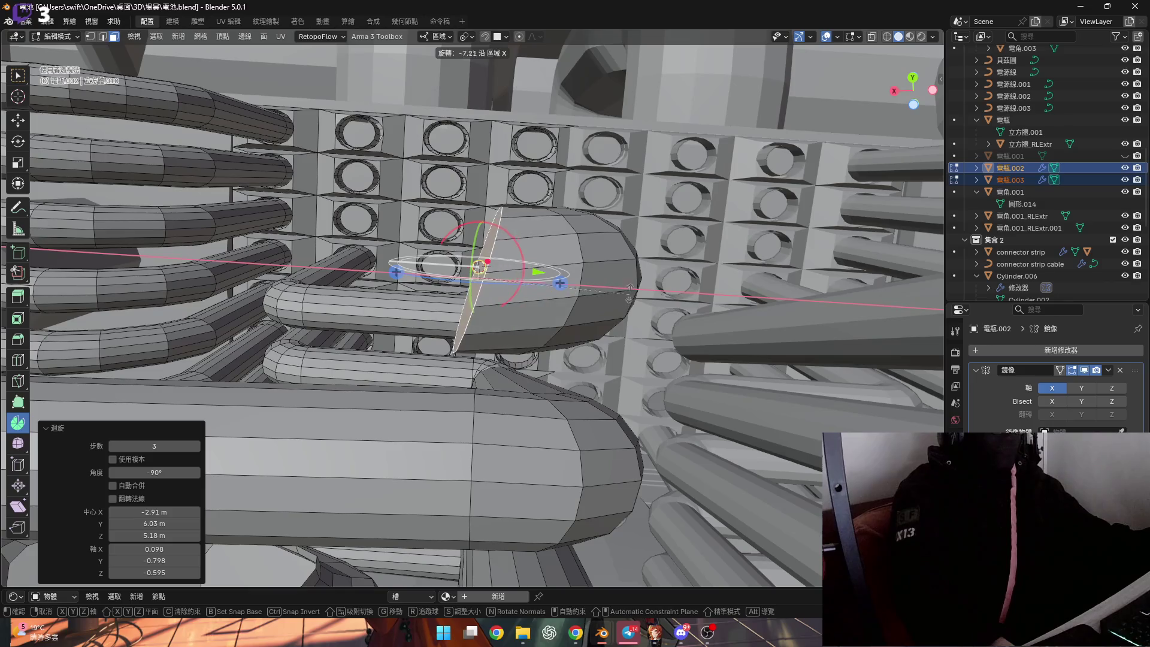
click(623, 260)
shift+middle_drag(623, 261, 626, 280)
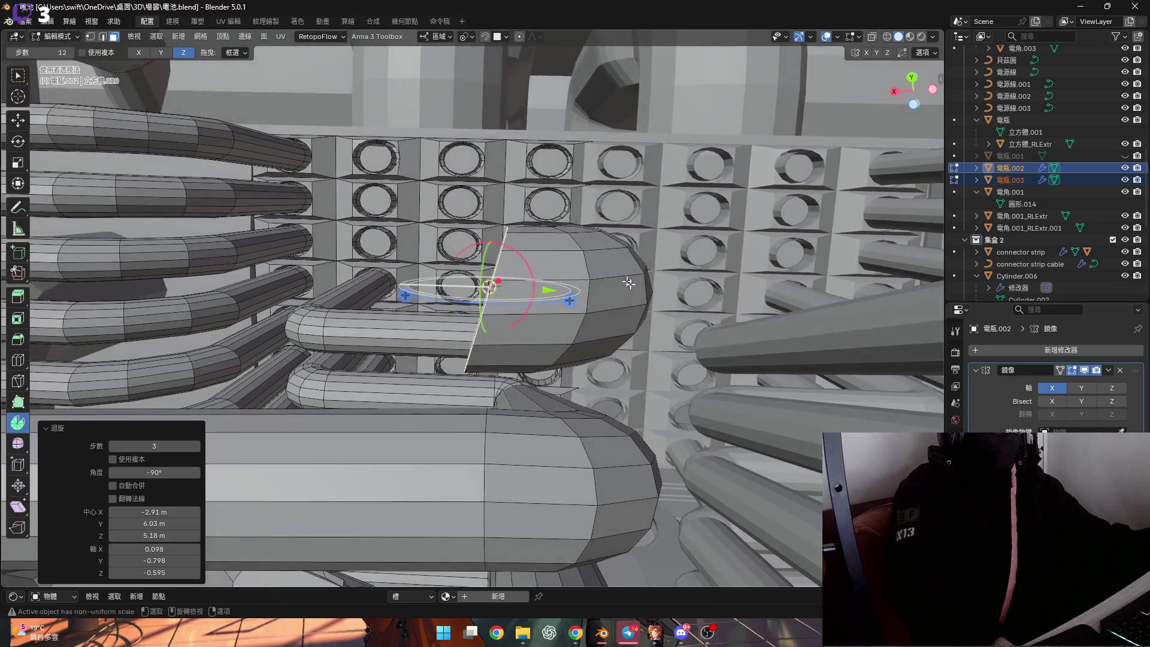
key(f)
Spin the end face 90° into a quarter-turn bend at the corner
middle_drag(548, 223, 581, 314)
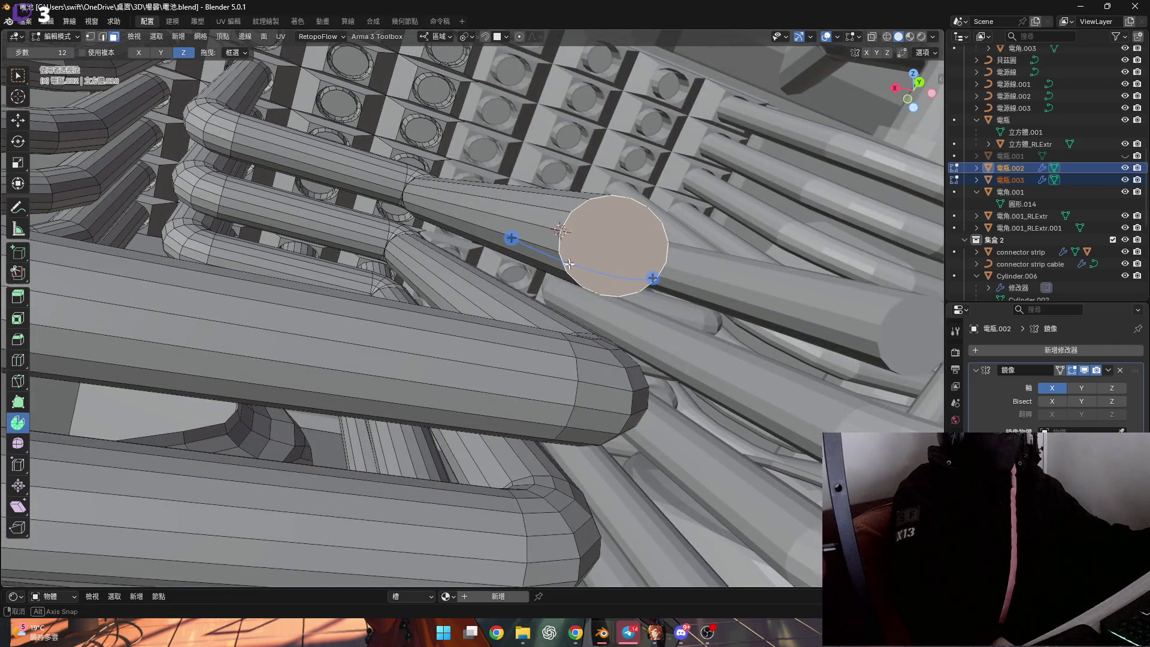
middle_drag(569, 263, 514, 164)
click(448, 42)
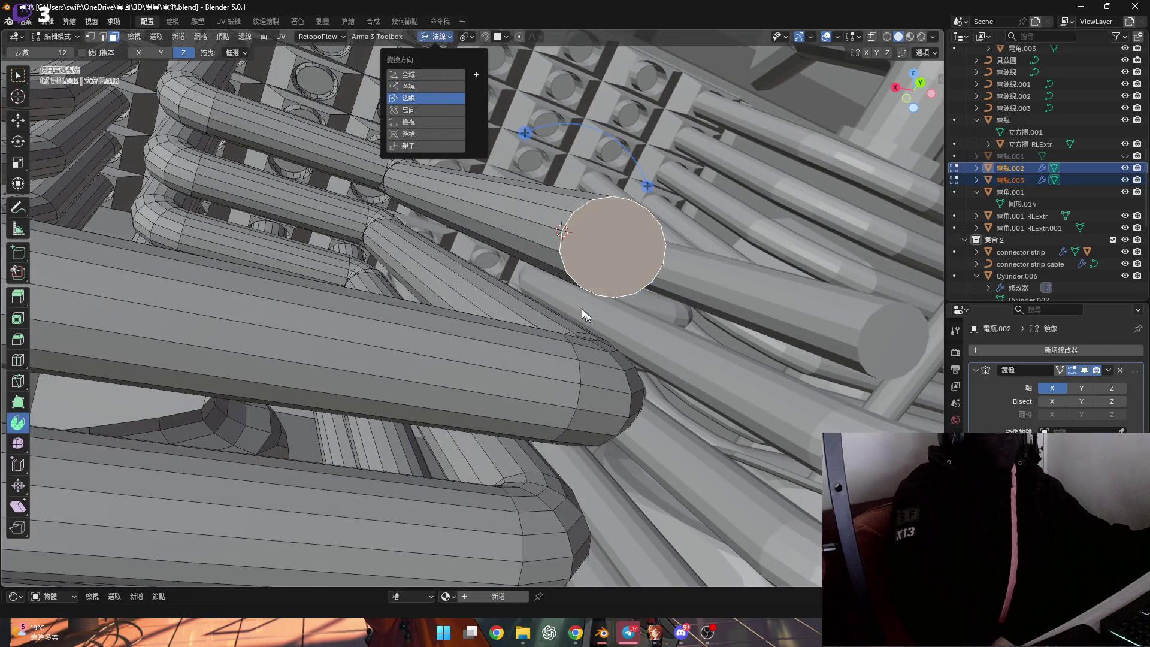
middle_drag(586, 317, 498, 240)
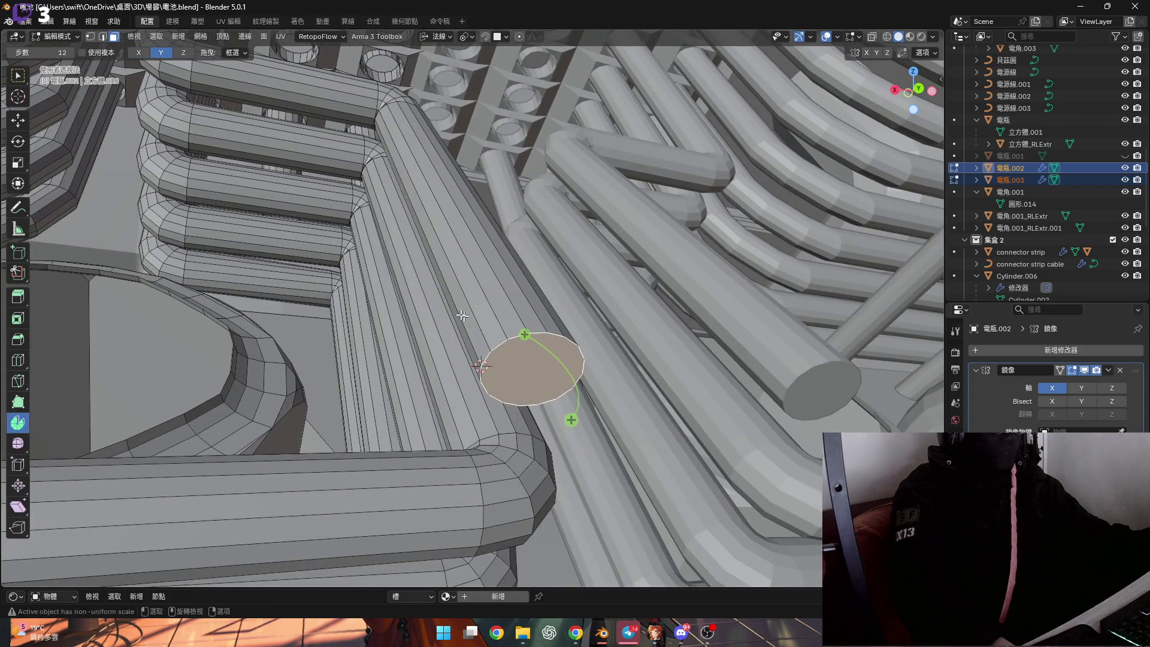
middle_drag(468, 321, 547, 398)
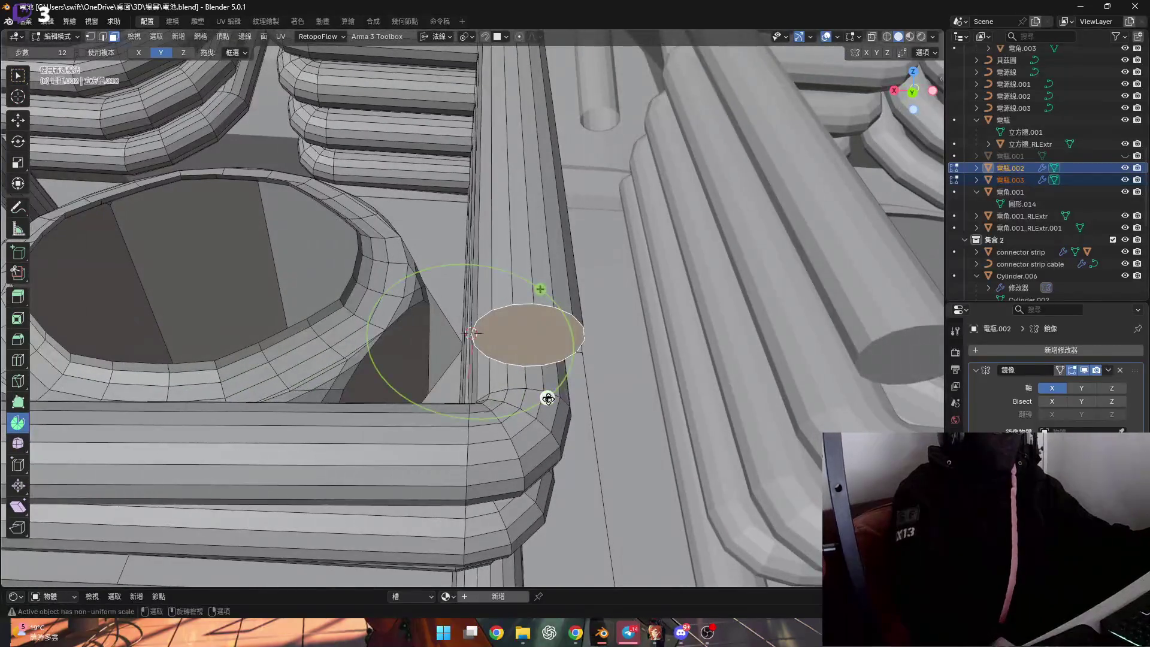
drag(547, 398, 393, 463)
click(146, 474)
text(90)
key(Return)
Extrude a new end ring in place at the pipe tip and switch transforms to Local orientation
middle_drag(413, 422, 477, 378)
scroll(452, 386, down, 5)
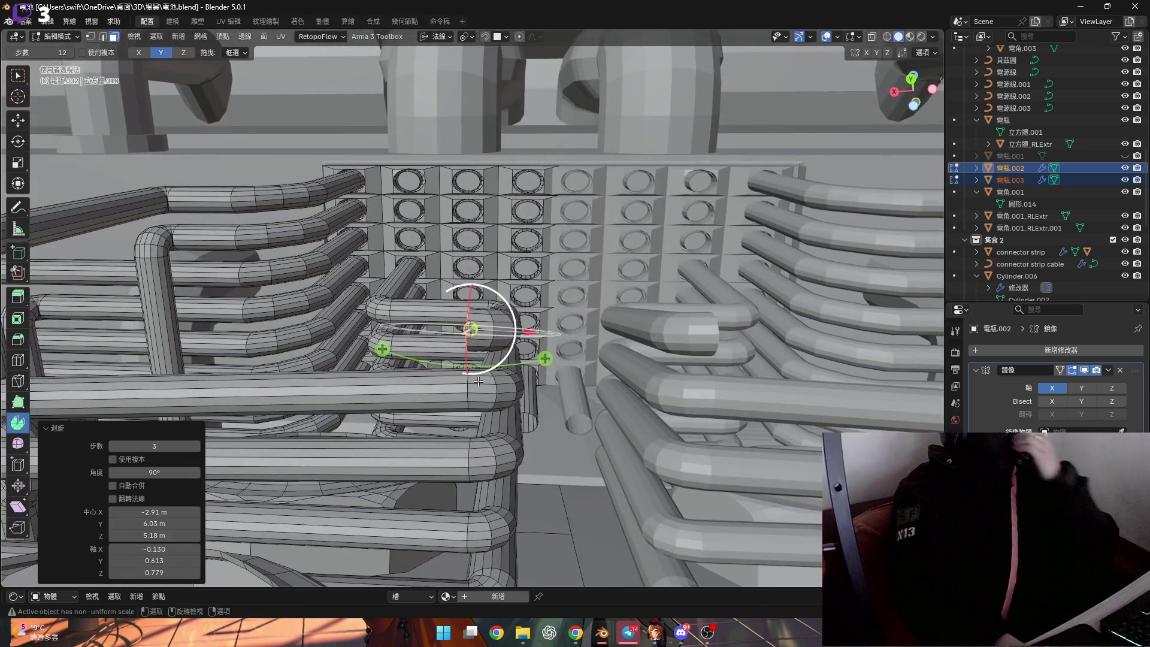
mouse_move(477, 402)
middle_down()
mouse_move(513, 282)
mouse_move(505, 377)
mouse_move(508, 315)
middle_up()
scroll(508, 315, up, 3)
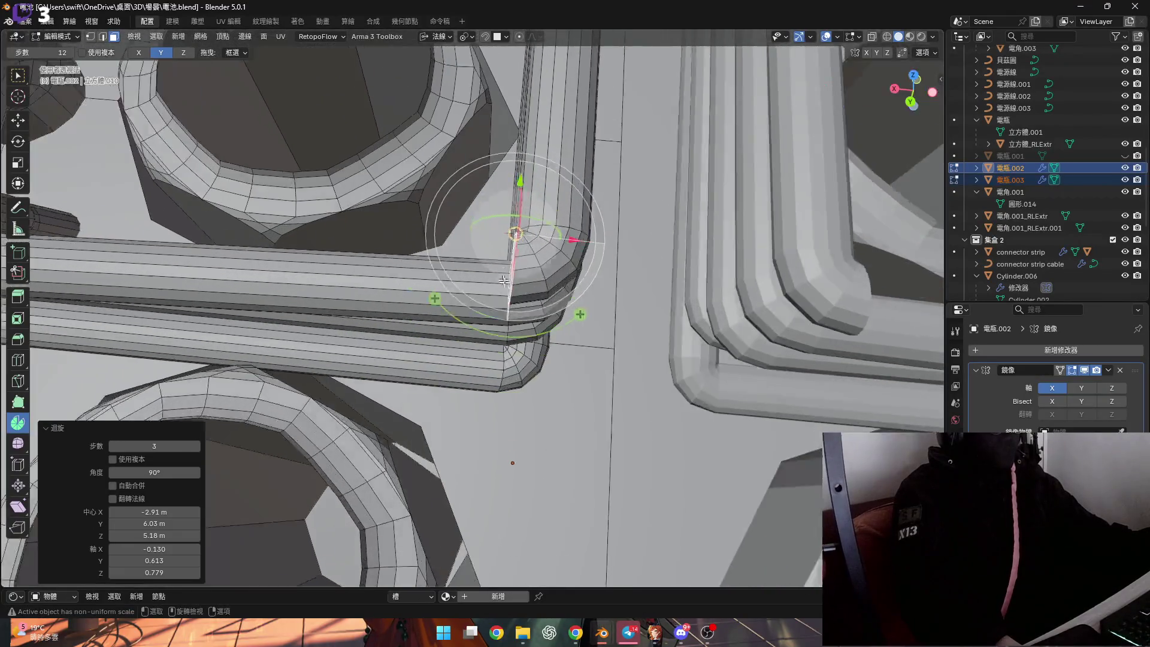
middle_drag(492, 407, 525, 190)
key(e)
key(Escape)
key(ctrl+z)
click(441, 38)
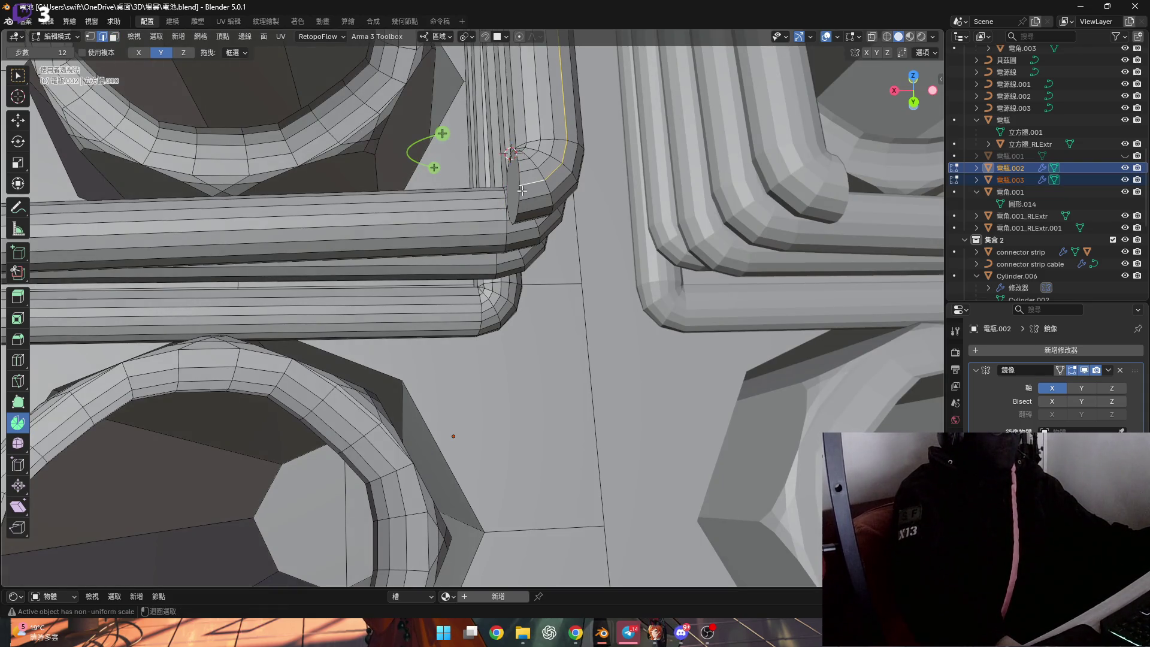
Extrude the end loop again in place and switch to vertex select
mouse_move(531, 203)
middle_down()
mouse_move(511, 191)
mouse_move(526, 270)
middle_up()
key(g)
key(z)
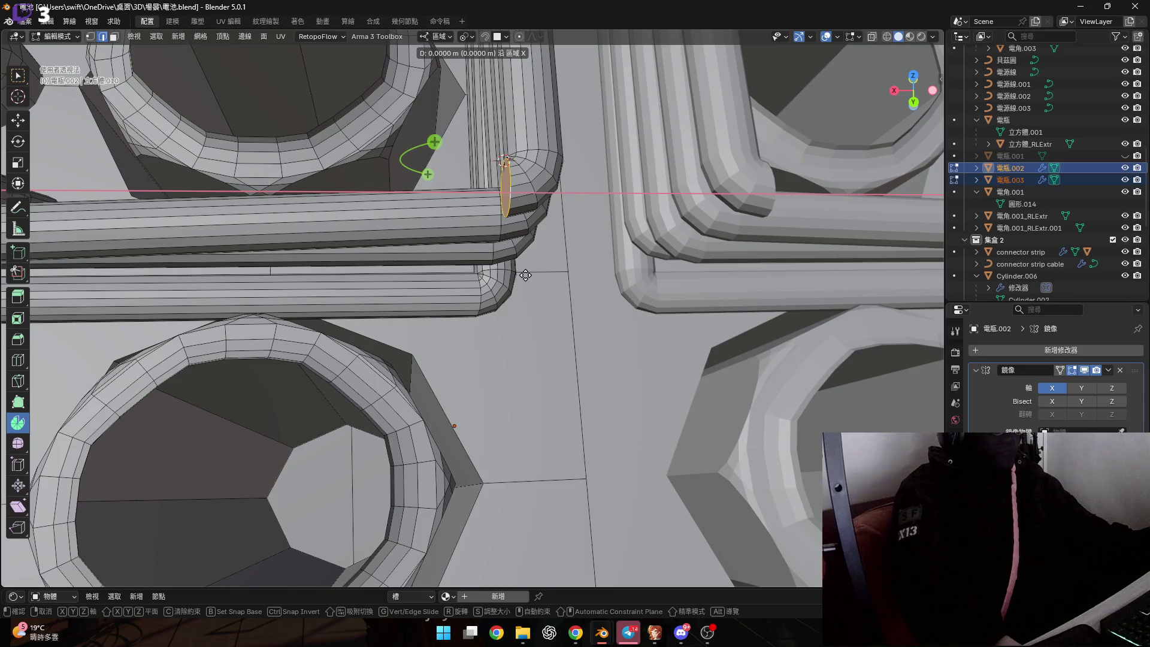
click(490, 271)
mouse_move(490, 271)
middle_down()
mouse_move(476, 281)
mouse_move(486, 374)
middle_up()
key(1)
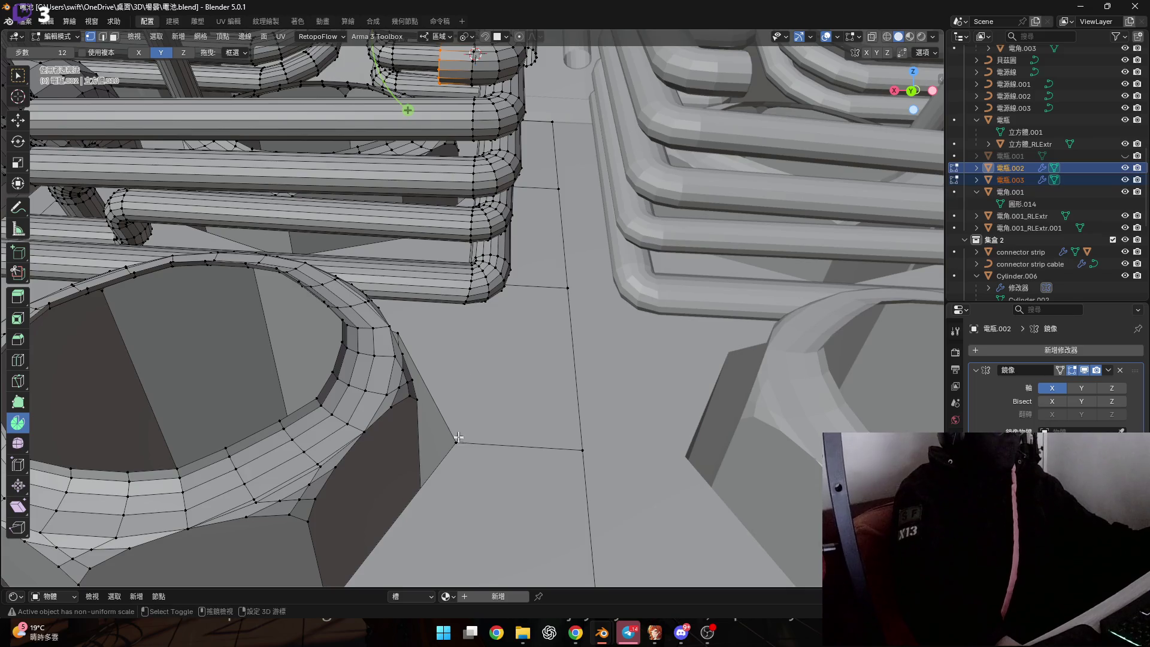
click(458, 436)
middle_drag(457, 435, 452, 406)
Scale the end ring to zero width, forming a flat elliptical cap
key(s)
key(x)
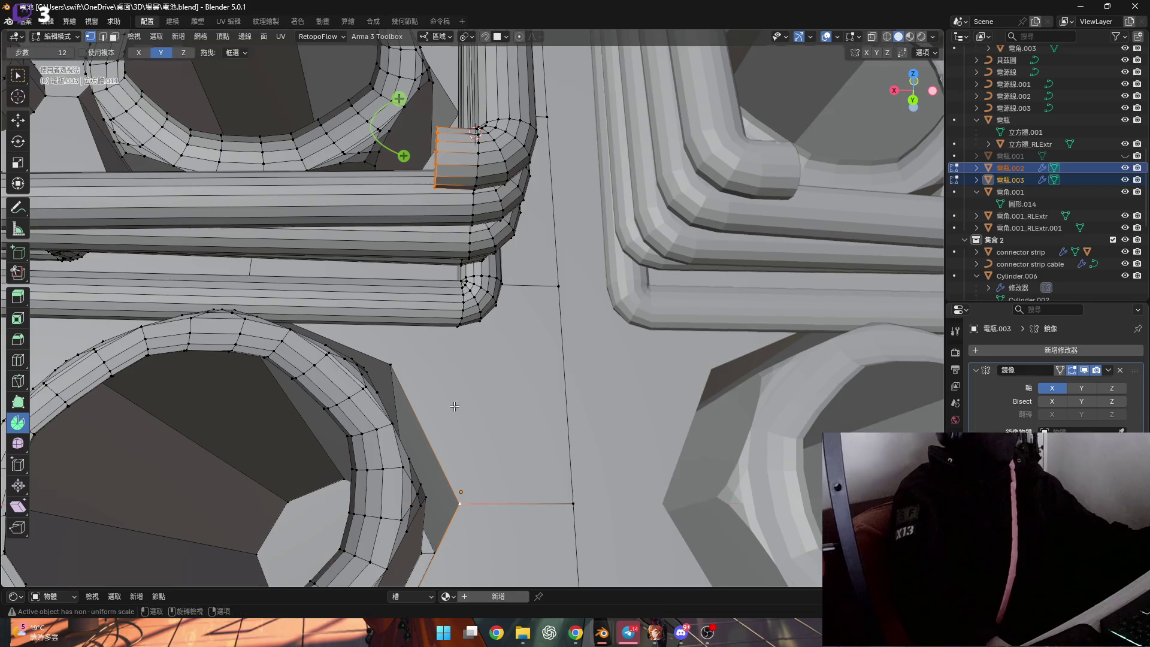
key(Return)
middle_drag(454, 407, 490, 363)
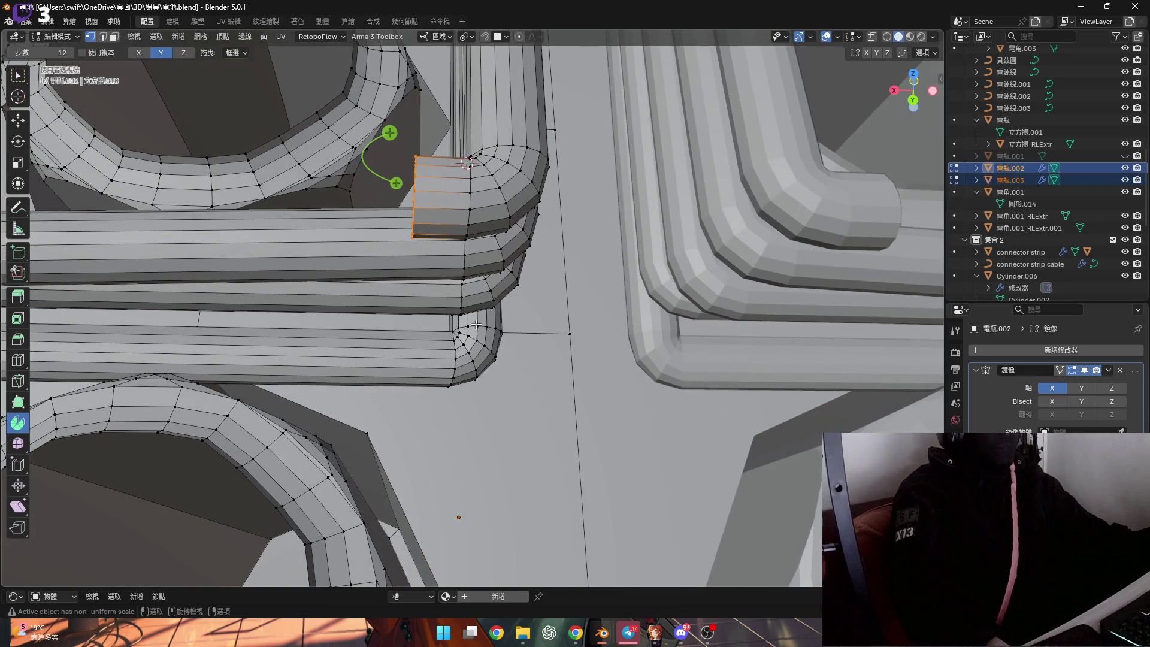
key(ctrl+z)
scroll(468, 228, up, 1)
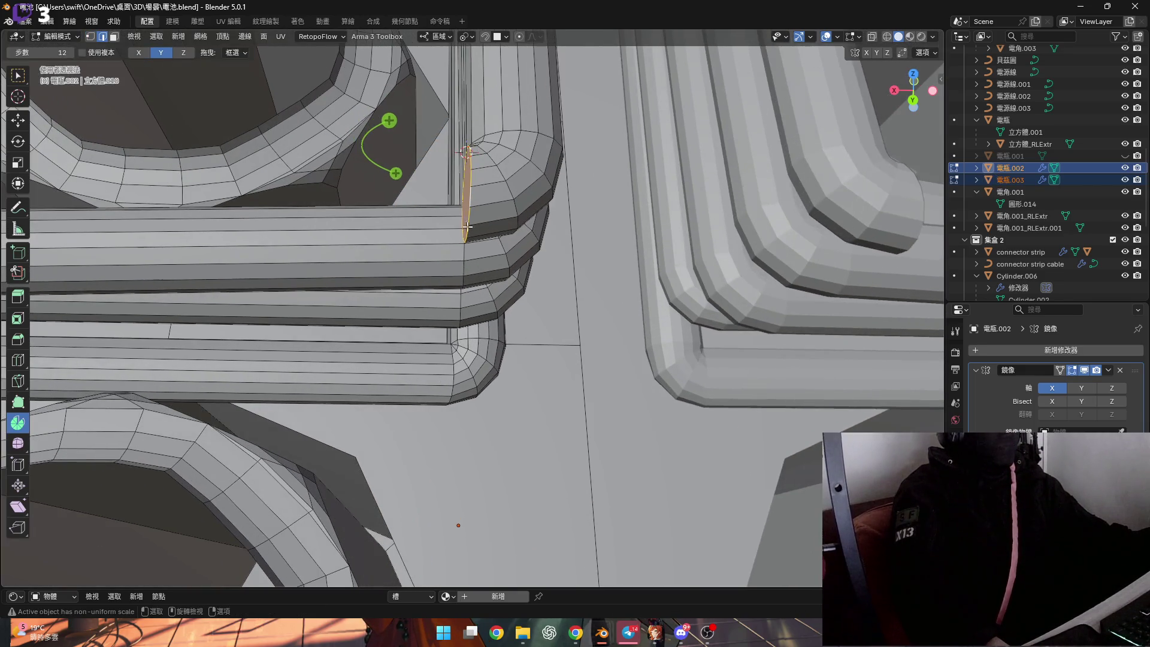
scroll(509, 314, down, 5)
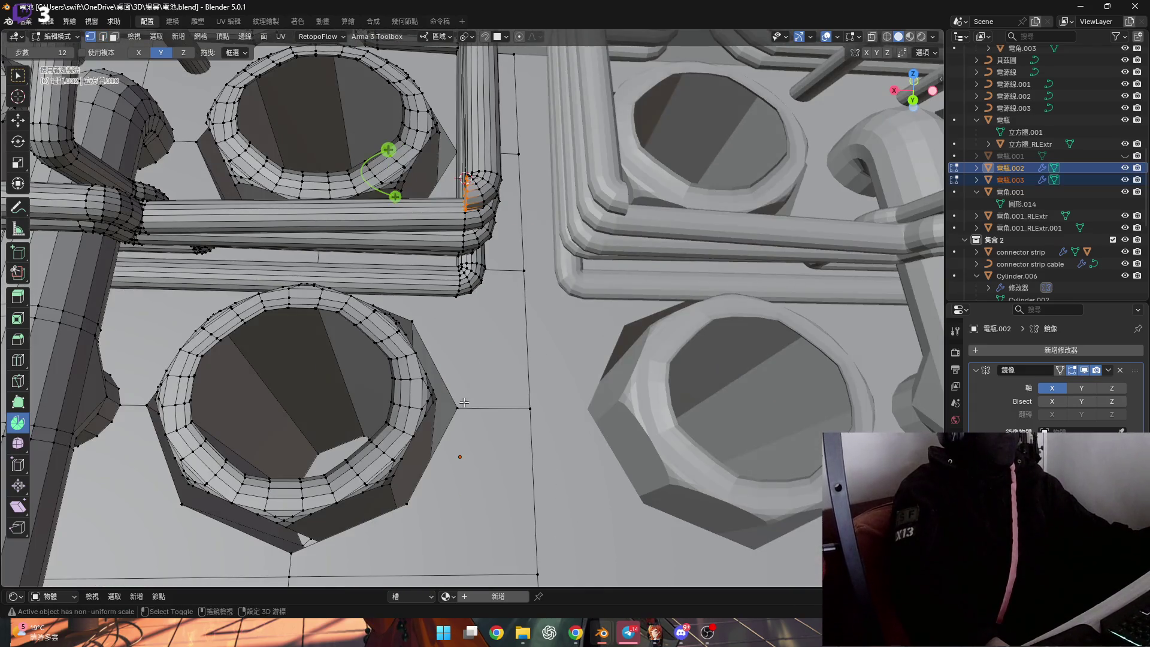
key(s)
key(z)
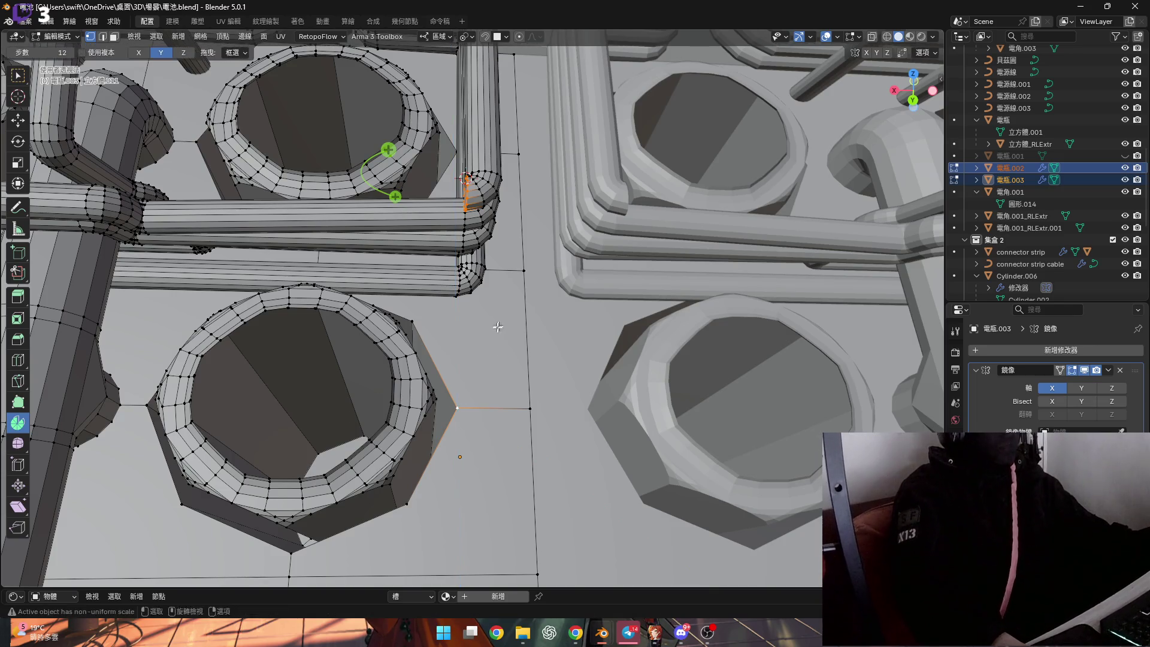
middle_drag(498, 377, 493, 367)
text(x0)
key(Return)
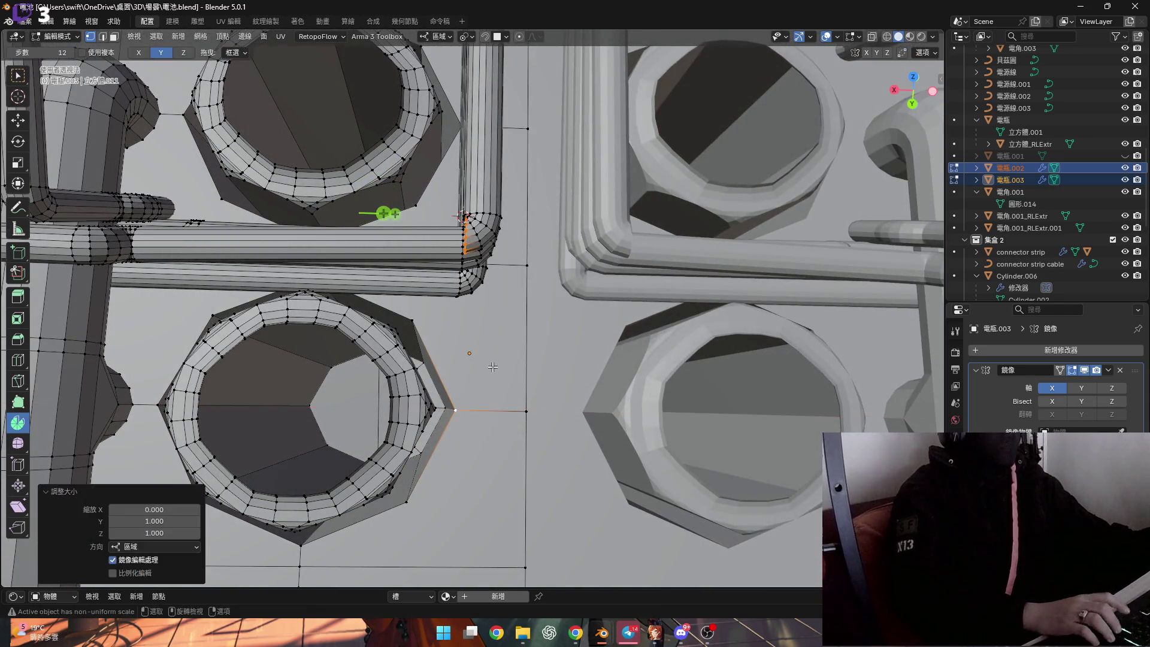
scroll(523, 329, up, 2)
scroll(526, 297, up, 2)
scroll(530, 252, up, 2)
scroll(537, 203, up, 2)
middle_drag(537, 204, 535, 217)
key(ctrl+z)
key(ctrl+z)
key(ctrl+z)
key(ctrl+z)
key(ctrl+z)
key(ctrl+z)
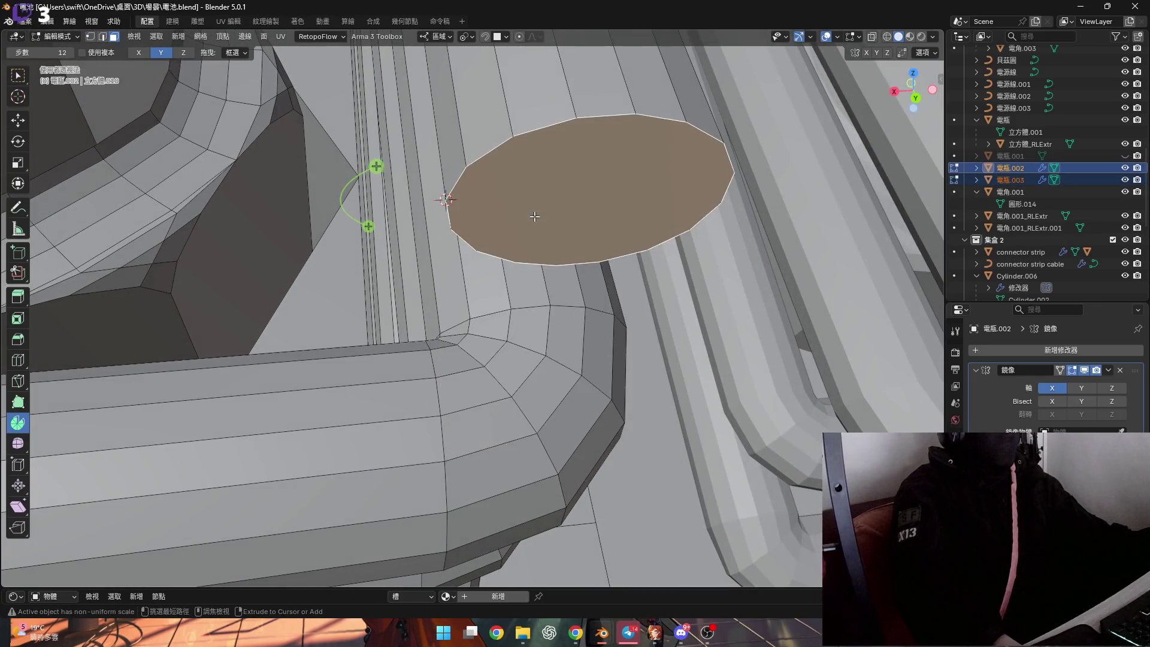
Set Transform Orientation to Normal and start rotating the flat end face into a tilted bend
middle_drag(534, 217, 524, 235)
click(440, 37)
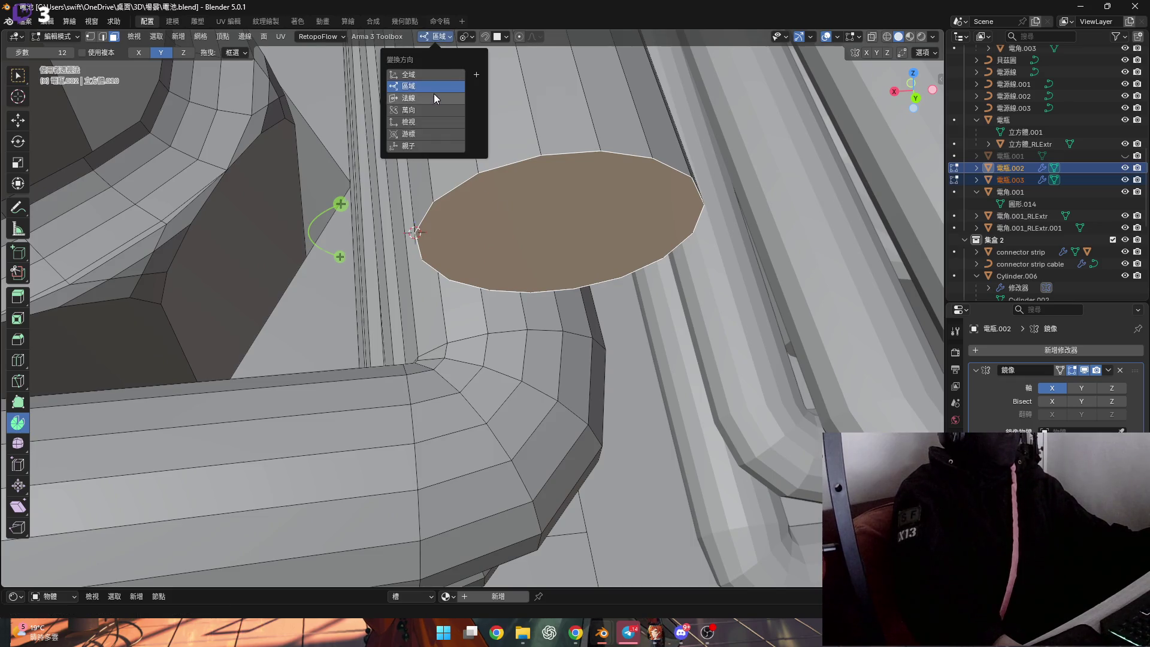
middle_drag(619, 223, 552, 213)
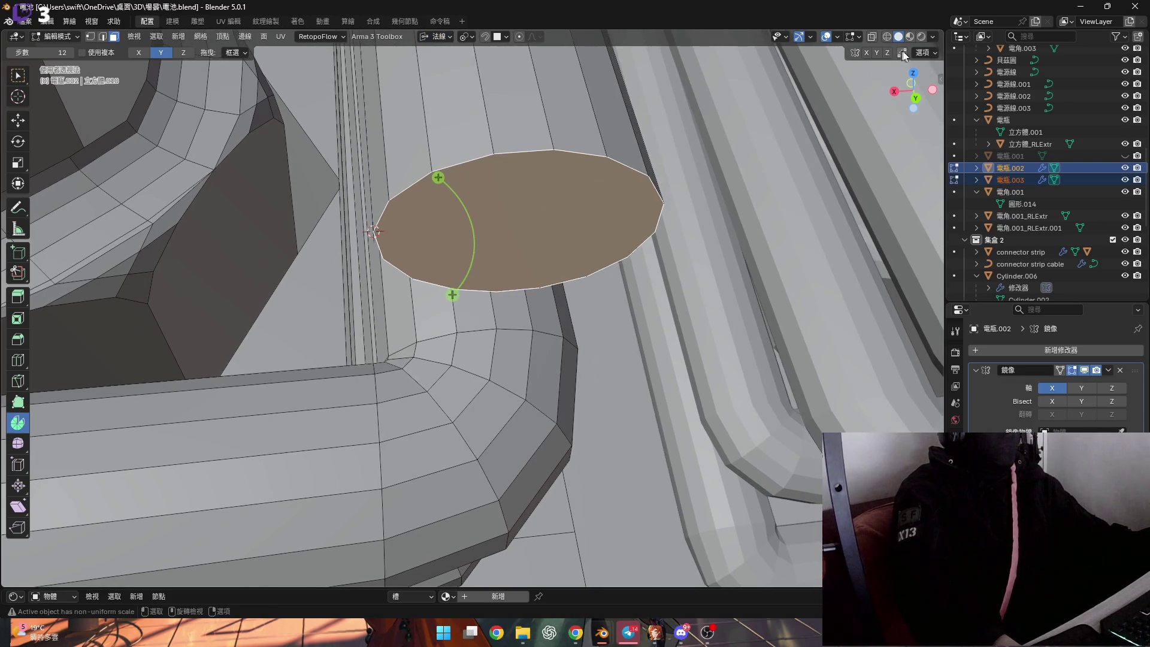
middle_drag(575, 162, 534, 180)
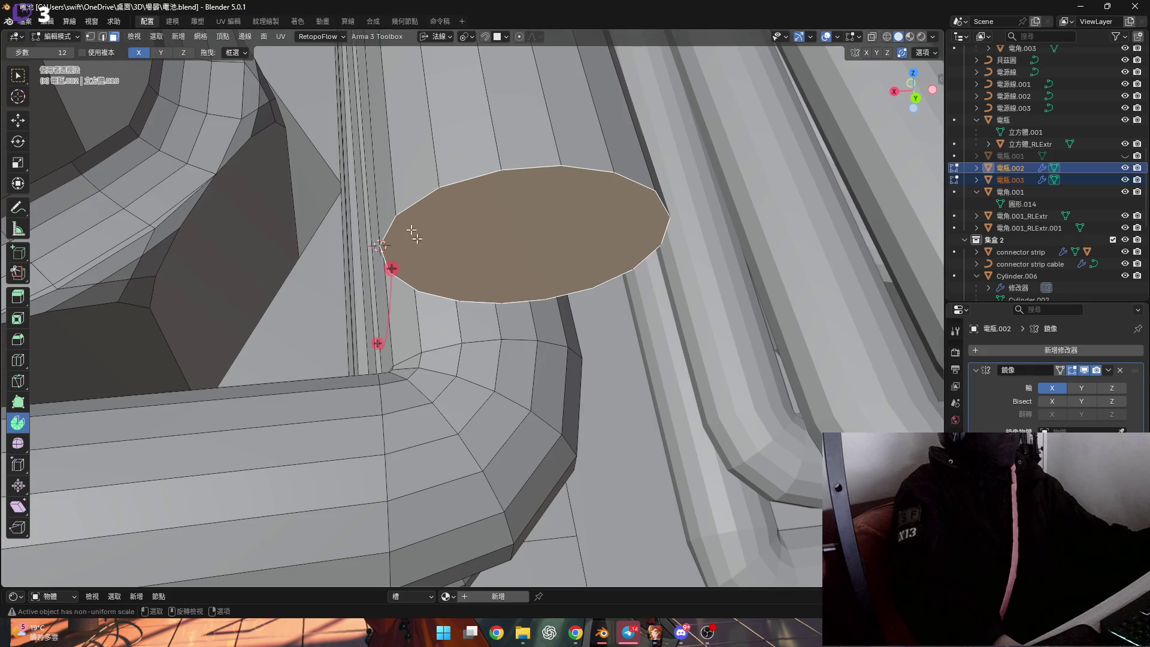
middle_drag(475, 247, 169, 51)
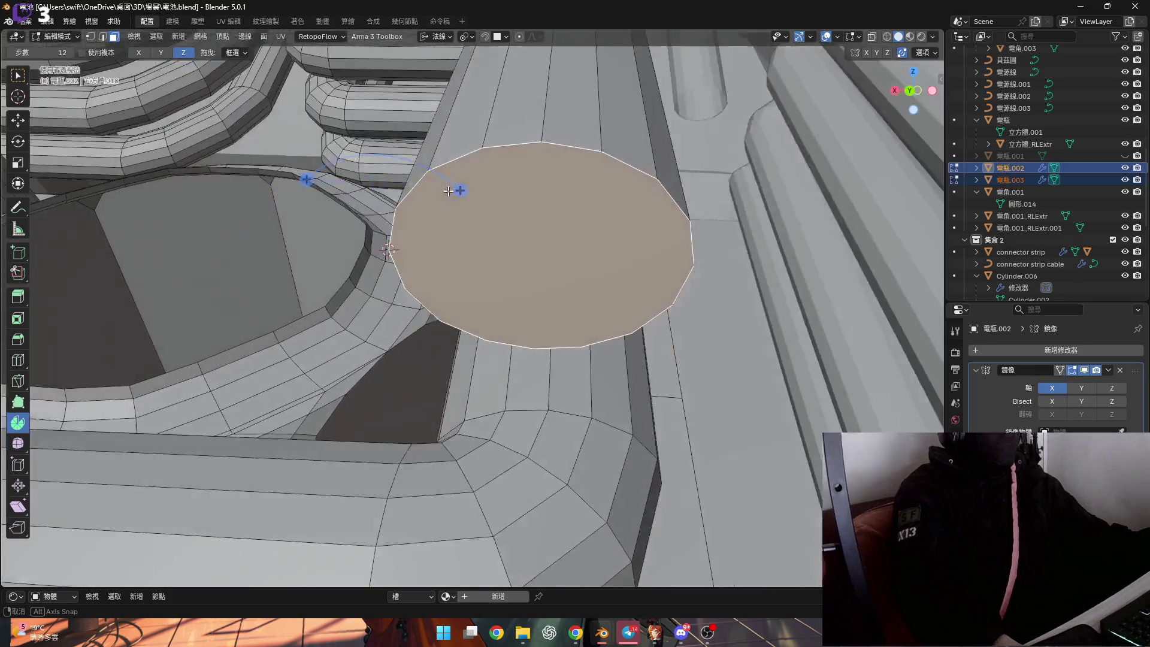
middle_drag(469, 265, 449, 321)
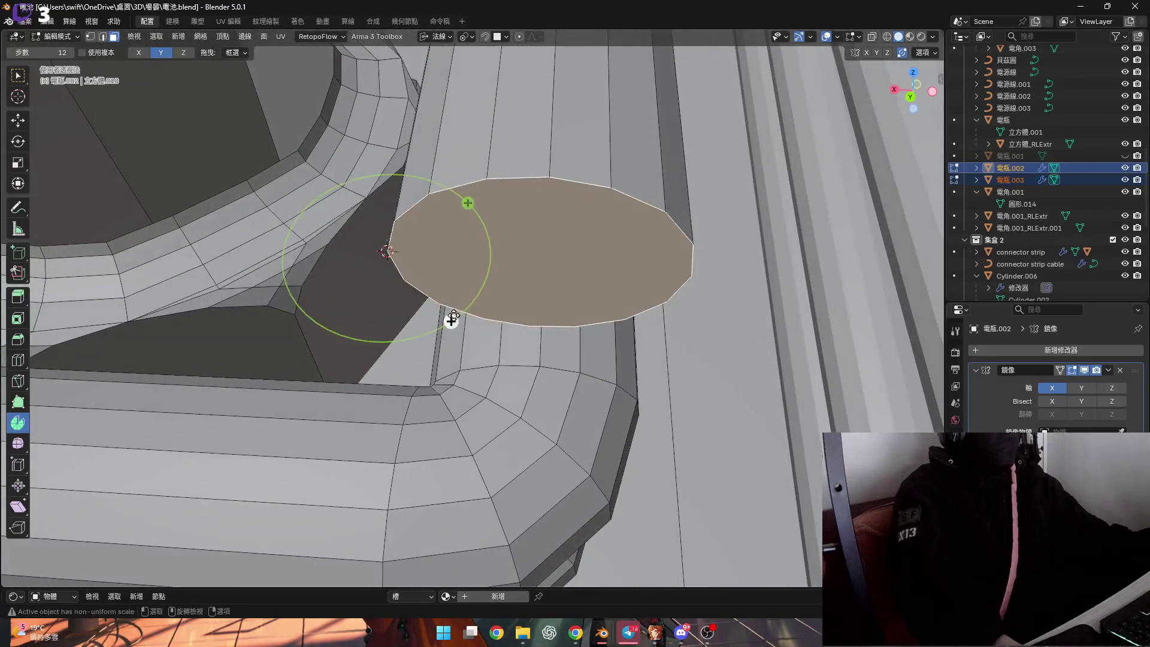
drag(450, 321, 404, 339)
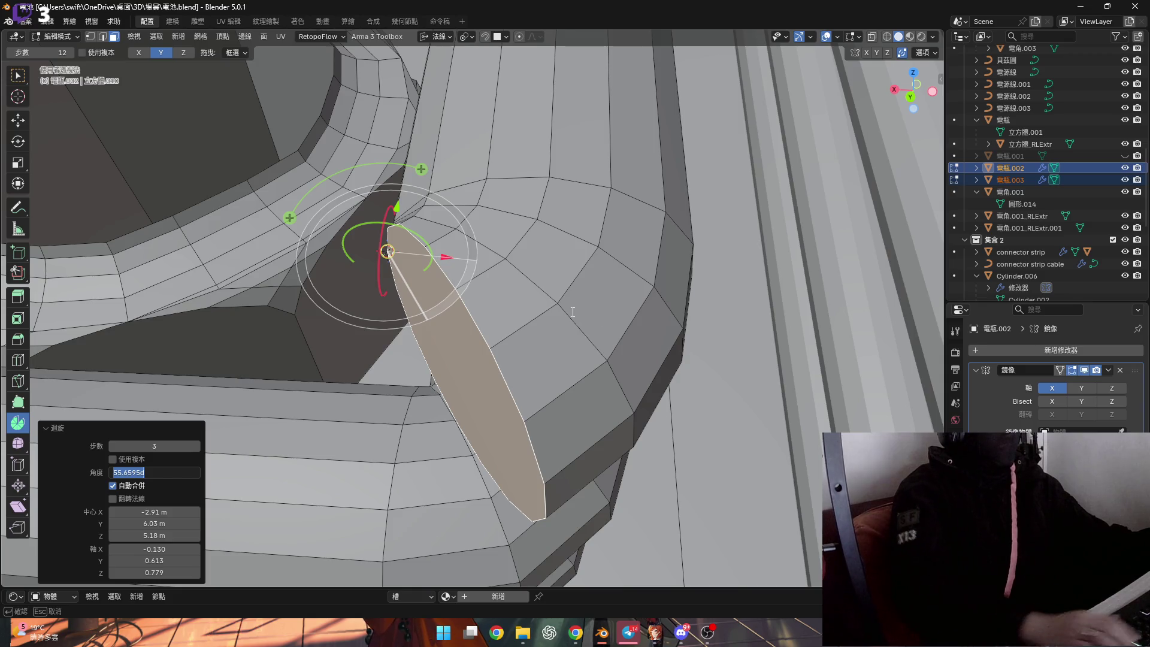
text(0)
Confirm the 80° spin, then snap the 3D cursor onto the pipe end's corner vertex
key(Return)
mouse_move(573, 312)
middle_down()
mouse_move(533, 339)
mouse_move(519, 317)
mouse_move(514, 344)
middle_up()
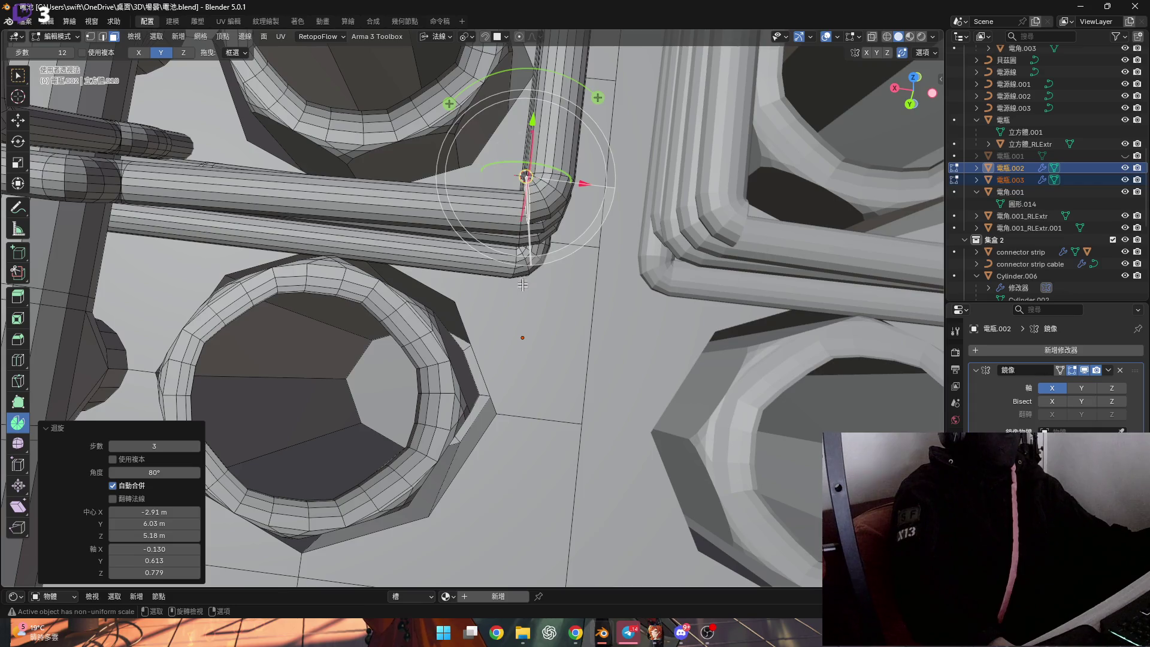
scroll(532, 236, up, 3)
mouse_move(533, 235)
middle_down()
mouse_move(450, 294)
mouse_move(504, 305)
middle_up()
scroll(503, 306, up, 3)
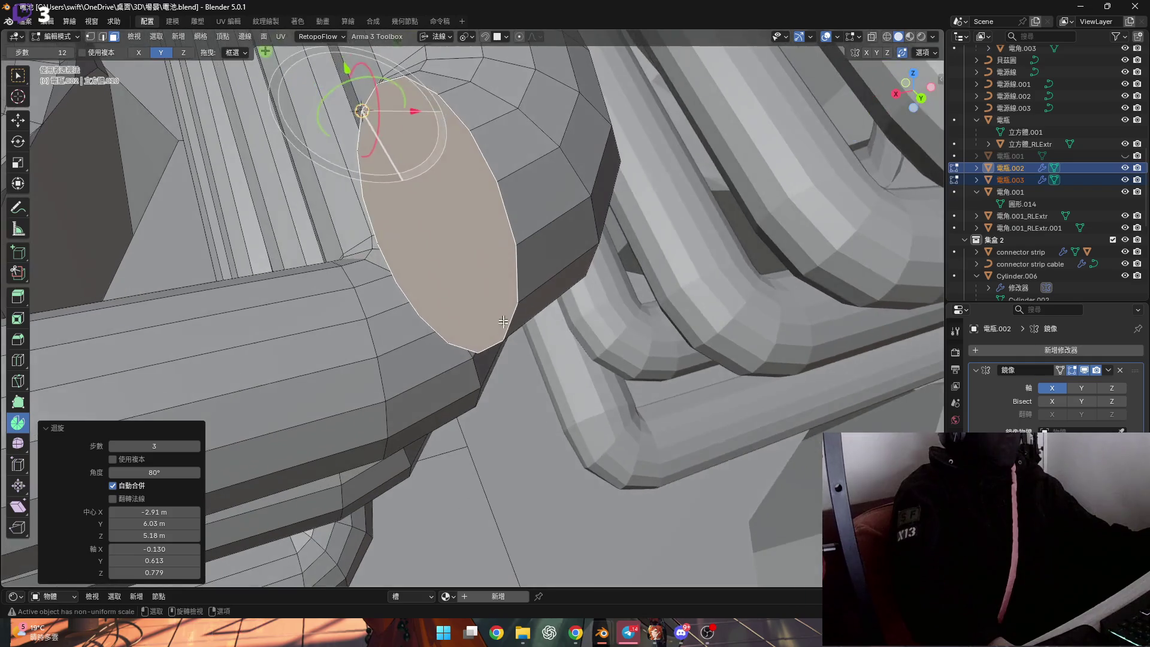
key(1)
click(503, 340)
key(shift+s)
click(530, 349)
middle_drag(530, 350, 443, 258)
Spin the end face 80° around that pivot to bend the pipe round the corner
key(3)
click(450, 261)
drag(389, 231, 381, 303)
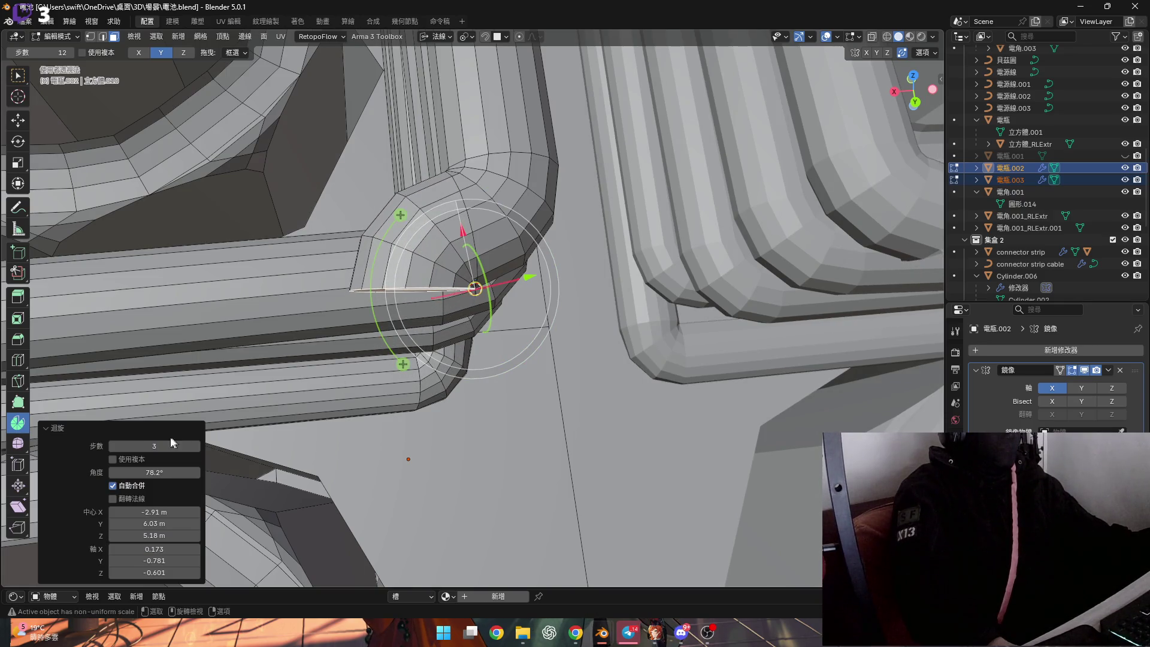
text(80)
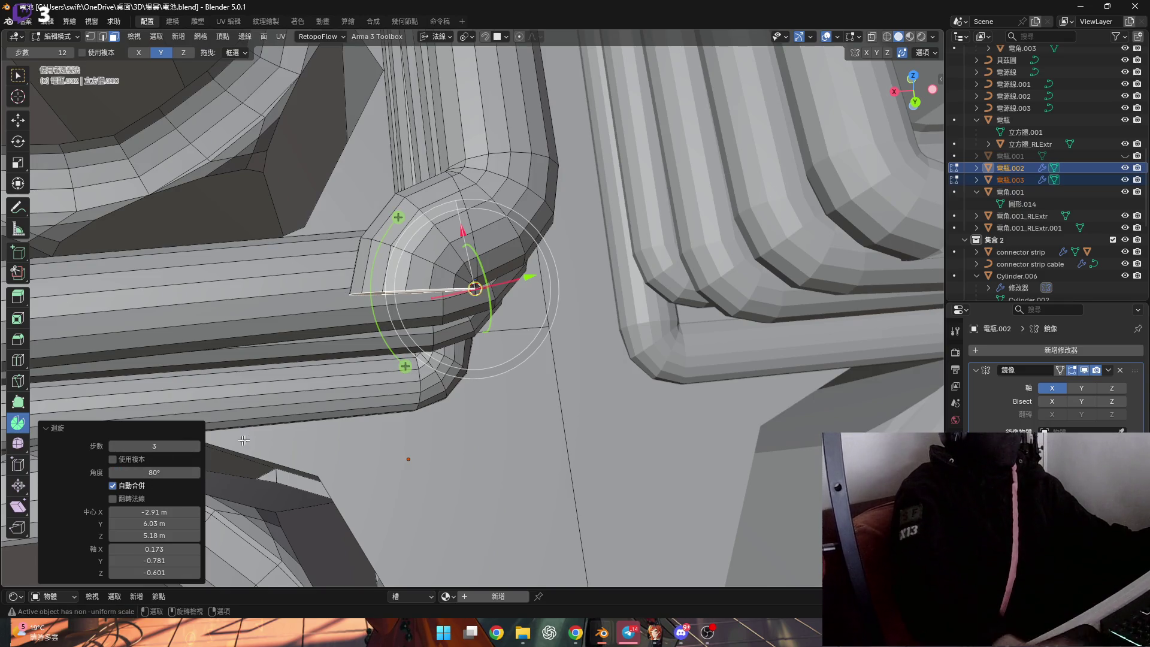
key(Return)
scroll(363, 267, down, 3)
mouse_move(362, 267)
middle_down()
mouse_move(401, 297)
mouse_move(387, 225)
mouse_move(502, 289)
mouse_move(462, 329)
mouse_move(478, 242)
mouse_move(426, 259)
mouse_move(496, 232)
mouse_move(447, 216)
mouse_move(536, 222)
middle_up()
scroll(376, 155, up, 3)
scroll(462, 329, up, 3)
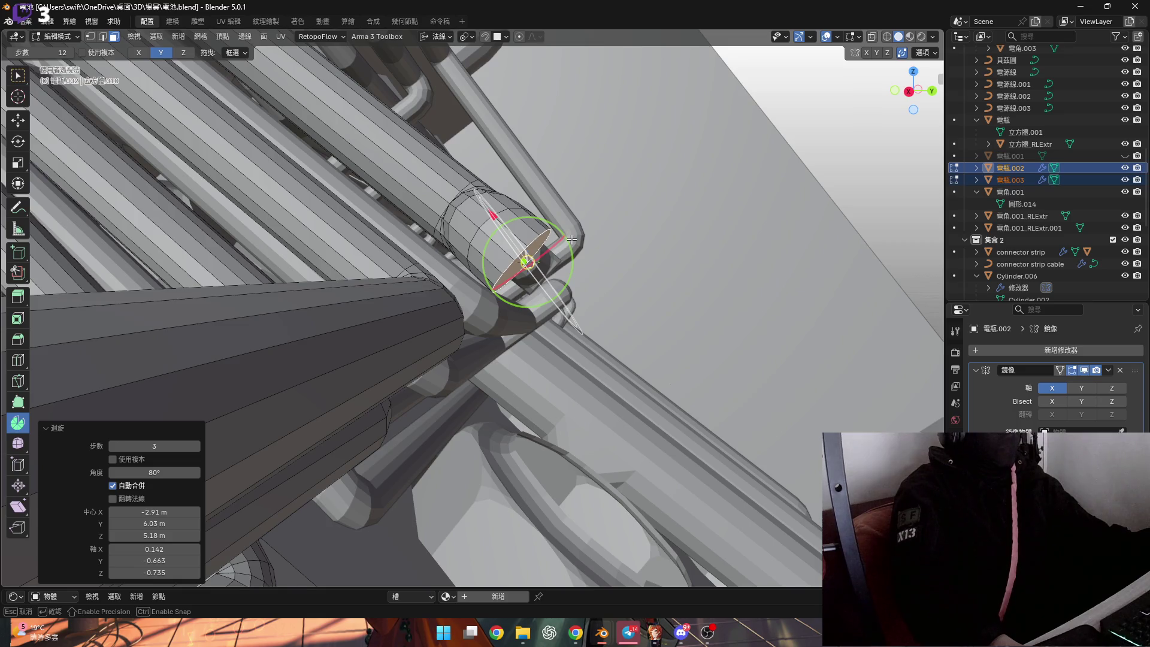
Extrude the bent end face along its normal into a straight section toward the nut
mouse_move(490, 239)
middle_down()
mouse_move(381, 228)
mouse_move(400, 270)
middle_up()
key(e)
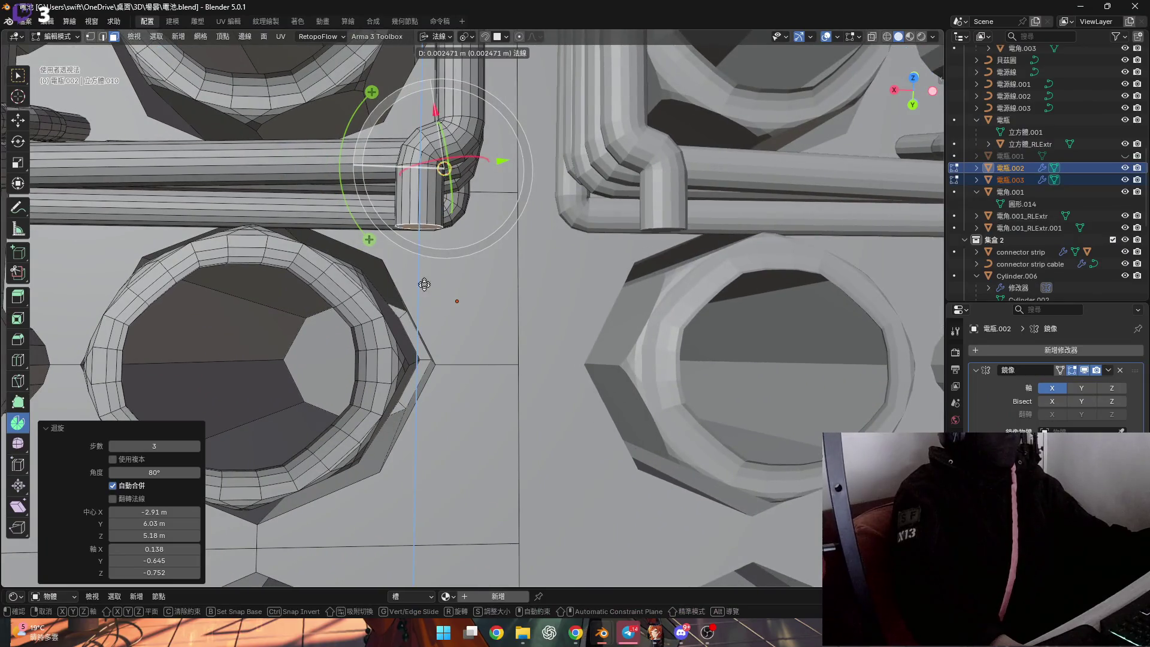
click(441, 400)
mouse_move(442, 401)
middle_down()
mouse_move(406, 320)
mouse_move(549, 397)
mouse_move(503, 407)
middle_up()
key(1)
scroll(549, 396, up, 5)
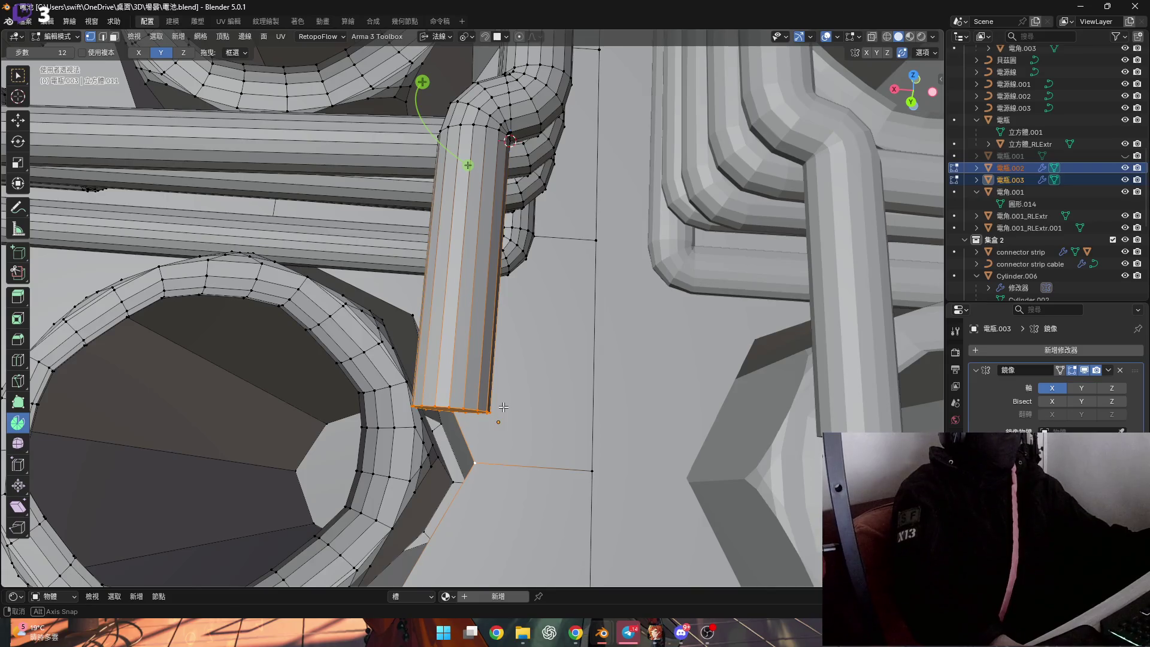
With Local orientation, scale the pipe end to zero along its own Z axis
key(2)
middle_drag(492, 396, 453, 391)
click(435, 36)
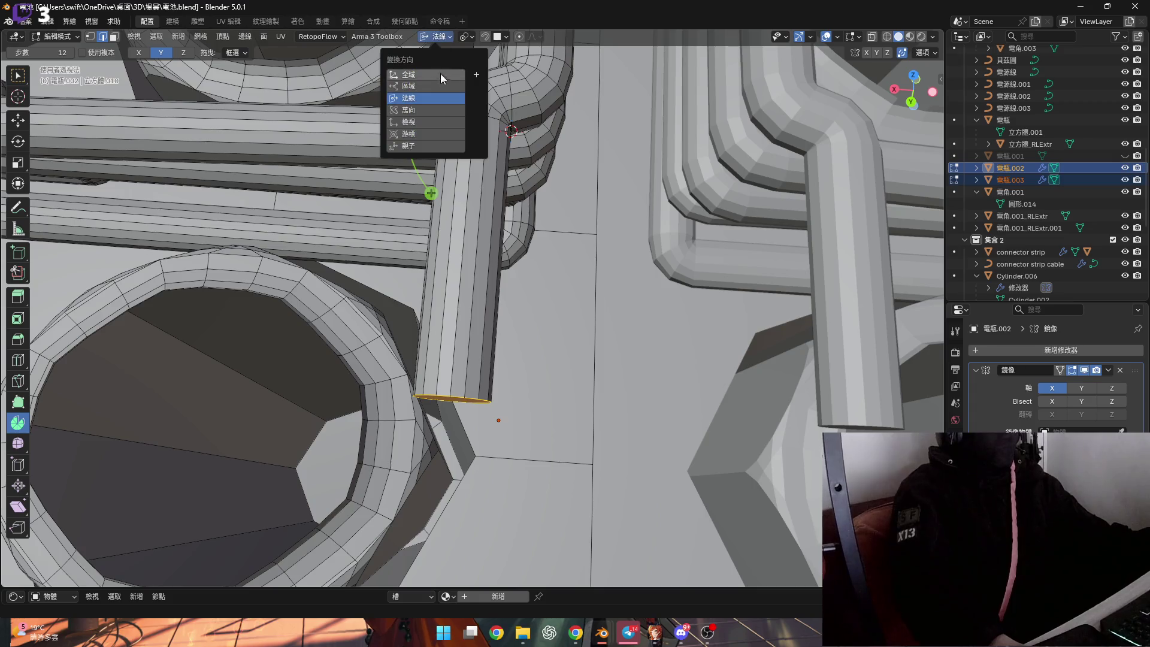
click(436, 86)
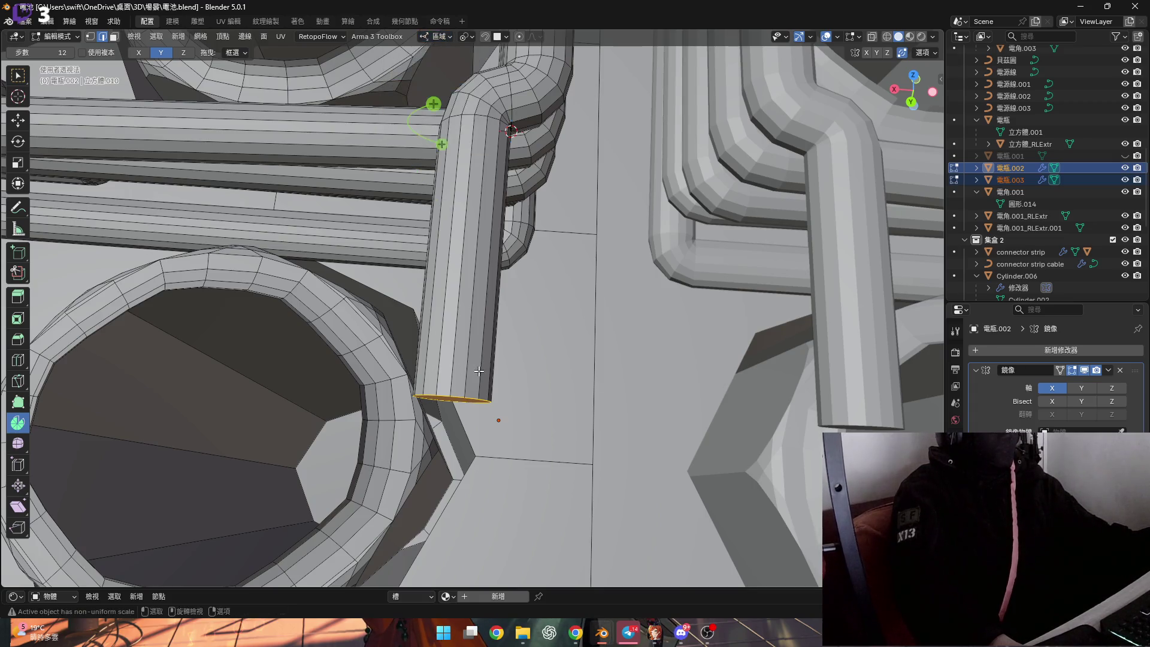
middle_drag(449, 407, 467, 411)
key(s)
key(z)
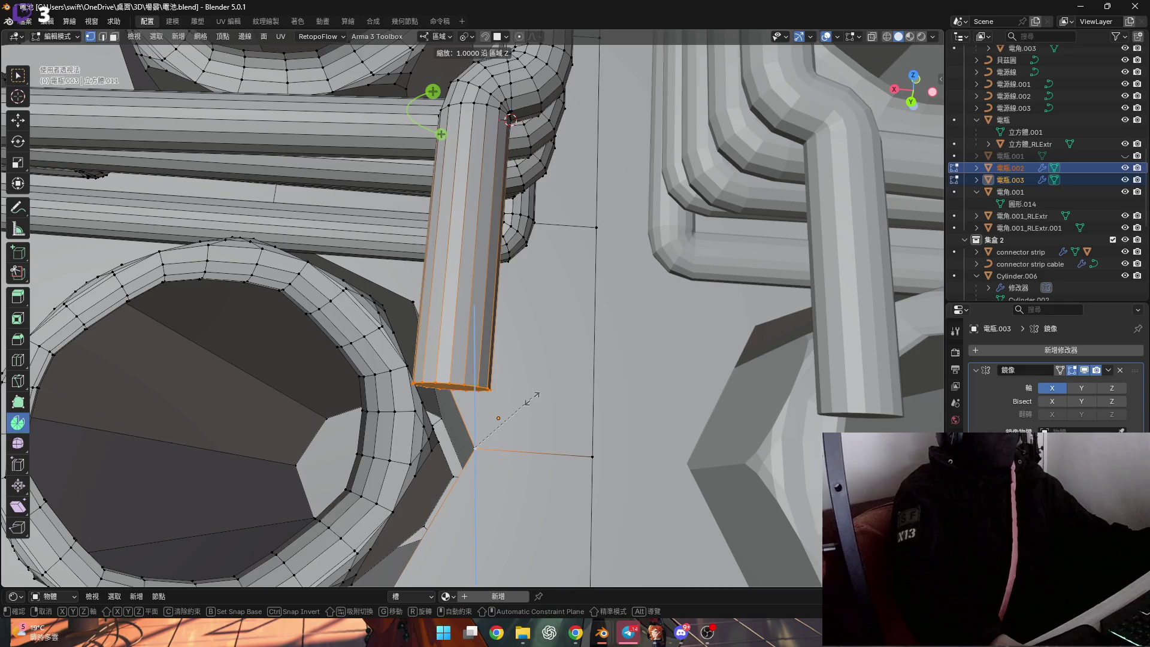
text(x0)
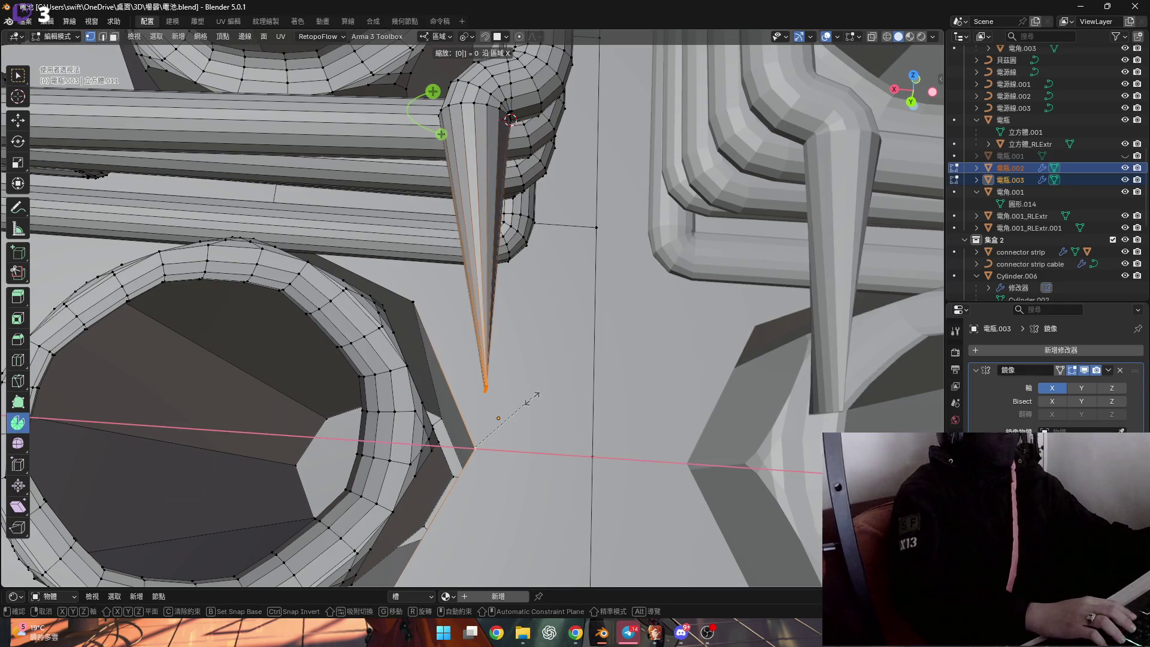
text(y)
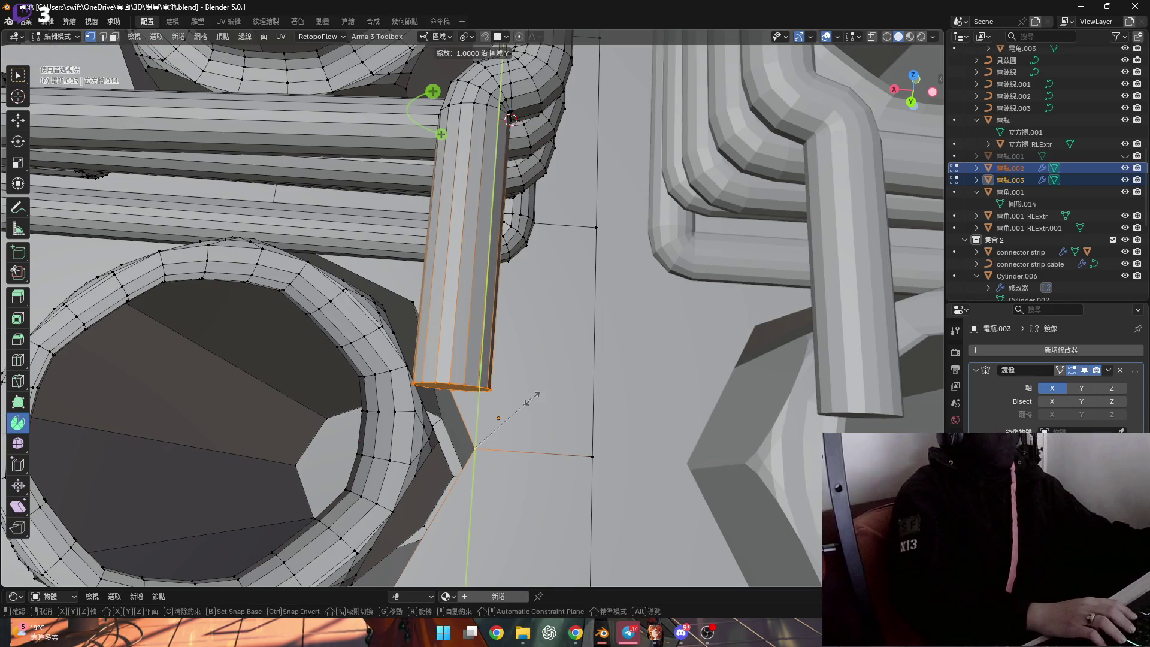
key(Return)
Set Transform Orientation to Normal and select the other pipe's end face for cursor snapping
mouse_move(531, 397)
middle_down()
mouse_move(480, 346)
mouse_move(457, 303)
mouse_move(567, 413)
mouse_move(637, 380)
mouse_move(650, 360)
mouse_move(594, 344)
mouse_move(395, 359)
mouse_move(435, 360)
middle_up()
key(s)
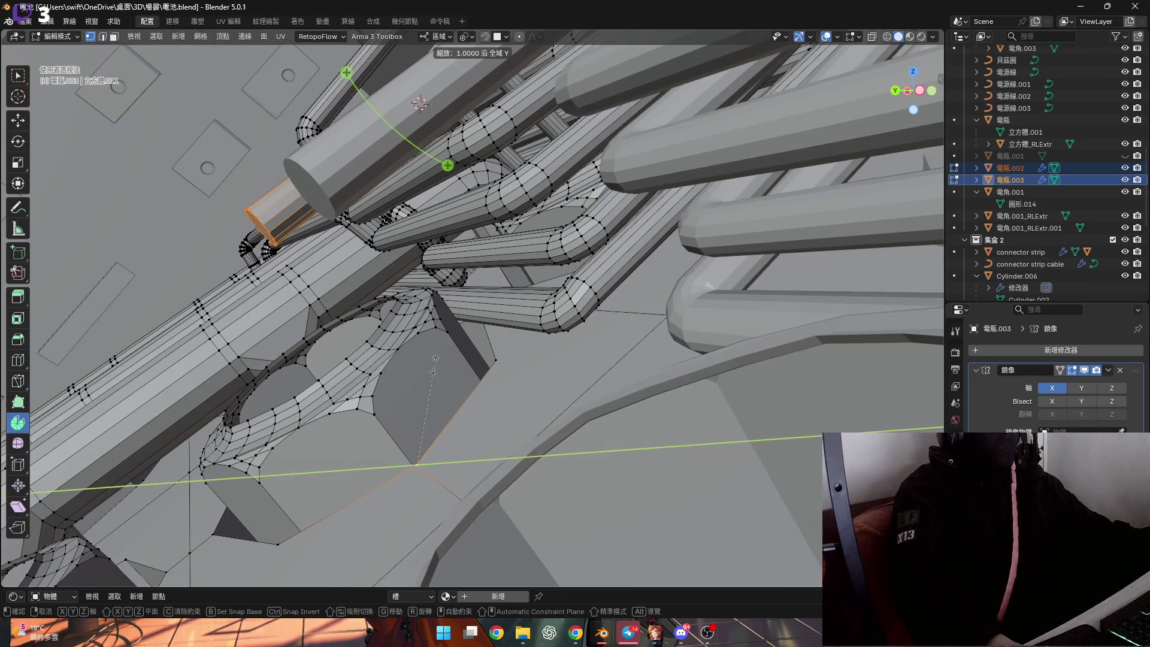
key(z)
key(z)
key(Escape)
mouse_move(434, 363)
middle_down()
mouse_move(384, 238)
mouse_move(330, 190)
middle_up()
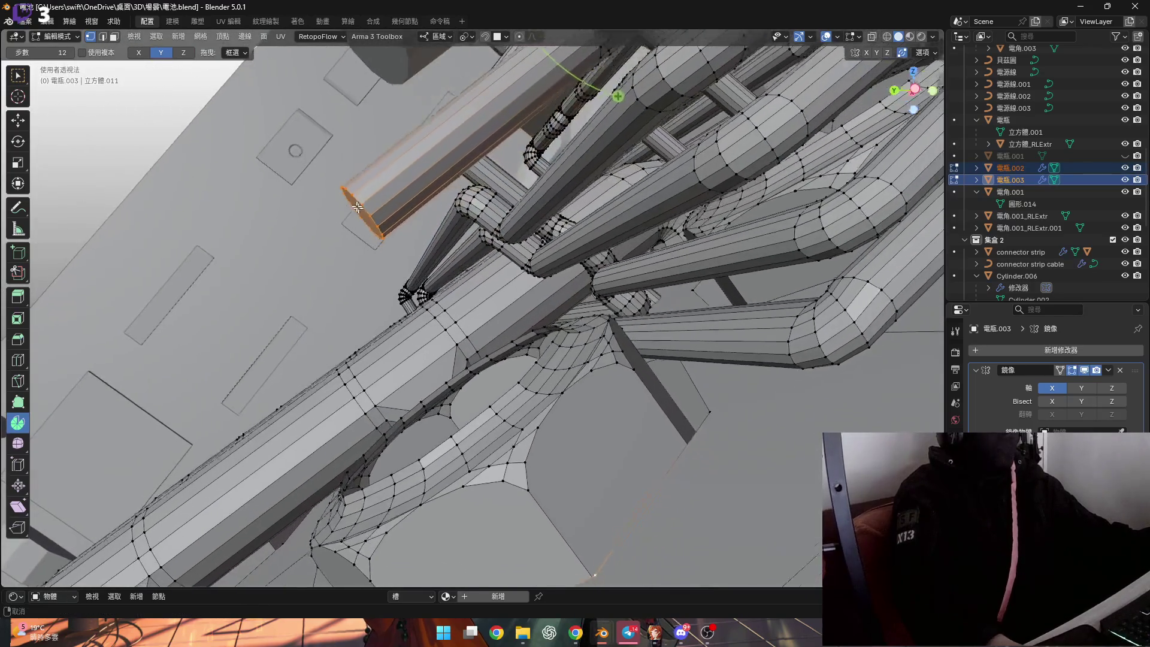
click(440, 37)
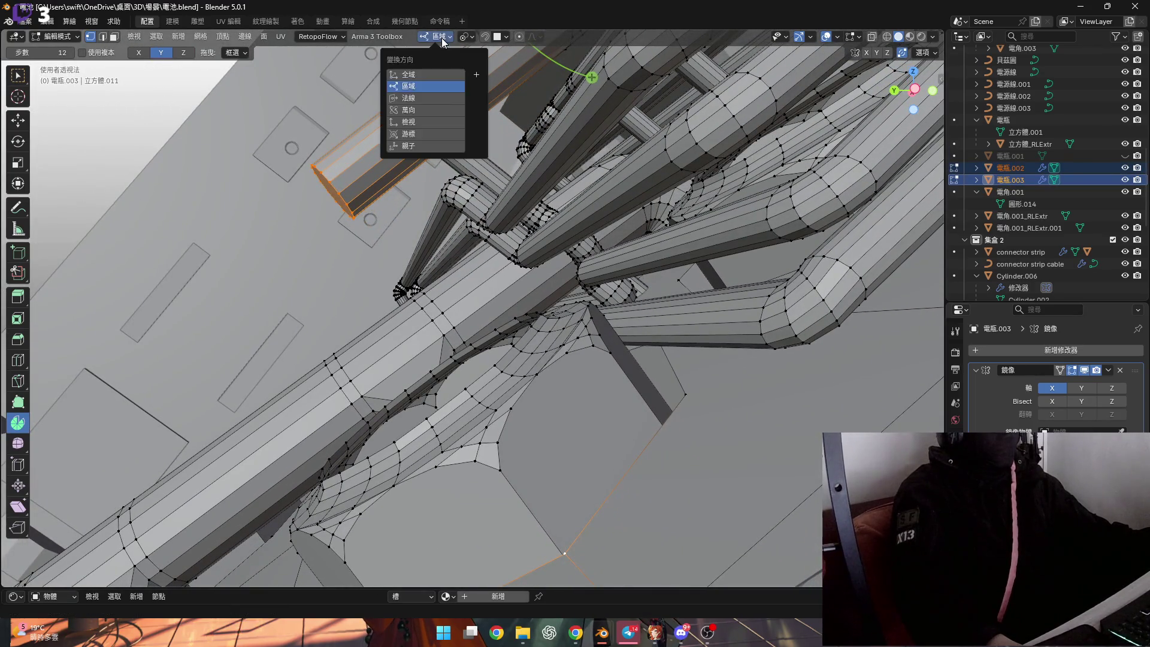
scroll(355, 219, up, 2)
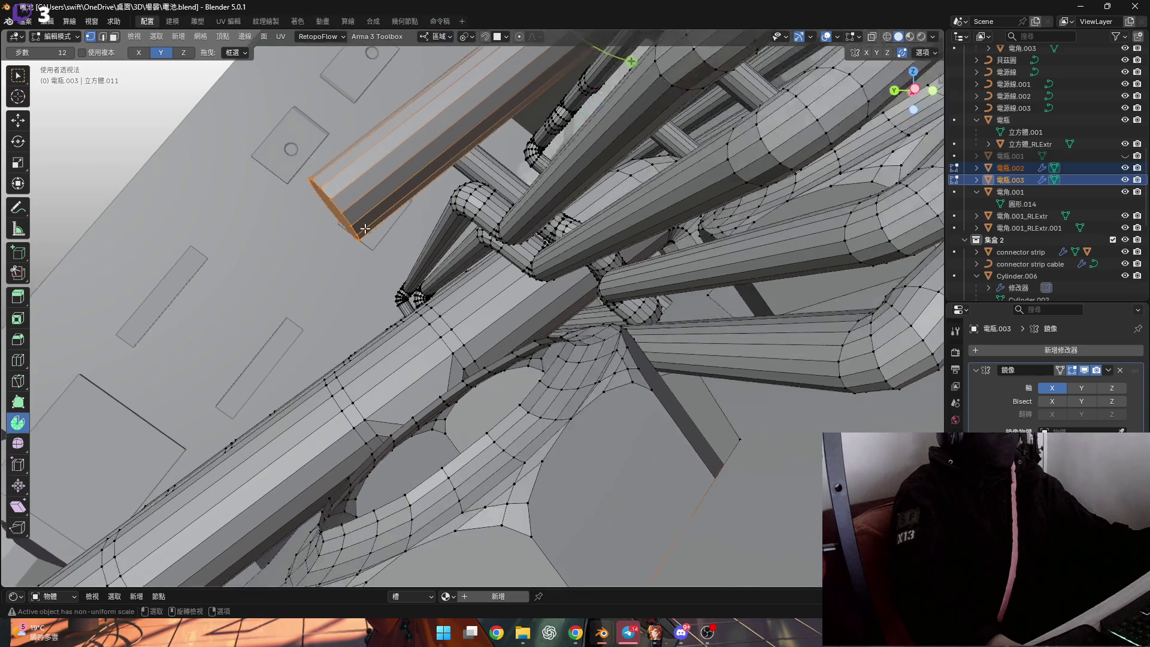
scroll(355, 220, up, 2)
middle_drag(355, 219, 396, 161)
click(440, 37)
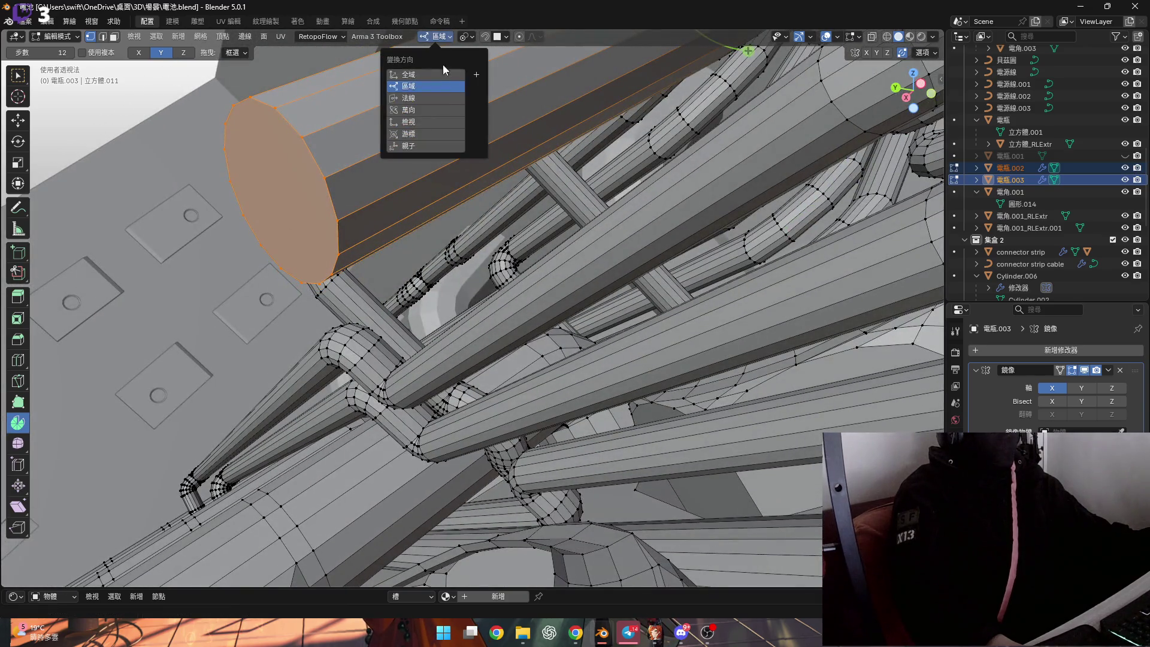
click(440, 100)
click(427, 193)
middle_drag(426, 194, 427, 193)
key(shift+s)
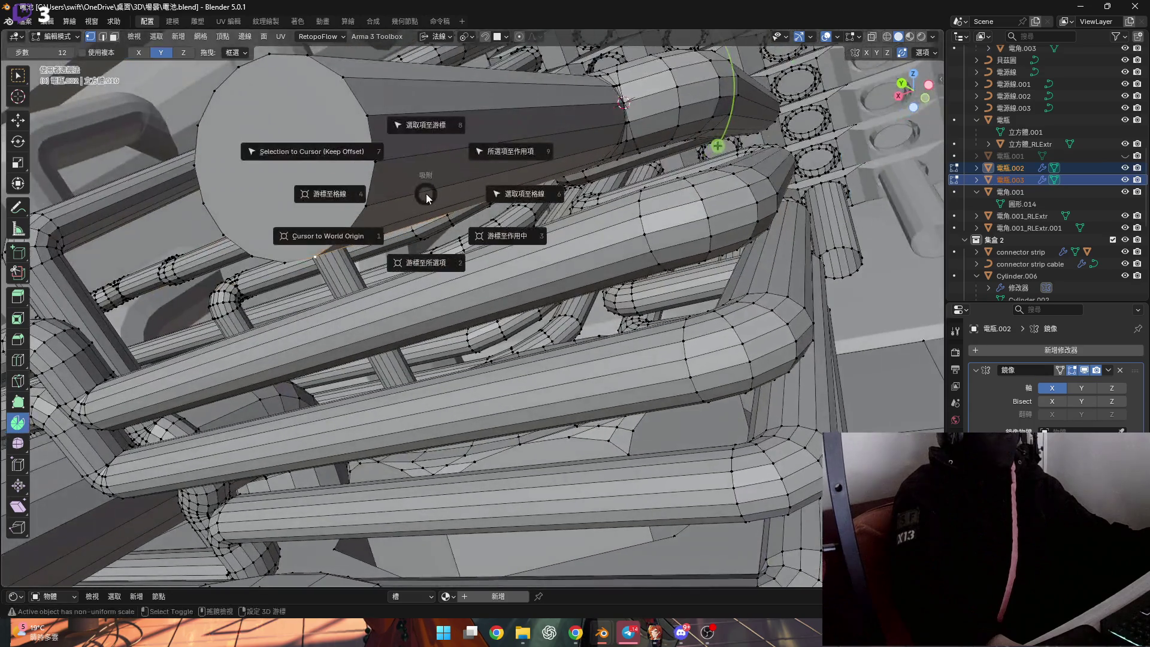
Snap the cursor to the end face and Spin it 90° into a bend
click(425, 262)
middle_drag(351, 198, 325, 236)
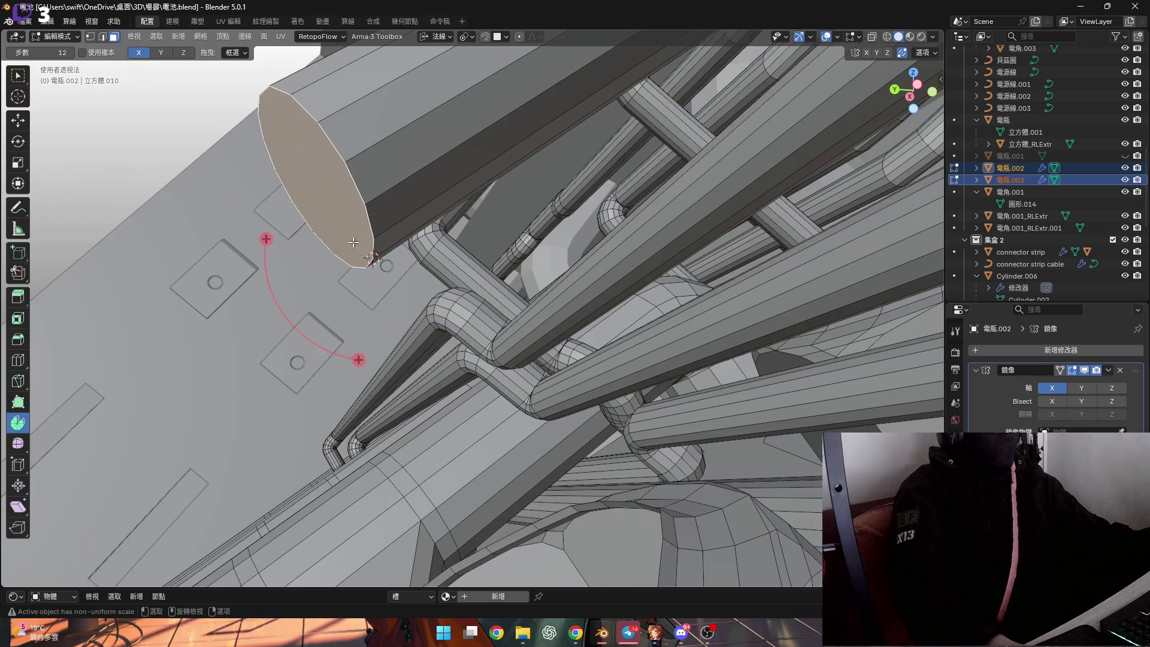
drag(356, 358, 316, 344)
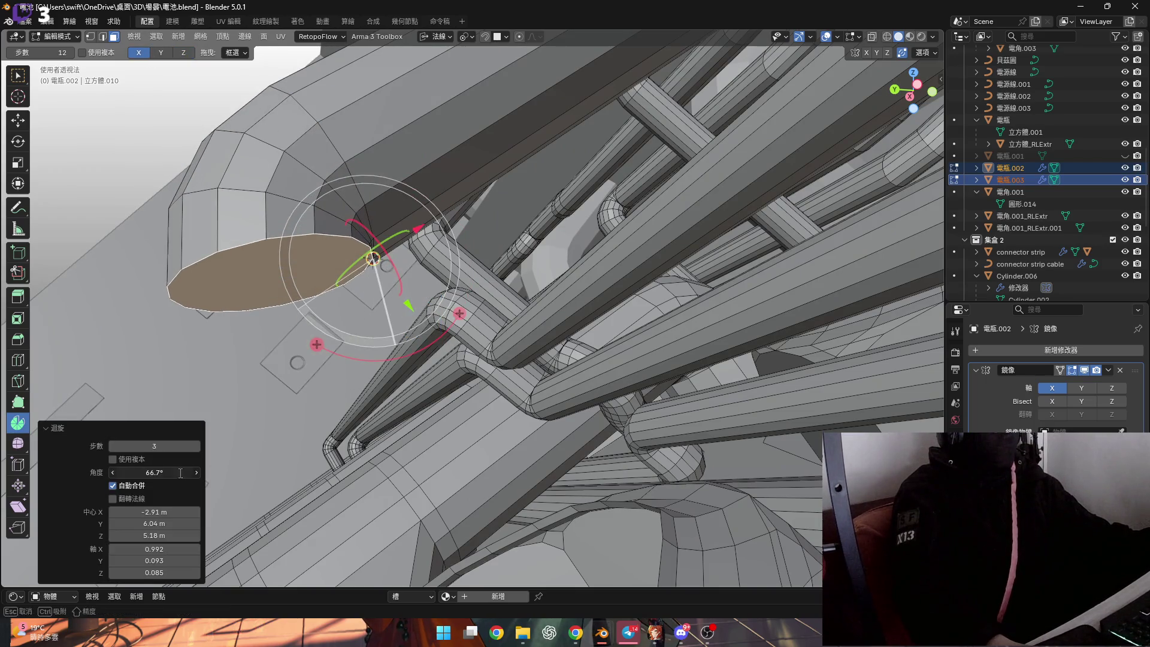
text(90)
key(Return)
Extrude a short straight extension from the bent end along its normal
mouse_move(244, 457)
ctrl+middle_down()
mouse_move(515, 358)
mouse_move(380, 172)
mouse_move(501, 267)
ctrl+middle_up()
mouse_move(605, 344)
middle_down()
mouse_move(391, 362)
mouse_move(522, 462)
middle_up()
key(g)
key(z)
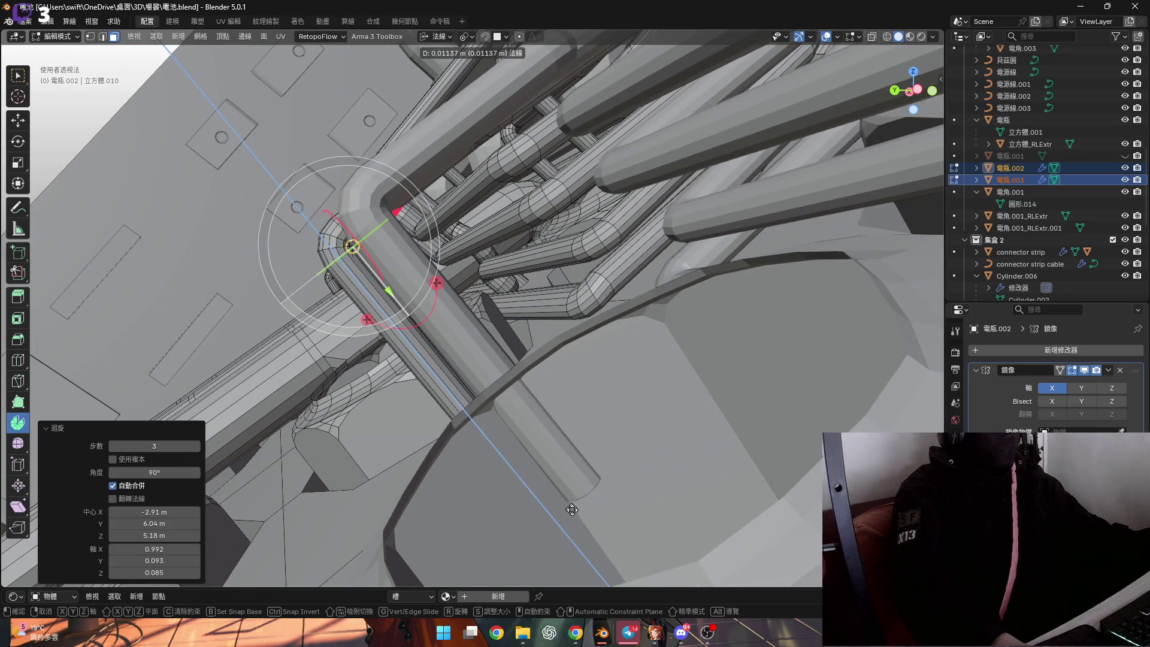
click(570, 509)
mouse_move(571, 509)
middle_down()
mouse_move(547, 348)
mouse_move(480, 341)
middle_up()
scroll(435, 346, up, 2)
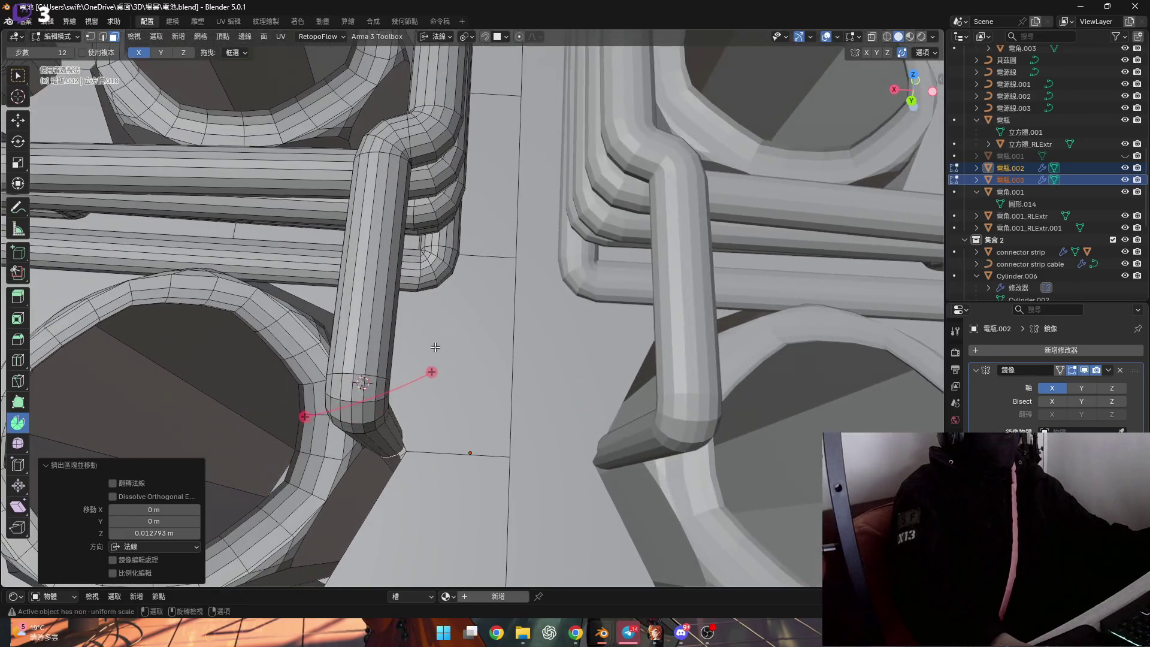
Grow the selection up to the bend and switch transforms to Local orientation, cancelling a trial rotate
key(ctrl+KP_Add)
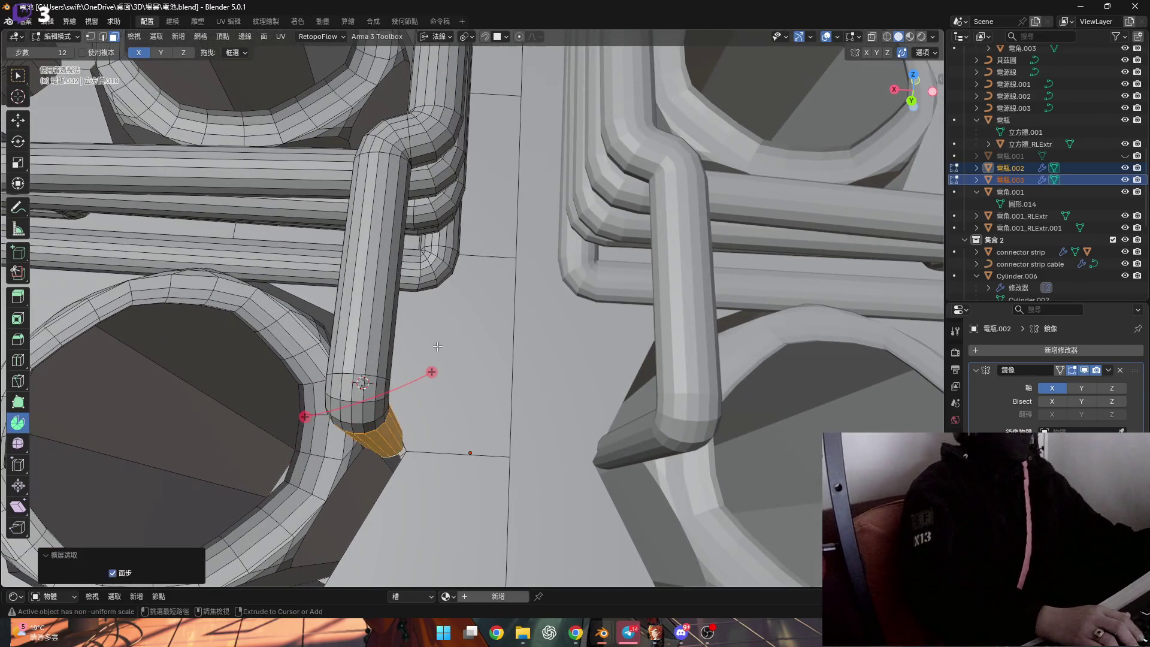
key(ctrl+KP_Add)
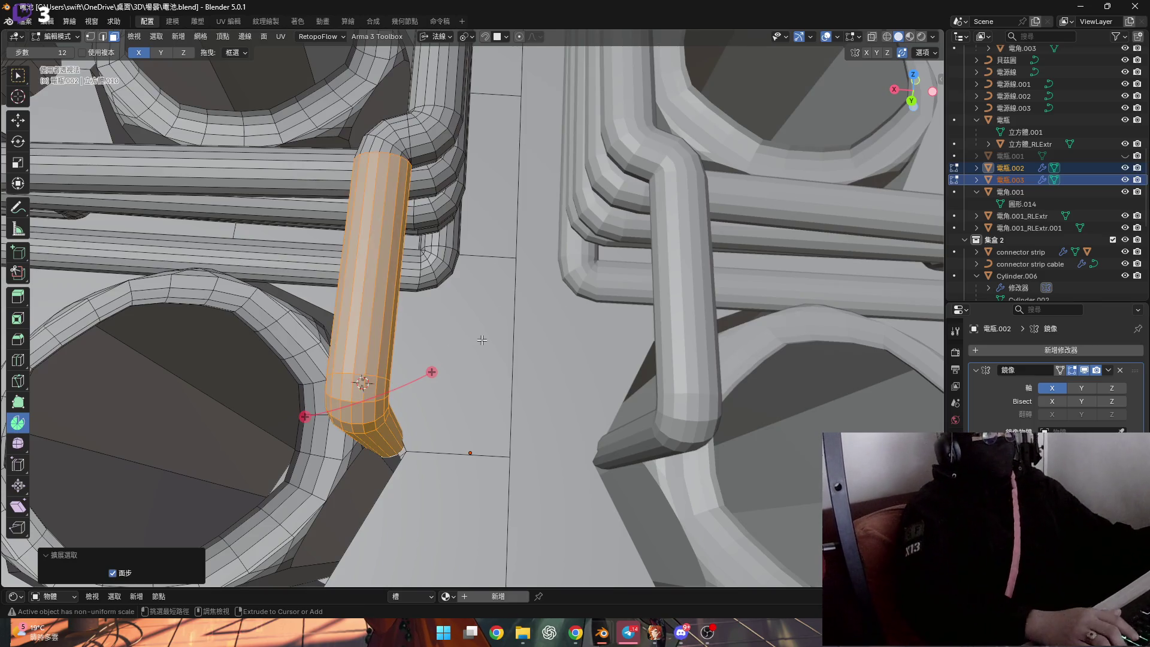
mouse_move(519, 352)
middle_down()
mouse_move(498, 339)
mouse_move(455, 408)
middle_up()
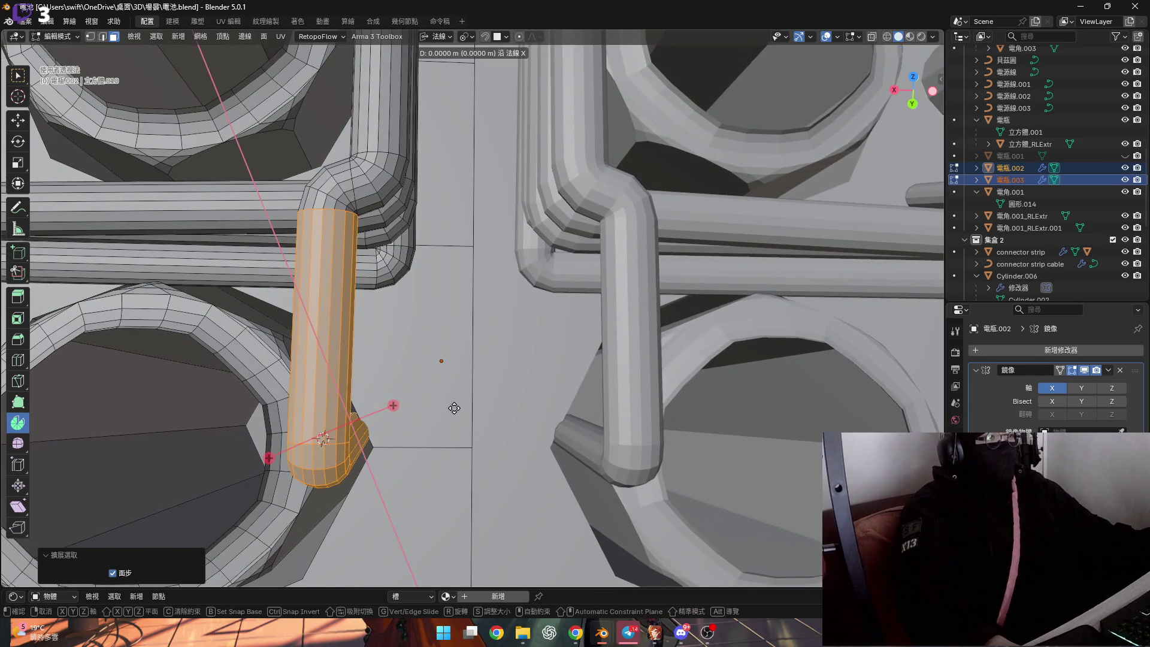
click(445, 37)
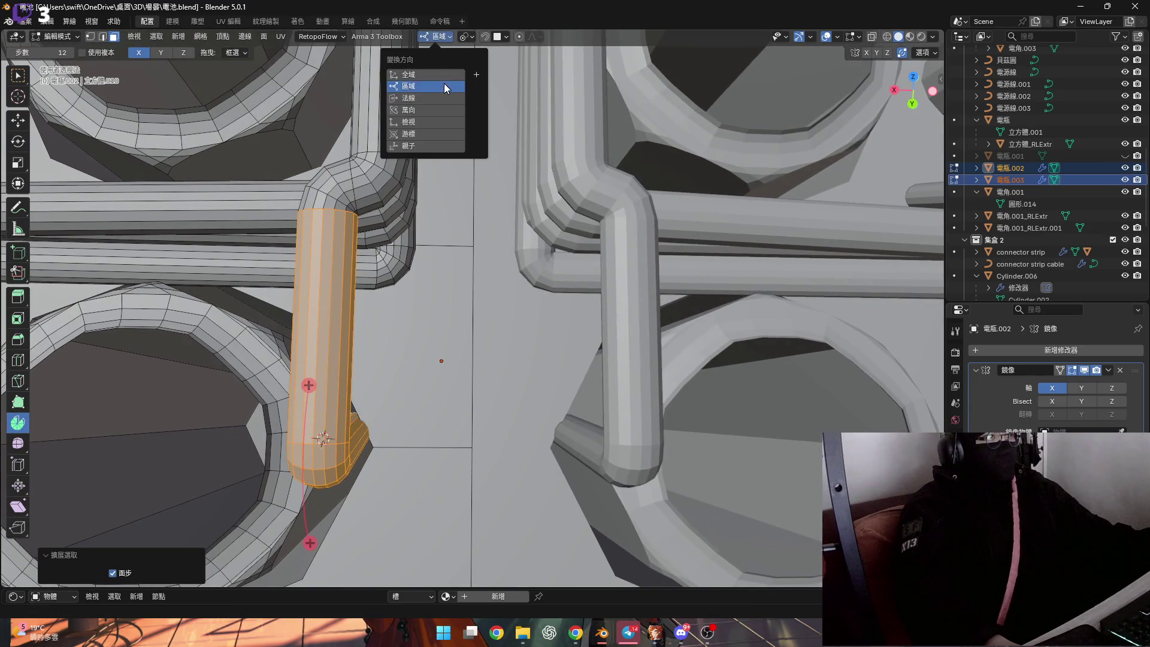
click(445, 97)
key(g)
key(r)
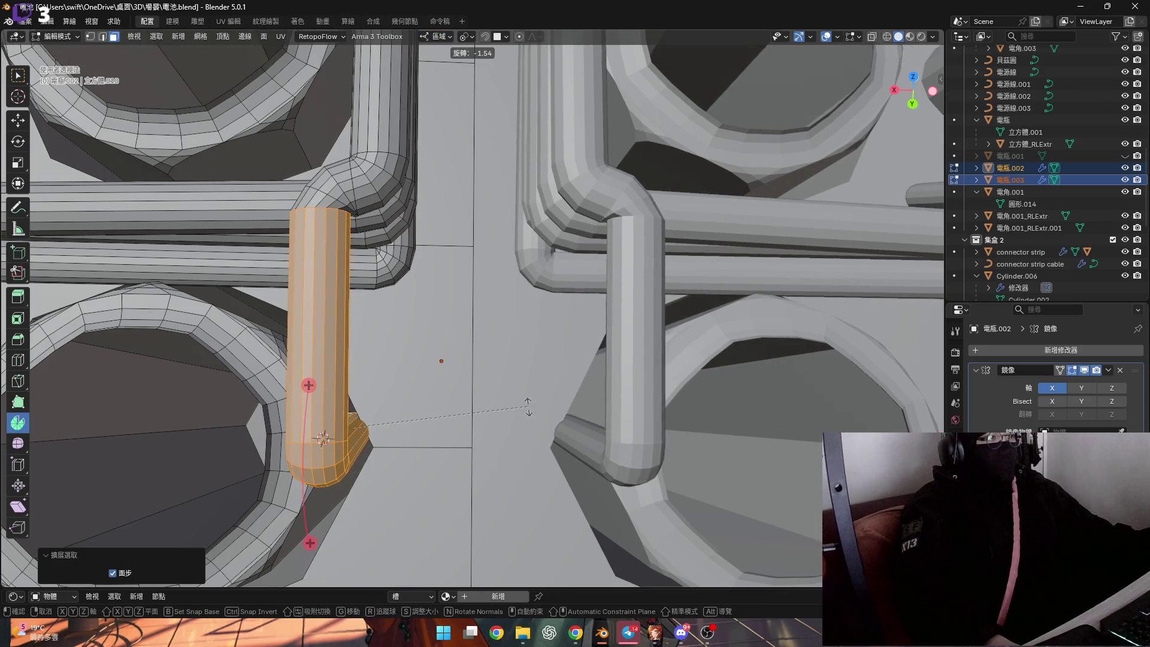
key(Escape)
scroll(441, 359, up, 3)
scroll(456, 385, up, 3)
Snap the 3D cursor onto the edge at the bend's pivot
middle_drag(457, 385, 551, 488)
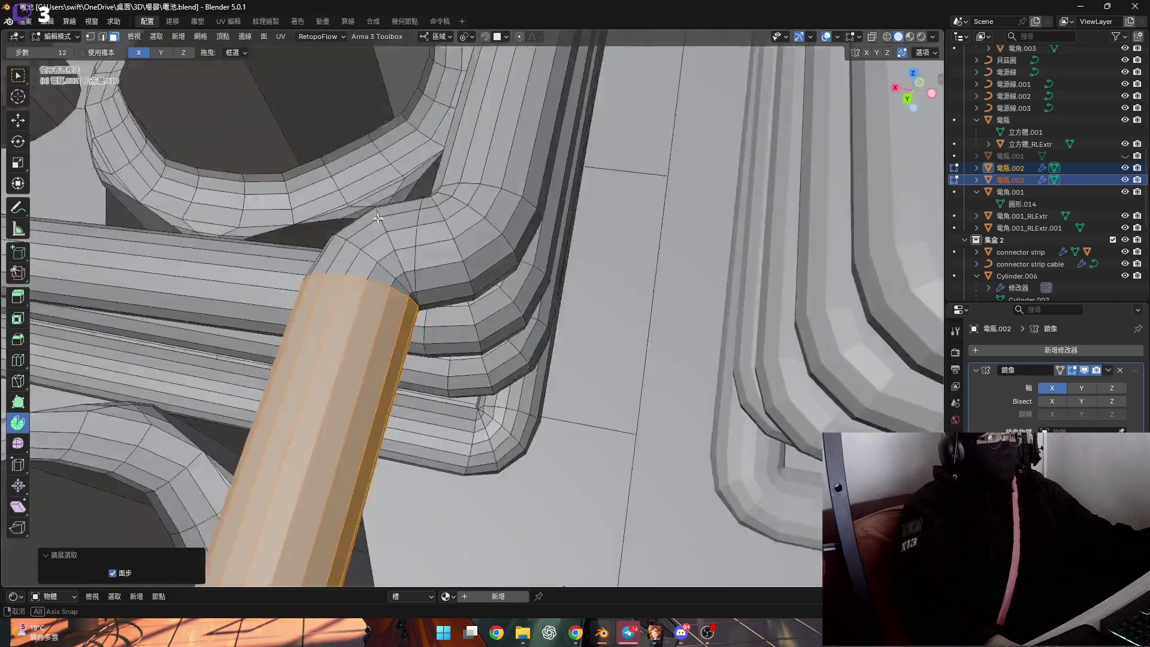
scroll(430, 310, up, 3)
middle_drag(431, 310, 460, 375)
key(1)
click(458, 373)
key(shift+s)
click(544, 409)
scroll(503, 324, down, 3)
Grow the selection along the tube and begin rotating the section about its own Z axis
middle_drag(503, 324, 492, 344)
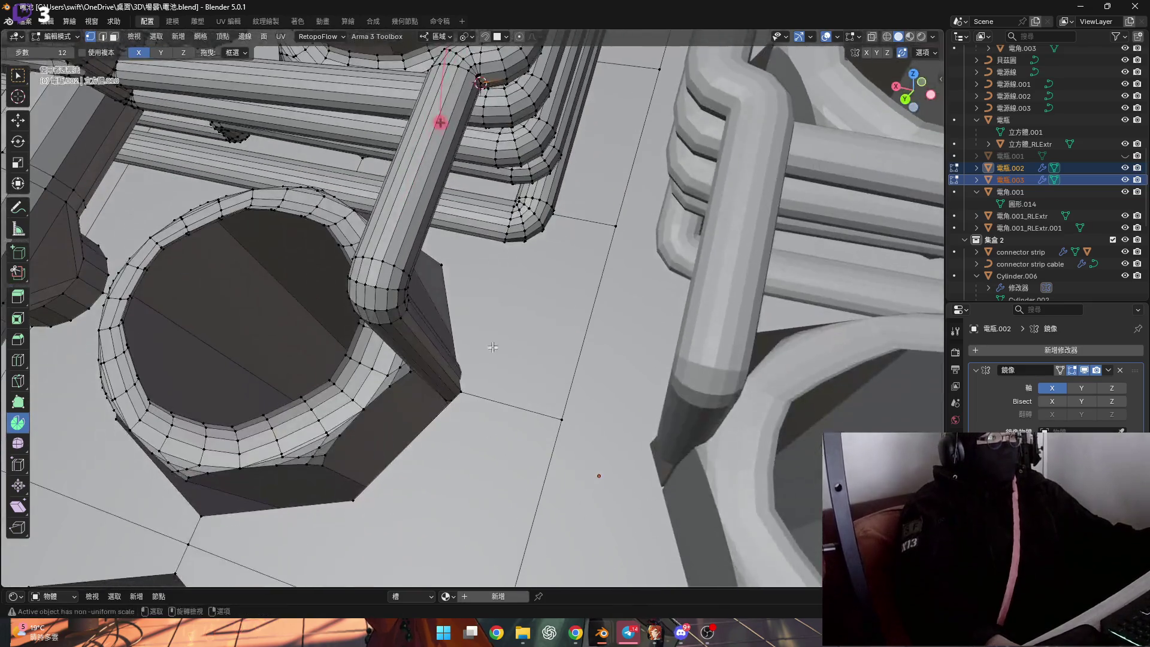
scroll(455, 401, up, 5)
scroll(455, 400, down, 3)
middle_drag(398, 321, 513, 397)
scroll(513, 396, up, 4)
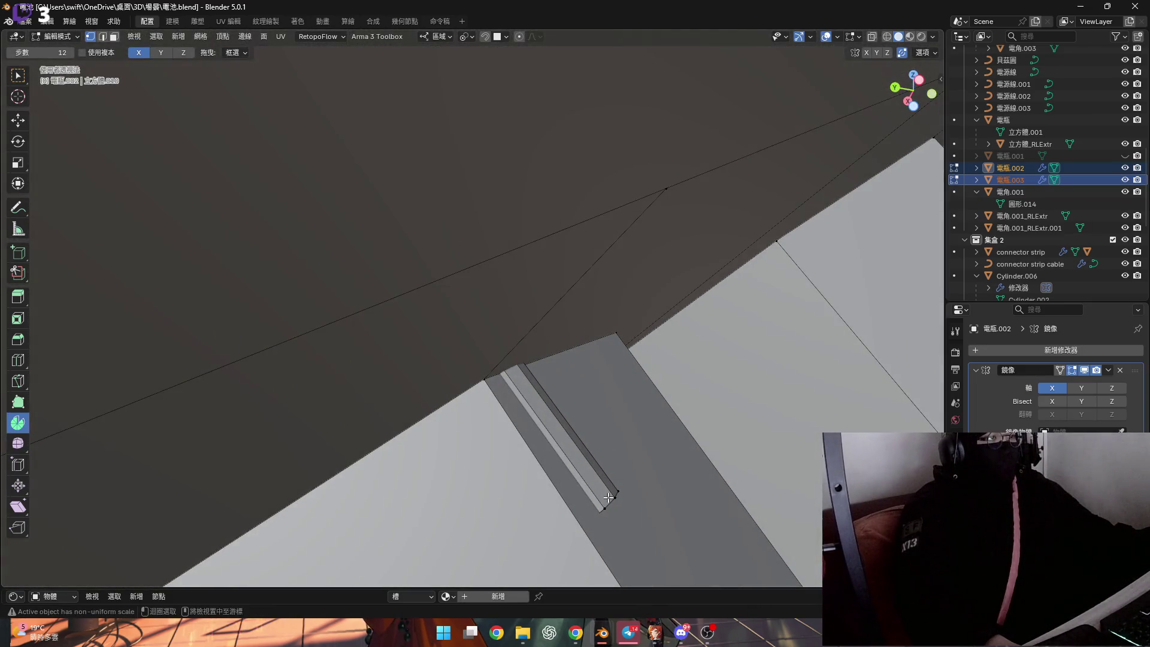
mouse_move(532, 323)
middle_down()
mouse_move(537, 432)
mouse_move(514, 306)
middle_up()
scroll(497, 410, down, 3)
key(ctrl+KP_Add)
scroll(544, 462, up, 2)
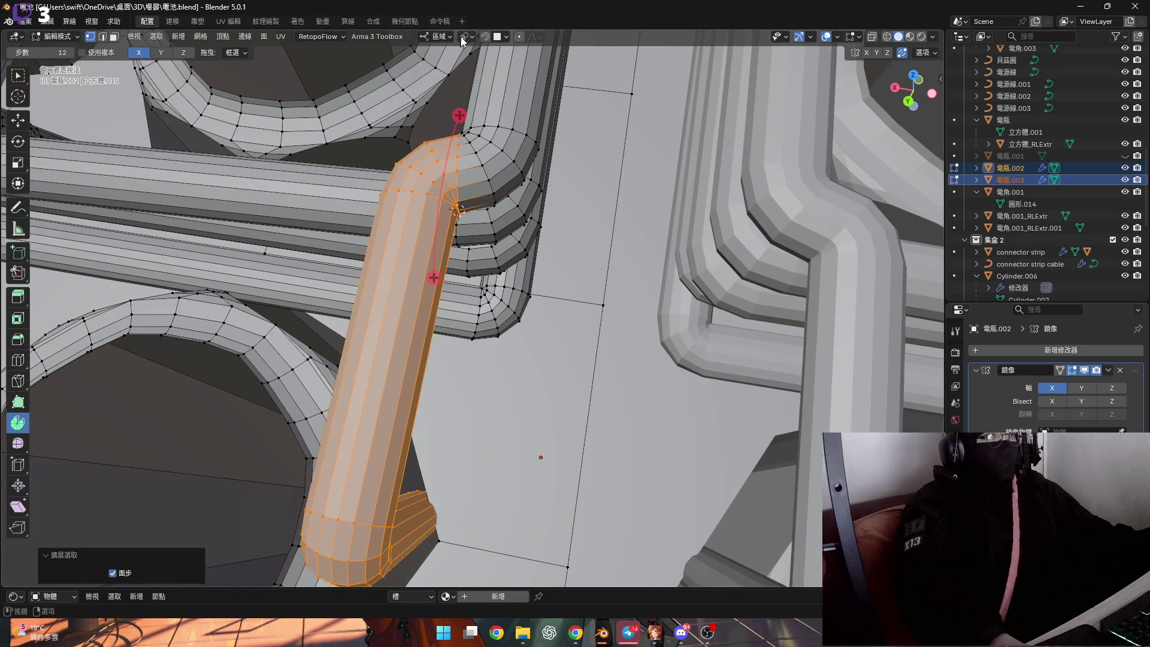
mouse_move(485, 81)
middle_down()
mouse_move(521, 315)
mouse_move(431, 175)
mouse_move(473, 322)
middle_up()
scroll(521, 315, down, 2)
scroll(521, 315, up, 3)
key(r)
key(z)
key(z)
key(Escape)
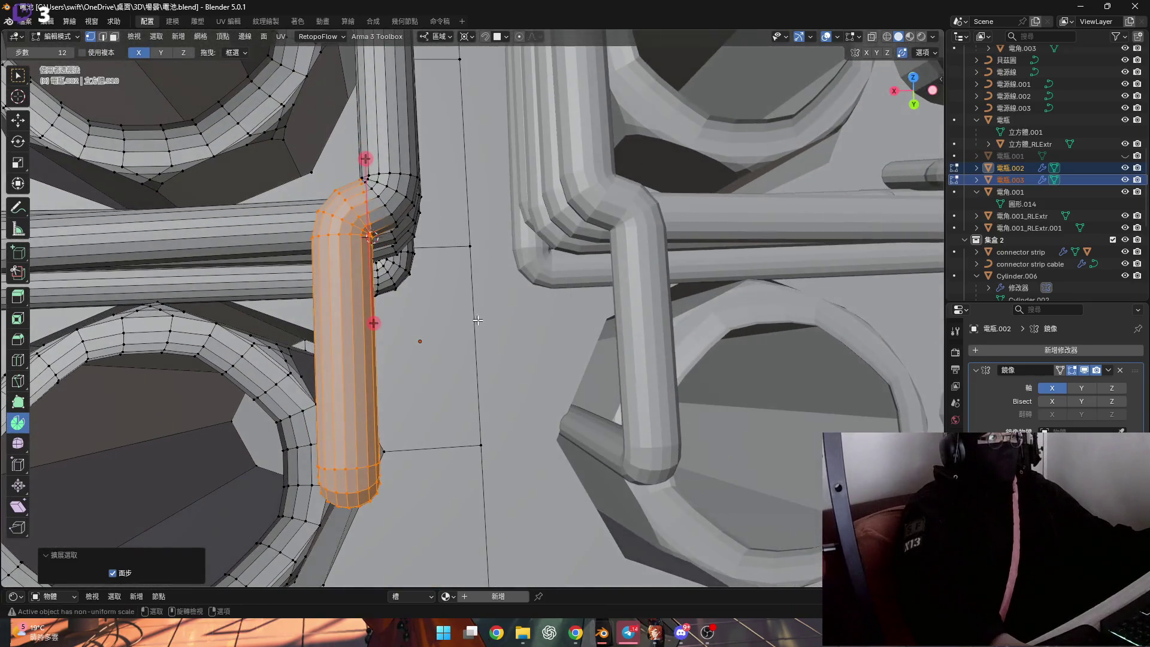
key(r)
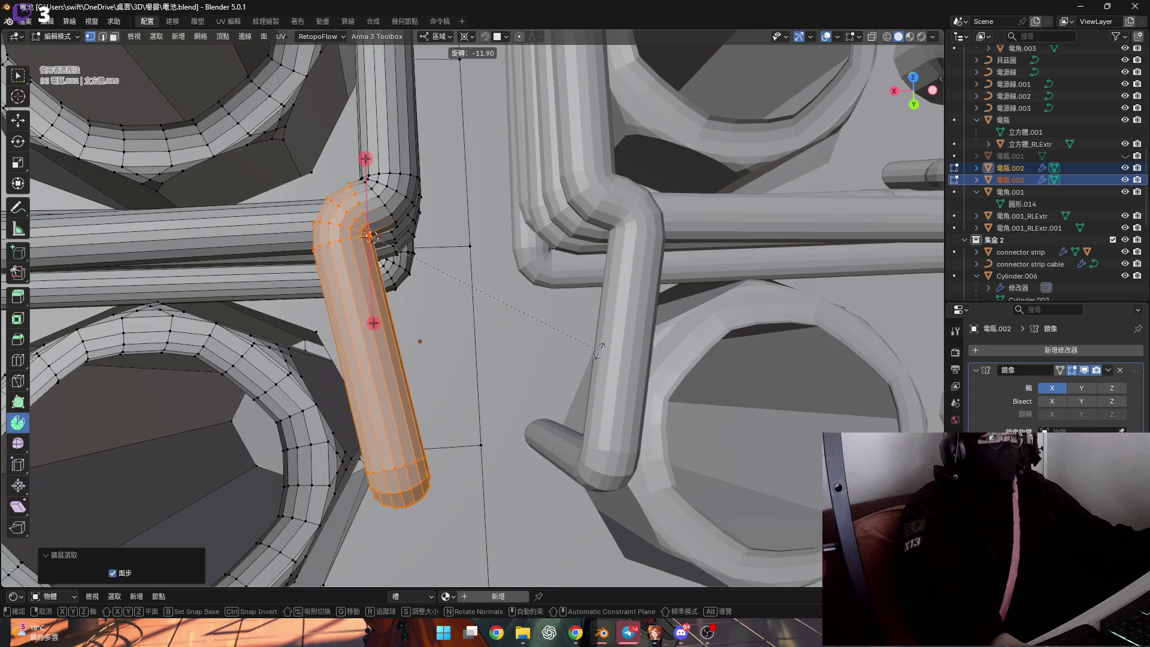
Confirm the -19.6° rotation about Z, then select the vertical pipe's end face
click(634, 328)
mouse_move(635, 327)
middle_down()
mouse_move(381, 317)
mouse_move(390, 368)
mouse_move(404, 372)
middle_up()
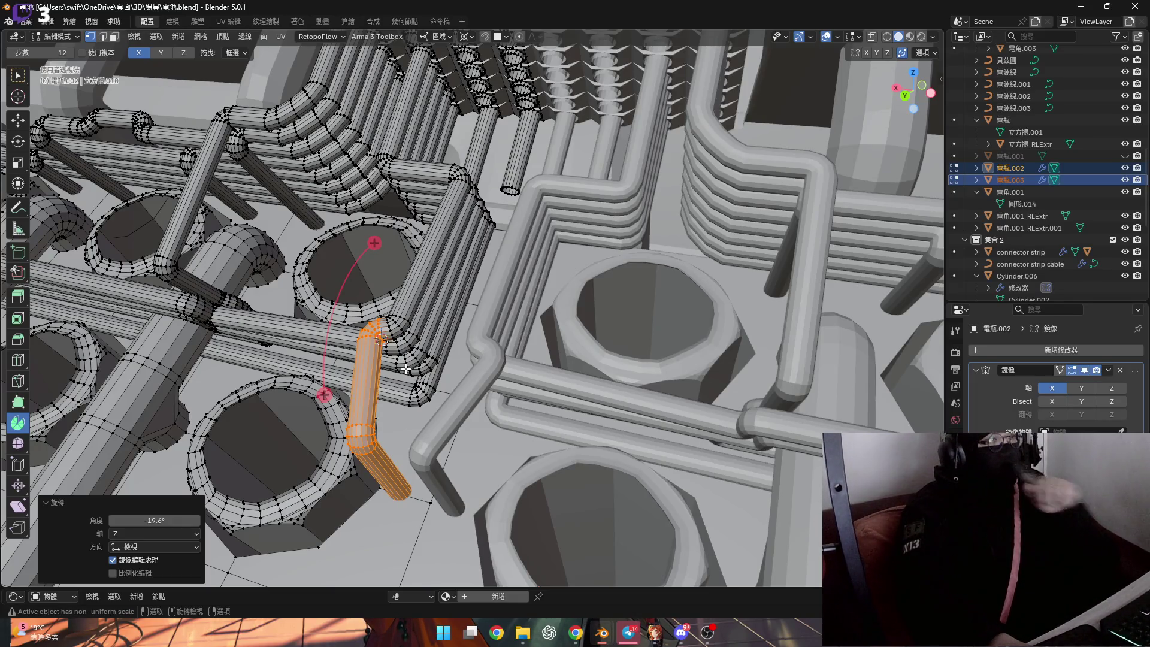
middle_drag(406, 358, 445, 312)
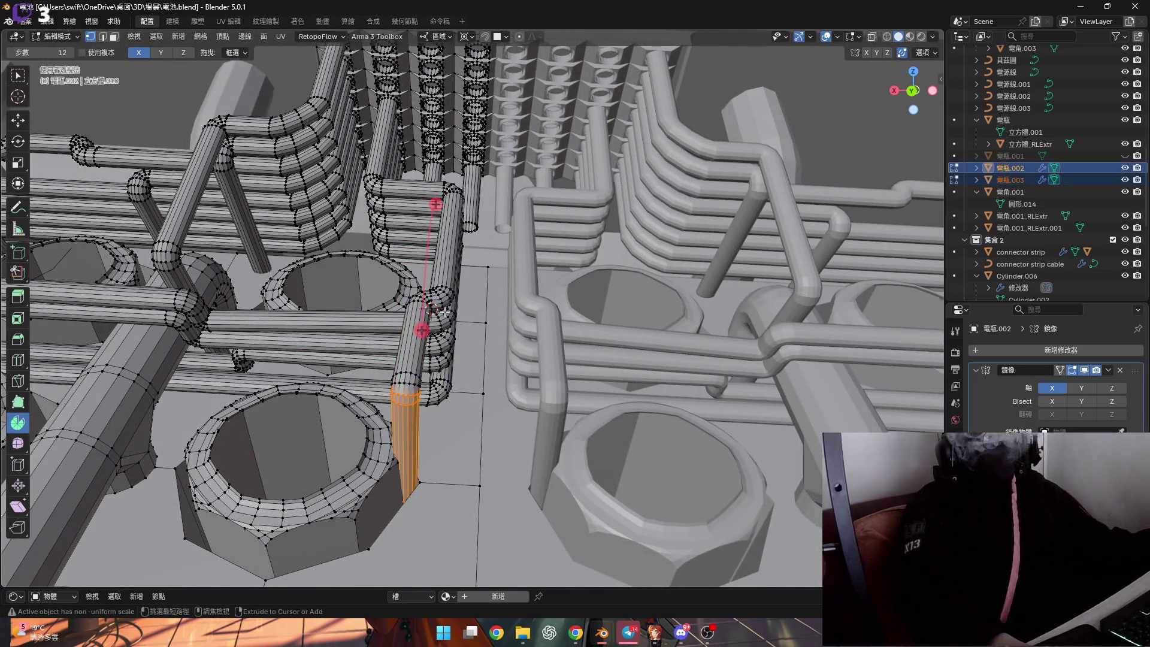
key(3)
click(406, 375)
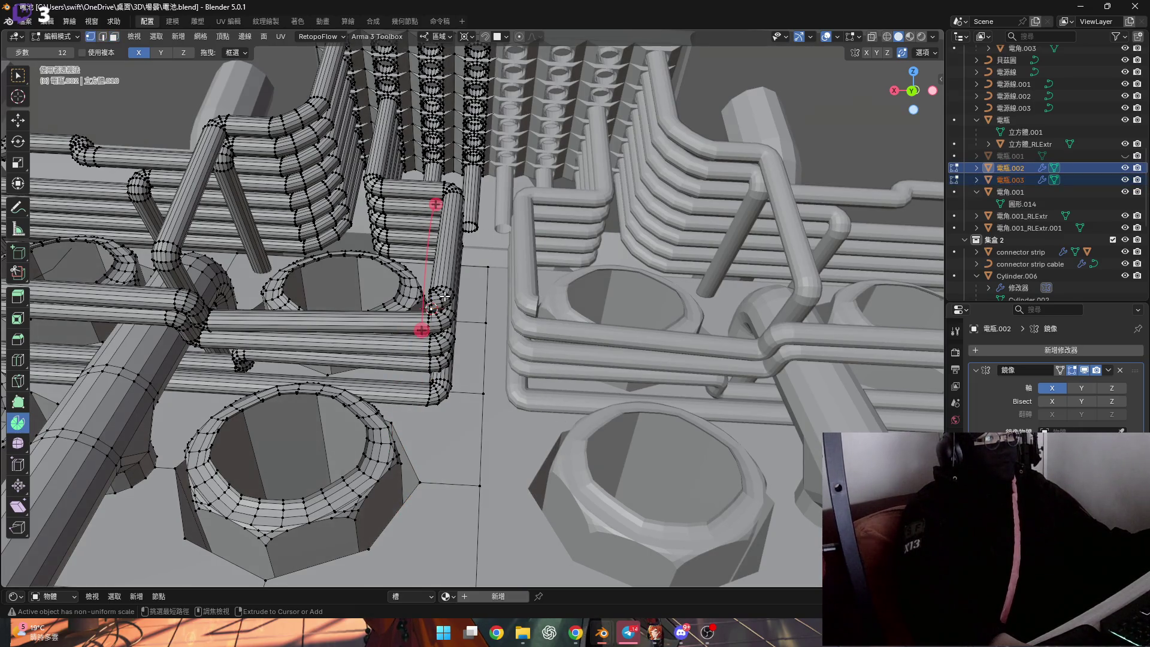
scroll(443, 296, up, 2)
scroll(436, 284, up, 2)
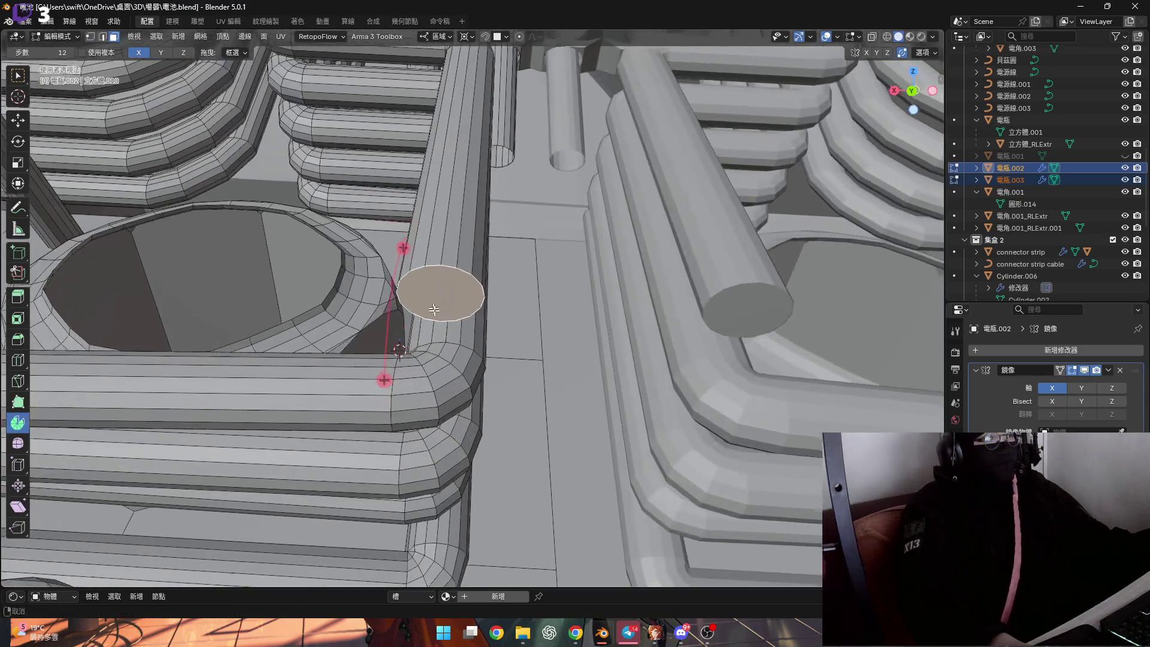
scroll(430, 265, up, 2)
scroll(422, 250, up, 2)
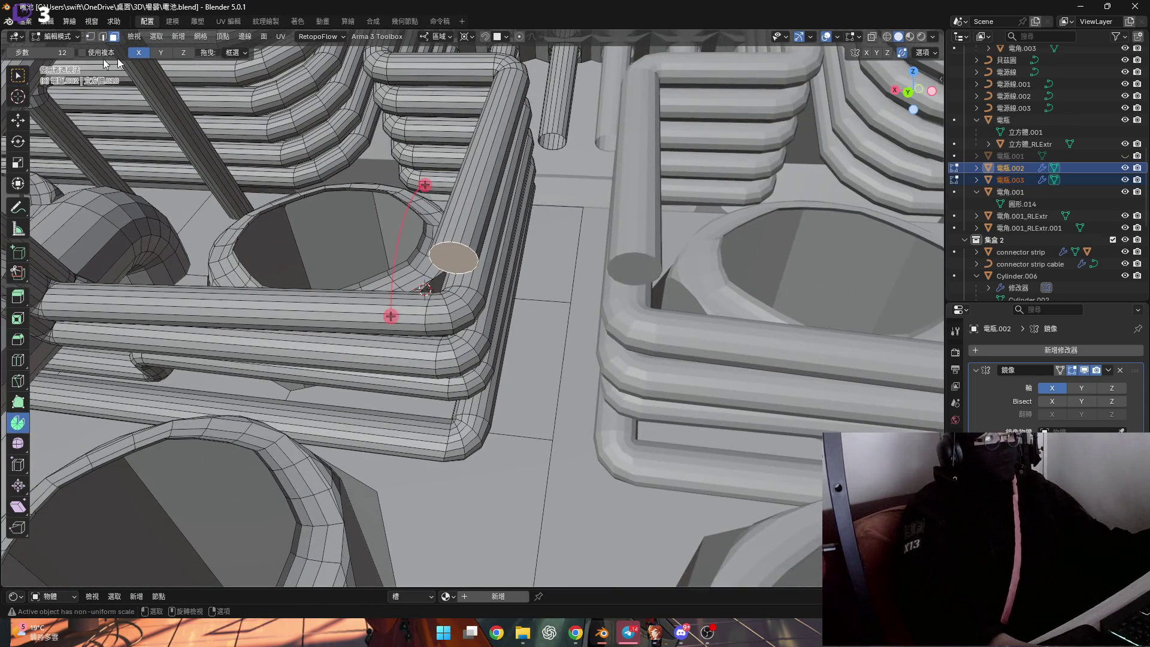
Set orientation to Normal and lengthen the vertical pipe end outward along its normal
middle_drag(207, 81, 393, 145)
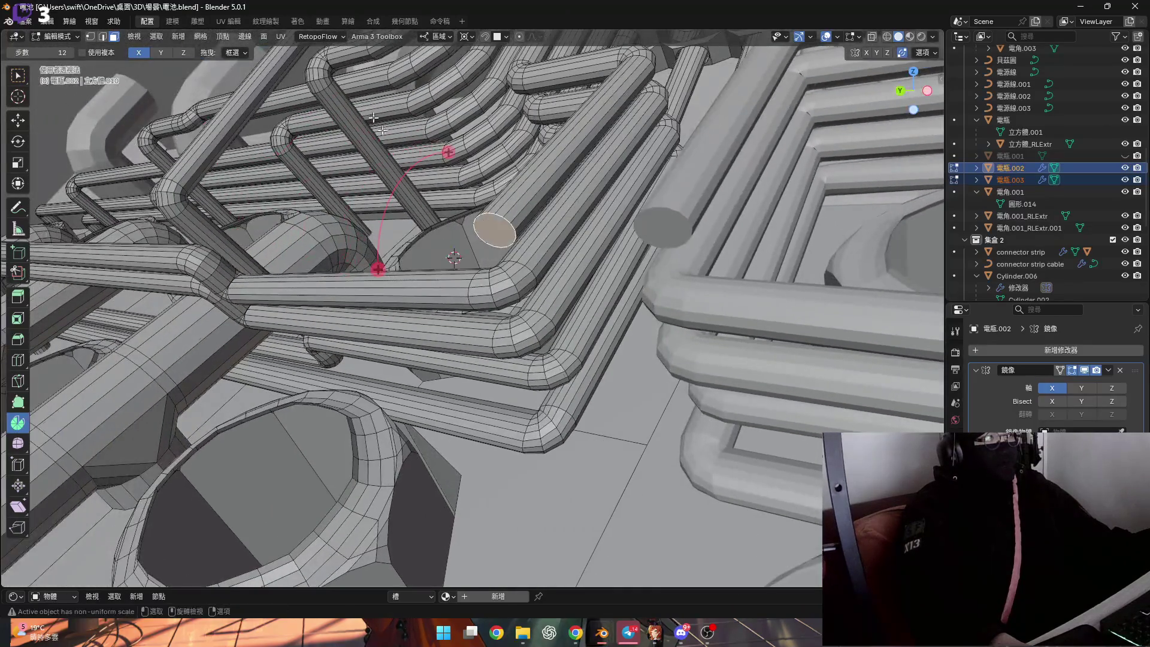
click(430, 36)
click(435, 96)
mouse_move(437, 95)
middle_down()
mouse_move(532, 260)
mouse_move(492, 280)
middle_up()
key(g)
key(z)
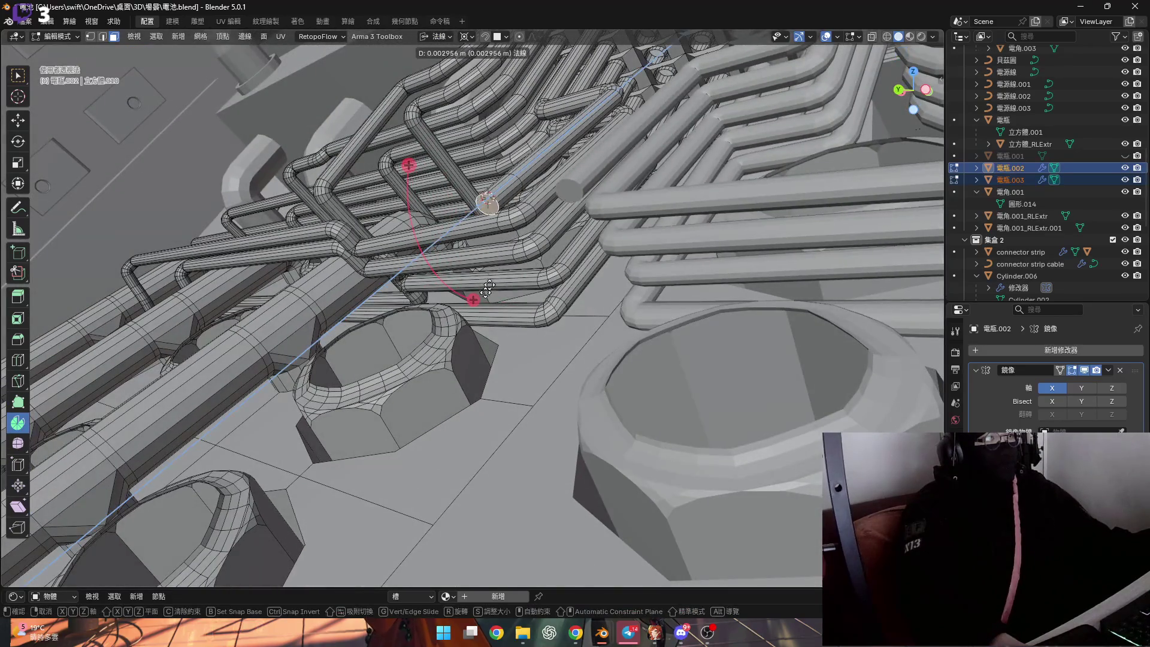
click(493, 357)
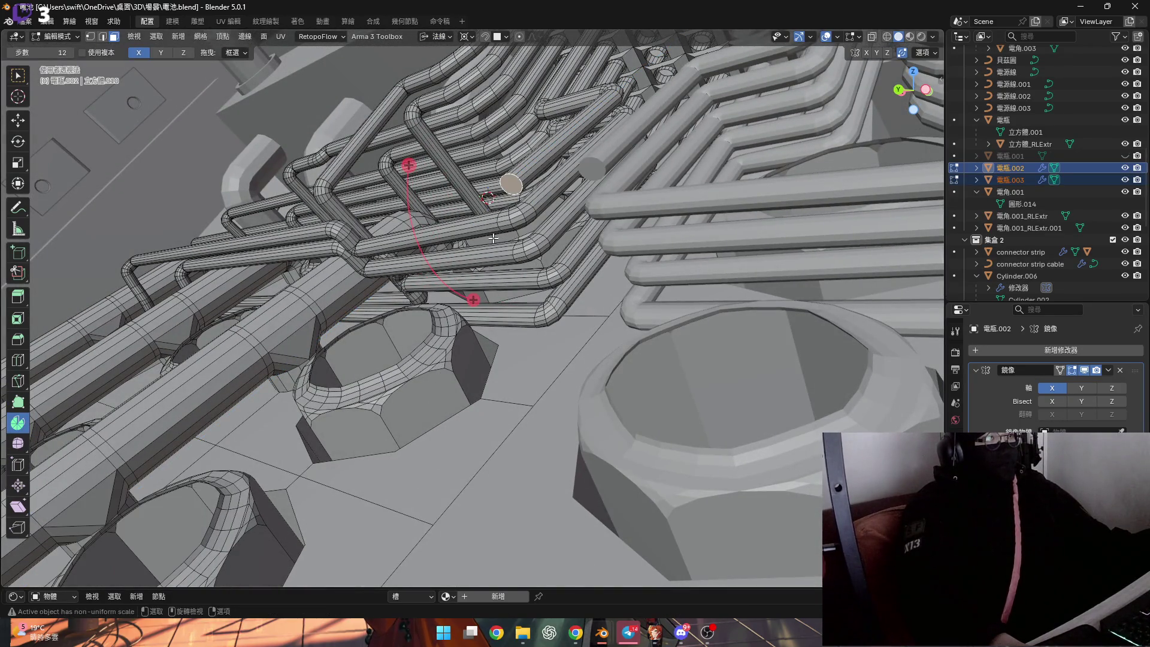
key(g)
key(z)
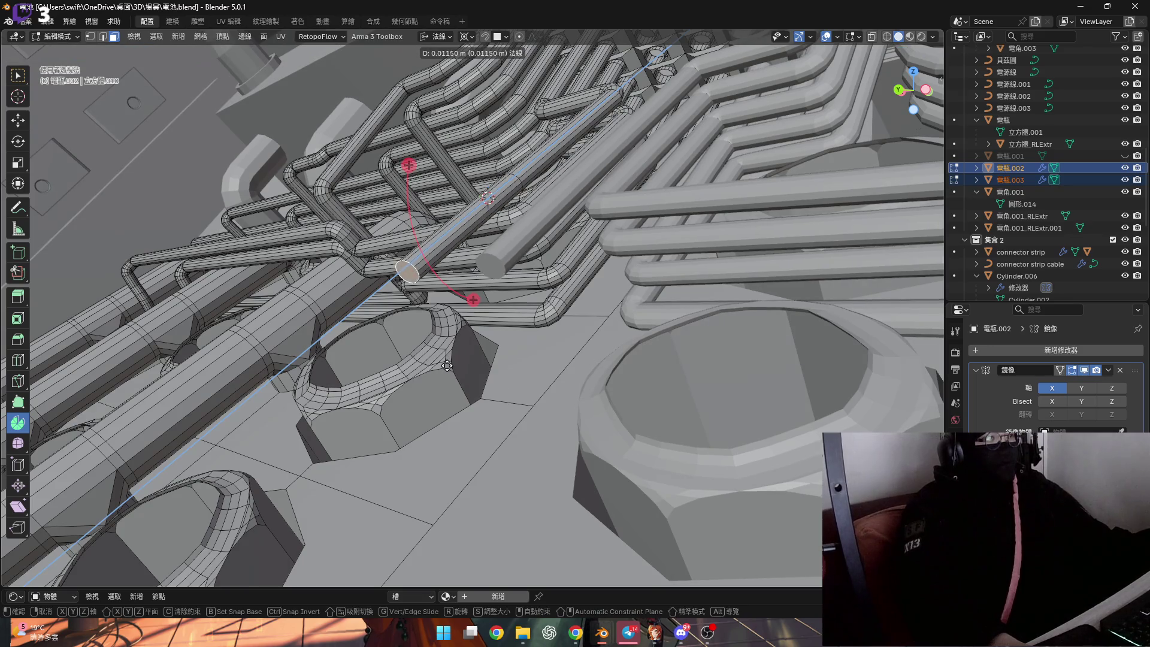
click(444, 369)
Undo an unwanted extrusion and push the pipe end out along its normal again
mouse_move(444, 369)
middle_down()
mouse_move(411, 374)
mouse_move(411, 387)
middle_up()
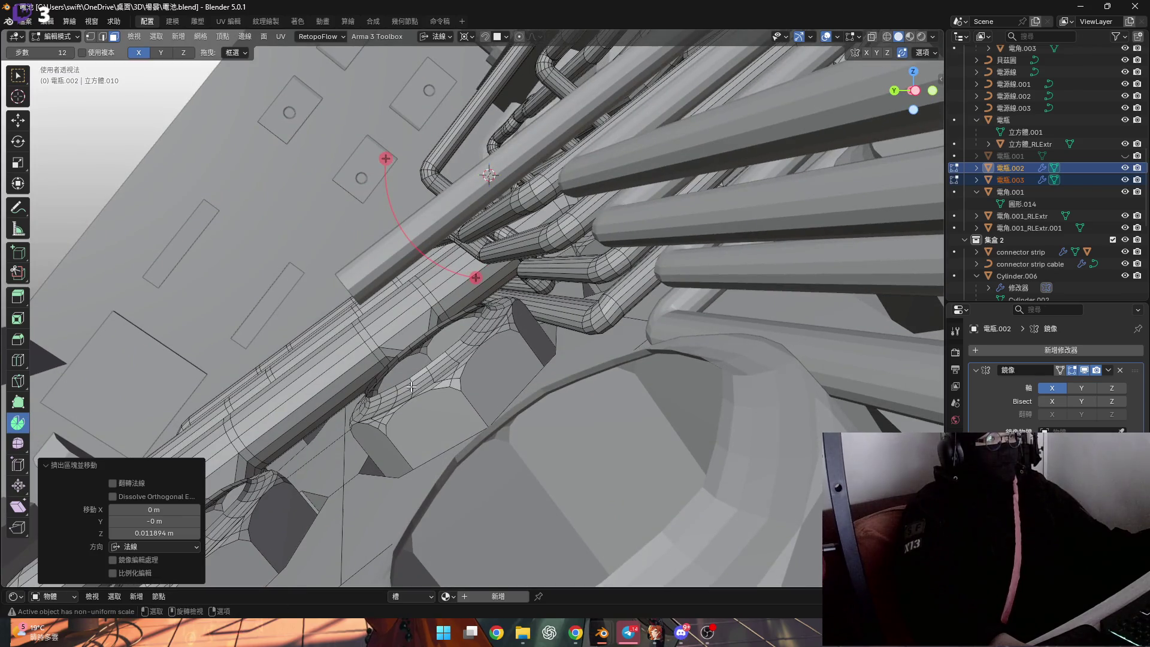
key(g)
key(Escape)
key(ctrl+z)
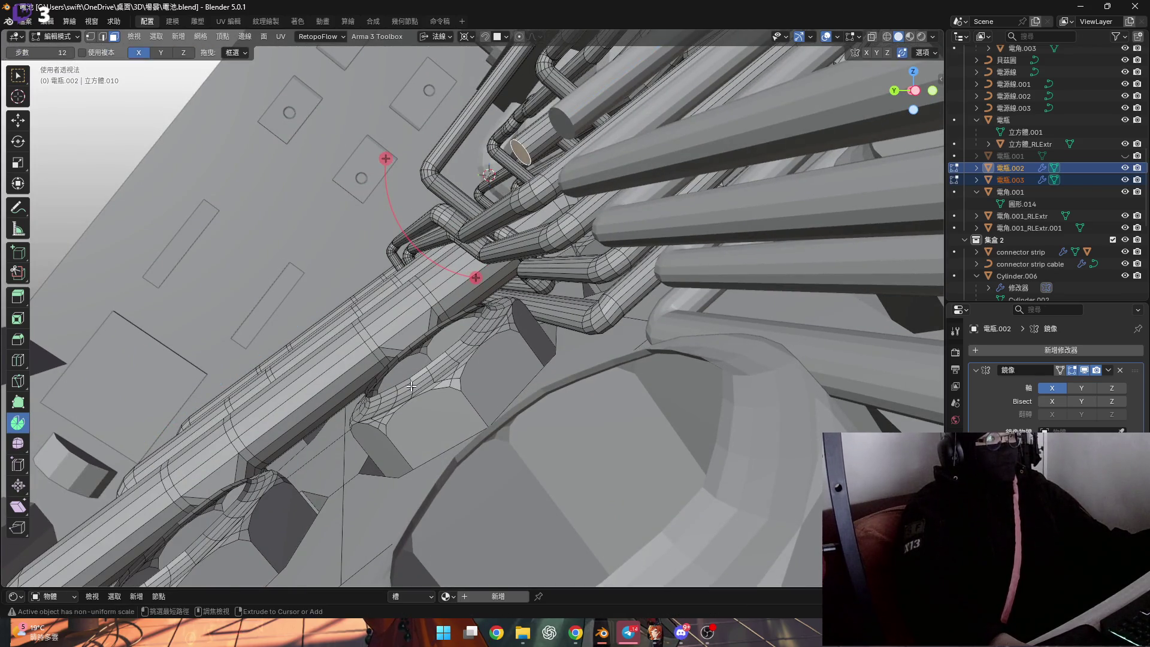
key(z)
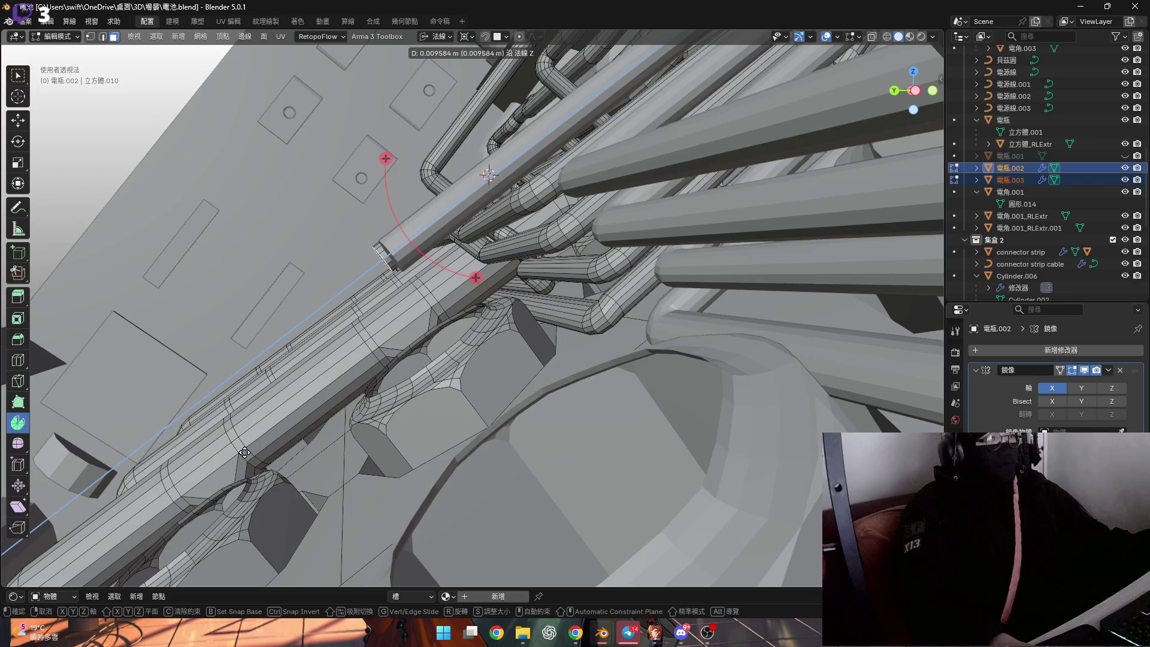
click(268, 447)
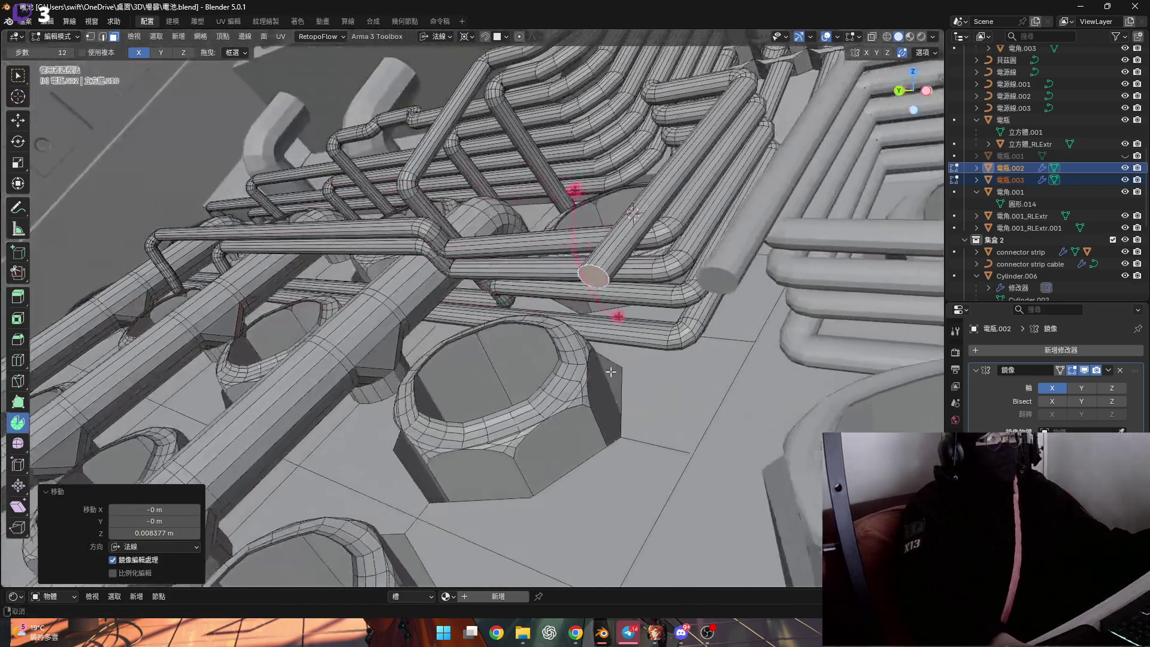
mouse_move(268, 447)
middle_down()
mouse_move(602, 302)
mouse_move(435, 301)
mouse_move(567, 258)
middle_up()
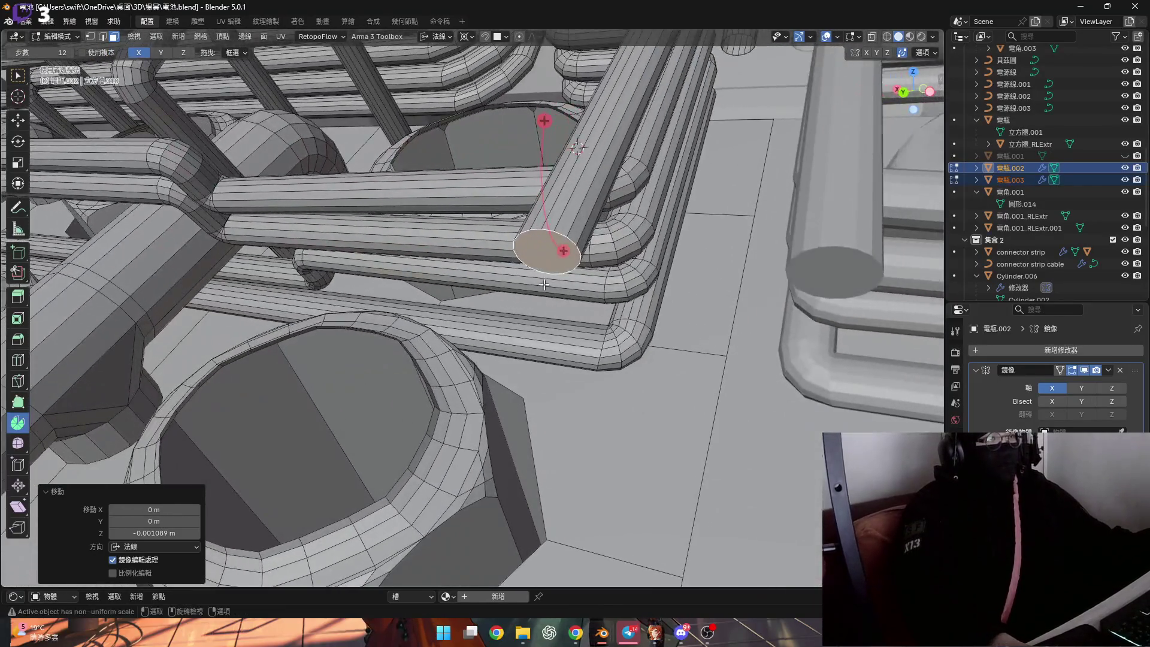
Spin the end cap face through a 90° bend around the spin axis
click(567, 258)
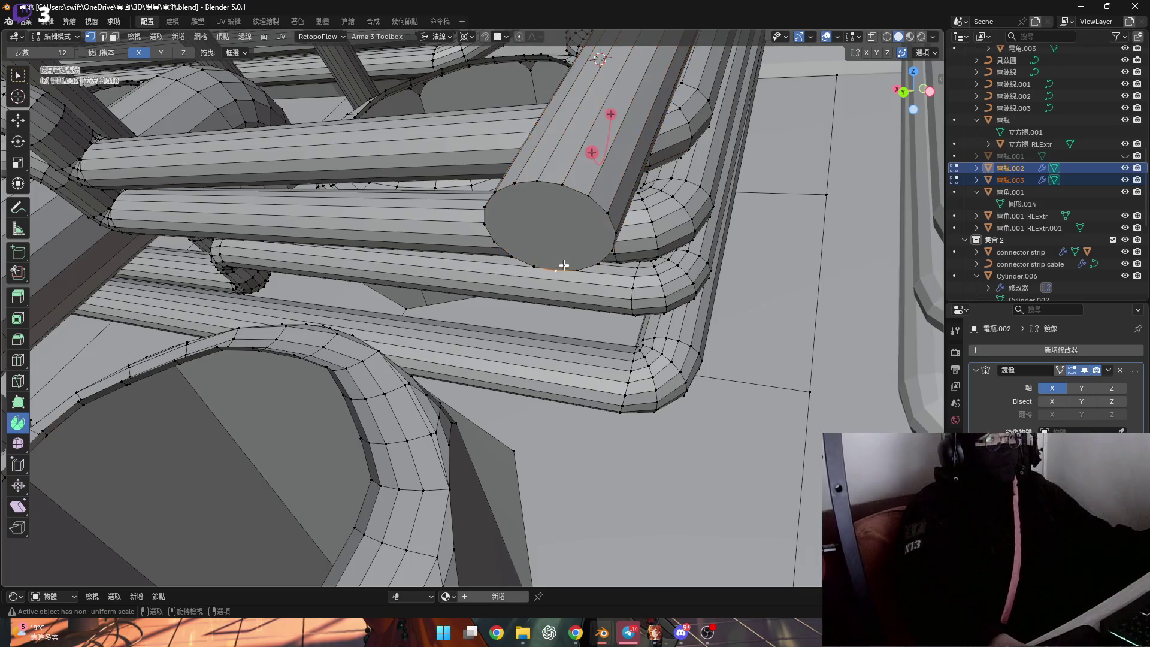
scroll(564, 264, down, 2)
scroll(558, 261, down, 3)
key(shift+s)
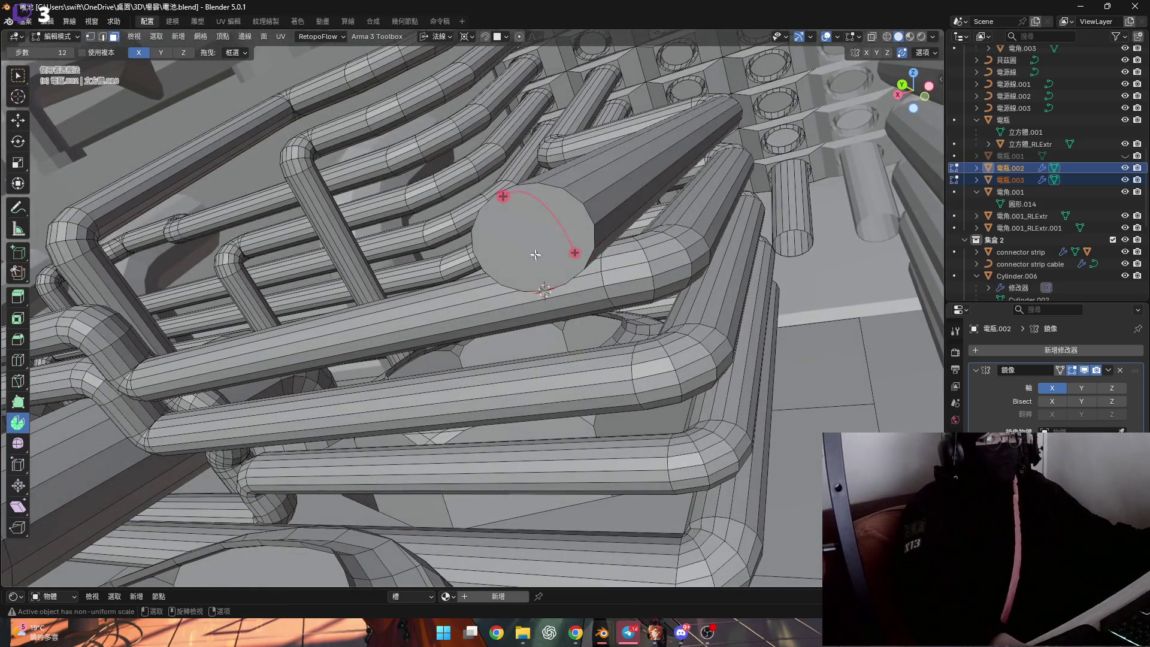
click(539, 269)
mouse_move(539, 269)
middle_down()
mouse_move(525, 256)
mouse_move(510, 364)
middle_up()
drag(523, 367, 531, 373)
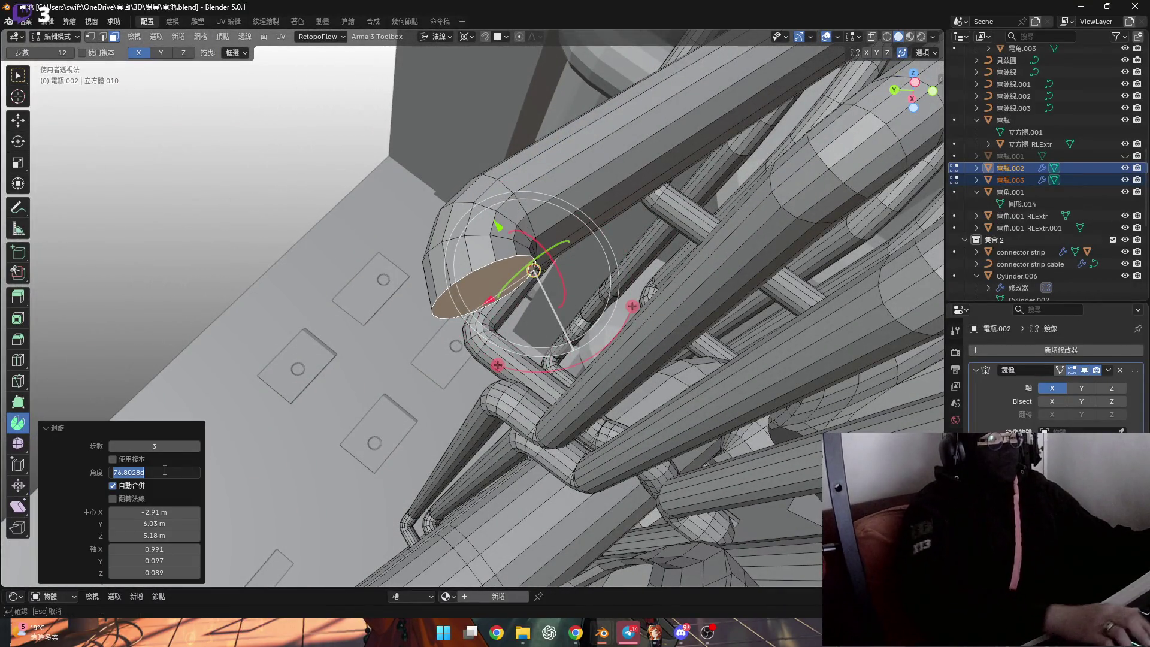
middle_drag(229, 447, 599, 176)
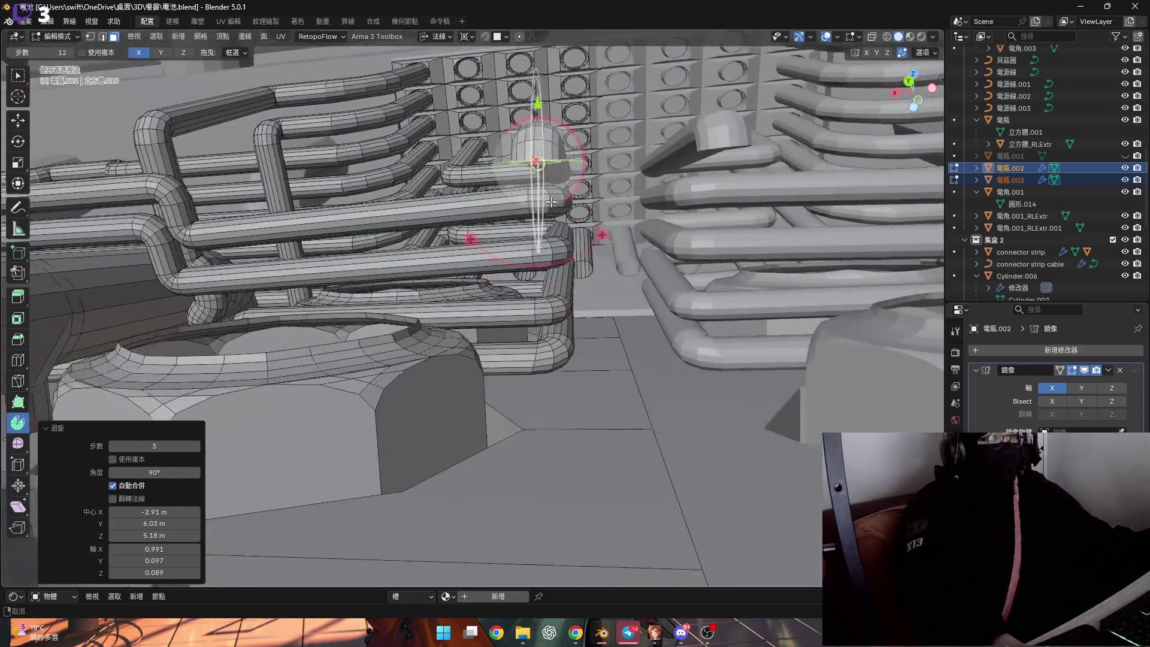
scroll(550, 203, up, 2)
Extrude the bent end a short 0.012 m along its normal
key(g)
key(z)
click(570, 540)
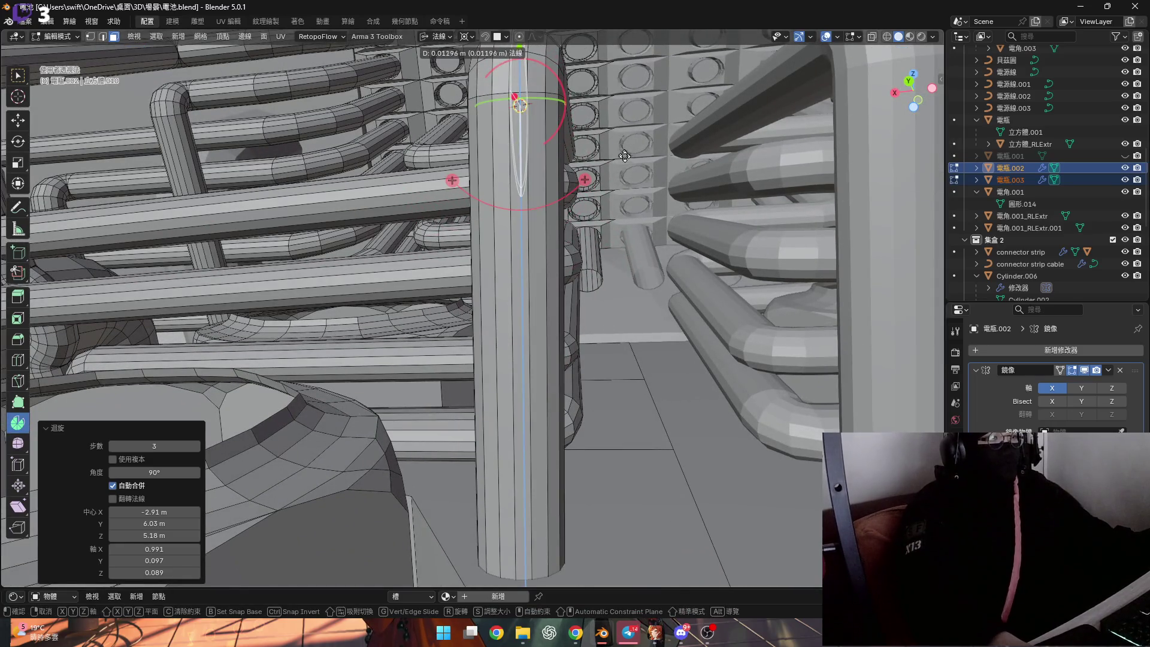
mouse_move(571, 540)
middle_down()
mouse_move(508, 243)
mouse_move(506, 298)
mouse_move(500, 191)
mouse_move(506, 261)
mouse_move(477, 290)
mouse_move(456, 146)
mouse_move(466, 203)
middle_up()
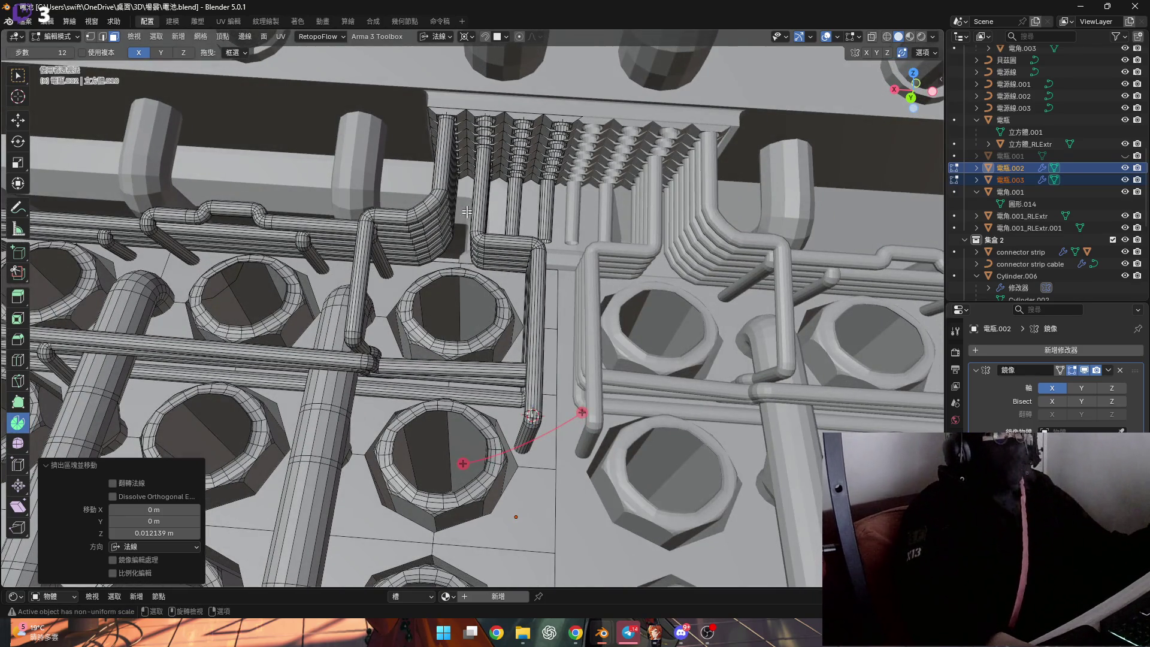
Navigate to the downward pipe's end, switch select mode, and deselect the current end face
shift+middle_drag(506, 316, 533, 293)
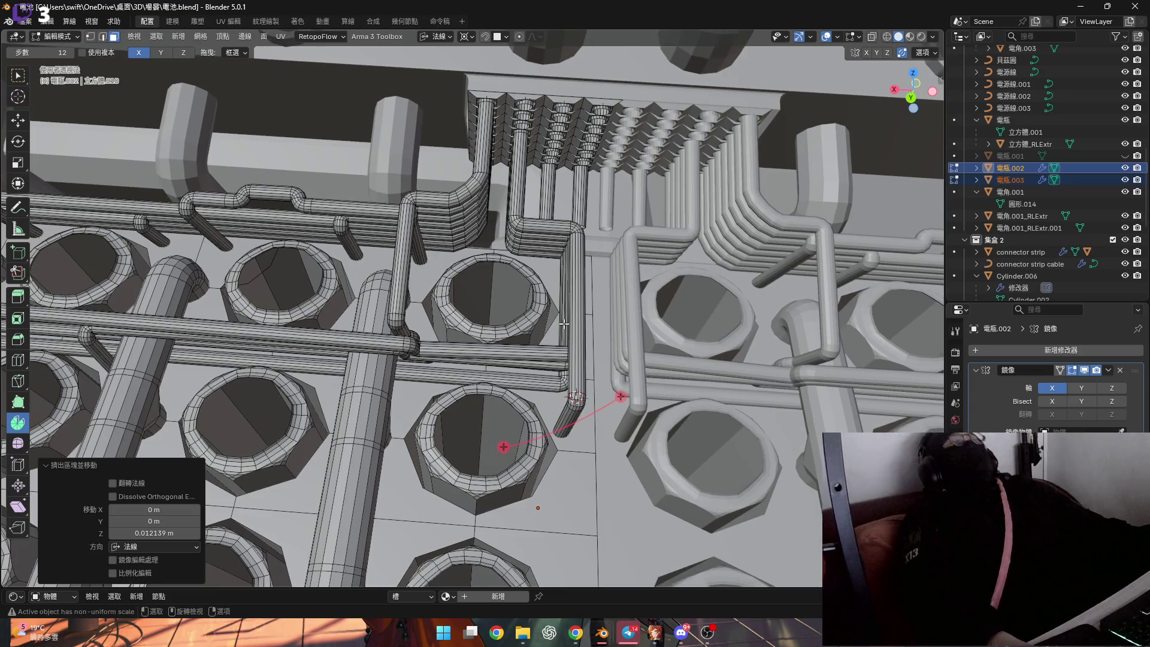
scroll(565, 330, up, 1)
scroll(566, 342, up, 3)
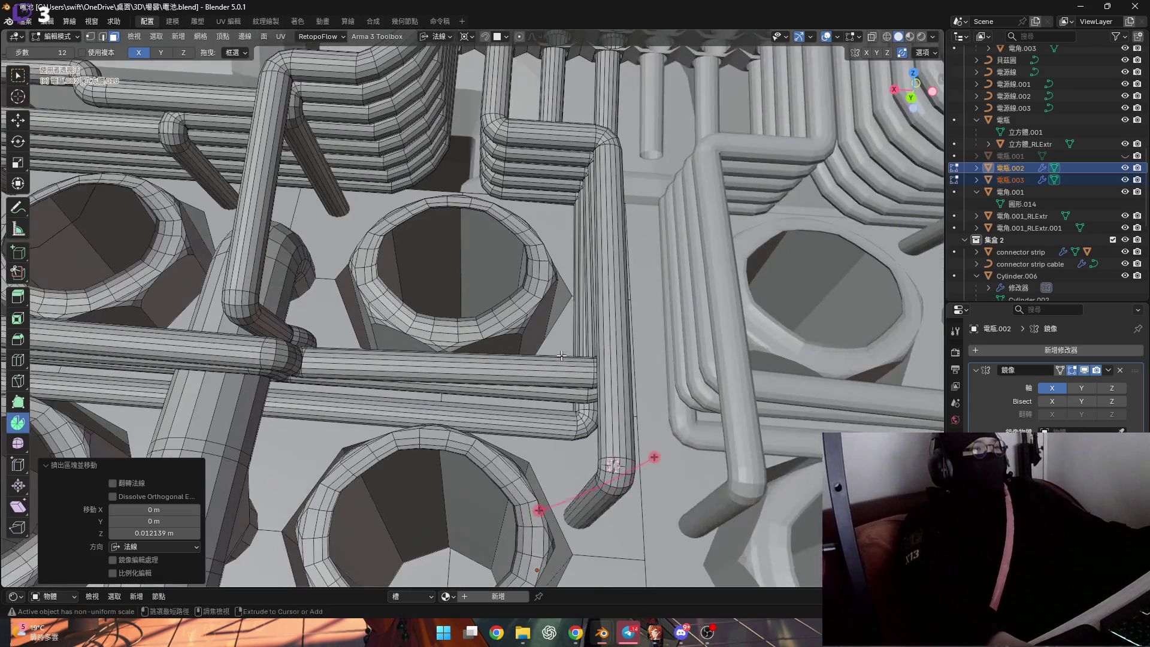
key(2)
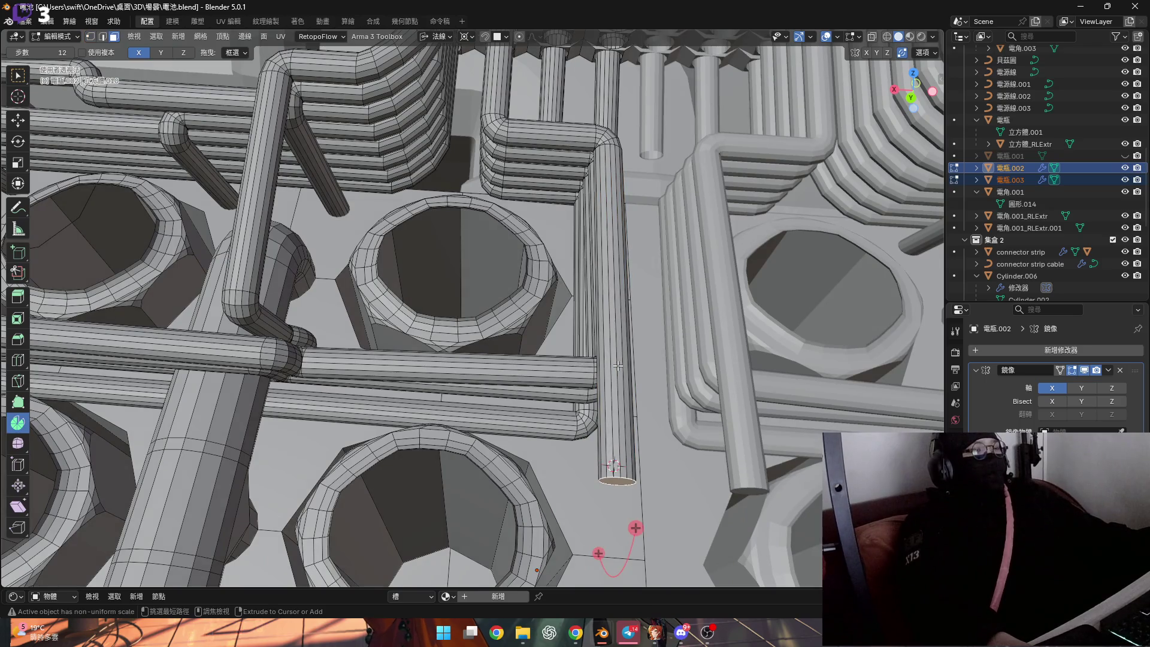
middle_drag(617, 366, 608, 462)
scroll(593, 339, up, 4)
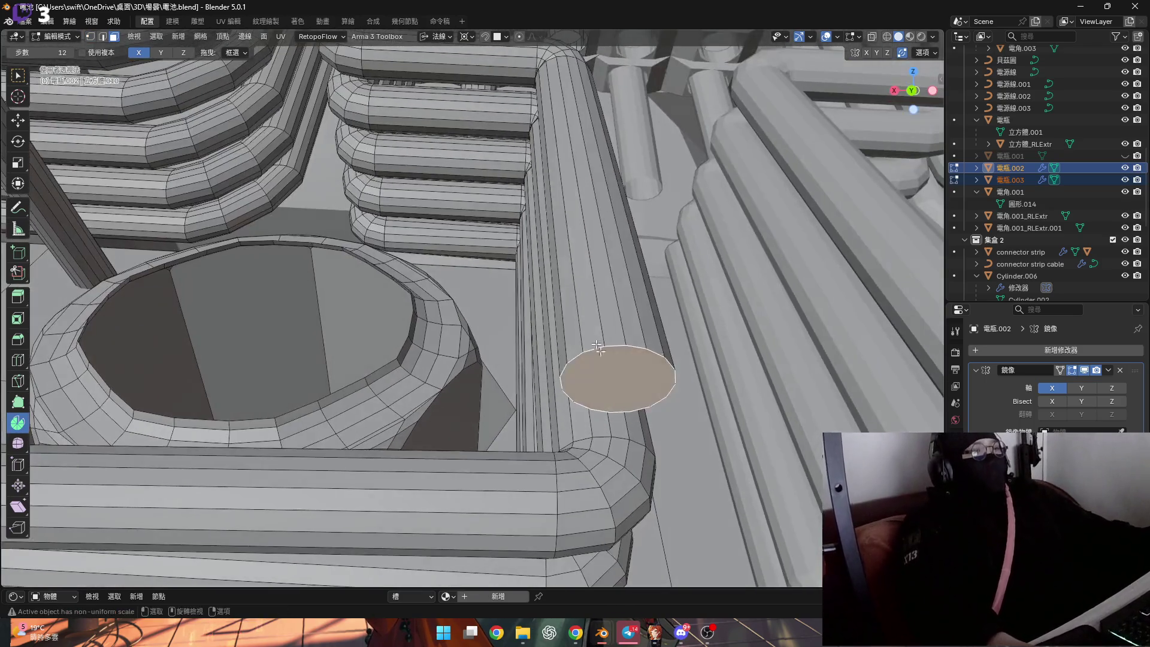
click(596, 399)
Select the end face and spin it 90° about the Y axis to bend the pipe
key(ctrl+Tab)
key(1)
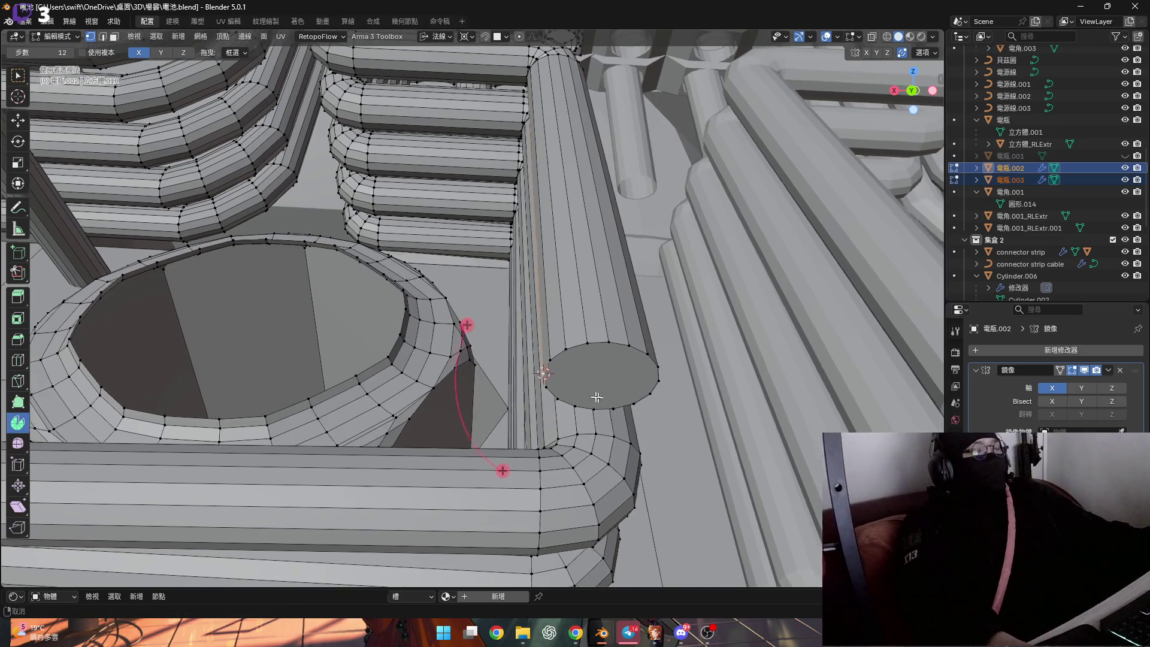
scroll(598, 398, down, 2)
key(3)
click(593, 377)
middle_drag(594, 377, 381, 107)
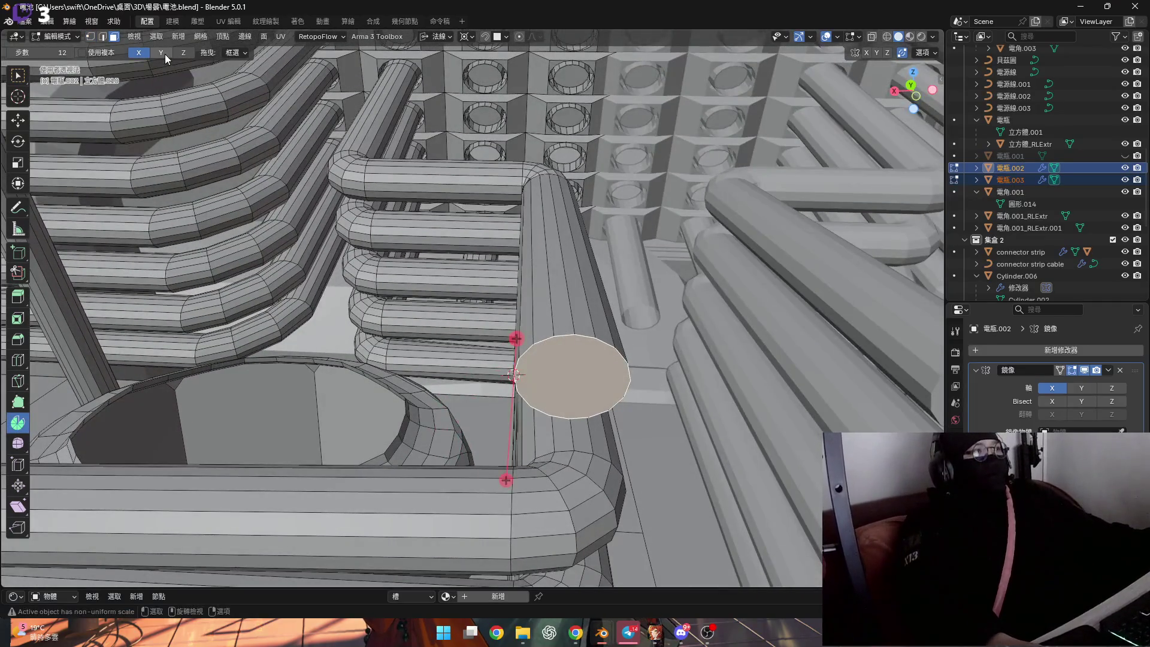
click(165, 54)
middle_drag(575, 386, 540, 270)
scroll(539, 378, up, 3)
drag(563, 426, 446, 437)
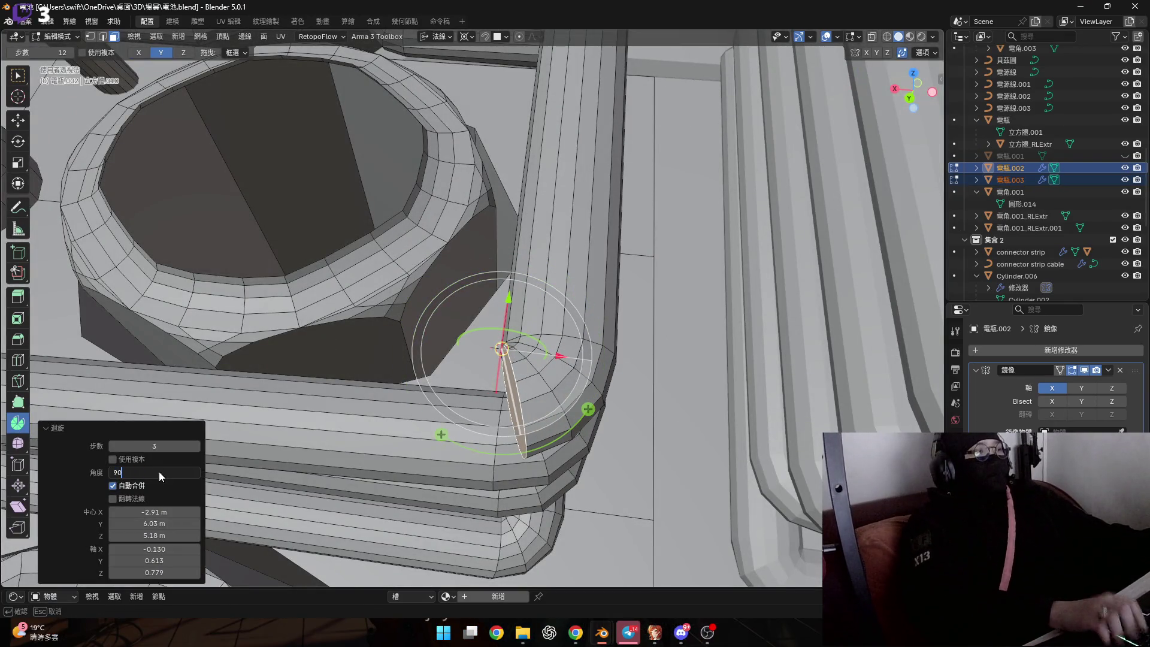
key(Return)
scroll(474, 278, down, 5)
Extrude the bent end outward along its normal
key(g)
key(z)
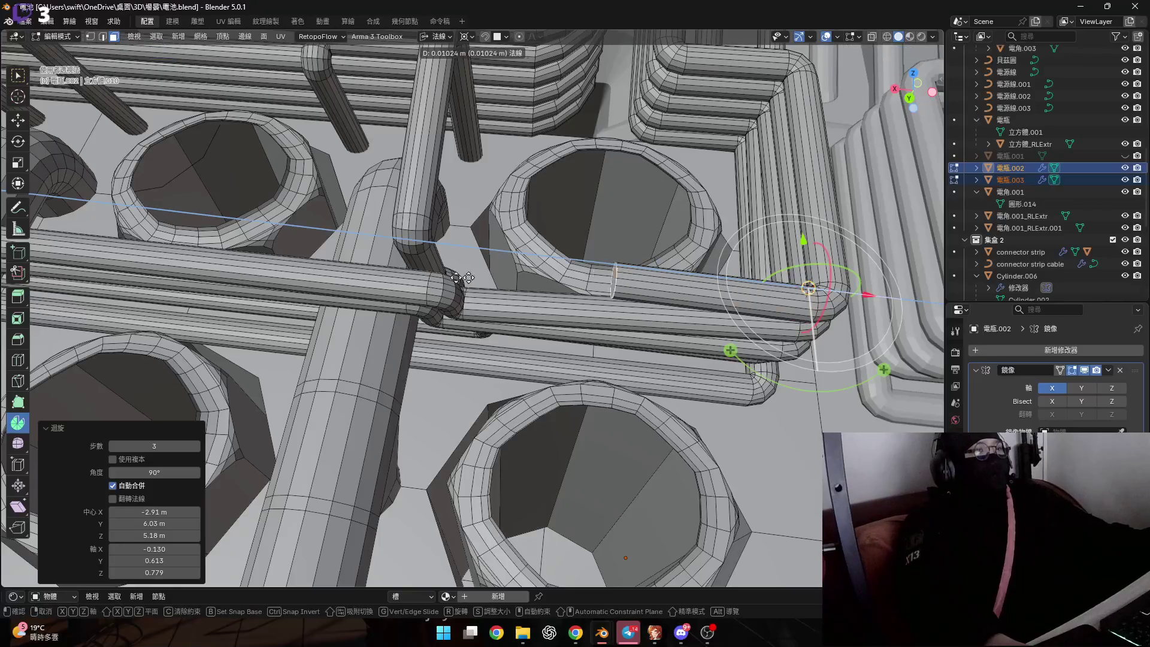
click(335, 272)
mouse_move(335, 272)
middle_down()
mouse_move(405, 296)
mouse_move(467, 297)
middle_up()
scroll(441, 314, up, 3)
scroll(466, 296, up, 4)
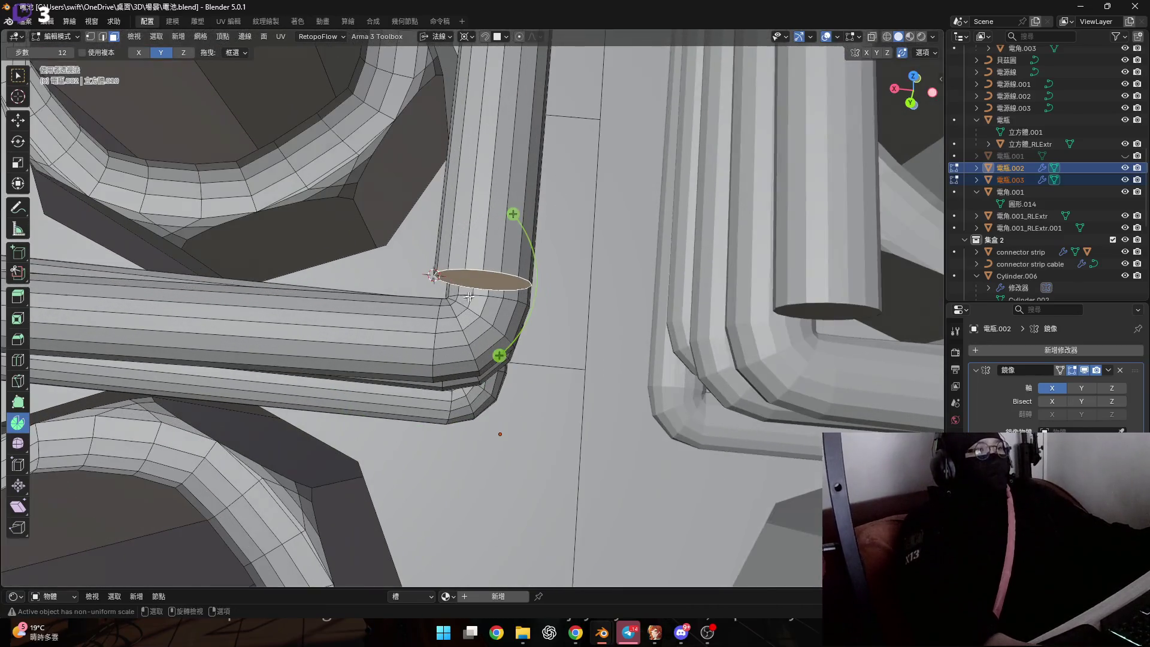
Spin the end again by 85° so the pipe wraps around the corner
middle_drag(501, 340, 503, 359)
drag(504, 360, 487, 380)
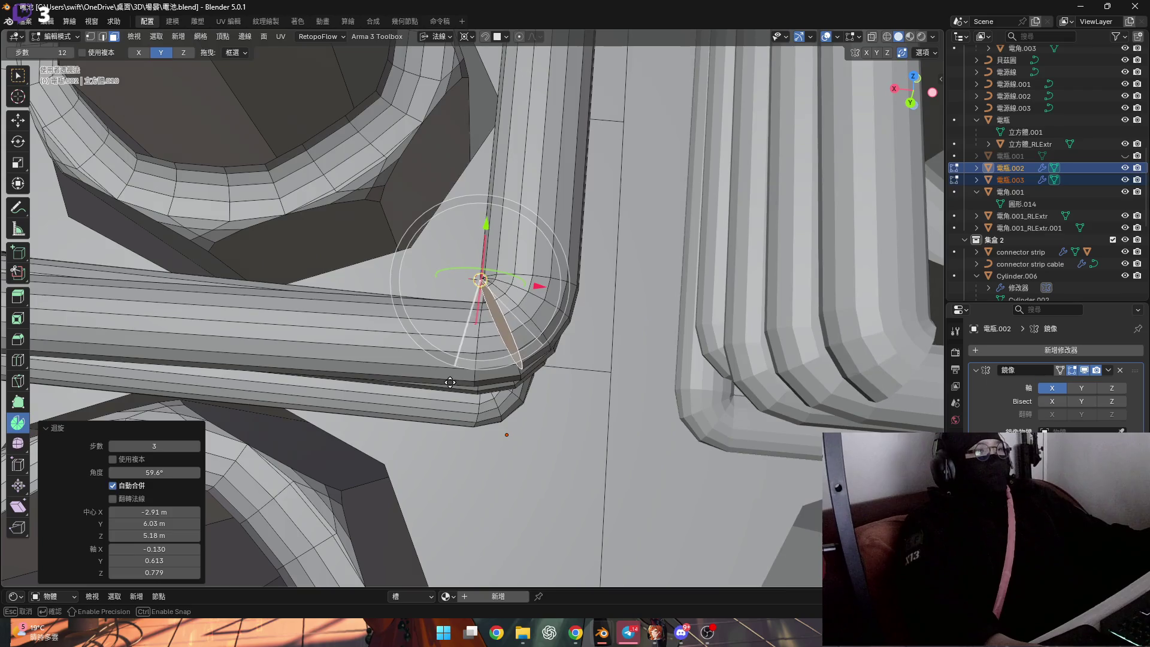
text(85)
key(Return)
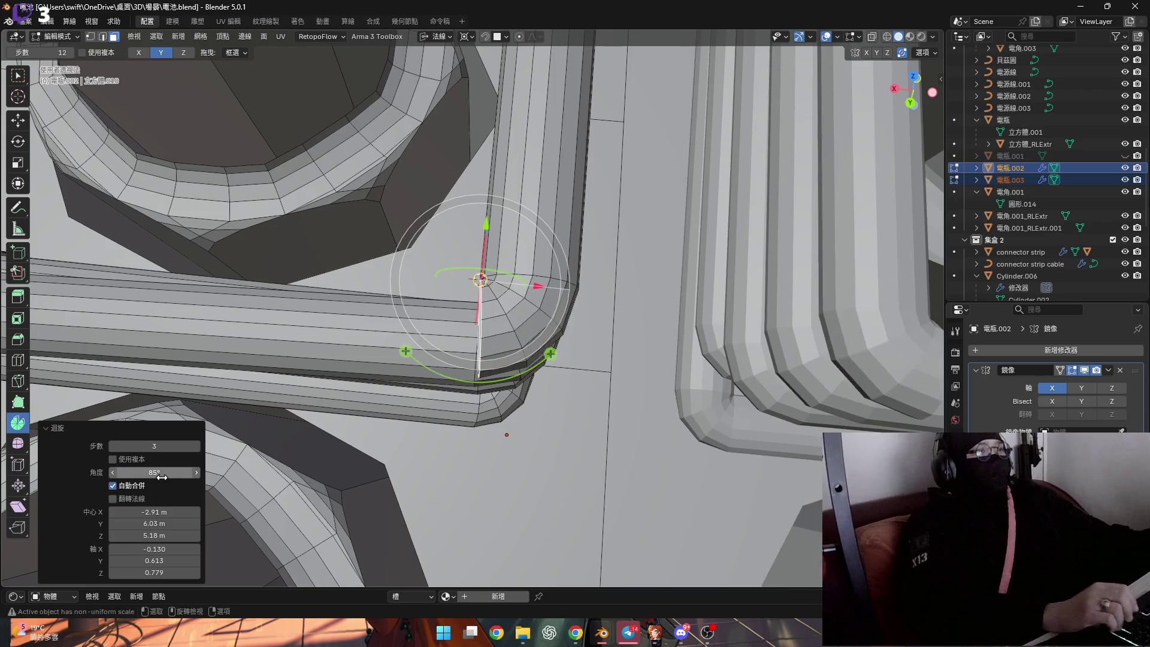
mouse_move(404, 359)
middle_down()
mouse_move(546, 264)
mouse_move(544, 296)
middle_up()
scroll(543, 306, up, 3)
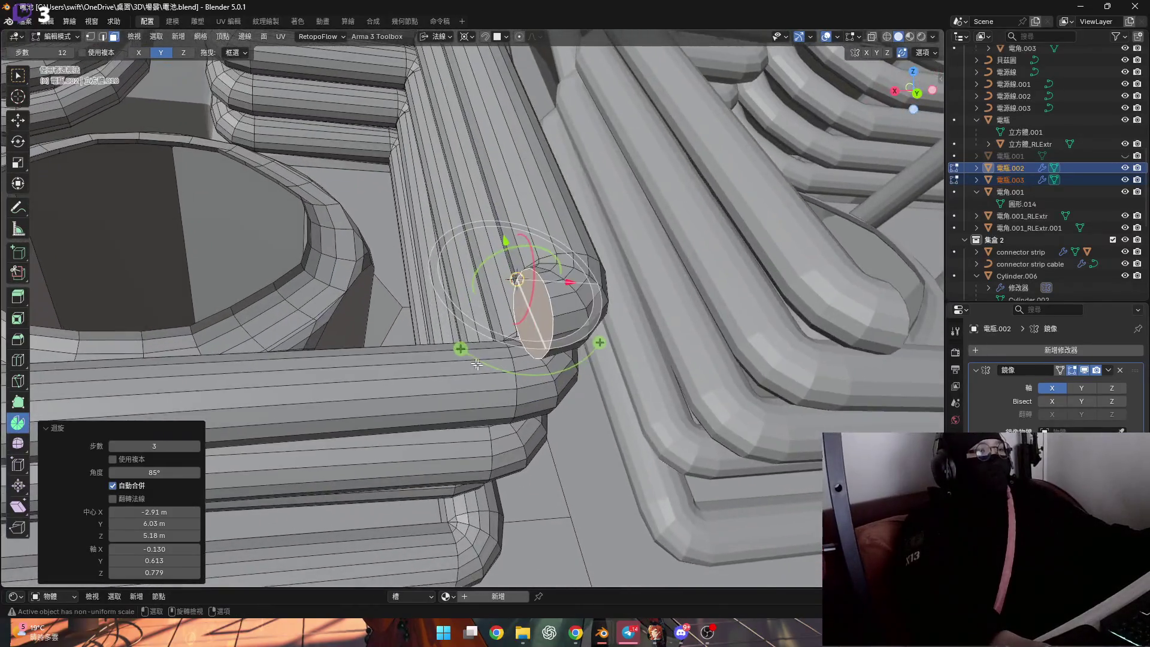
scroll(544, 310, up, 5)
mouse_move(544, 310)
middle_down()
mouse_move(519, 365)
mouse_move(457, 350)
mouse_move(319, 419)
mouse_move(432, 334)
mouse_move(360, 372)
mouse_move(443, 341)
mouse_move(418, 131)
middle_up()
alt+click(462, 369)
click(443, 39)
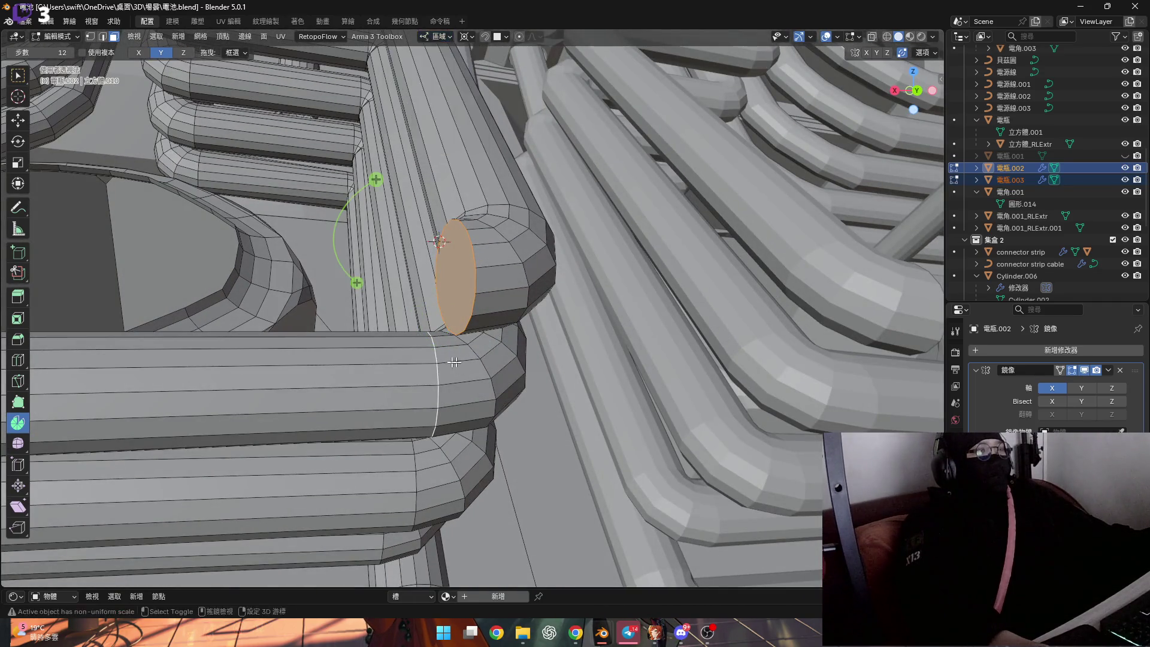
Try scaling the end face to zero, undo it, and set the pivot to the active element
middle_drag(459, 362, 463, 328)
key(s)
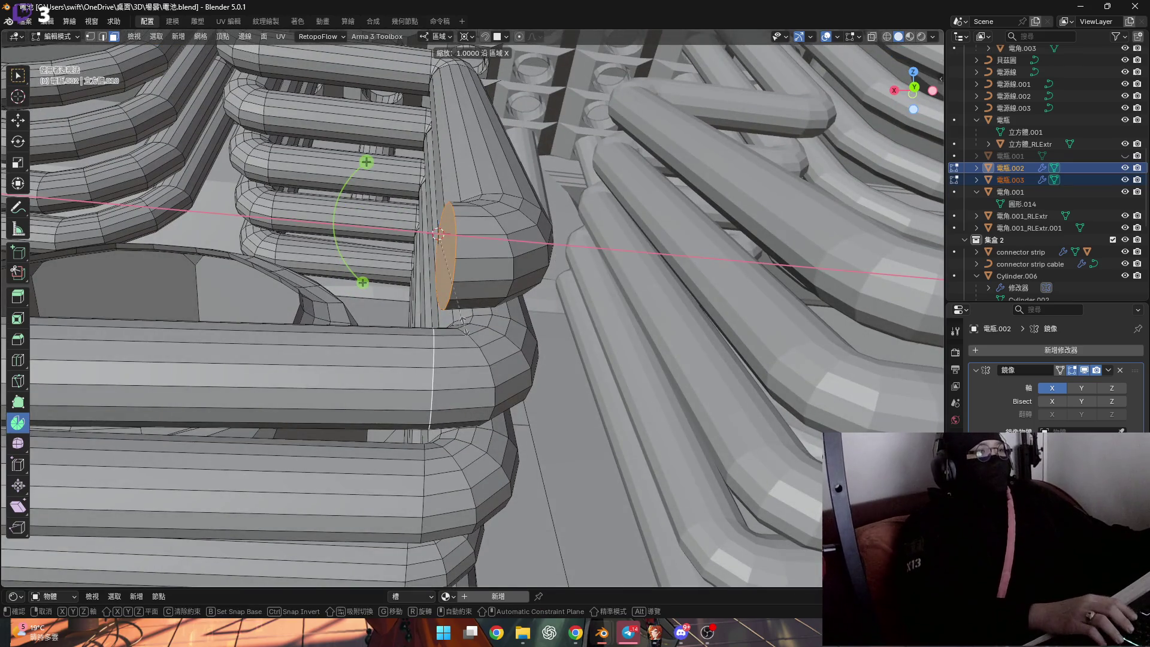
key(0)
key(Return)
key(ctrl+z)
click(466, 37)
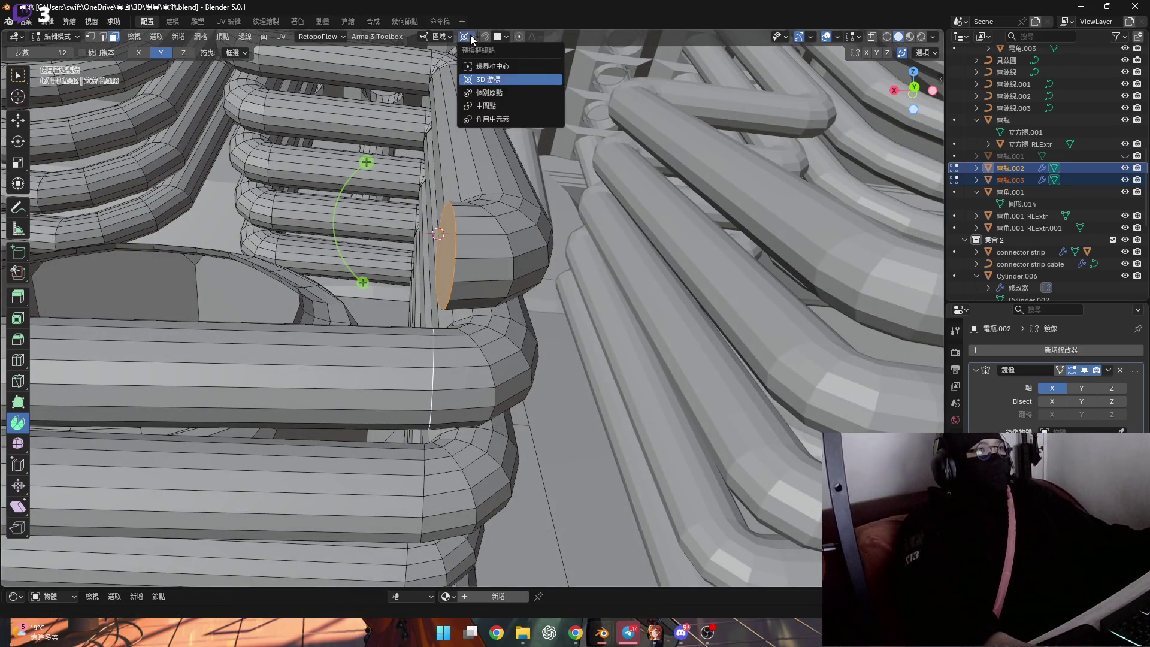
click(504, 119)
key(s)
text(0)
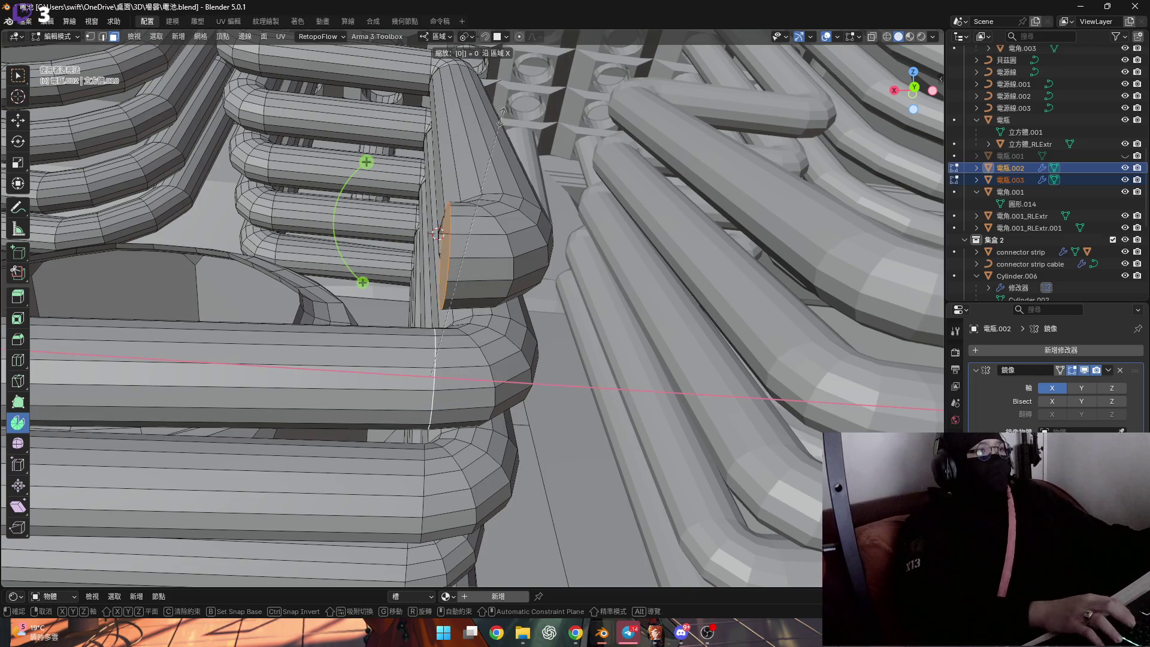
key(Return)
Scale the end face to 0 along the X axis
mouse_move(445, 200)
middle_down()
mouse_move(460, 241)
mouse_move(416, 218)
mouse_move(655, 298)
mouse_move(544, 285)
middle_up()
key(s)
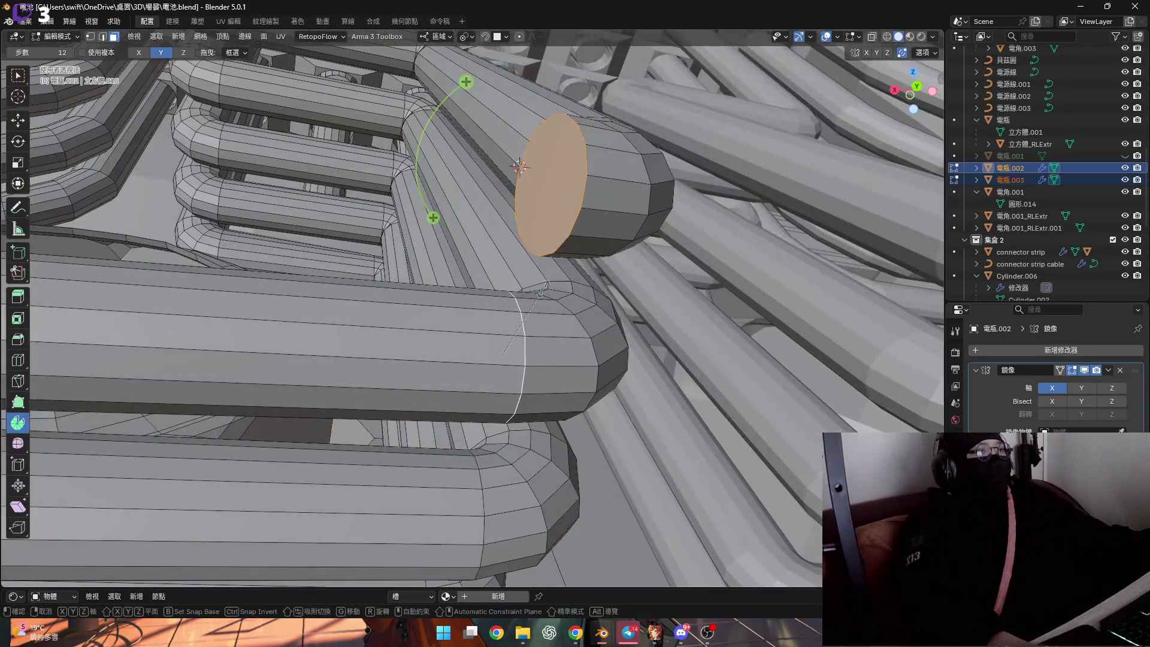
key(x)
key(0)
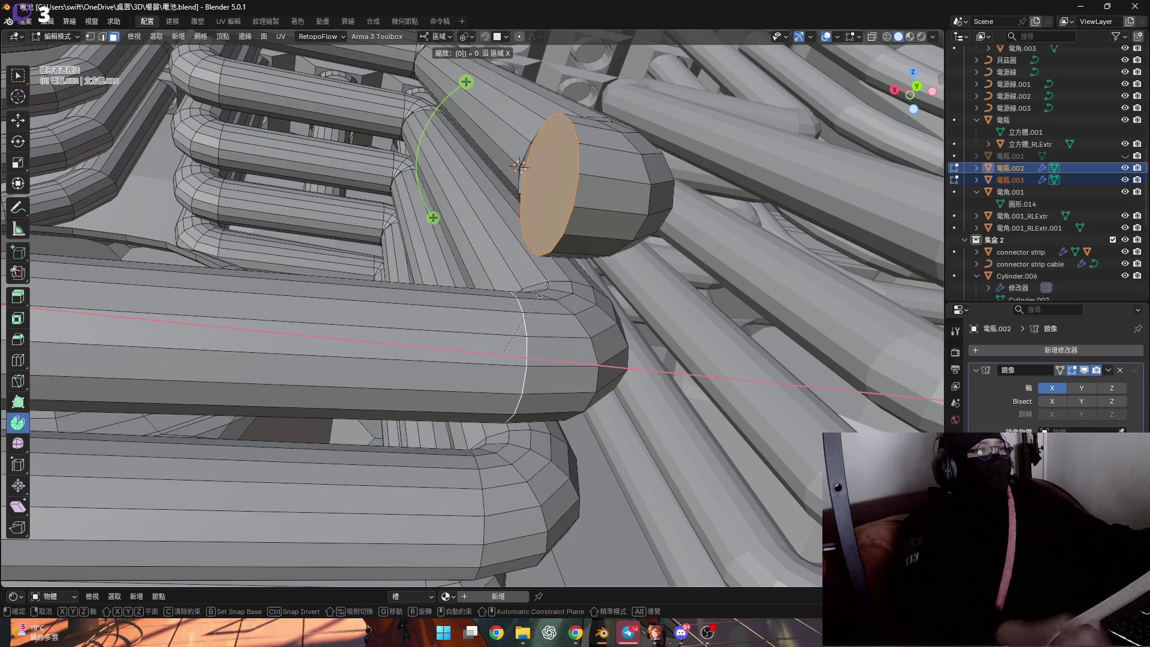
key(Return)
middle_drag(542, 287, 523, 321)
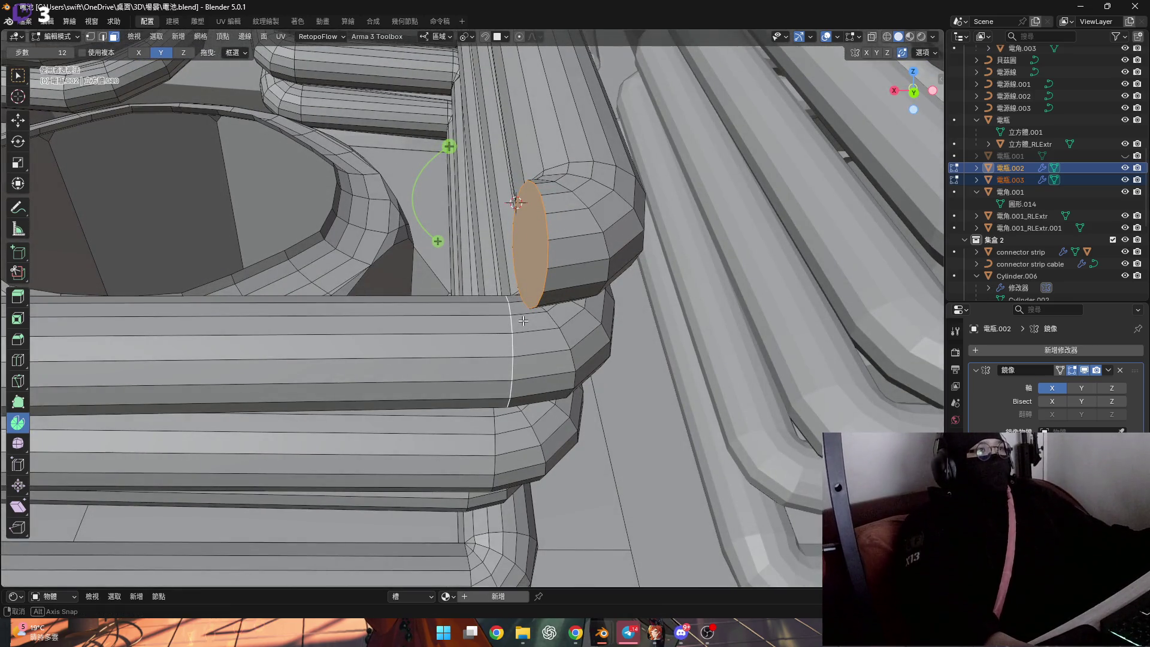
Set orientation to Normal and flatten the end cap to zero depth along its normal, ready to delete
click(437, 36)
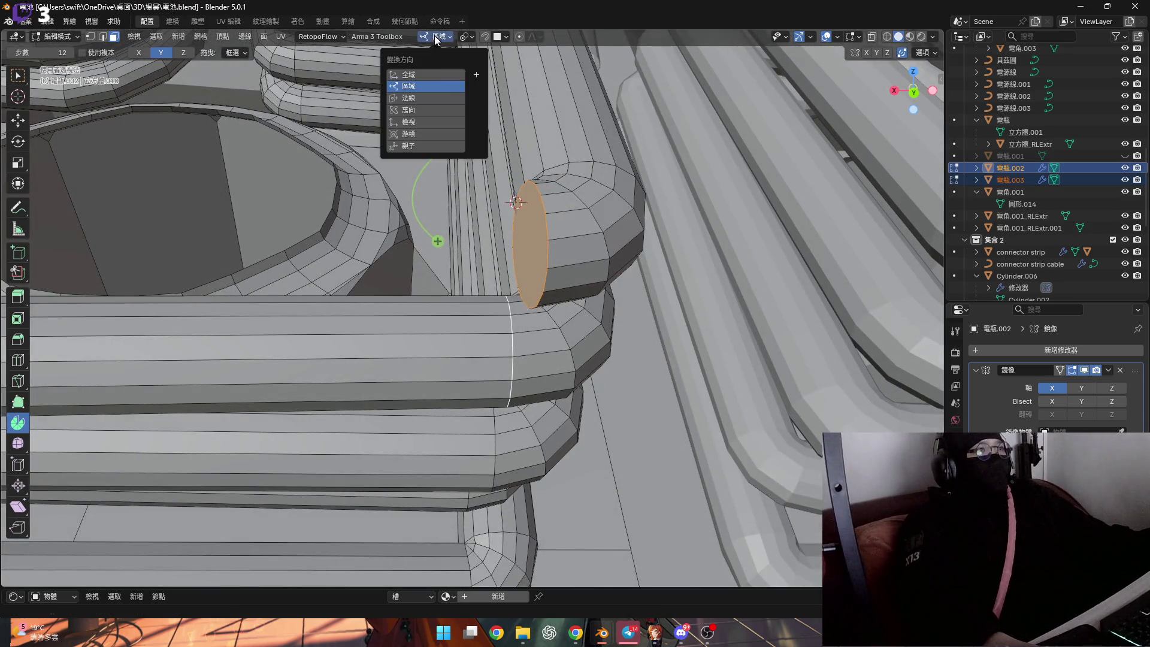
click(439, 104)
key(s)
key(x)
mouse_move(476, 351)
middle_down()
mouse_move(465, 366)
mouse_move(596, 342)
middle_up()
key(Return)
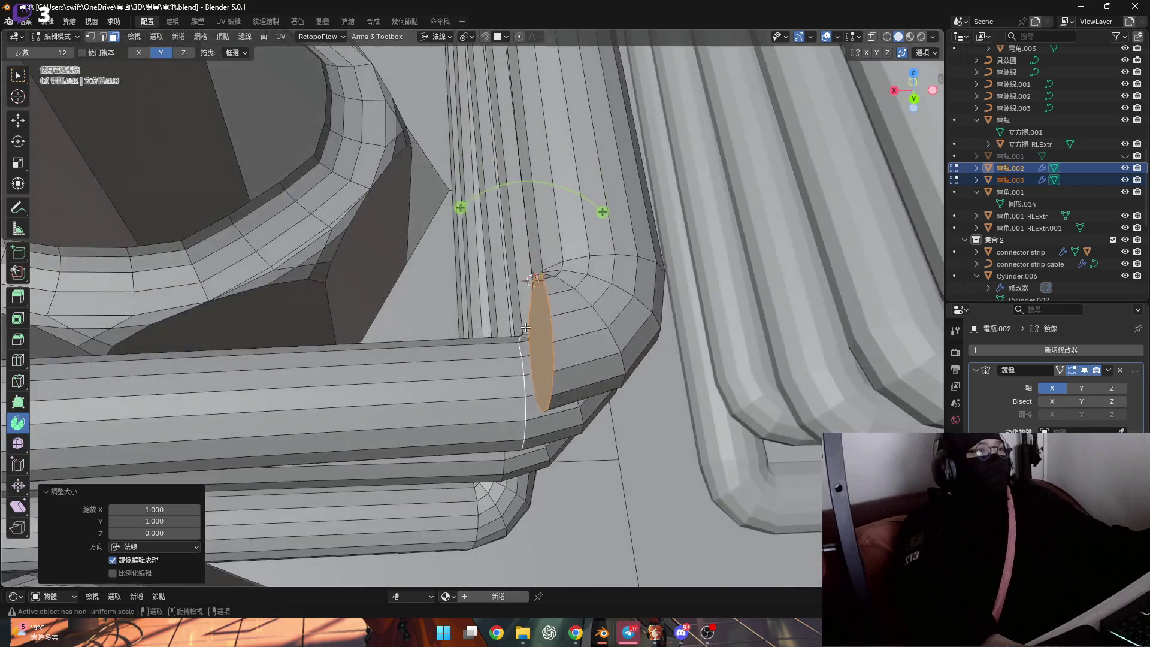
scroll(597, 342, down, 2)
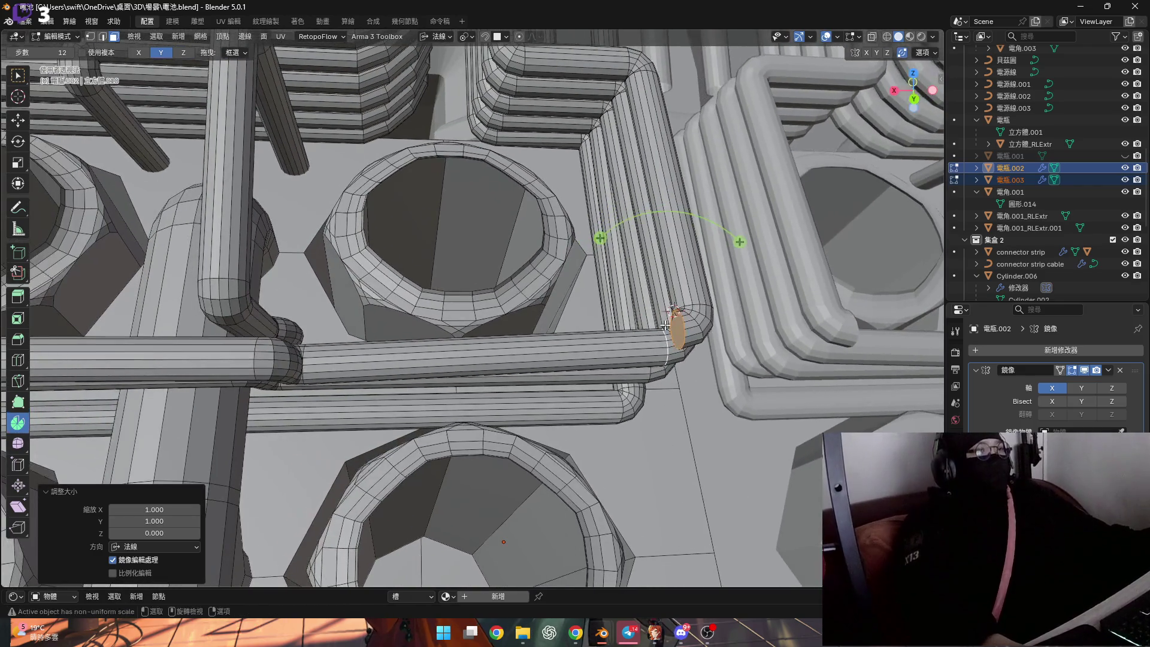
scroll(674, 342, up, 3)
middle_drag(675, 344, 761, 320)
key(x)
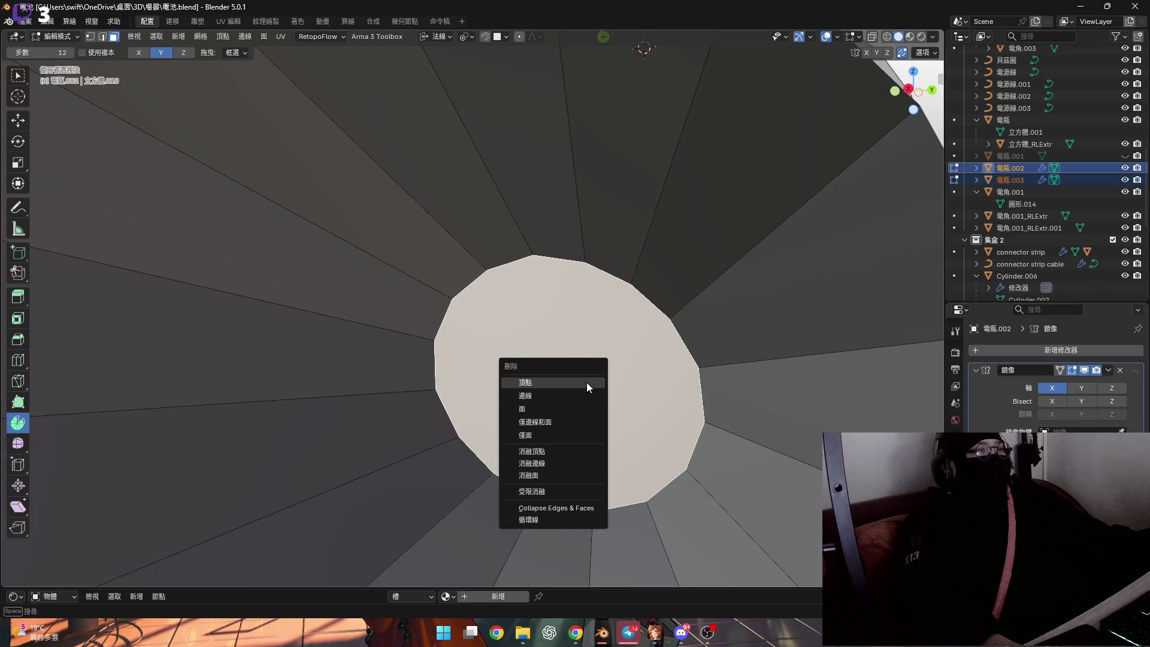
Delete the flattened face and extrude the pipe end about 0.018 m along its normal
click(583, 410)
scroll(582, 410, down, 5)
mouse_move(582, 410)
middle_down()
mouse_move(556, 398)
mouse_move(695, 382)
middle_up()
scroll(556, 398, up, 2)
scroll(557, 398, down, 5)
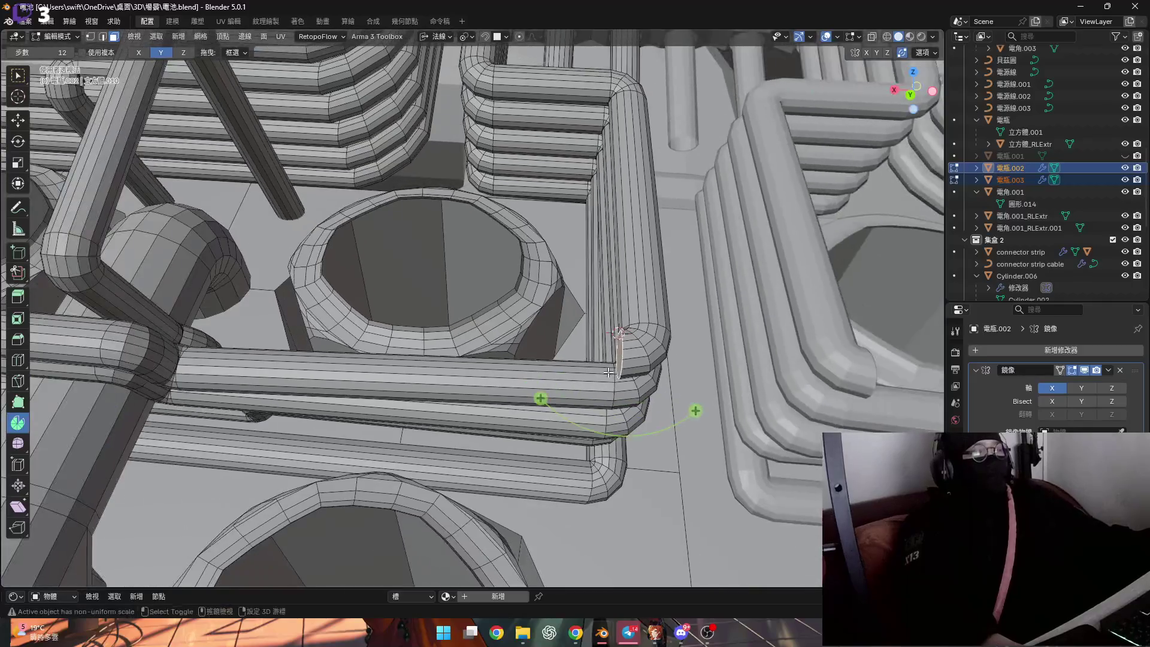
scroll(696, 382, up, 2)
key(e)
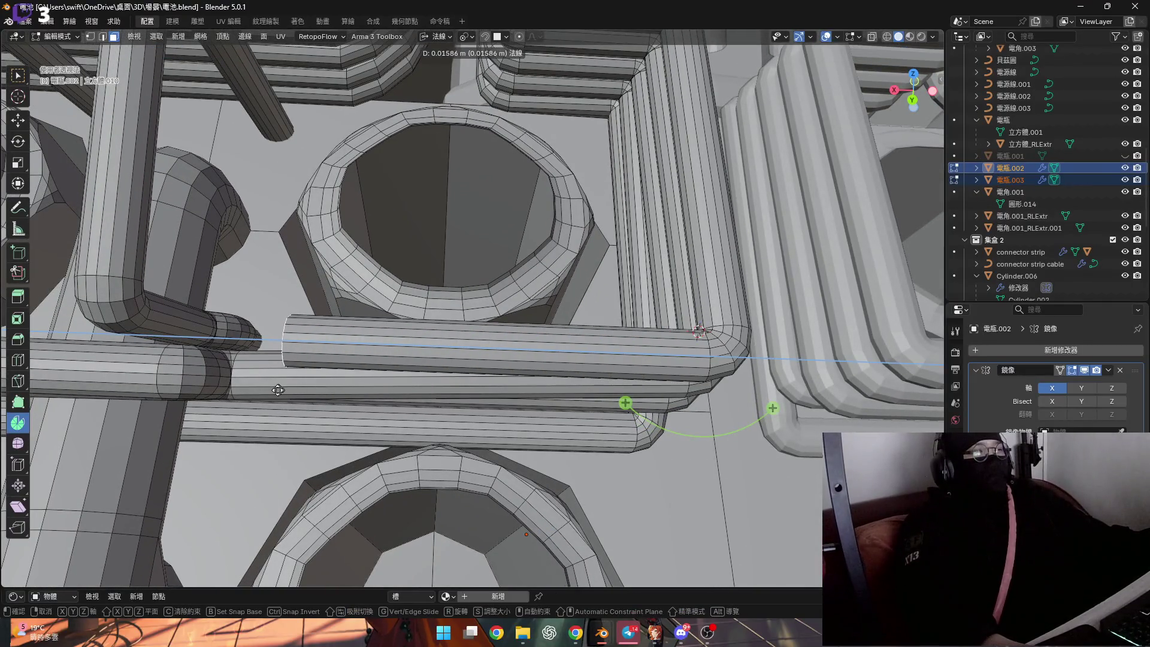
click(227, 388)
shift+middle_drag(227, 388, 463, 367)
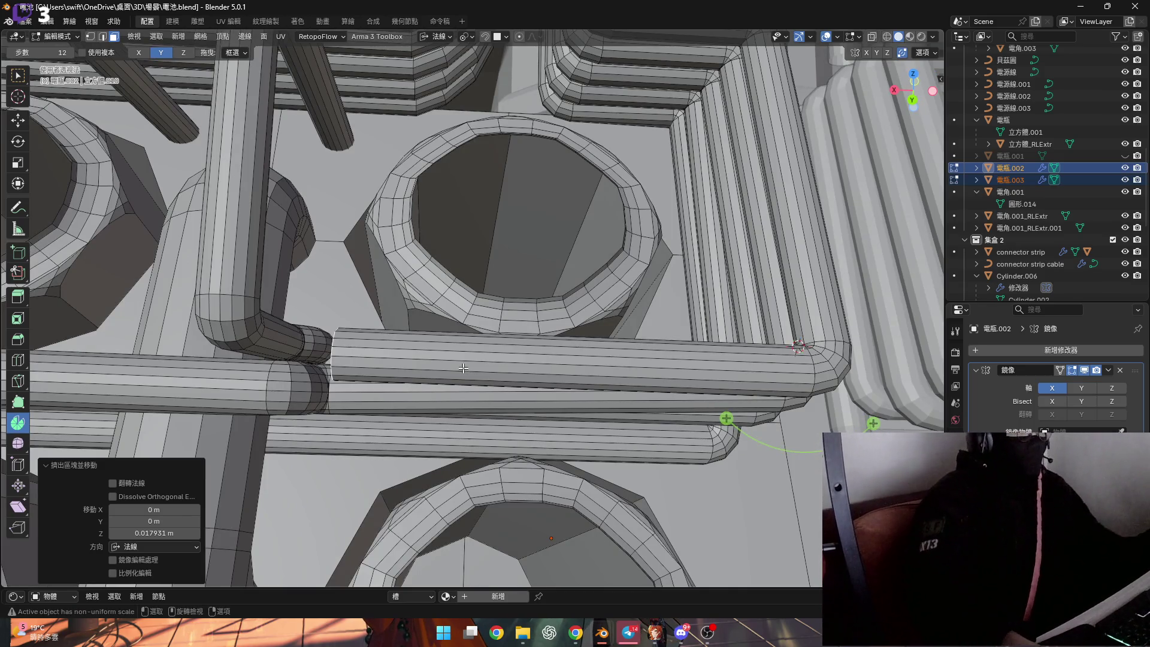
mouse_move(393, 364)
ctrl+middle_down()
mouse_move(459, 321)
mouse_move(448, 301)
ctrl+middle_up()
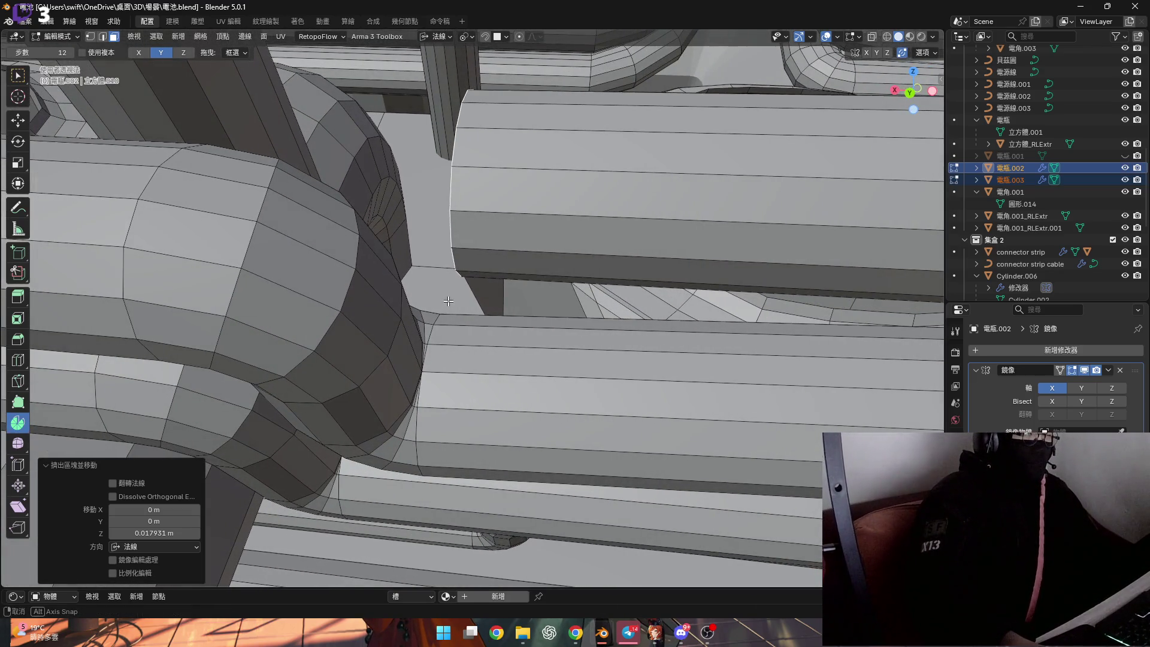
scroll(448, 301, down, 2)
scroll(404, 305, down, 2)
scroll(363, 310, down, 3)
scroll(365, 310, down, 2)
scroll(364, 310, up, 3)
Switch to edge select and pick the ring of edges at the pipe's end
mouse_move(364, 310)
middle_down()
mouse_move(605, 318)
mouse_move(746, 338)
middle_up()
click(549, 315)
scroll(513, 303, up, 1)
key(2)
alt+click(547, 314)
scroll(592, 326, down, 5)
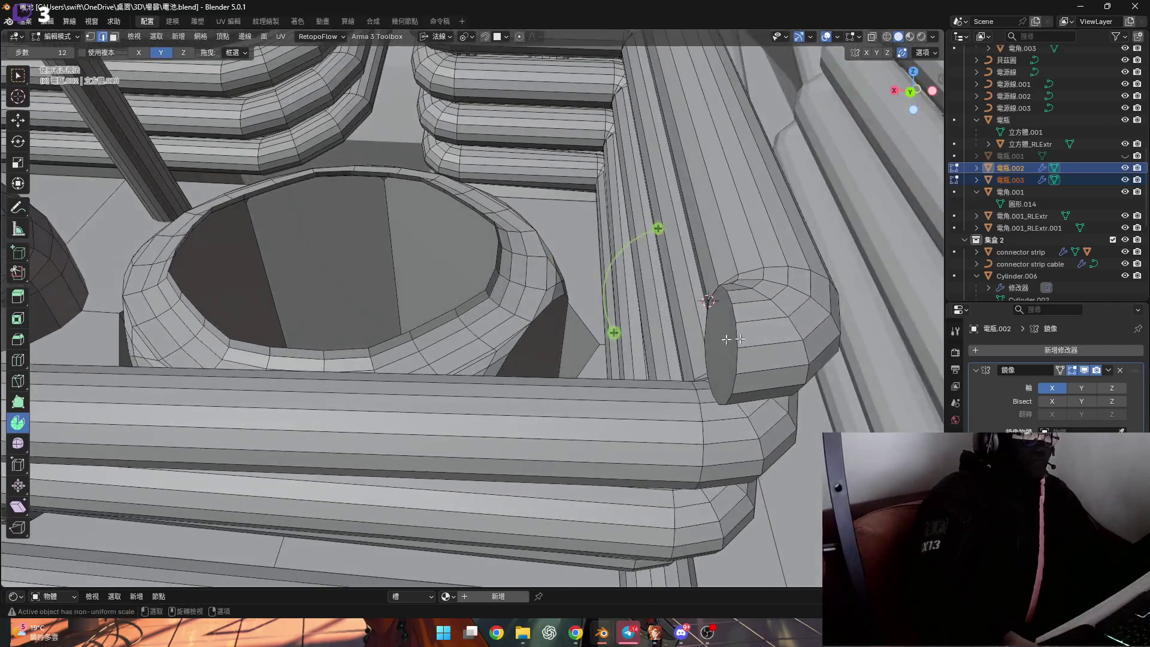
click(714, 340)
middle_drag(714, 340, 424, 328)
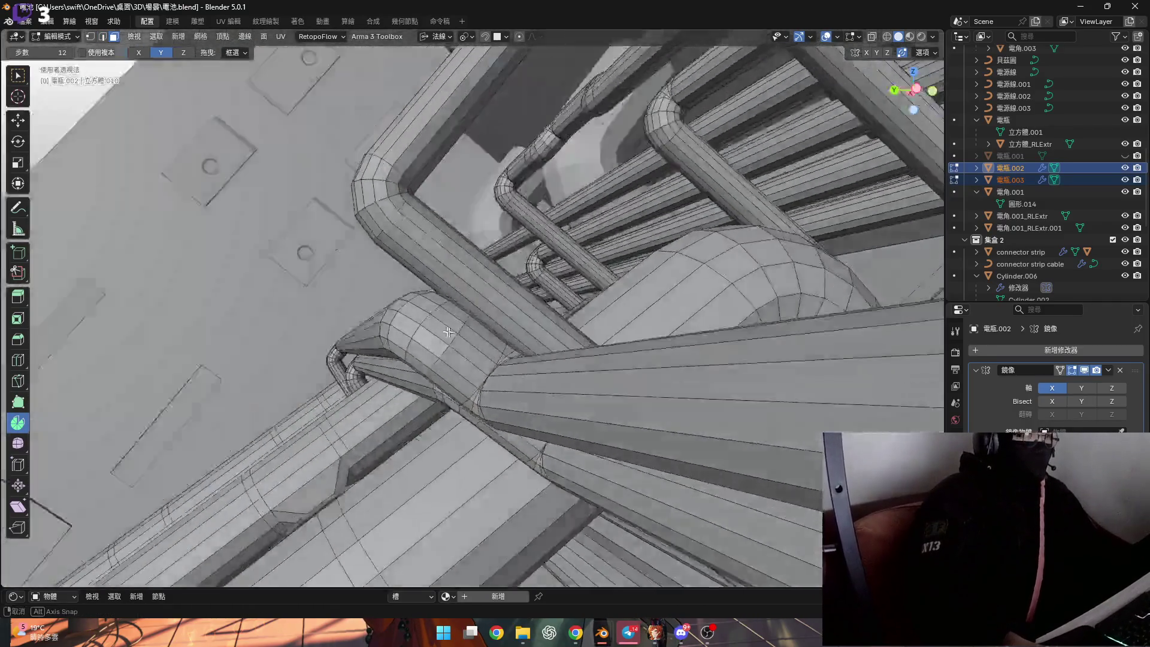
scroll(555, 398, down, 5)
scroll(556, 397, up, 5)
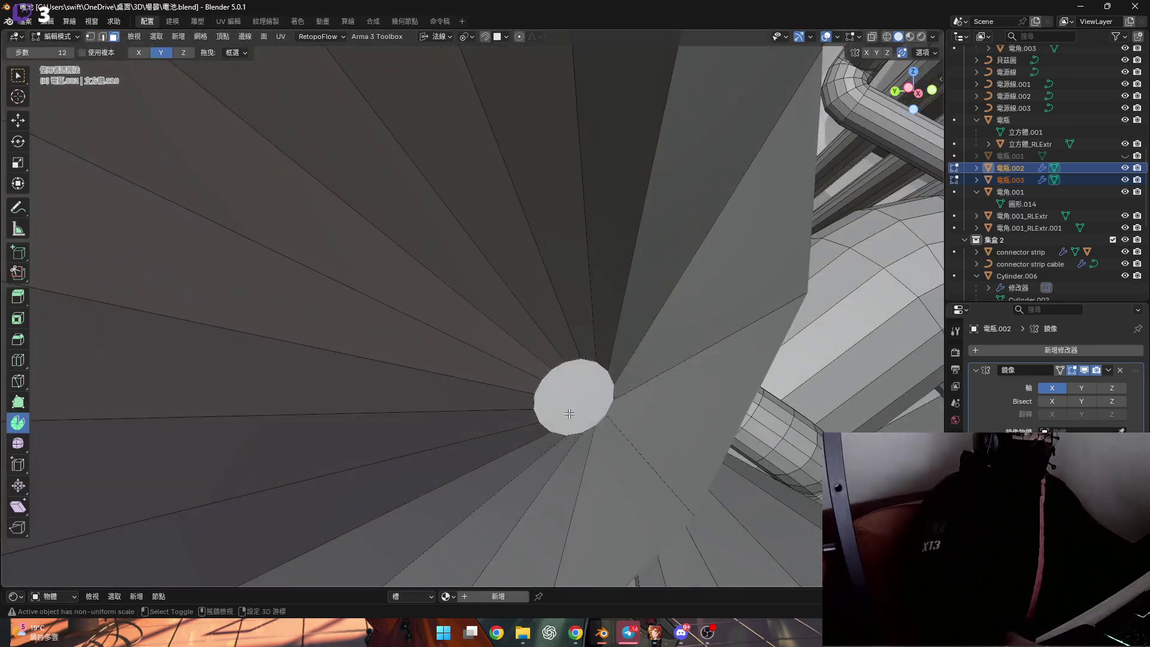
scroll(556, 398, down, 5)
mouse_move(555, 397)
middle_down()
mouse_move(645, 386)
mouse_move(501, 369)
middle_up()
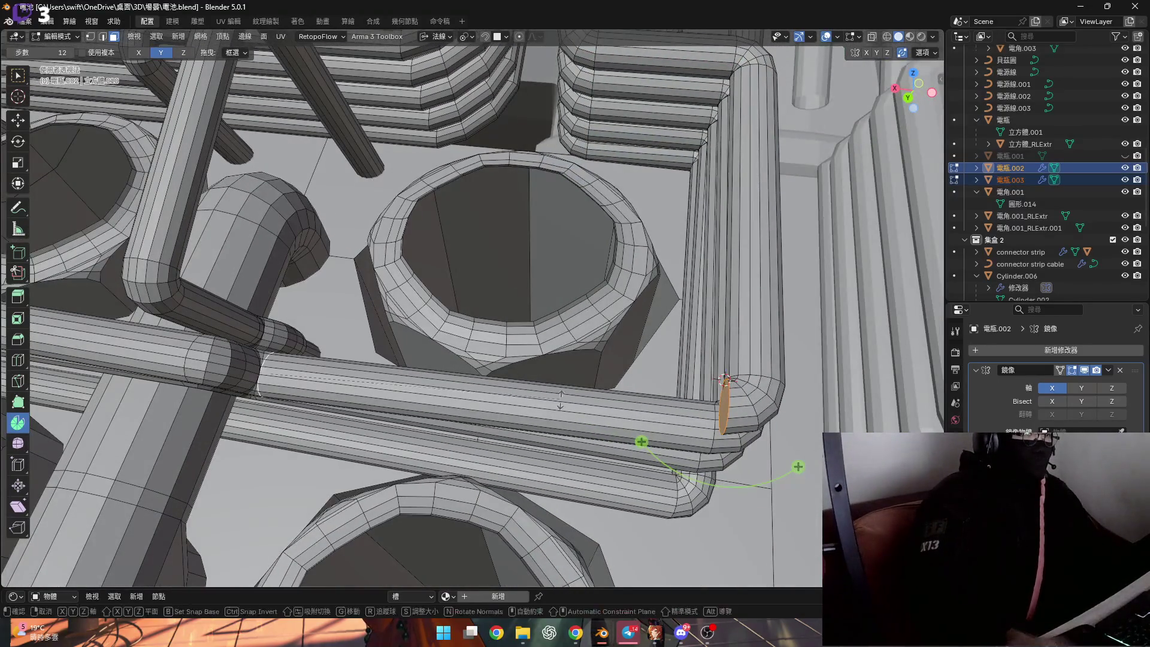
key(r)
key(x)
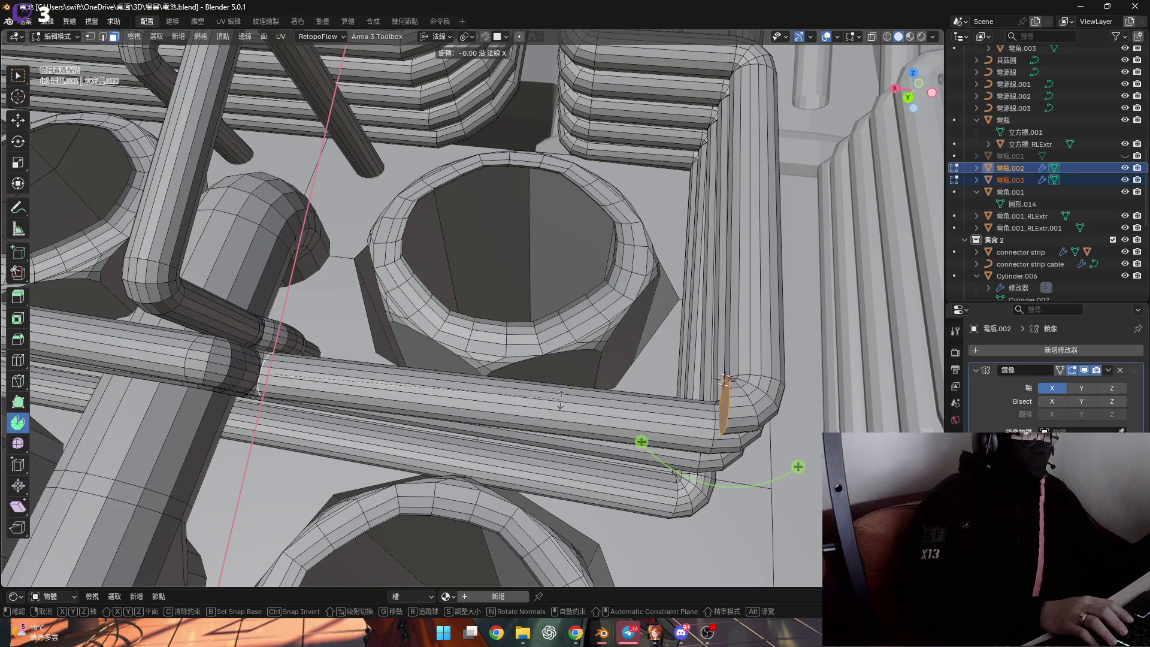
key(Escape)
key(r)
key(z)
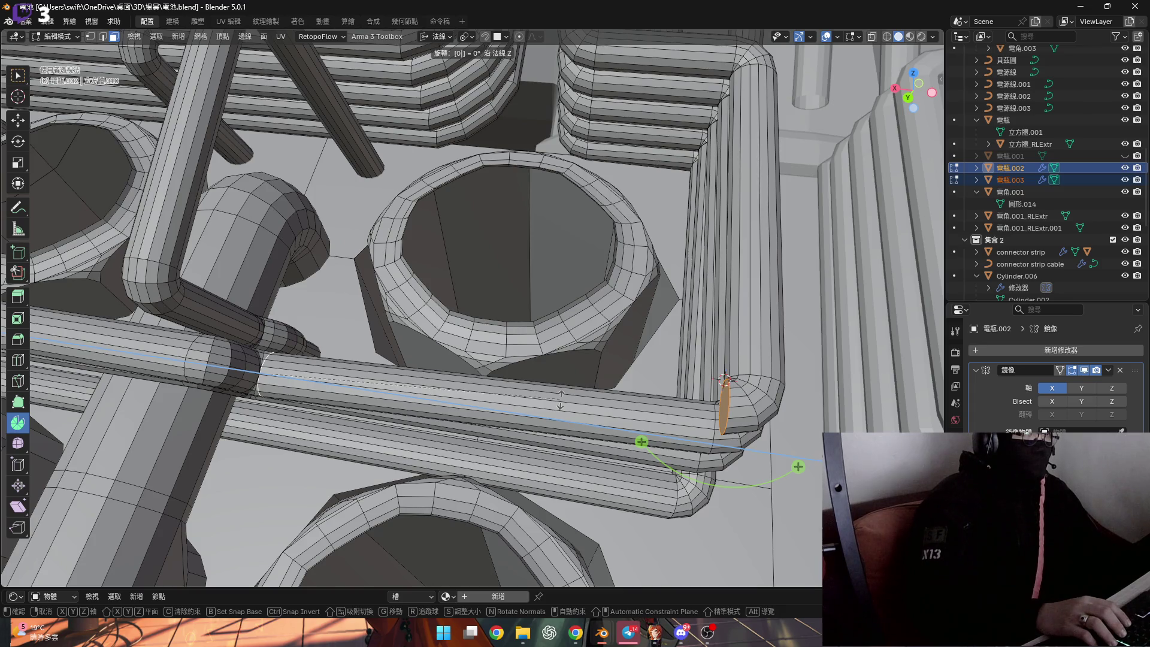
key(Escape)
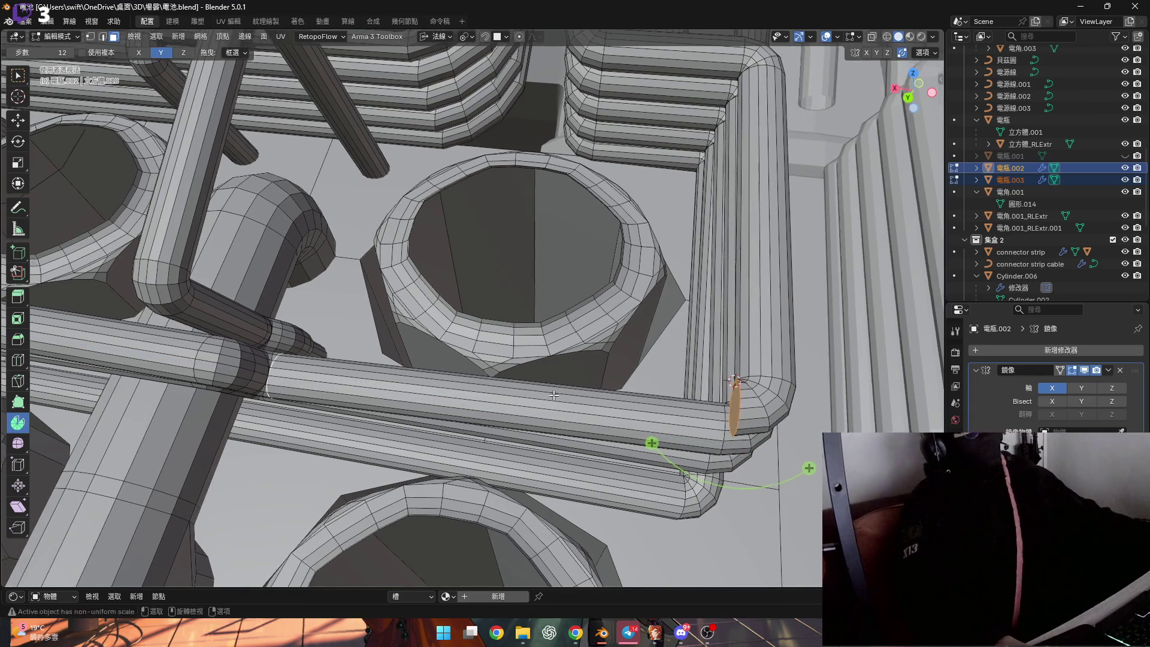
scroll(561, 400, down, 2)
scroll(557, 399, down, 1)
scroll(554, 398, down, 2)
middle_drag(554, 398, 577, 409)
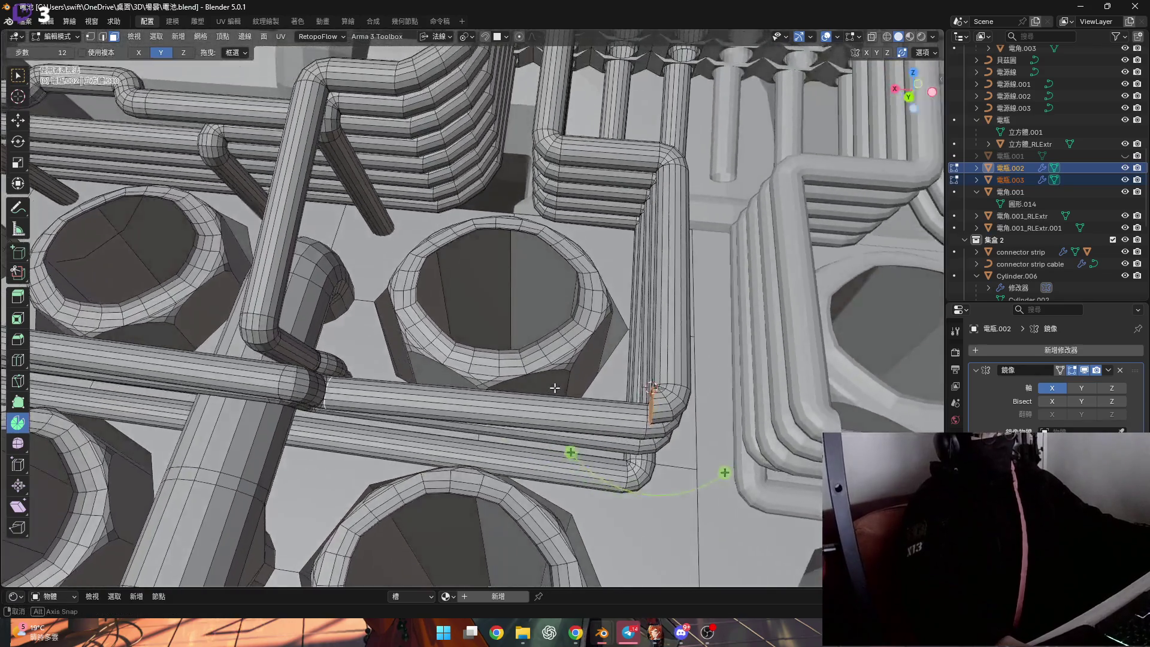
key(r)
key(Escape)
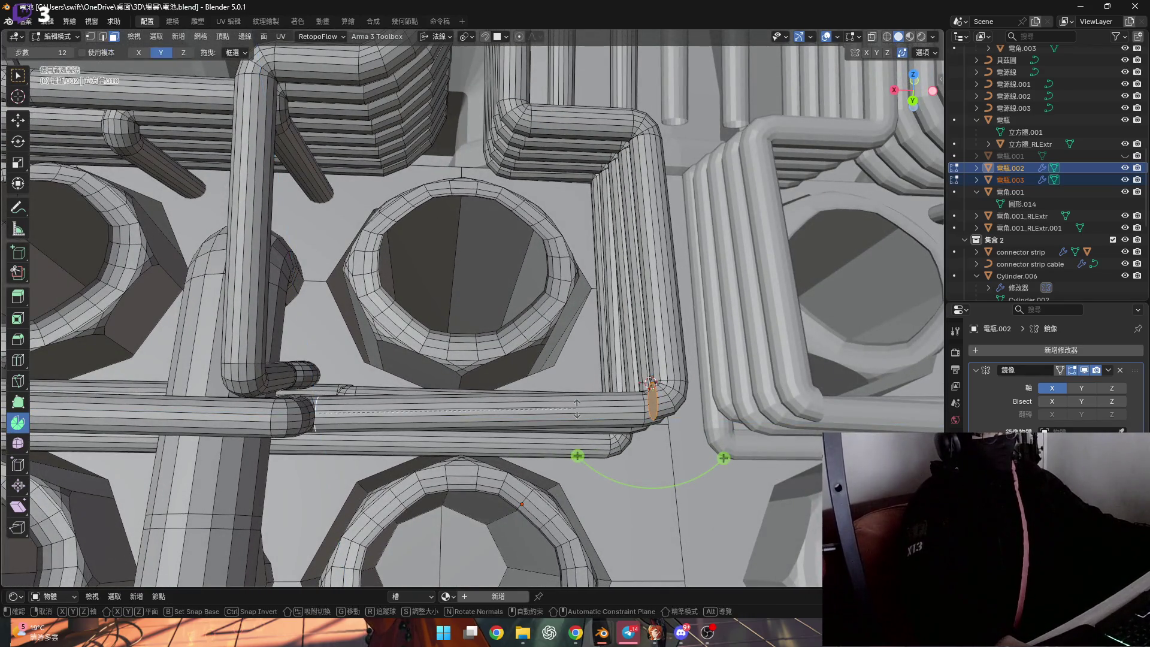
key(r)
key(x)
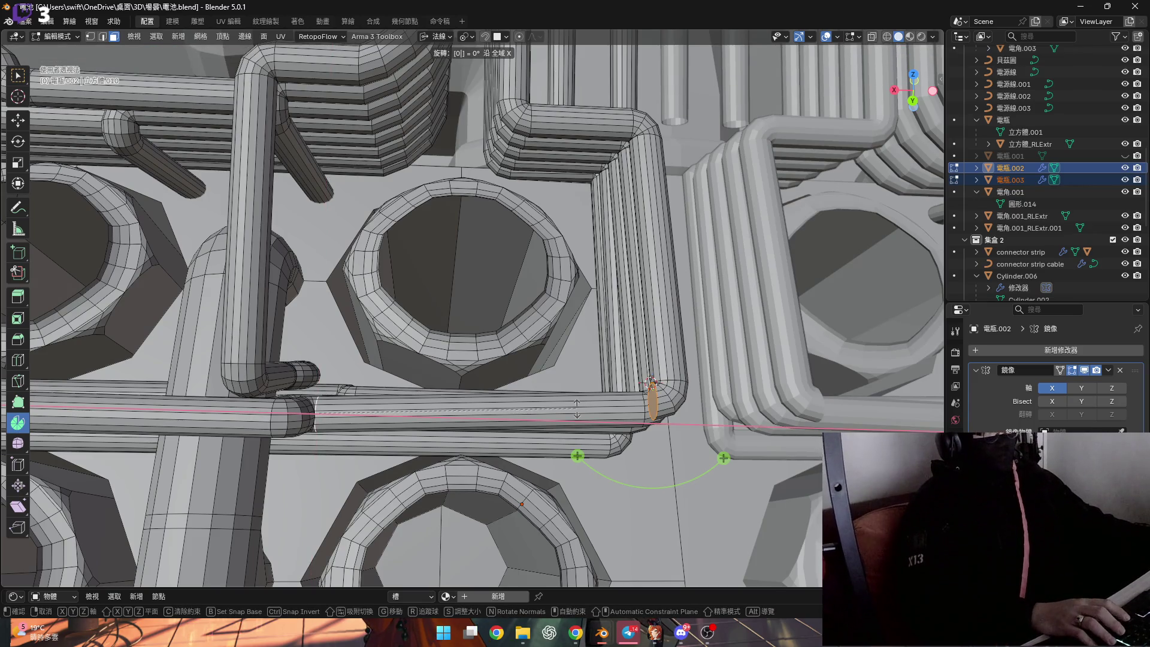
key(Return)
middle_drag(430, 410, 427, 455)
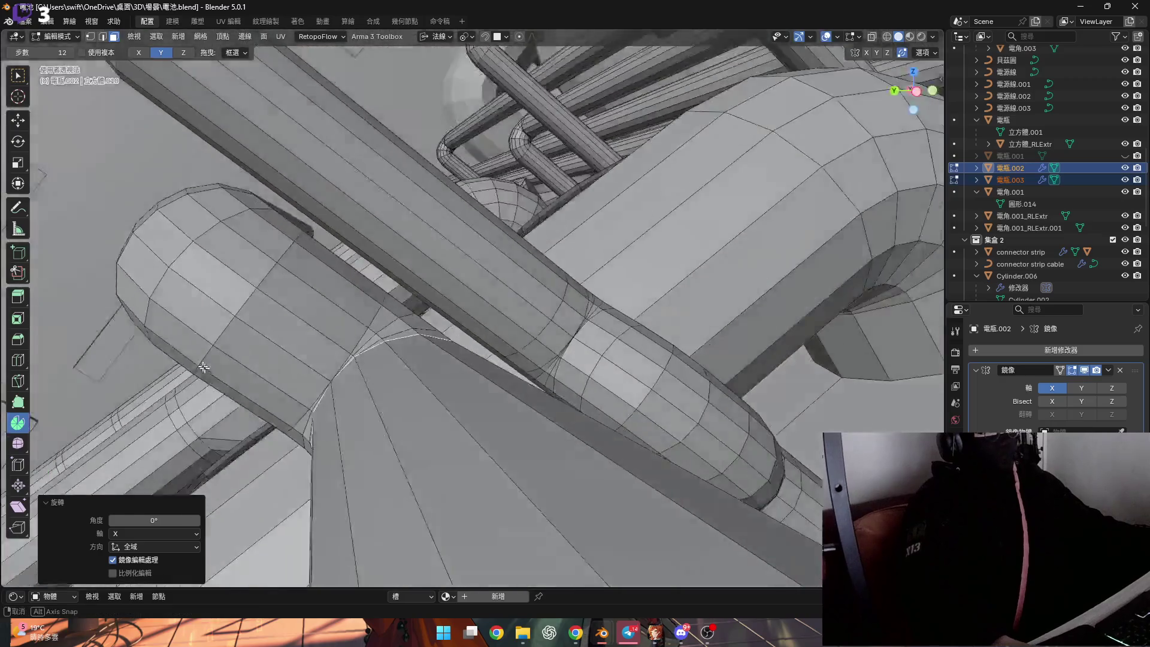
scroll(425, 455, up, 5)
scroll(426, 454, down, 5)
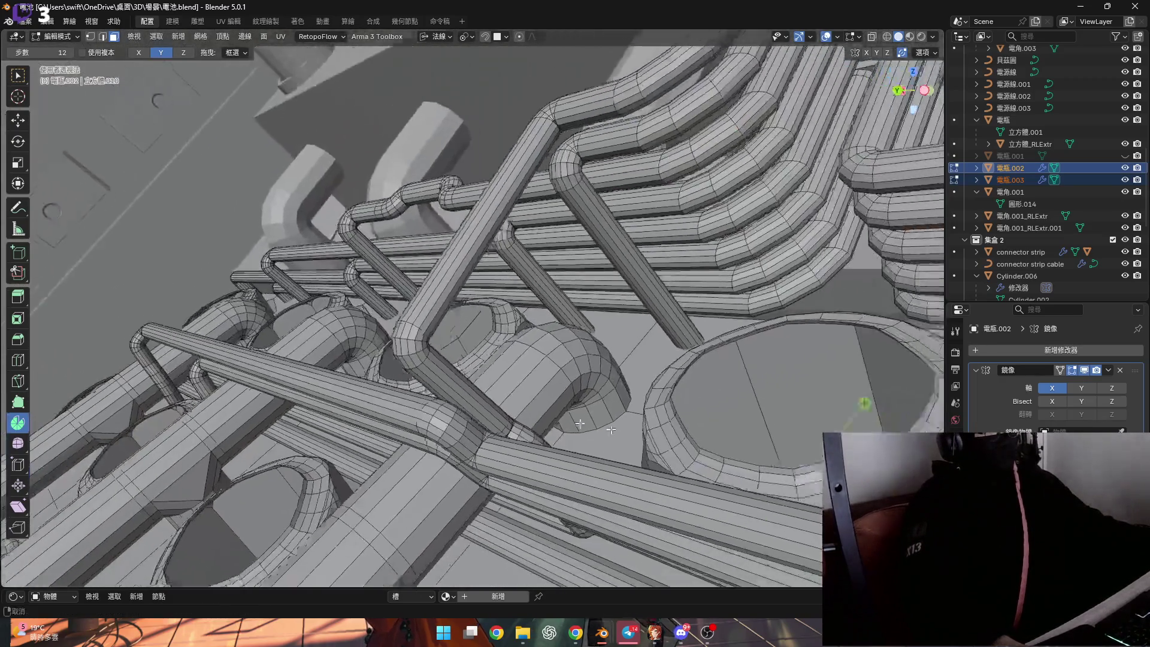
Select the end faces at the bend and start extruding them along the normal
mouse_move(426, 455)
middle_down()
mouse_move(602, 465)
mouse_move(596, 445)
mouse_move(660, 448)
middle_up()
alt+click(594, 449)
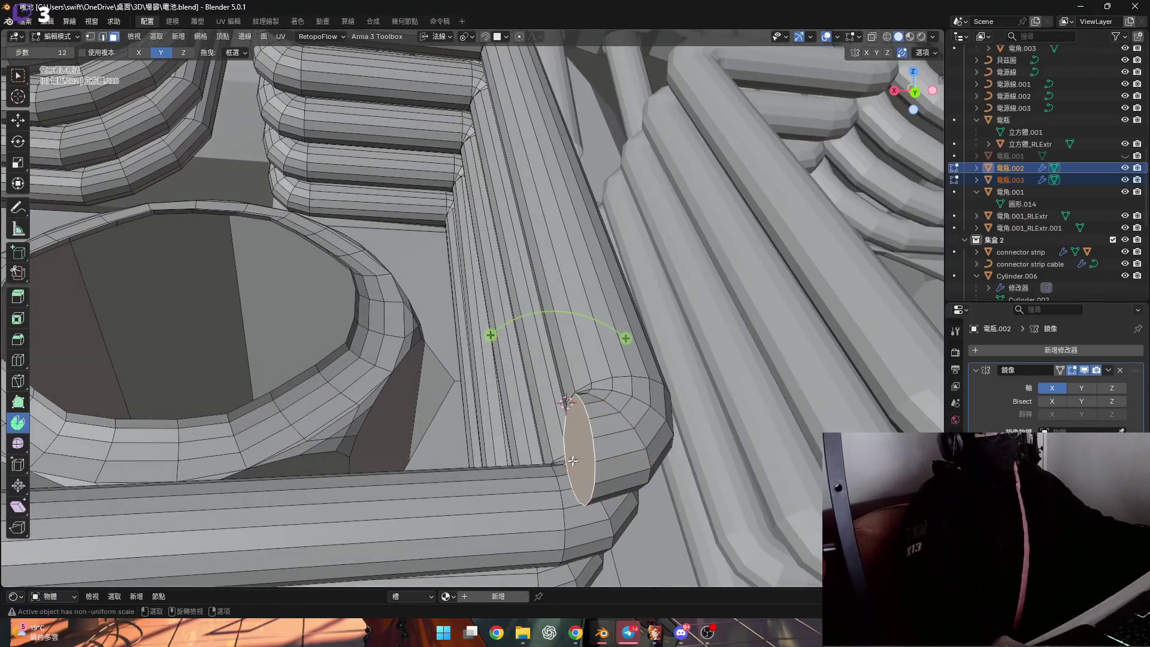
scroll(572, 459, down, 3)
middle_drag(572, 460, 656, 476)
key(g)
key(z)
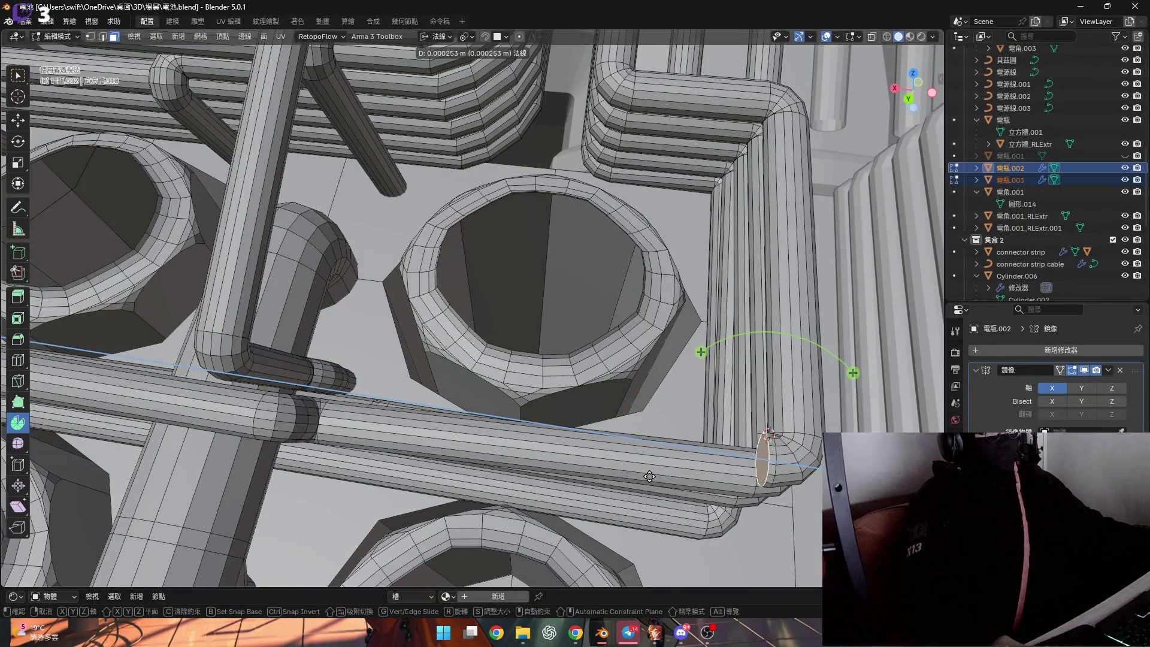
Confirm the ~0.017 m extrusion with a small sideways shift, then select the end cap edges
click(205, 449)
scroll(520, 403, up, 5)
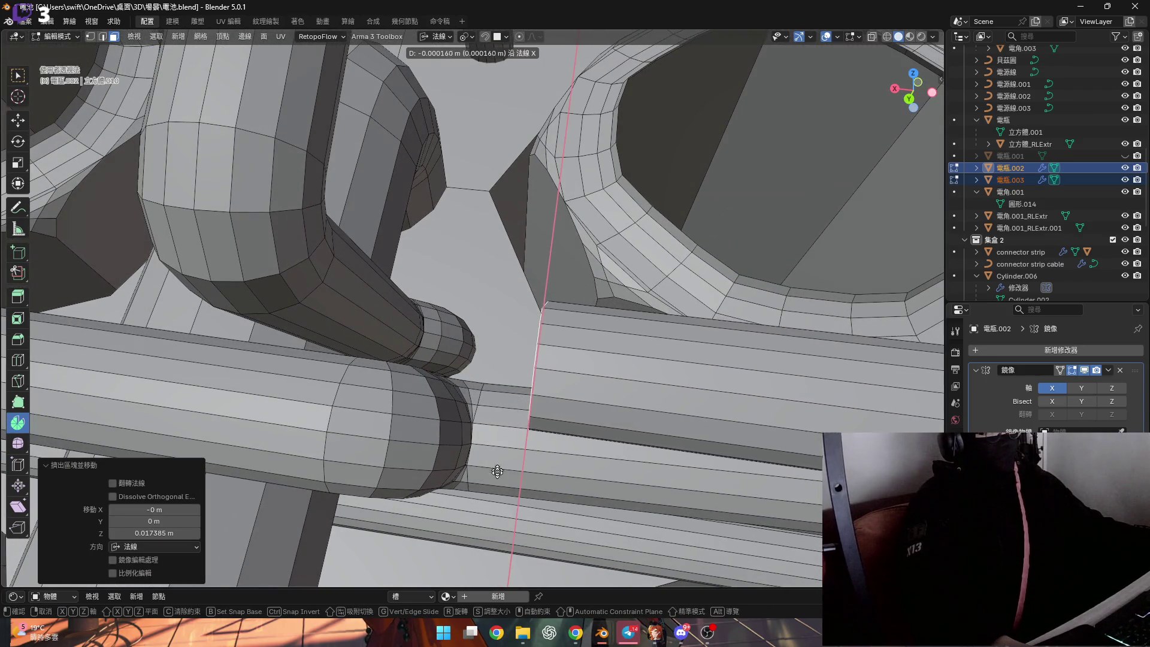
click(380, 553)
scroll(380, 553, down, 5)
mouse_move(381, 553)
middle_down()
mouse_move(366, 389)
mouse_move(663, 453)
mouse_move(584, 333)
mouse_move(649, 398)
mouse_move(429, 416)
mouse_move(503, 369)
mouse_move(575, 371)
middle_up()
scroll(585, 435, up, 5)
click(584, 333)
shift+click(505, 363)
key(s)
right_click(575, 372)
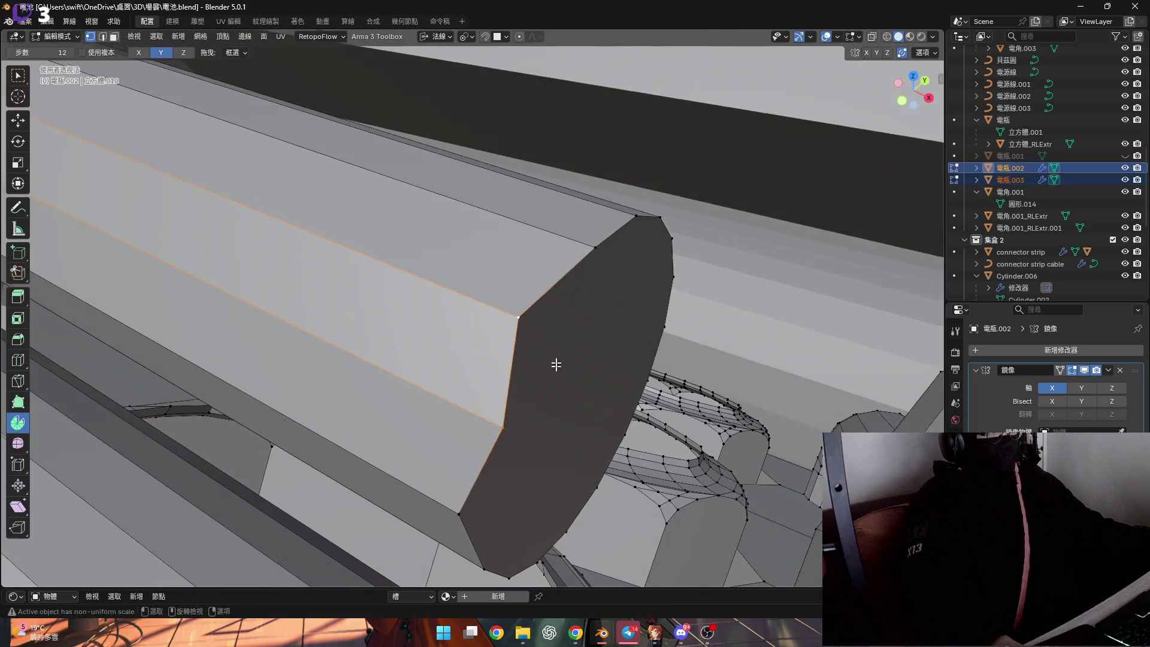
click(438, 37)
click(431, 88)
mouse_move(470, 330)
middle_down()
mouse_move(542, 356)
mouse_move(492, 392)
mouse_move(576, 341)
middle_up()
key(s)
key(x)
right_click(547, 363)
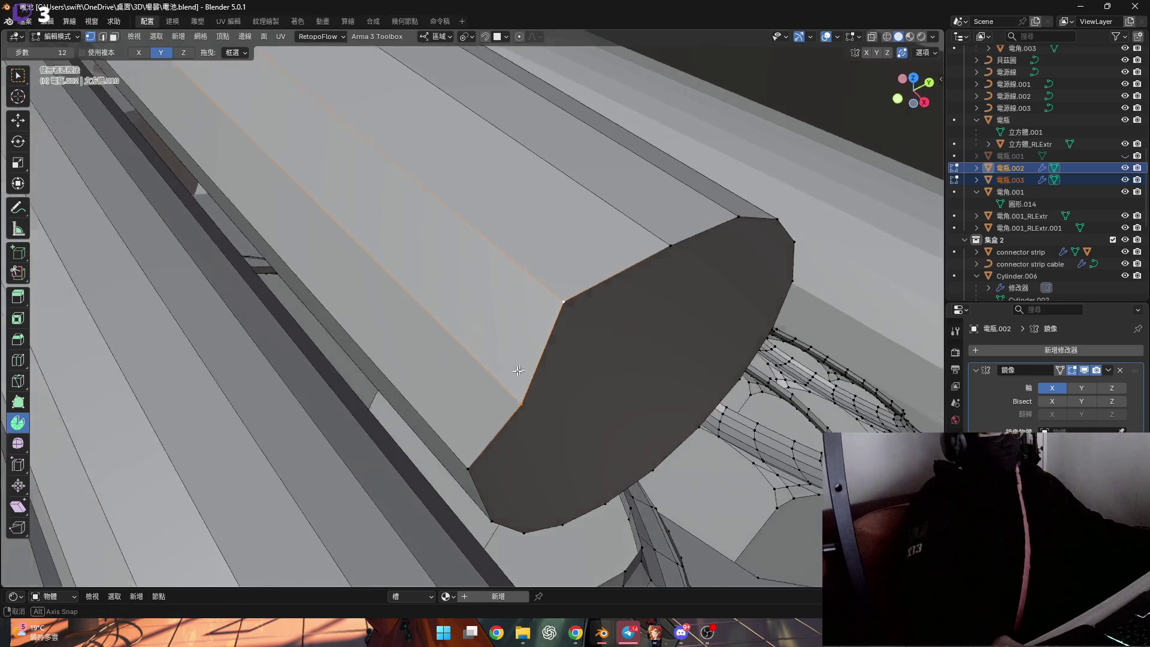
click(436, 36)
click(423, 97)
mouse_move(627, 282)
middle_down()
mouse_move(466, 294)
mouse_move(383, 362)
mouse_move(380, 337)
mouse_move(293, 336)
mouse_move(293, 401)
middle_up()
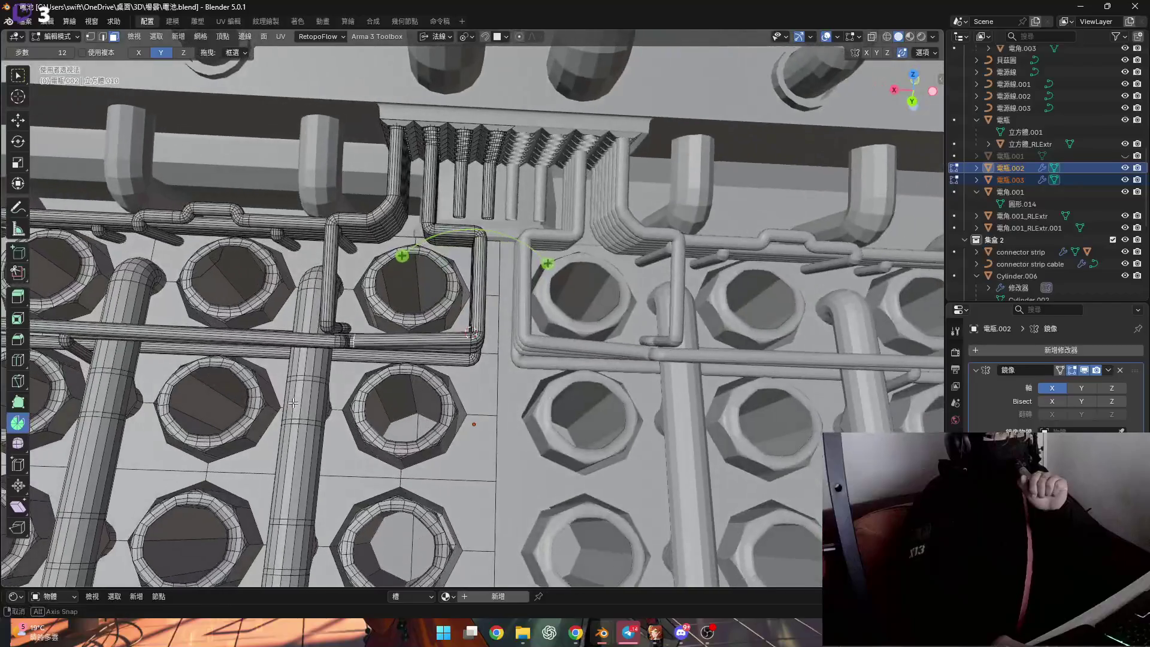
middle_drag(320, 384, 672, 320)
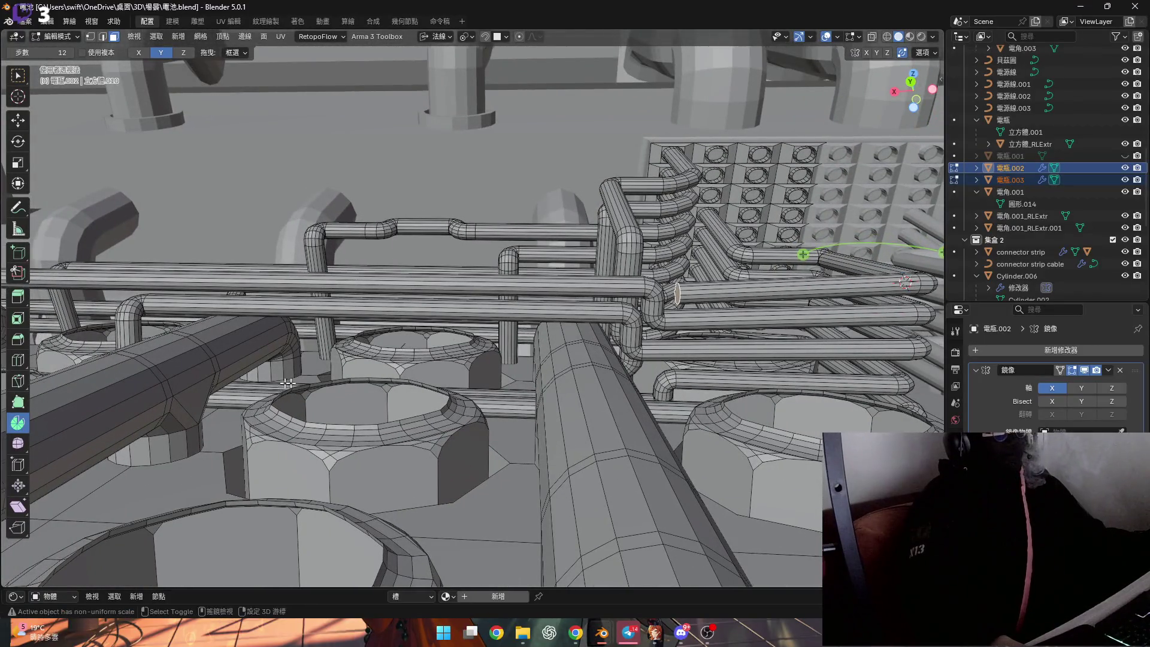
middle_drag(284, 384, 237, 339)
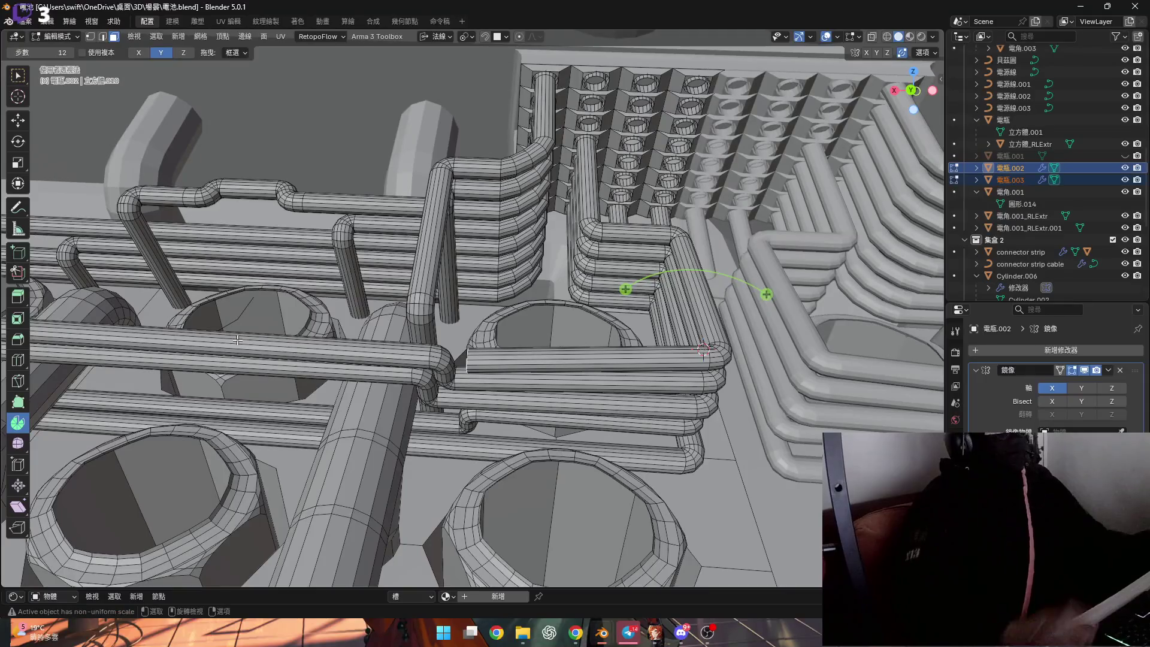
scroll(237, 340, up, 6)
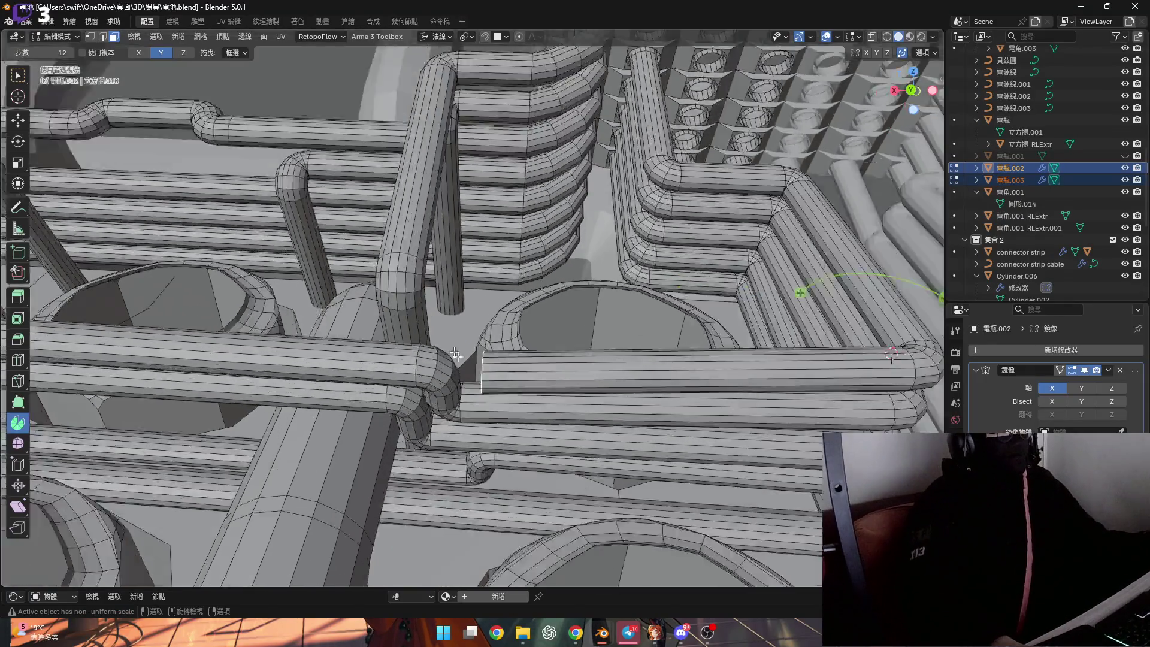
mouse_move(237, 340)
middle_down()
mouse_move(535, 336)
mouse_move(503, 347)
middle_up()
scroll(447, 361, down, 2)
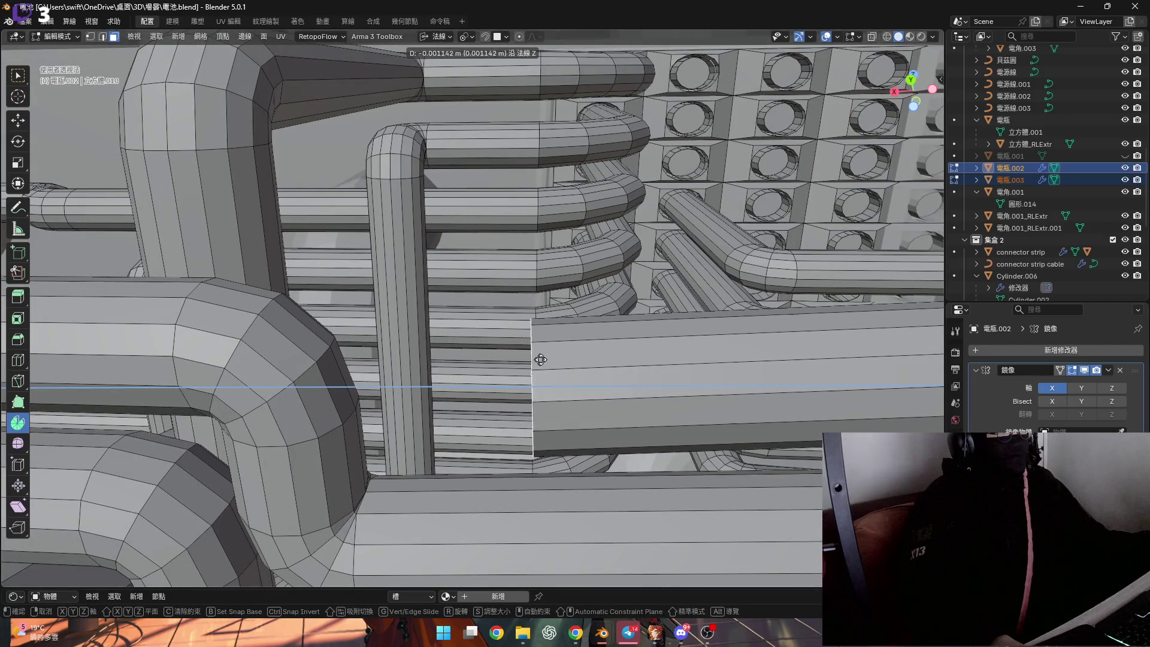
Confirm the -0.0017 m shift and place the 3D cursor on the end-cap face as a bending pivot
click(584, 360)
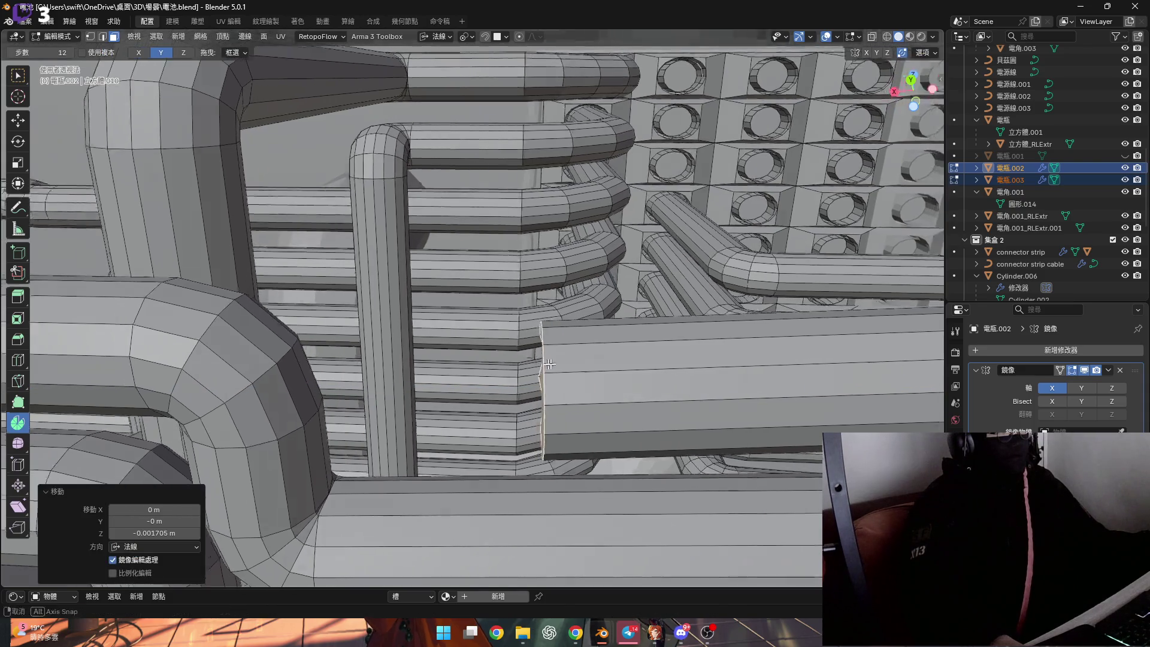
middle_drag(583, 360, 580, 375)
click(493, 435)
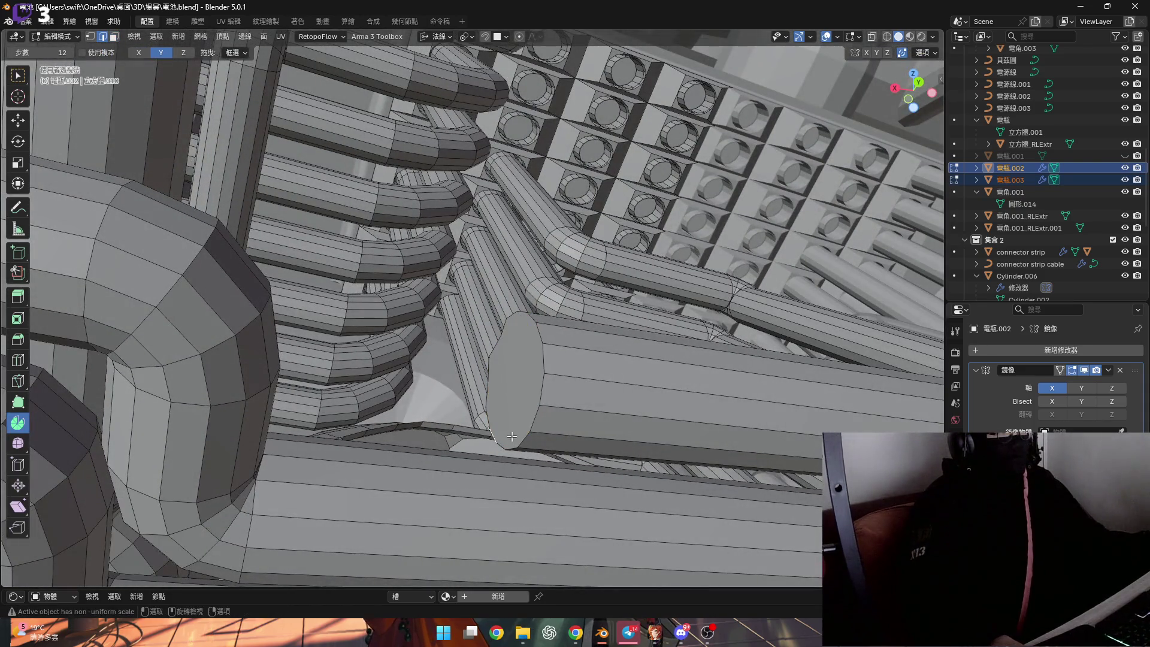
middle_drag(500, 426, 513, 398)
key(grave)
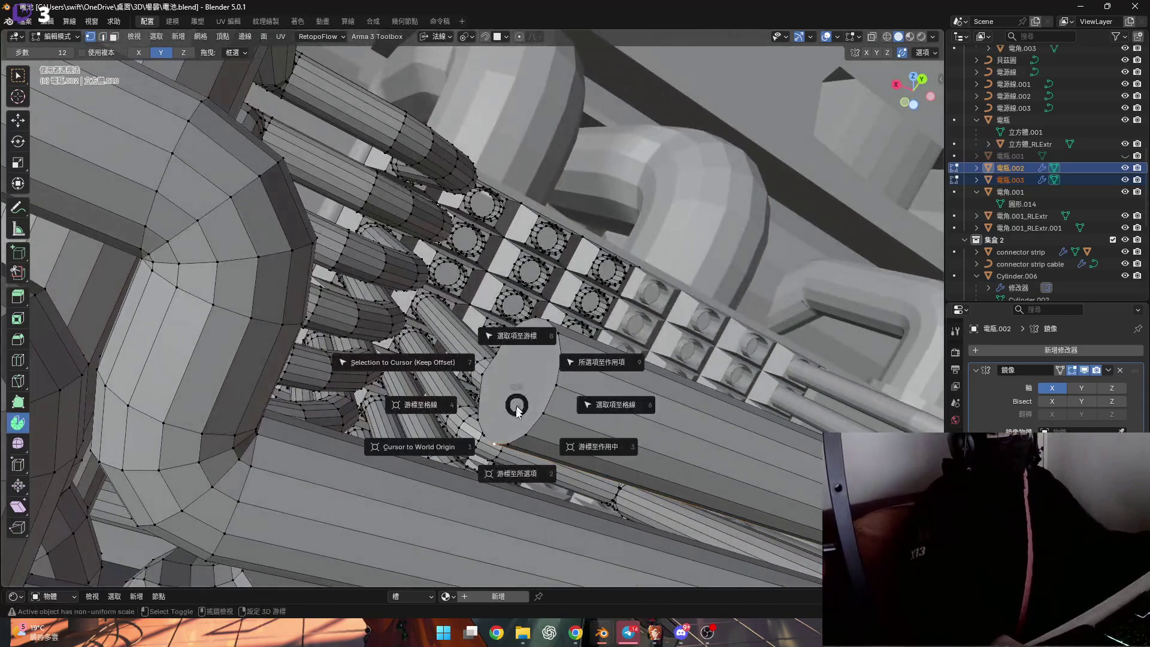
click(507, 453)
mouse_move(508, 453)
middle_down()
mouse_move(517, 457)
mouse_move(473, 396)
mouse_move(493, 385)
middle_up()
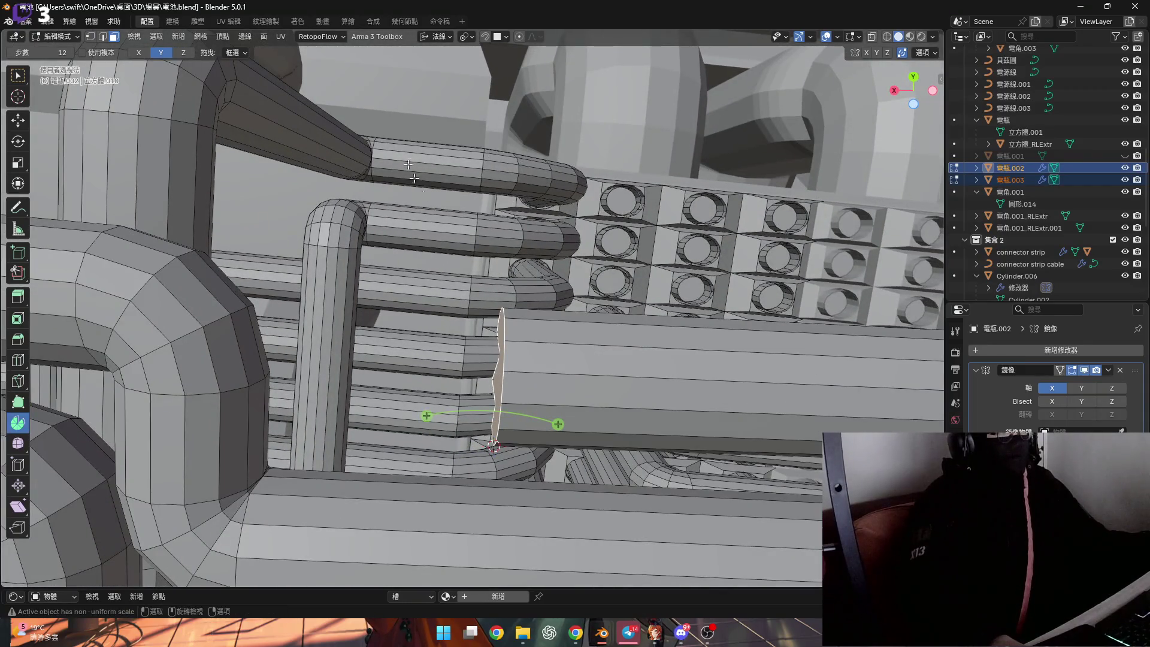
Switch the axis toggle from Y to X and snap the 3D cursor to the end face's top edge
click(160, 52)
click(138, 52)
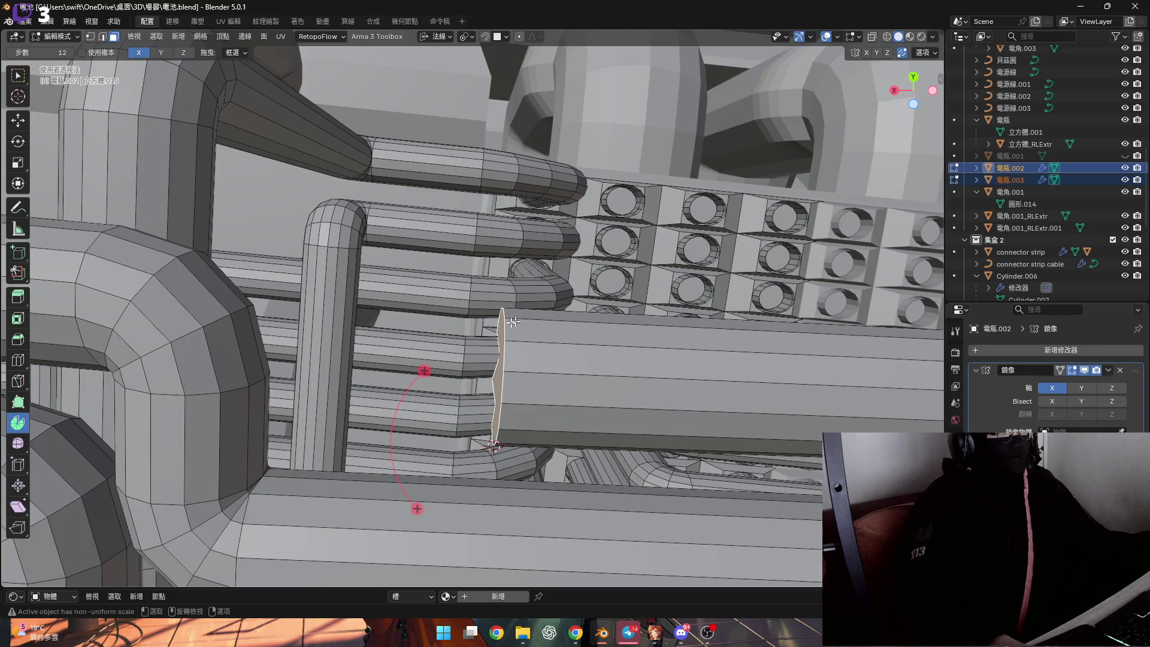
drag(426, 372, 459, 341)
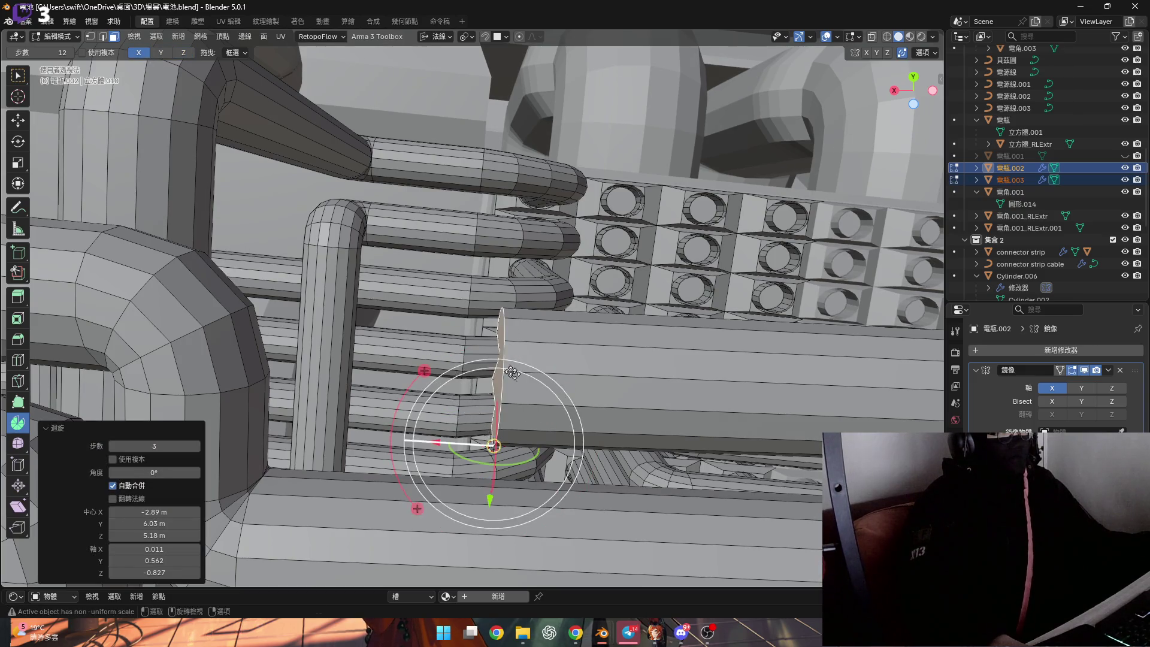
middle_drag(504, 369, 493, 307)
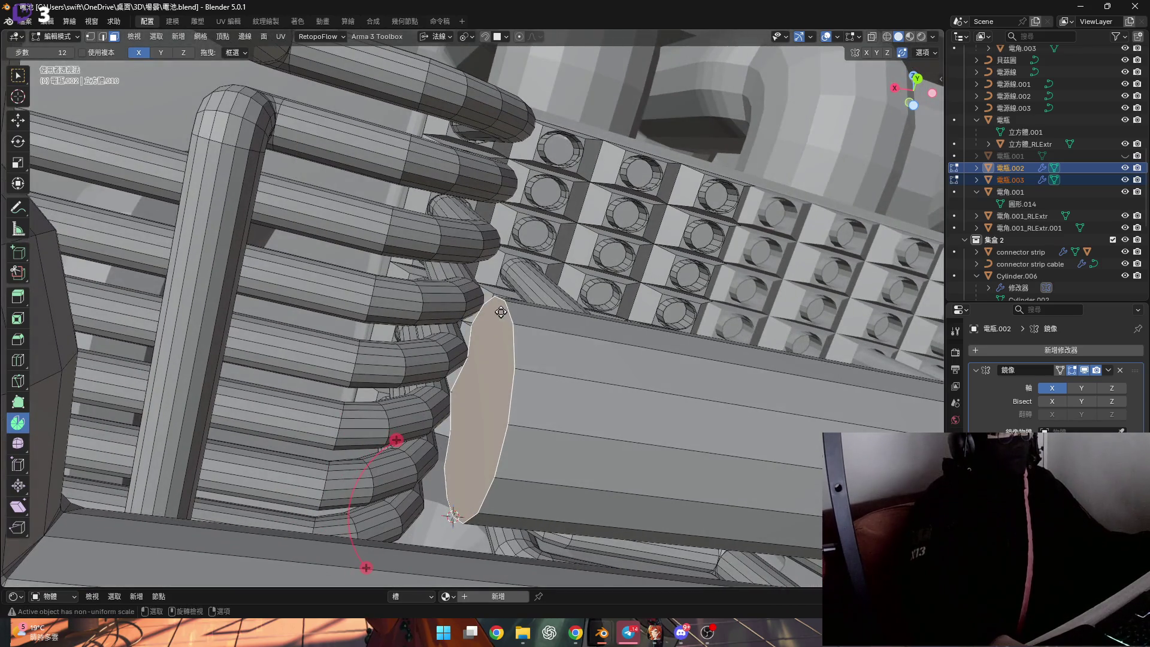
key(2)
click(501, 303)
key(shift+s)
click(517, 393)
Spin the end face about the cursor into a 90° elbow
middle_drag(485, 381, 434, 312)
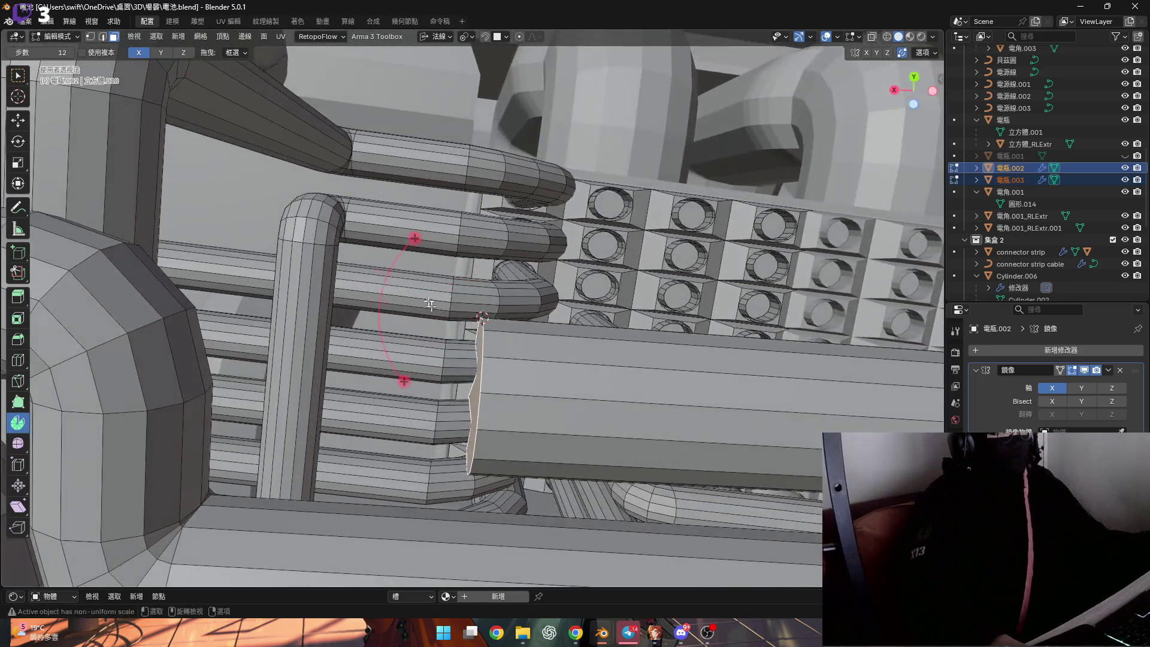
drag(414, 239, 558, 239)
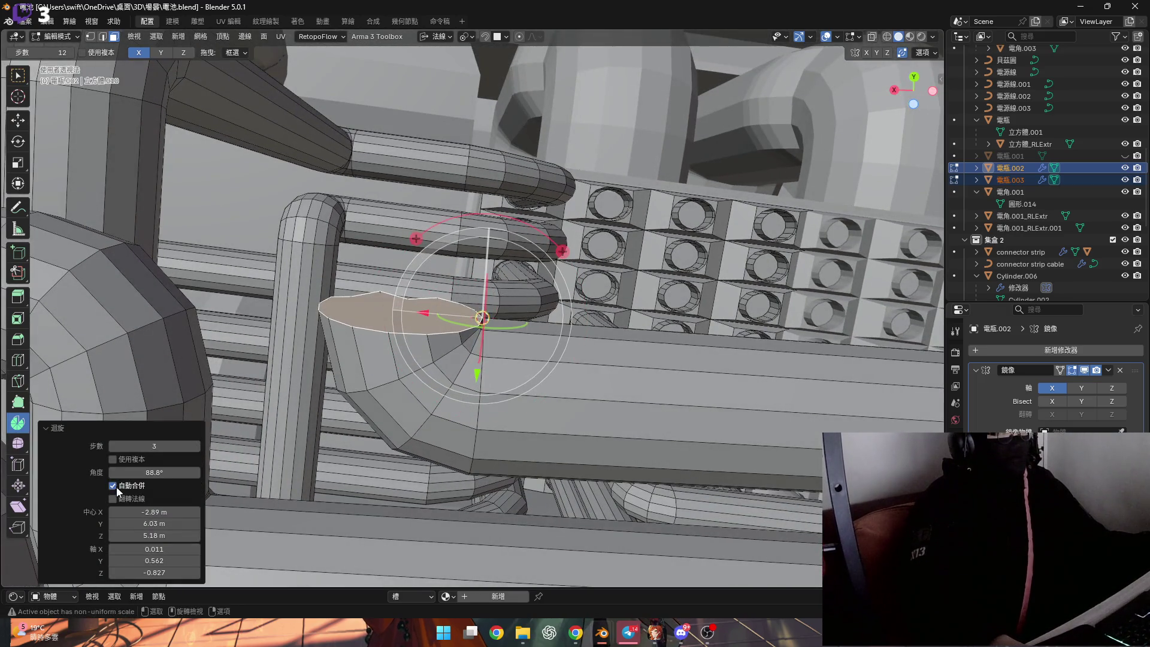
key(Return)
mouse_move(279, 468)
middle_down()
mouse_move(470, 460)
mouse_move(553, 416)
middle_up()
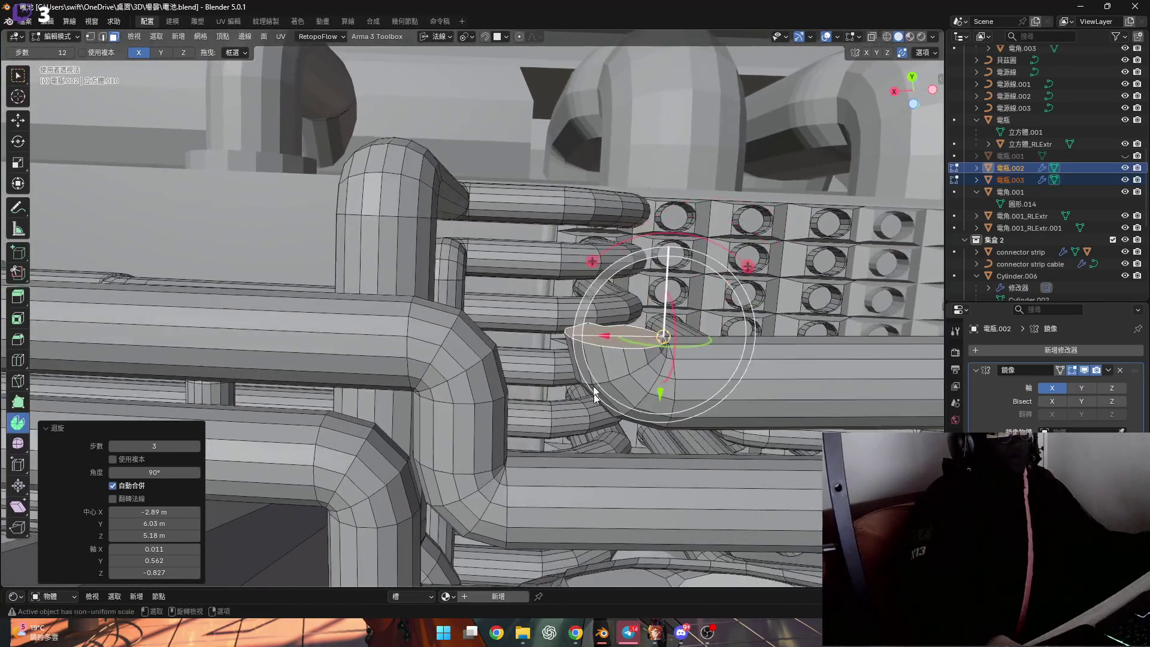
scroll(571, 331, up, 5)
middle_drag(558, 325, 559, 331)
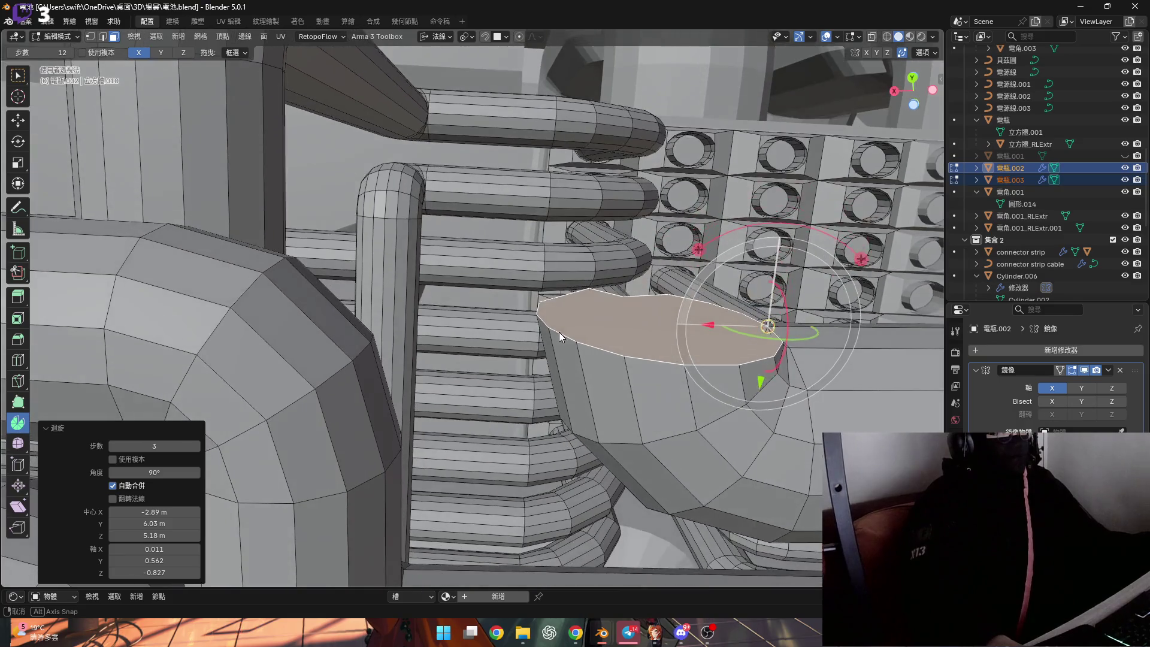
Re-snap the cursor and spin the new end face through a second roughly -90° elbow so it points upward
key(alt+a)
key(Tab)
click(585, 370)
click(653, 327)
middle_drag(652, 327, 606, 348)
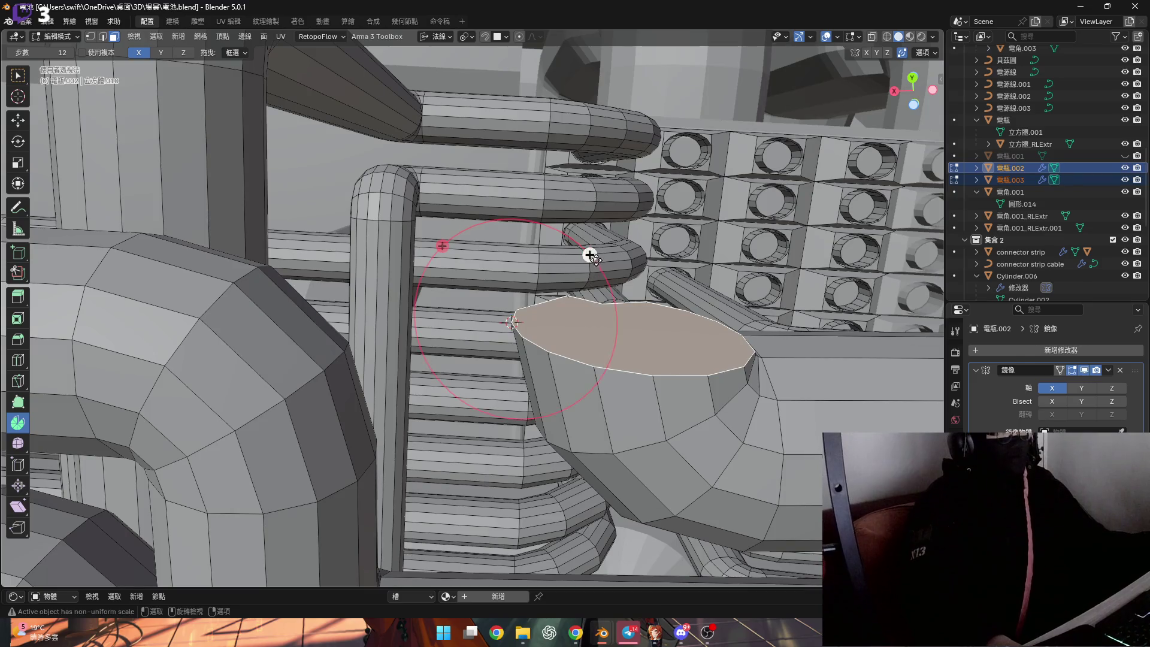
drag(591, 257, 551, 198)
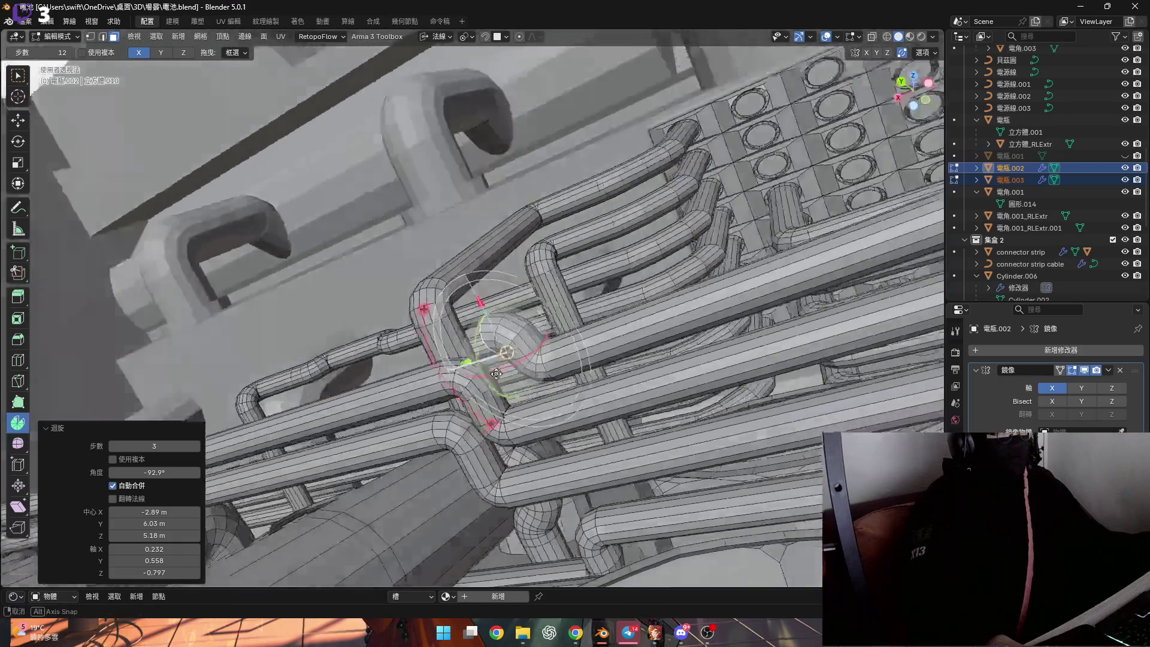
middle_drag(362, 157, 527, 374)
scroll(529, 371, up, 3)
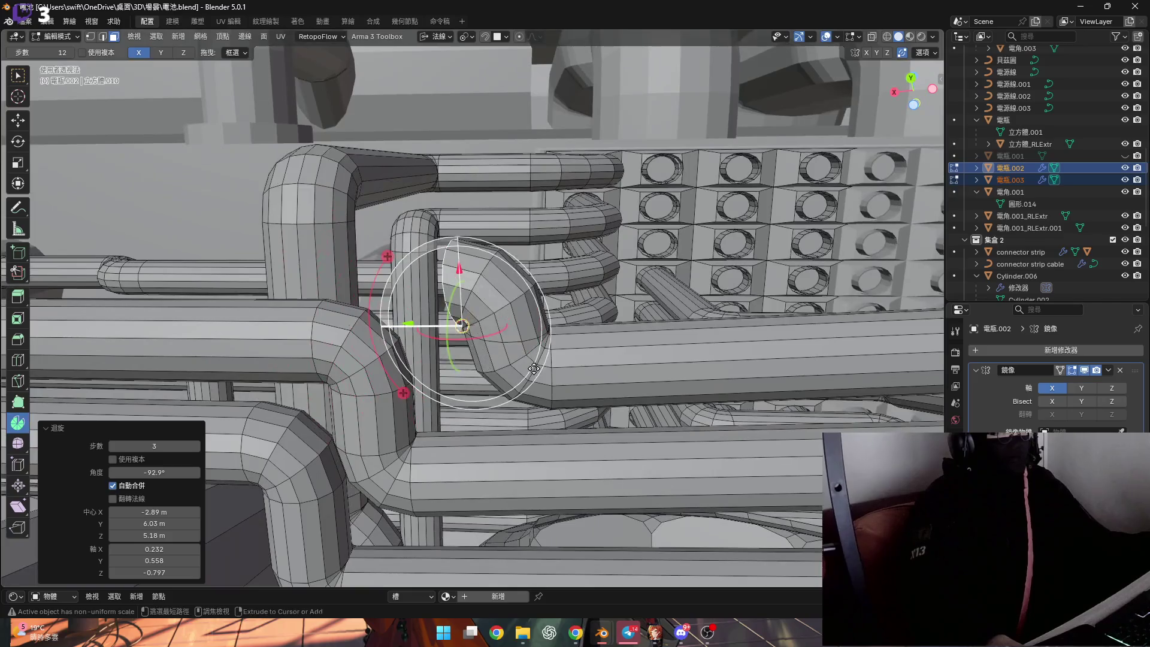
scroll(529, 370, up, 1)
scroll(508, 339, up, 1)
scroll(510, 339, up, 1)
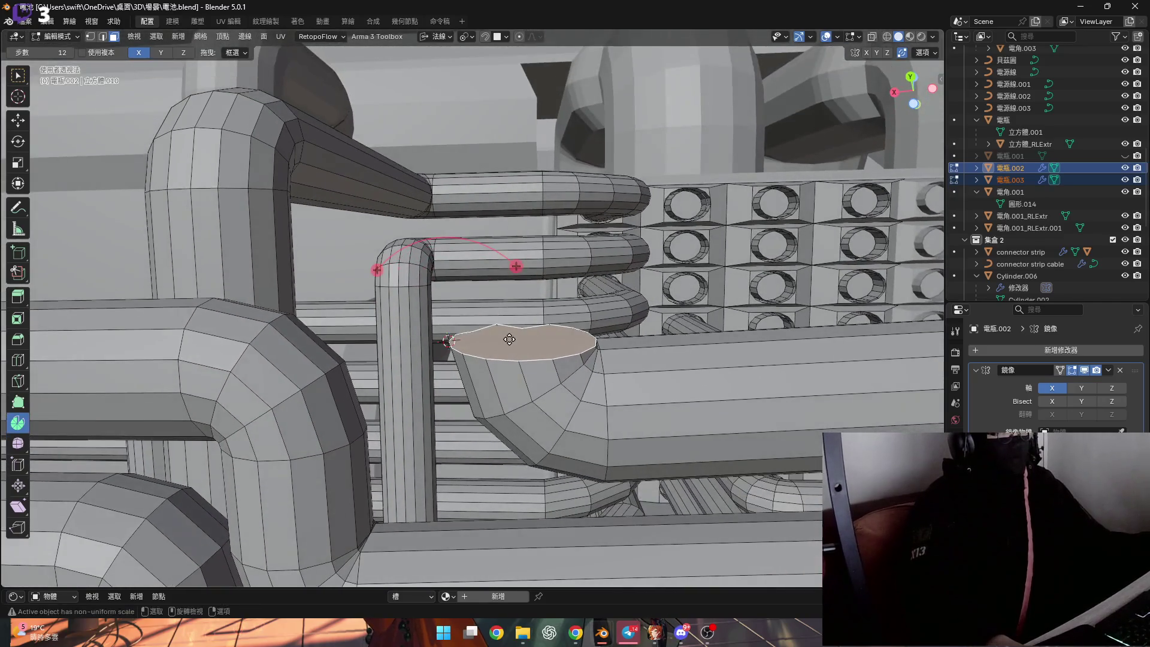
key(e)
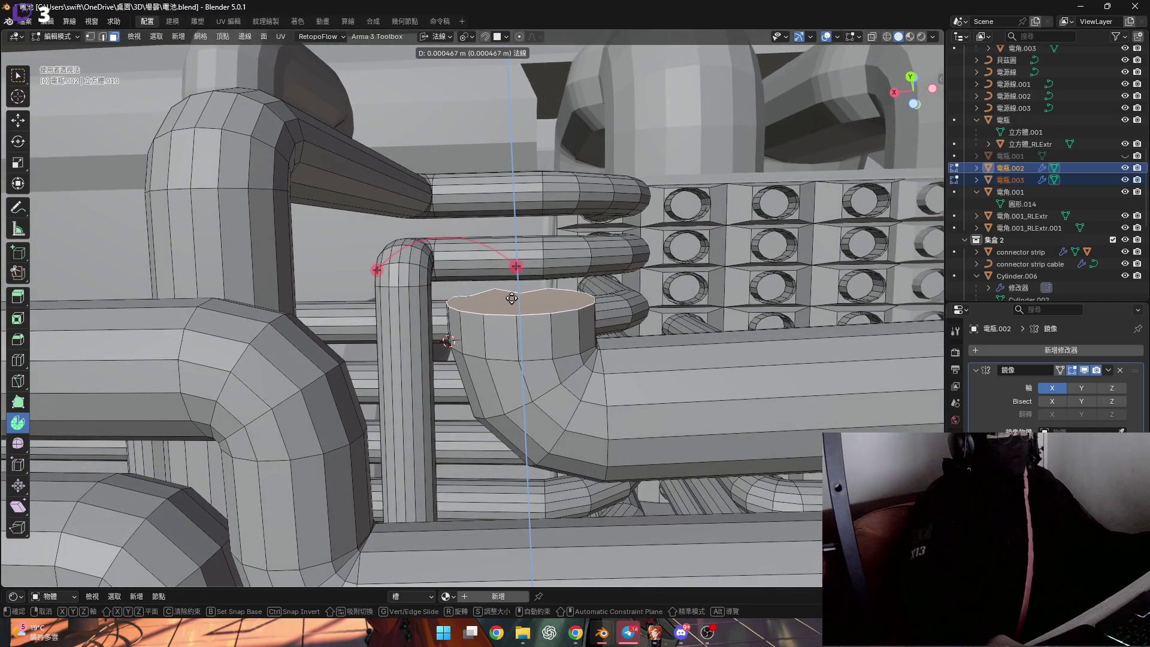
Confirm the upward extrusion and flatten its top face to zero along the normal
click(513, 291)
mouse_move(513, 269)
middle_down()
mouse_move(459, 360)
mouse_move(462, 334)
mouse_move(470, 342)
mouse_move(455, 333)
mouse_move(507, 358)
mouse_move(475, 385)
mouse_move(483, 441)
mouse_move(504, 341)
mouse_move(525, 370)
middle_up()
key(1)
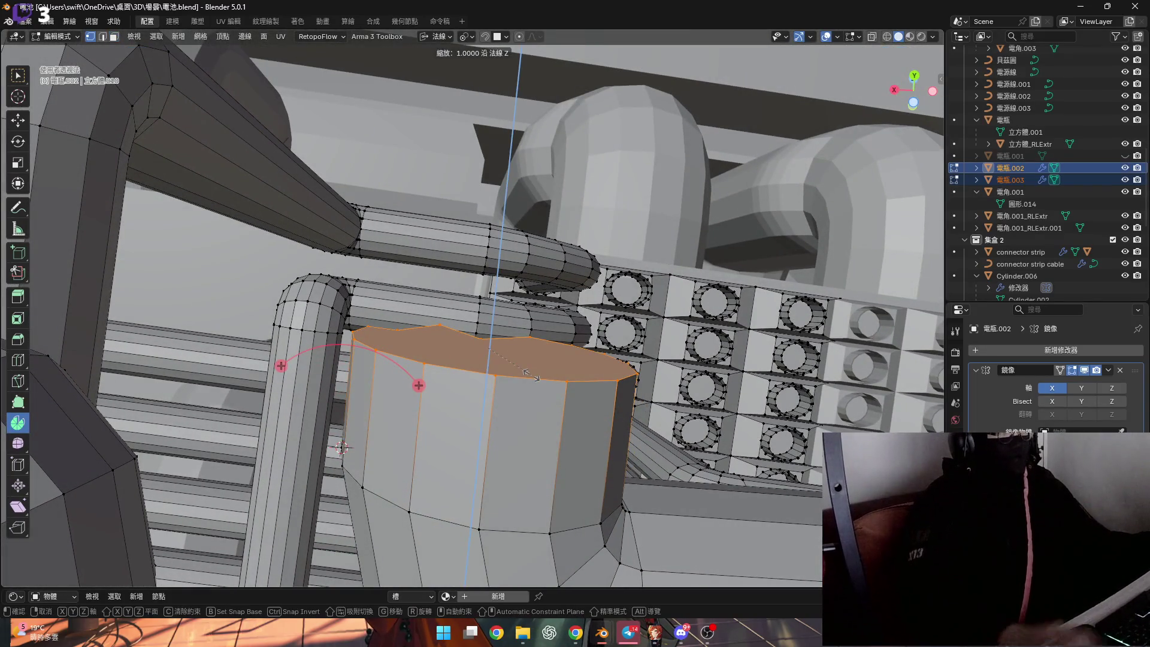
key(Return)
middle_drag(449, 380, 463, 321)
scroll(462, 320, up, 5)
scroll(613, 497, down, 5)
mouse_move(613, 497)
middle_down()
mouse_move(549, 390)
mouse_move(693, 337)
middle_up()
scroll(694, 337, up, 3)
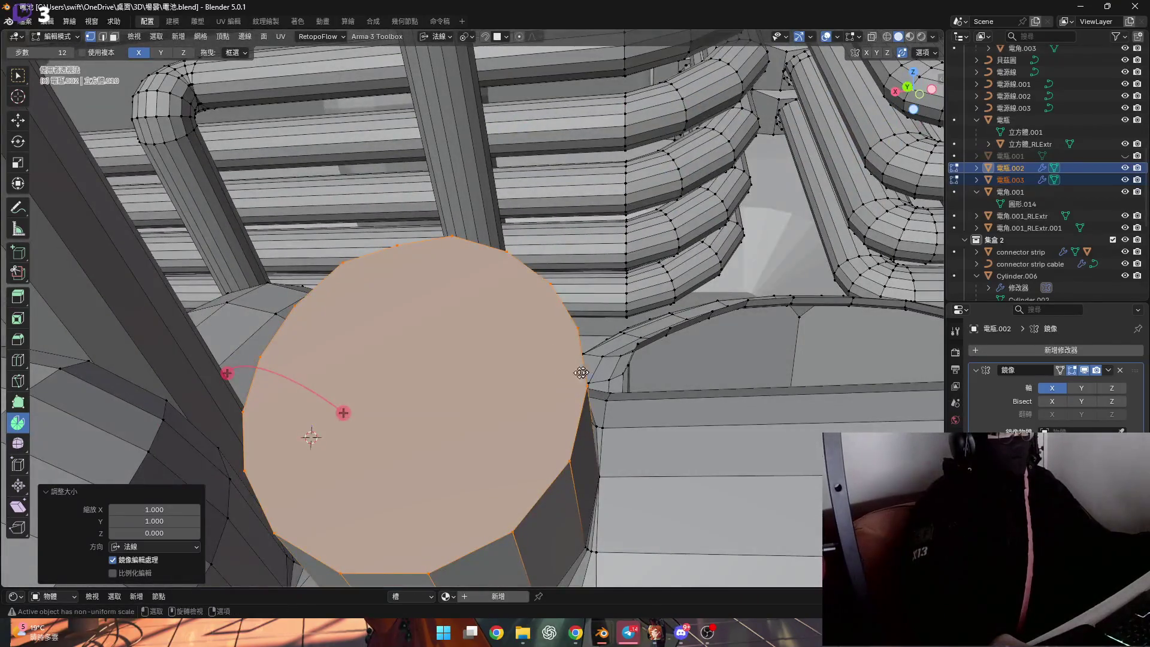
scroll(588, 371, down, 5)
middle_drag(588, 371, 474, 369)
Cancel a trial spin of the top face and snap the 3D cursor to a rim vertex
key(3)
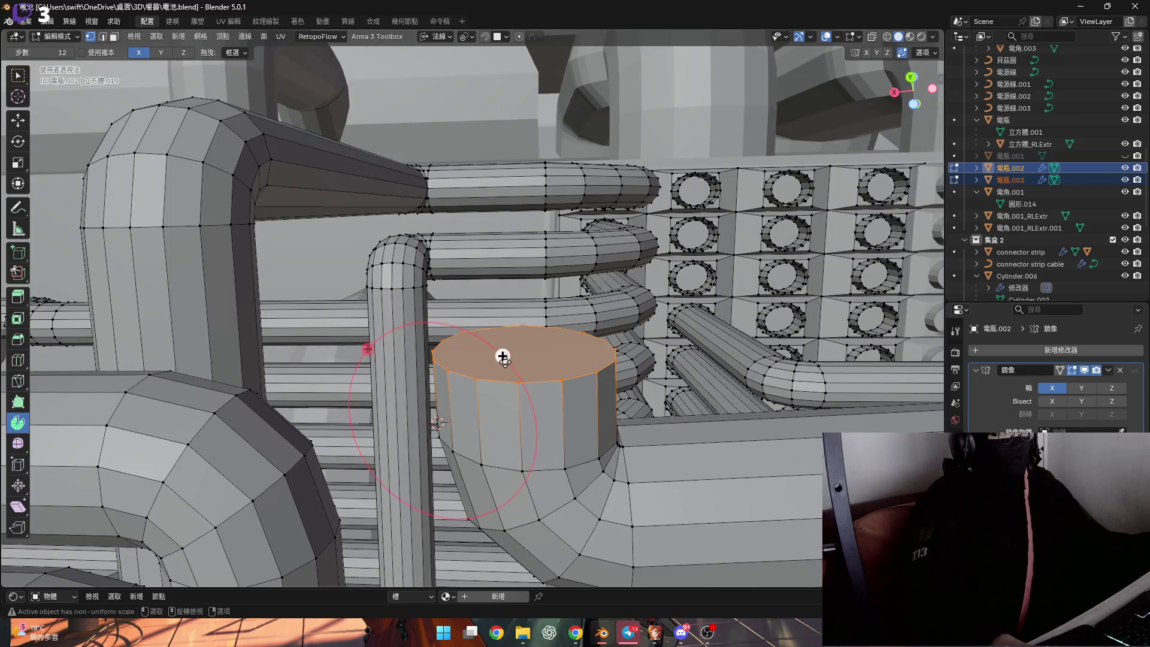
drag(502, 357, 479, 282)
key(Escape)
scroll(437, 355, up, 3)
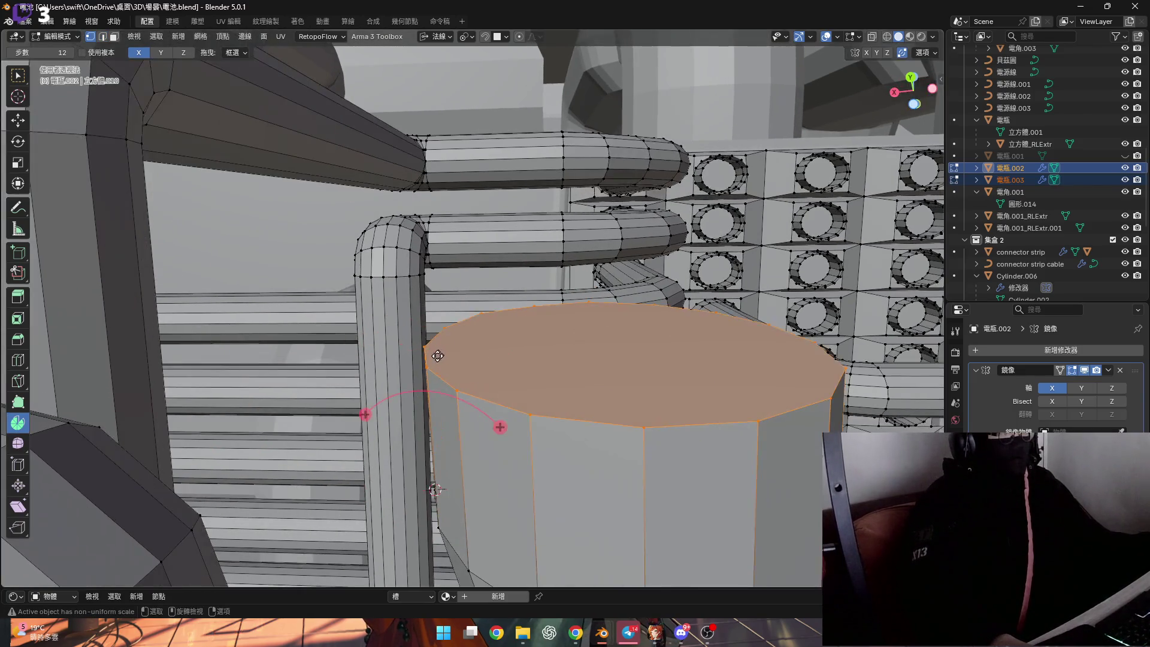
click(431, 362)
middle_drag(431, 362, 468, 371)
click(467, 443)
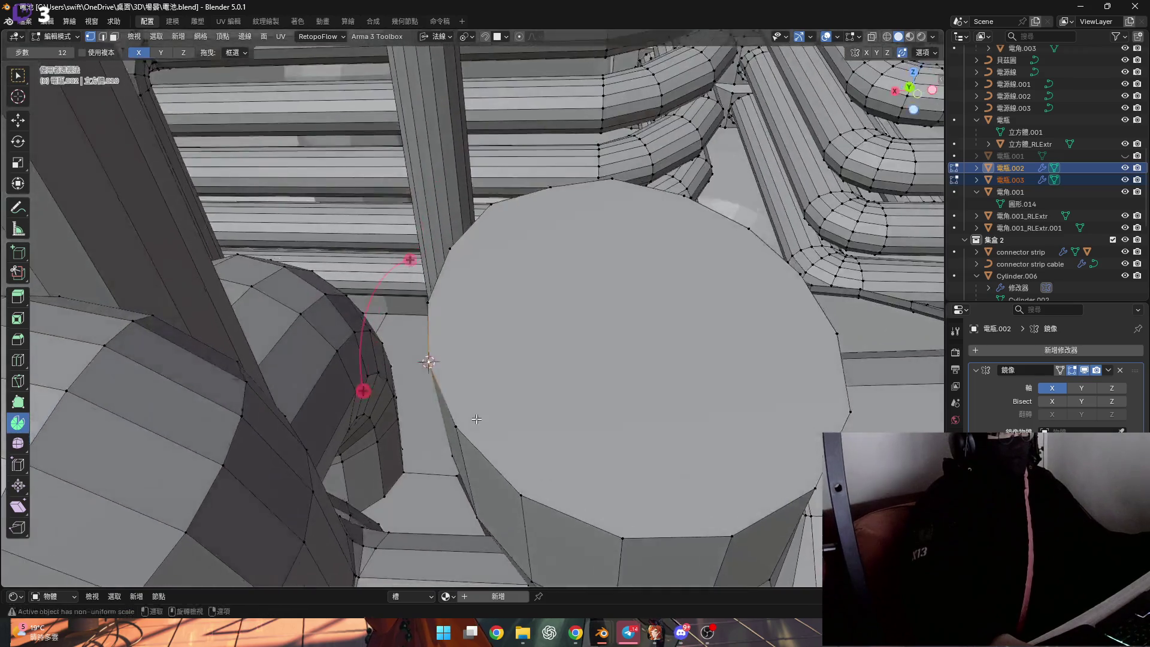
mouse_move(467, 442)
middle_down()
mouse_move(514, 316)
mouse_move(456, 454)
mouse_move(386, 409)
middle_up()
scroll(382, 409, up, 5)
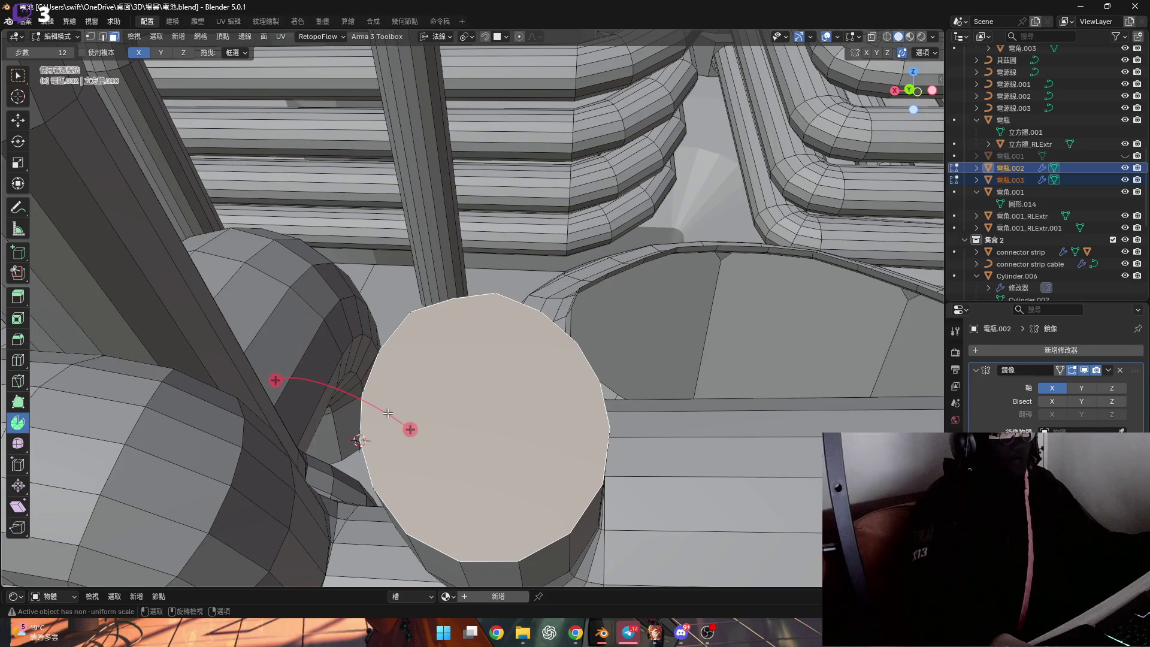
Rotate the top face about its own Z axis (R Z Z)
middle_drag(388, 412, 449, 423)
key(r)
key(z)
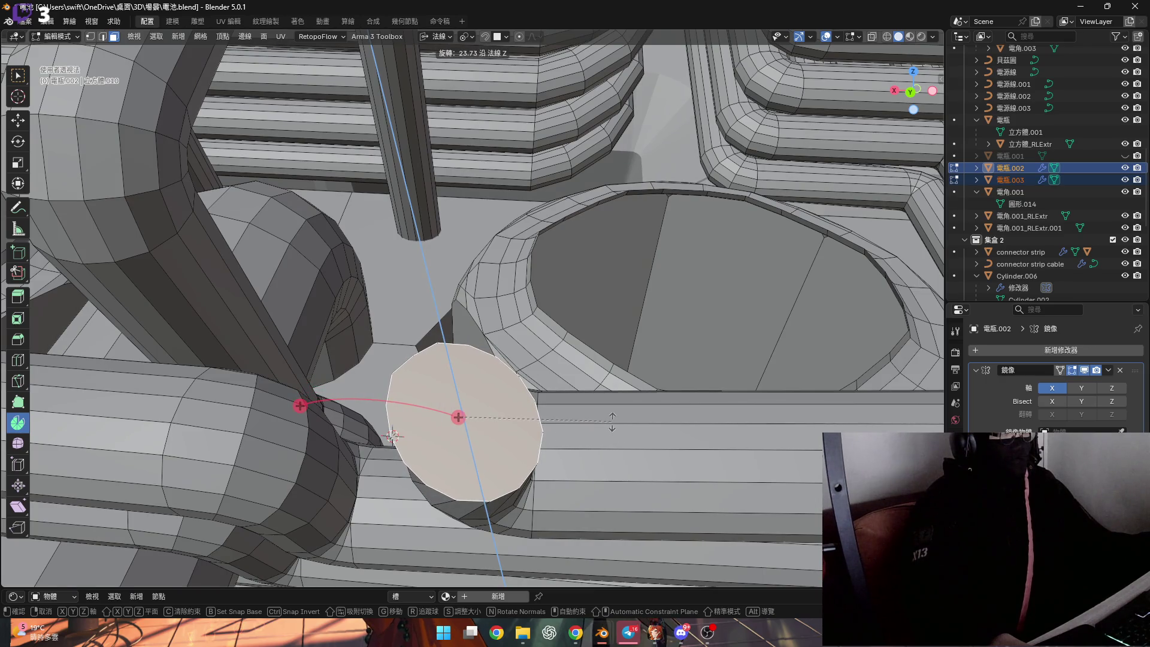
click(613, 422)
middle_drag(612, 423, 504, 438)
Set Transform Orientation to Local and start spinning the pipe top over into a new elbow
click(441, 37)
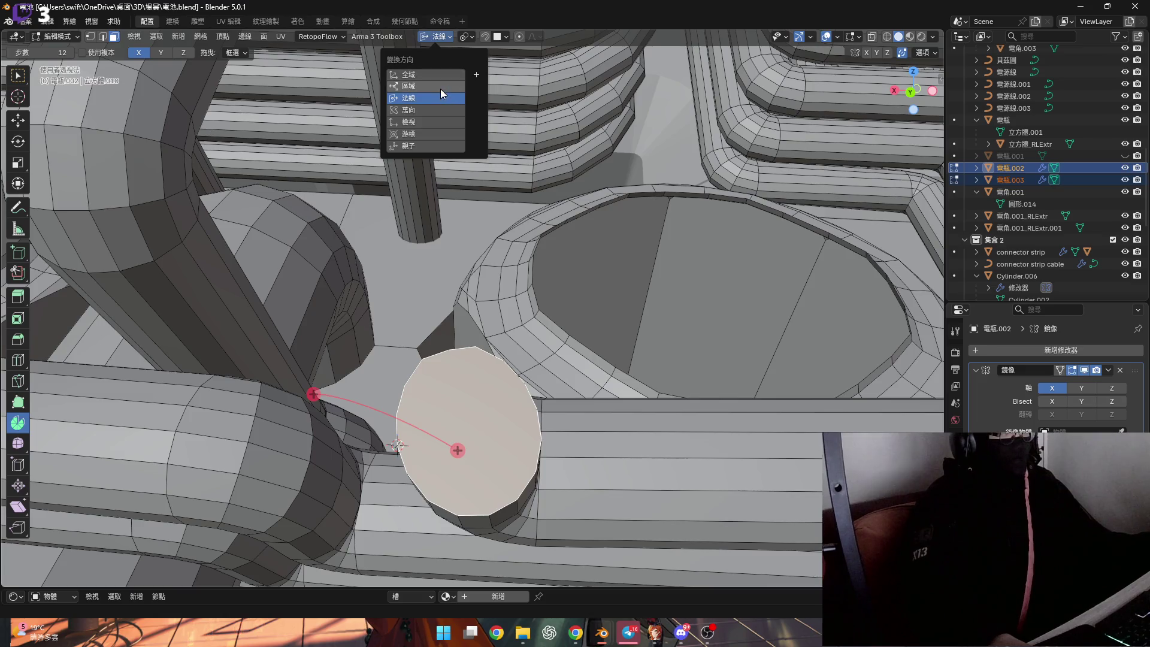
click(409, 86)
middle_drag(409, 85, 291, 101)
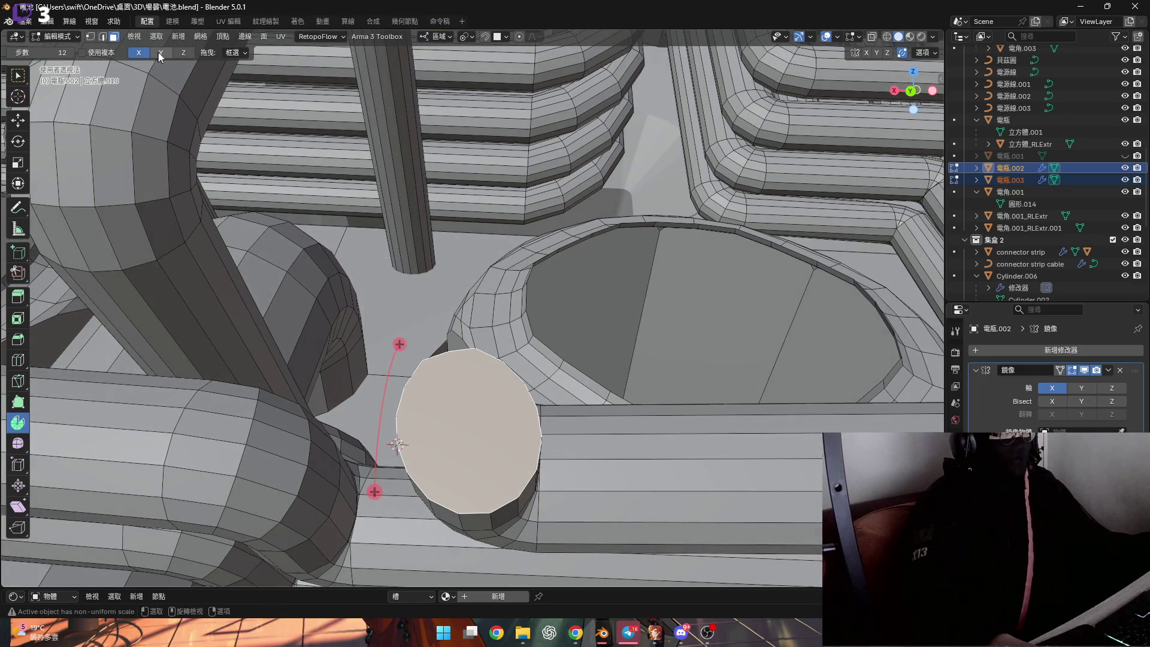
middle_drag(339, 357, 225, 89)
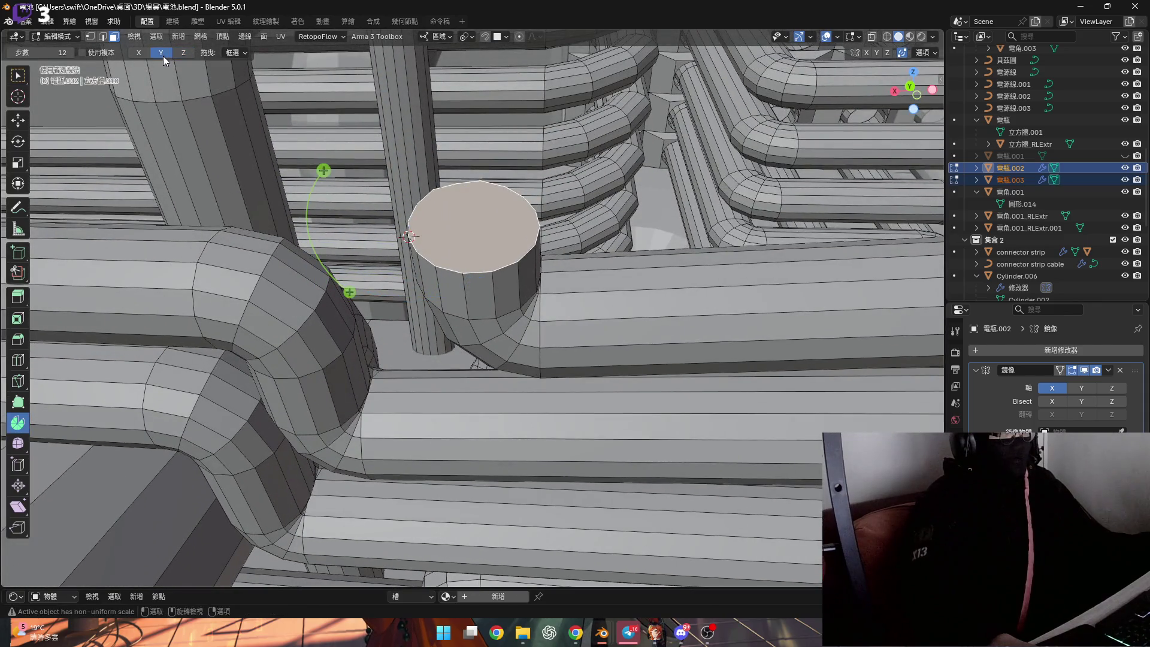
middle_drag(269, 180, 342, 270)
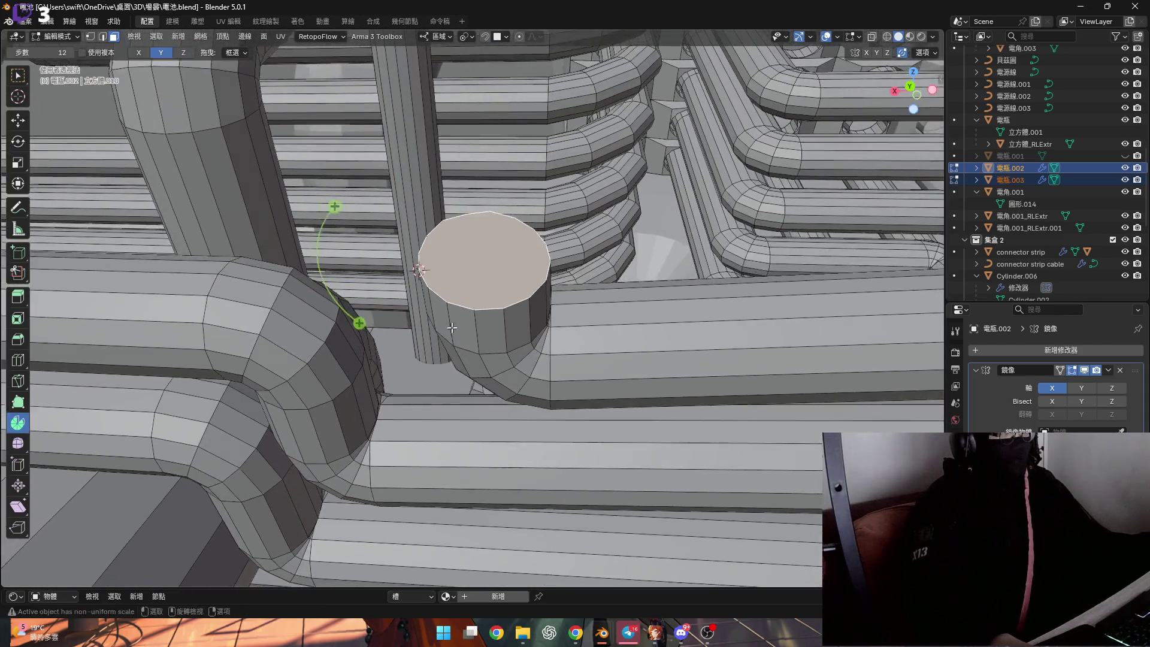
mouse_move(354, 329)
mouse_down()
mouse_move(427, 387)
mouse_move(100, 509)
mouse_up()
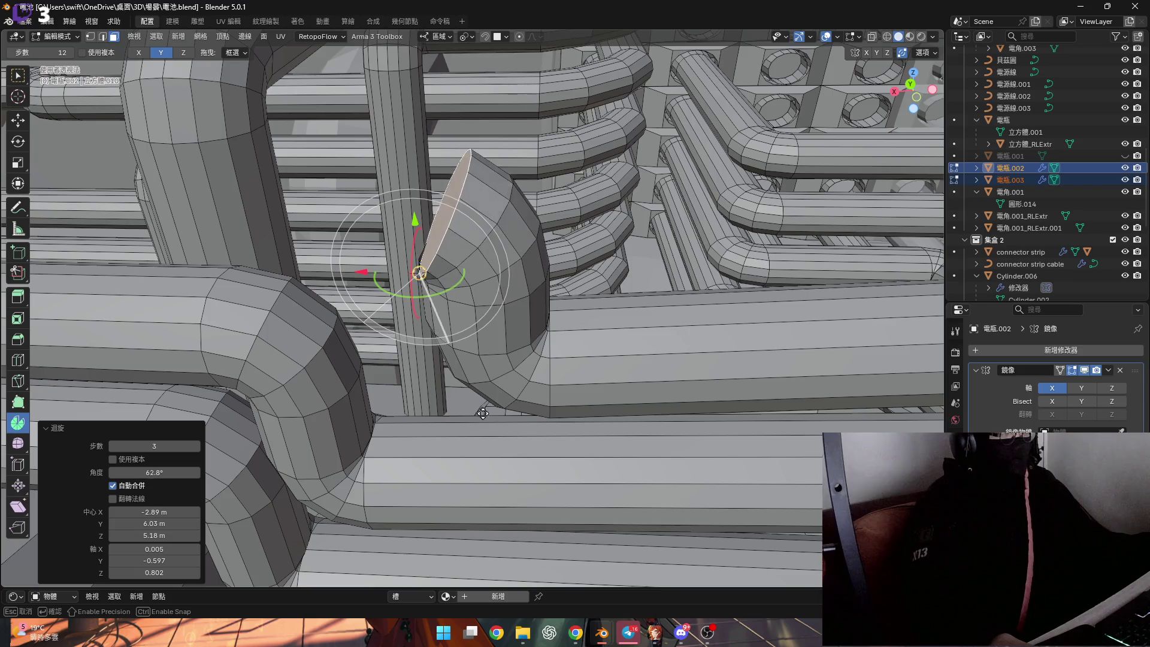
text(90)
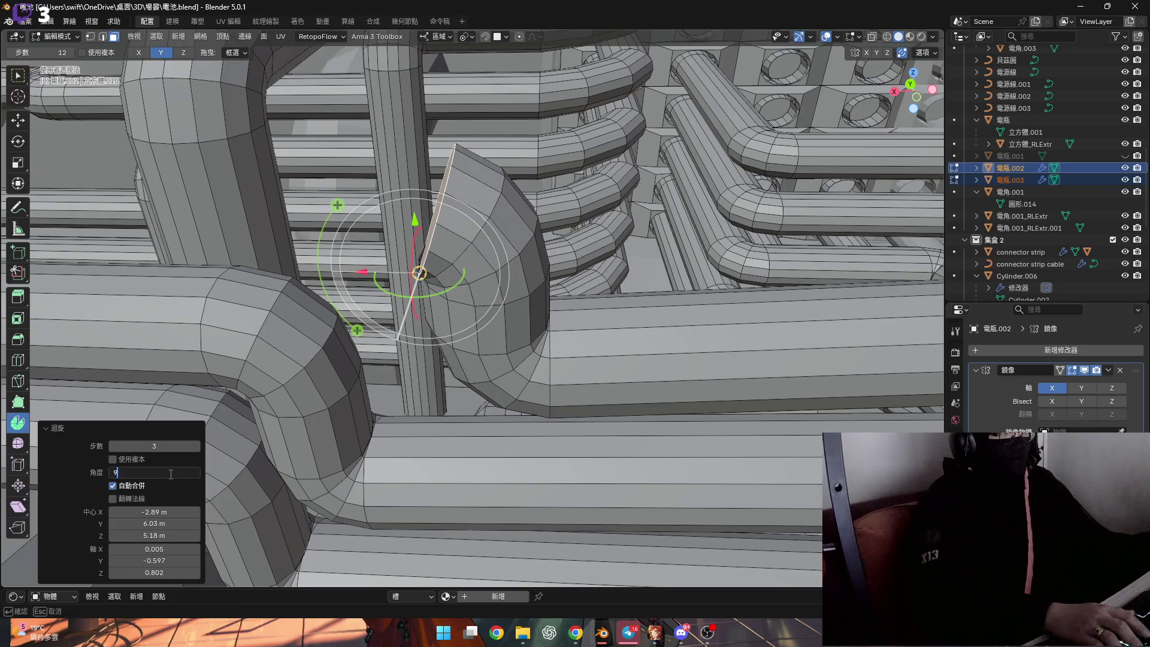
Confirm the Spin angle at 90° to complete the elbow
key(Return)
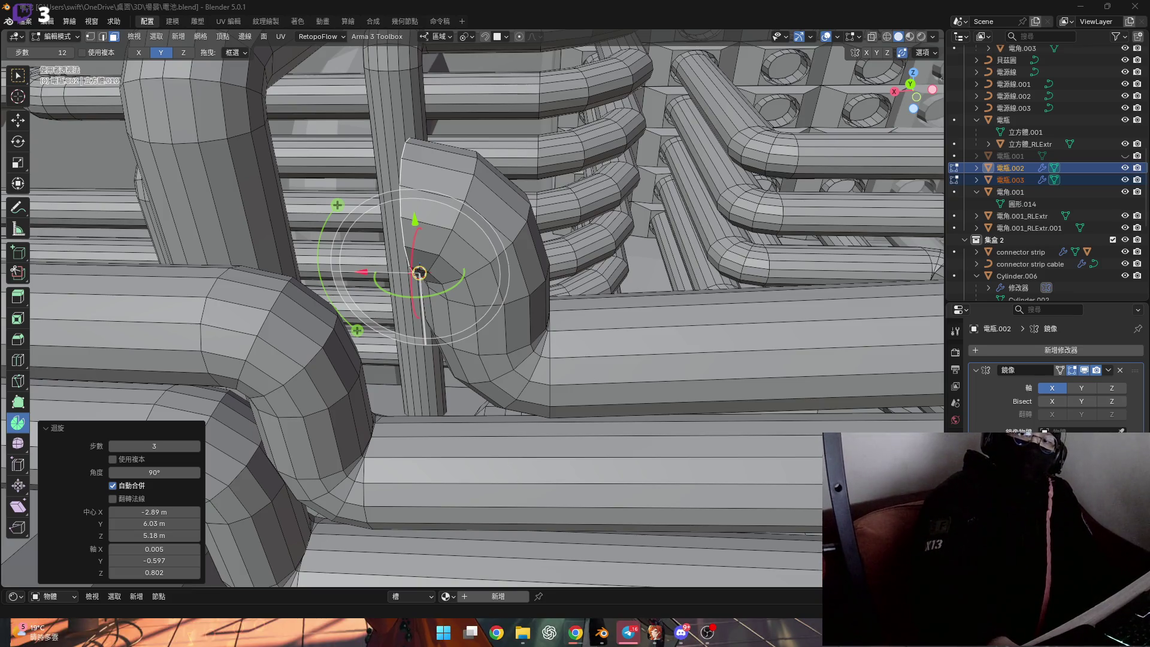
scroll(760, 342, up, 5)
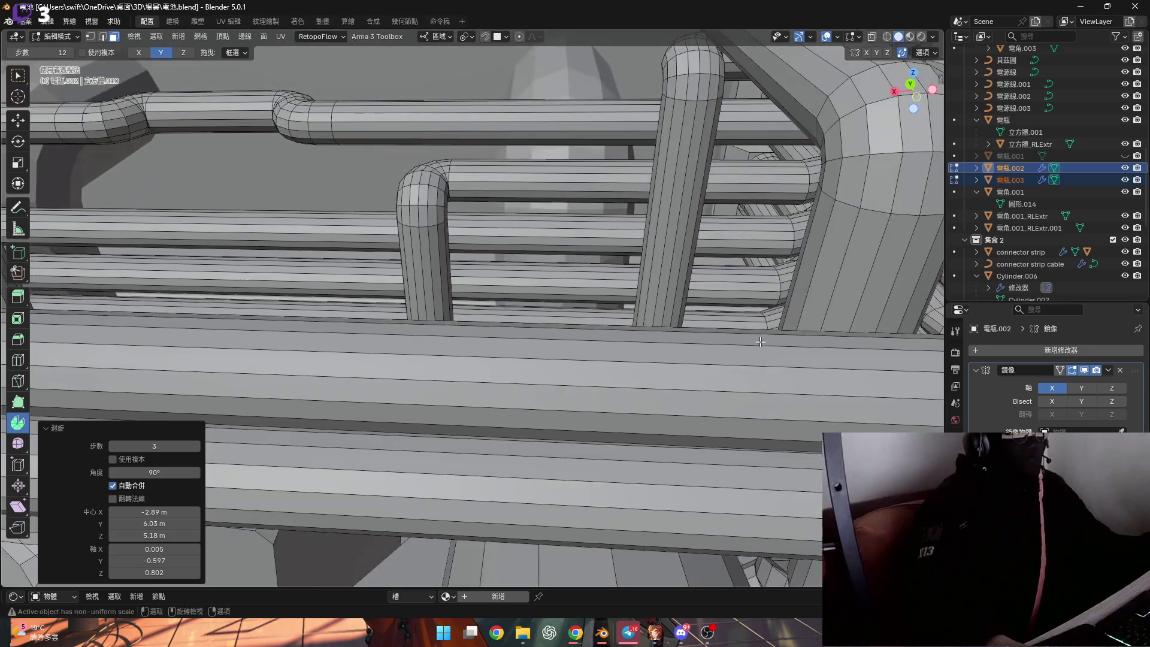
scroll(760, 341, down, 2)
scroll(746, 350, down, 2)
scroll(728, 360, down, 2)
scroll(705, 378, down, 2)
Extrude the pipe end a short way along its normal and shift it slightly along Y
middle_drag(705, 378, 706, 360)
scroll(707, 359, down, 2)
scroll(658, 398, up, 2)
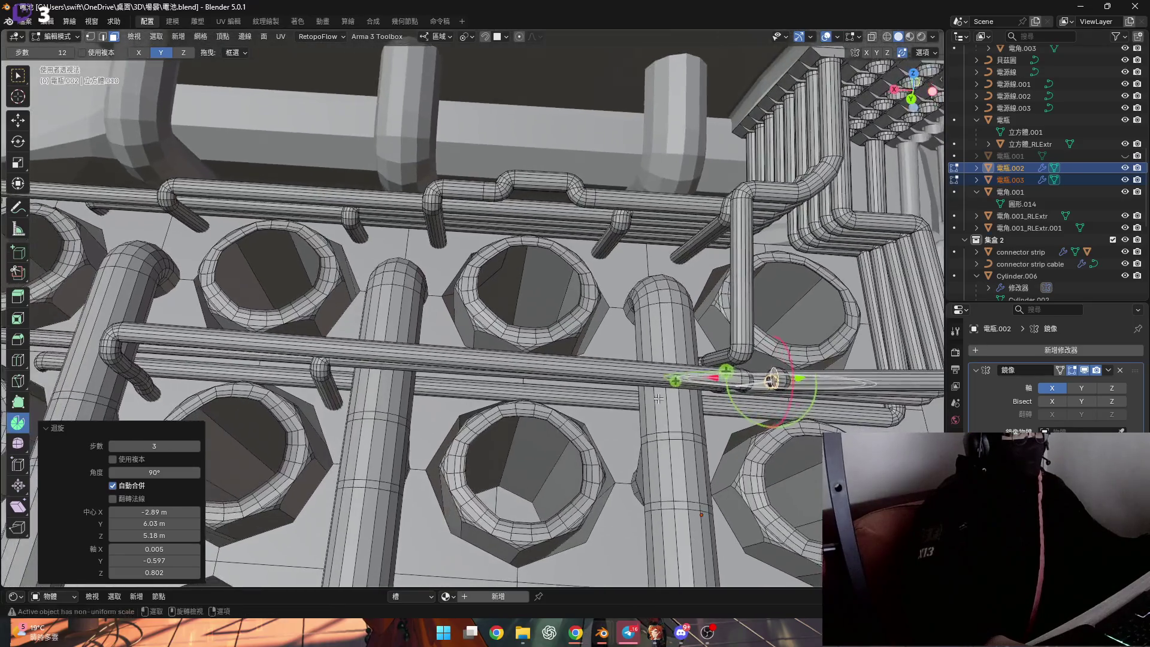
scroll(658, 398, up, 1)
key(e)
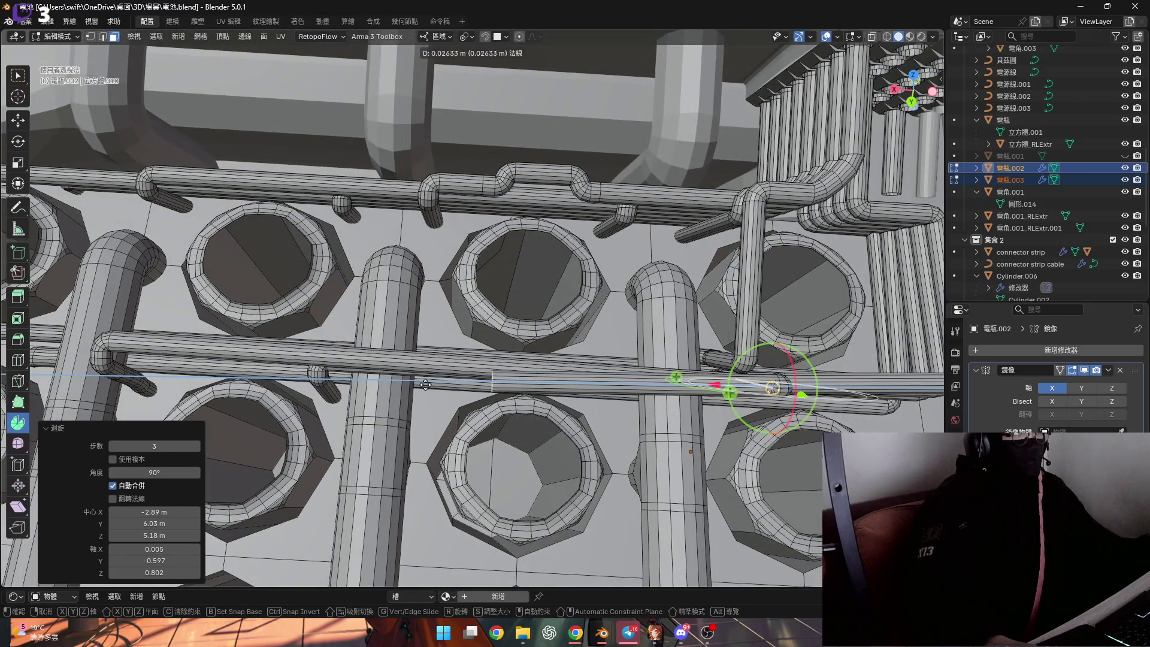
click(372, 378)
scroll(396, 396, up, 2)
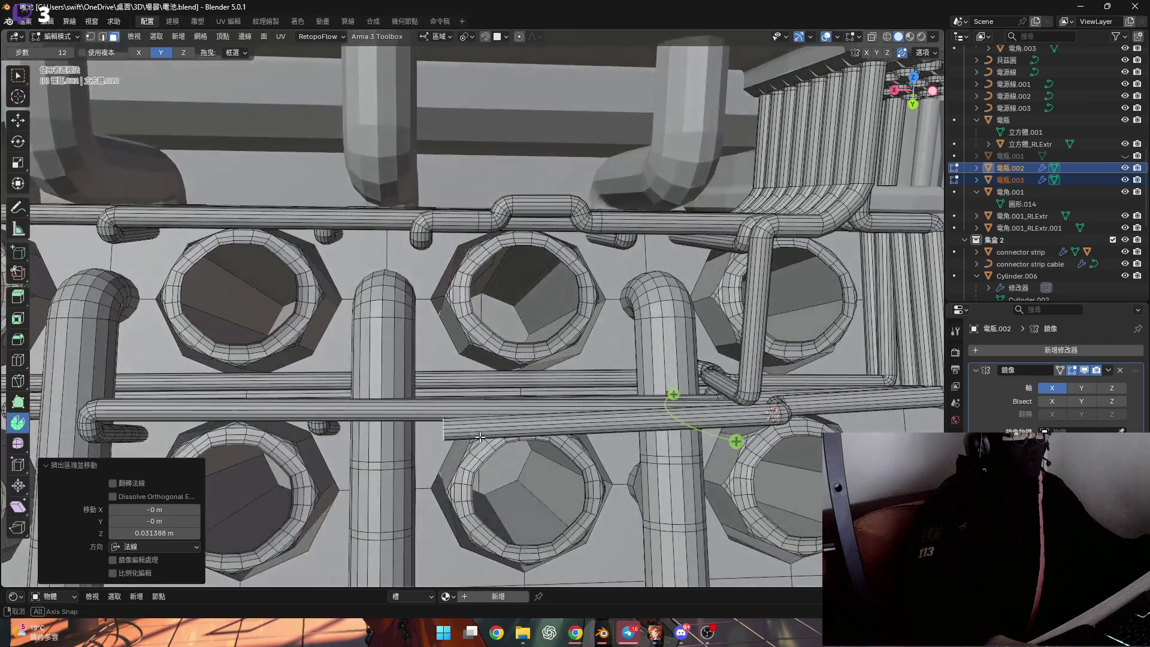
scroll(414, 410, up, 2)
scroll(433, 421, up, 2)
key(g)
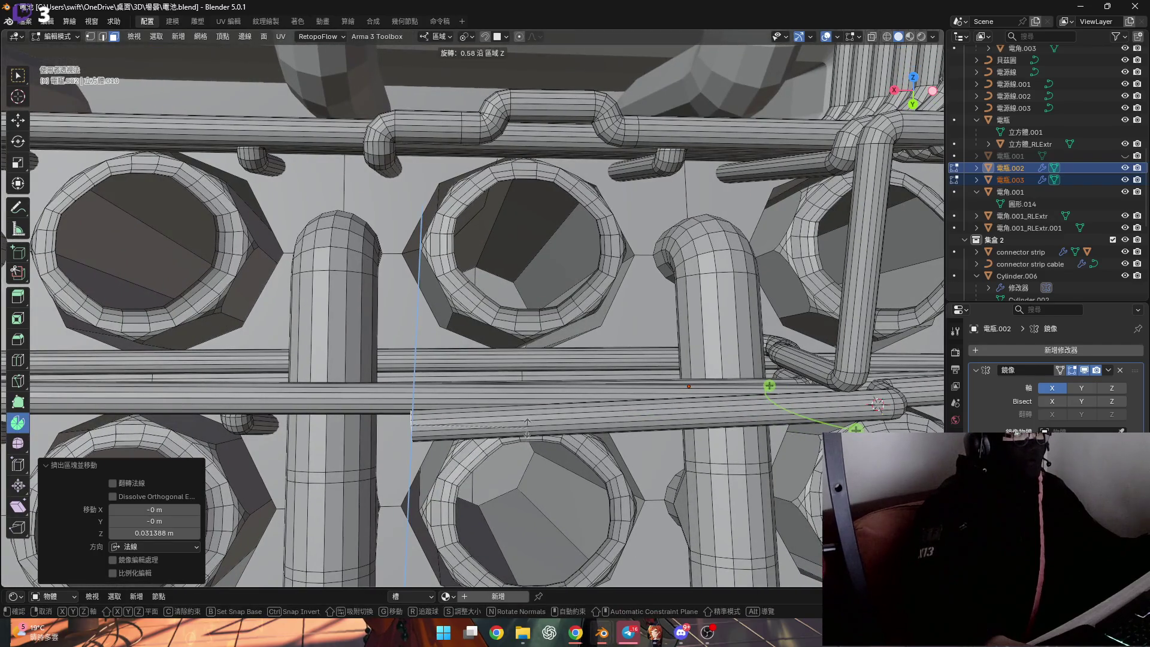
key(y)
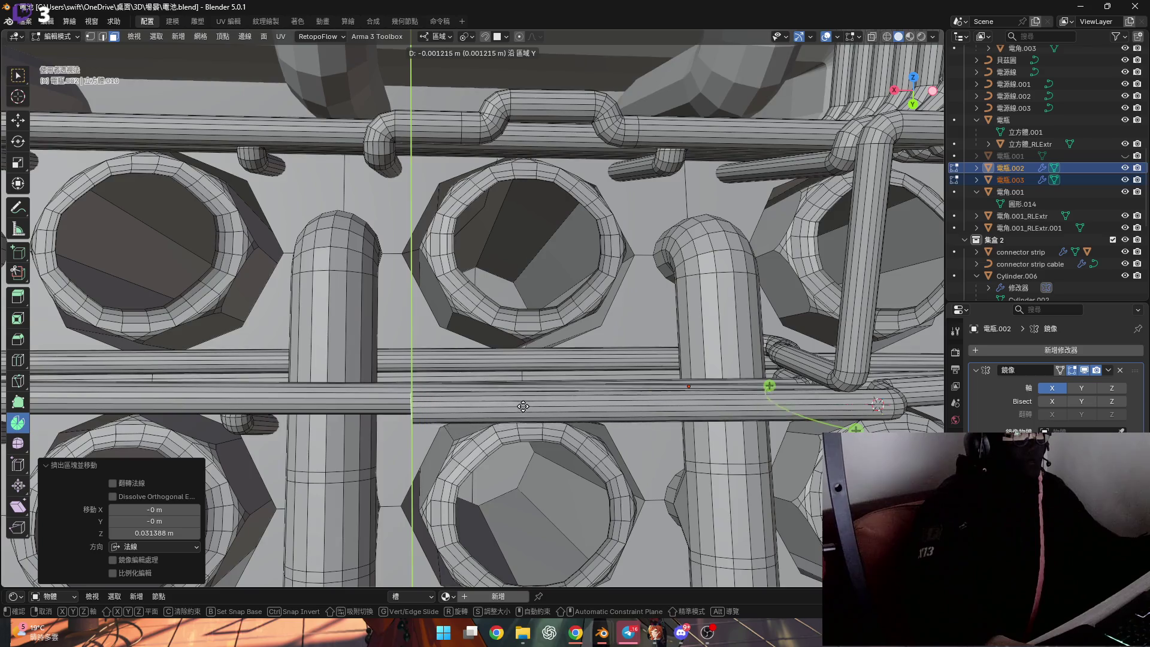
click(522, 400)
scroll(539, 399, up, 2)
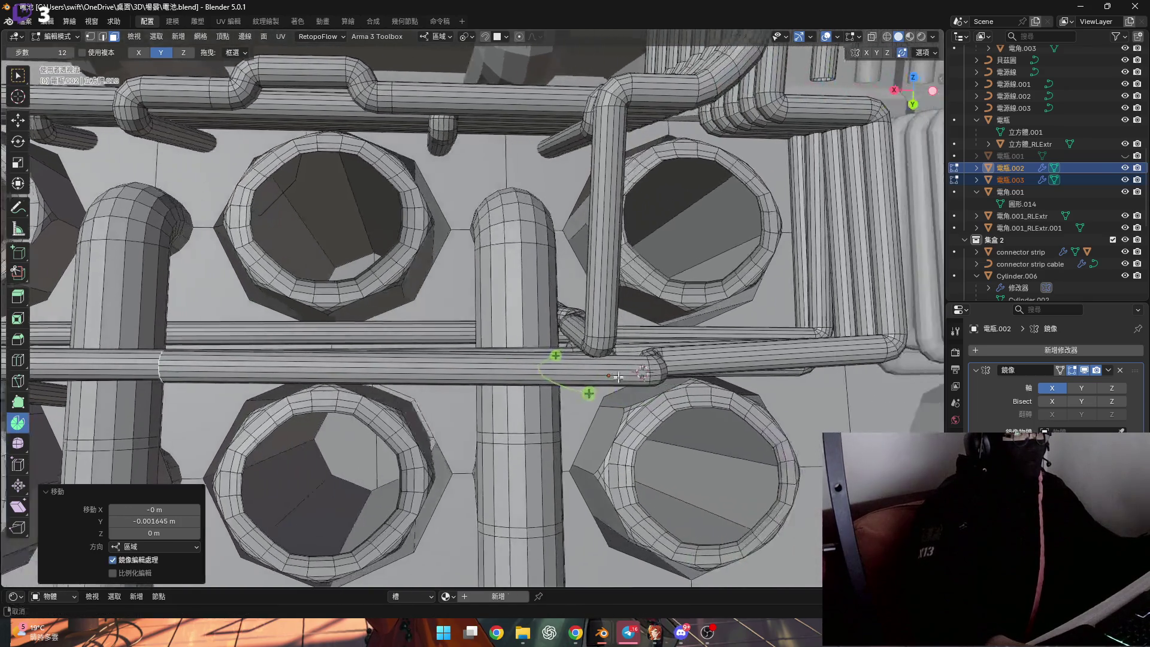
scroll(580, 378, up, 2)
scroll(651, 395, up, 2)
Nudge the section along local Y in small G Y moves, about -0.0006 m, to line up with the neighbouring pipe
middle_drag(651, 396, 661, 385)
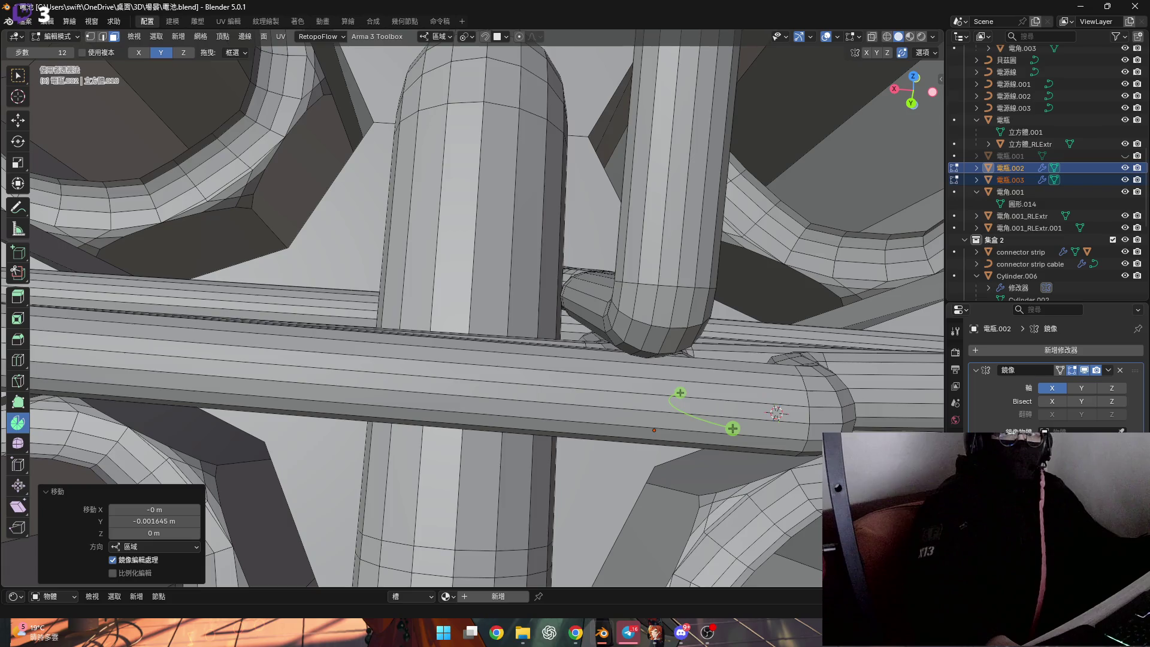
scroll(382, 273, down, 2)
scroll(382, 313, up, 3)
key(g)
key(y)
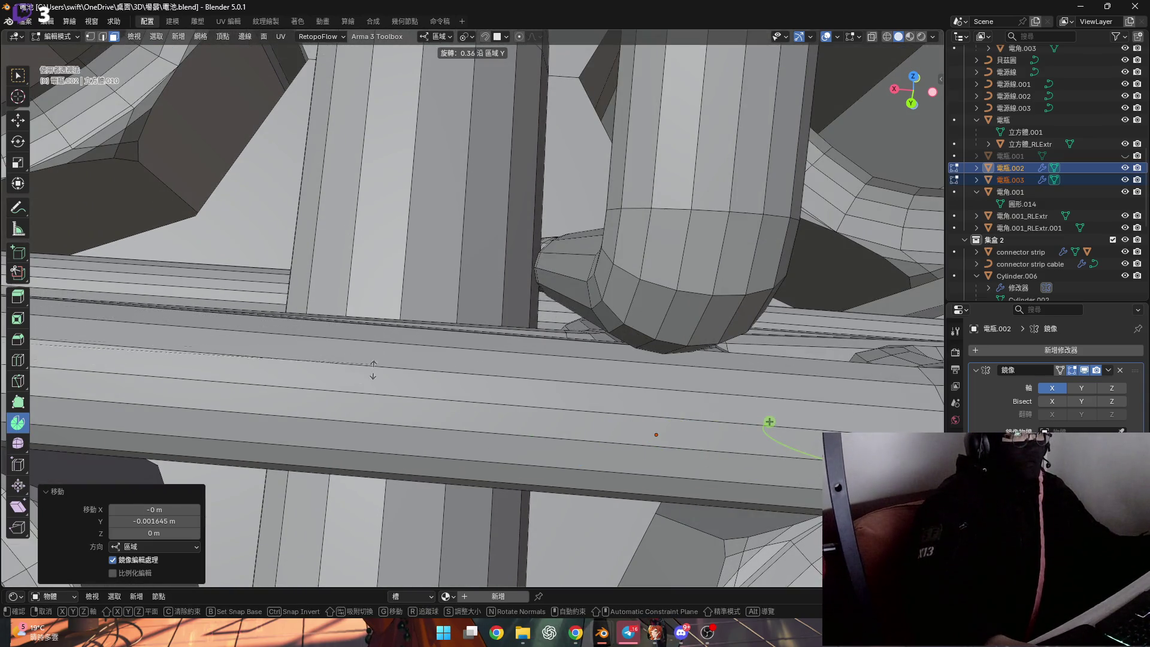
key(Escape)
middle_drag(369, 497, 499, 458)
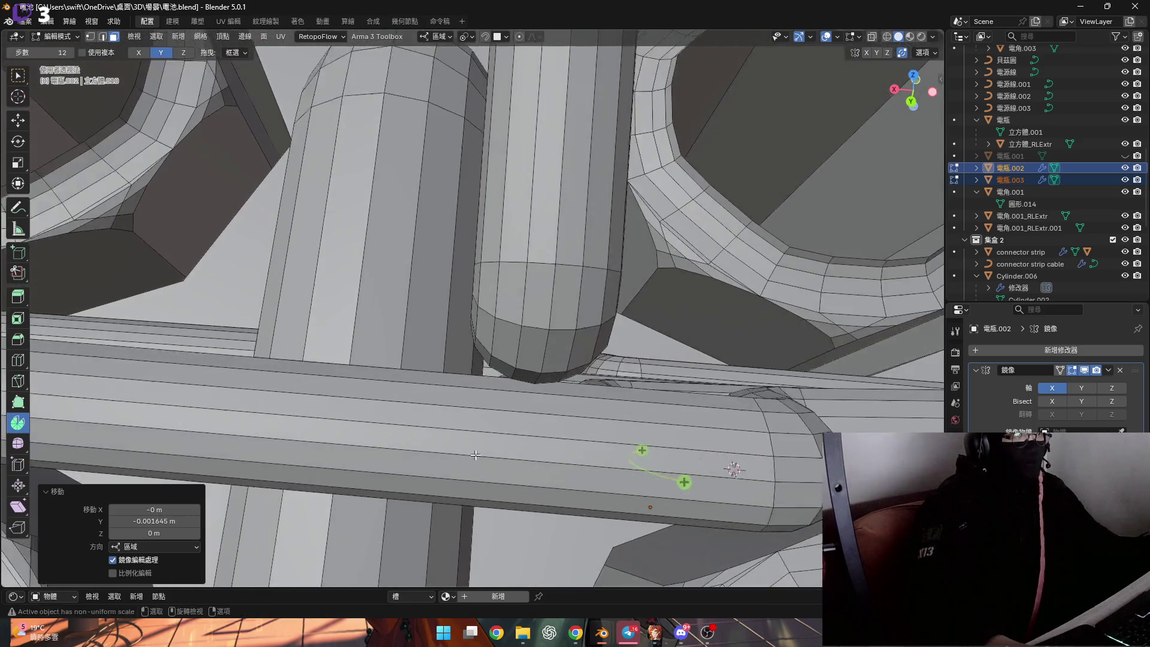
key(g)
key(y)
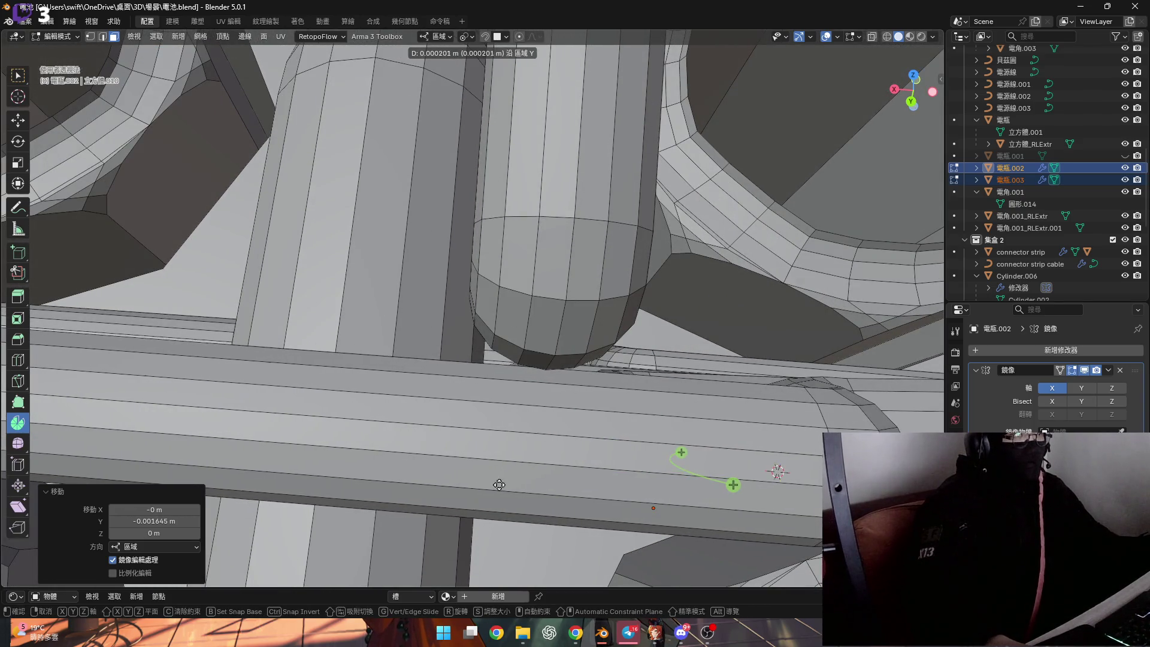
middle_drag(499, 483, 495, 473)
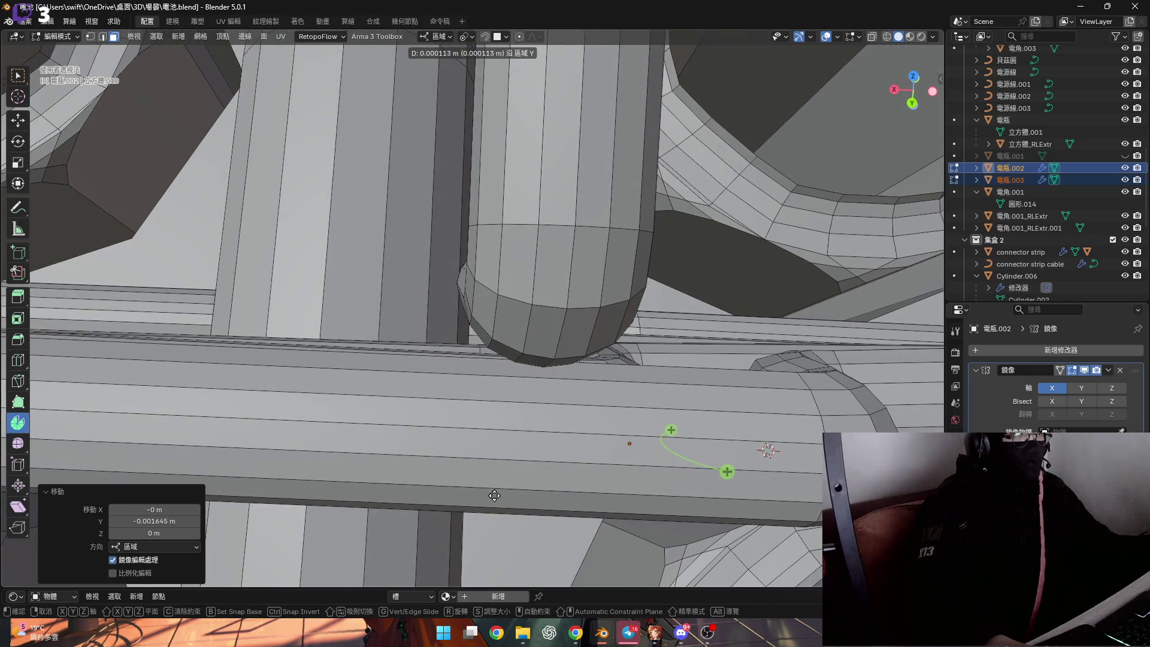
click(471, 299)
mouse_move(472, 298)
middle_down()
mouse_move(402, 279)
mouse_move(565, 325)
middle_up()
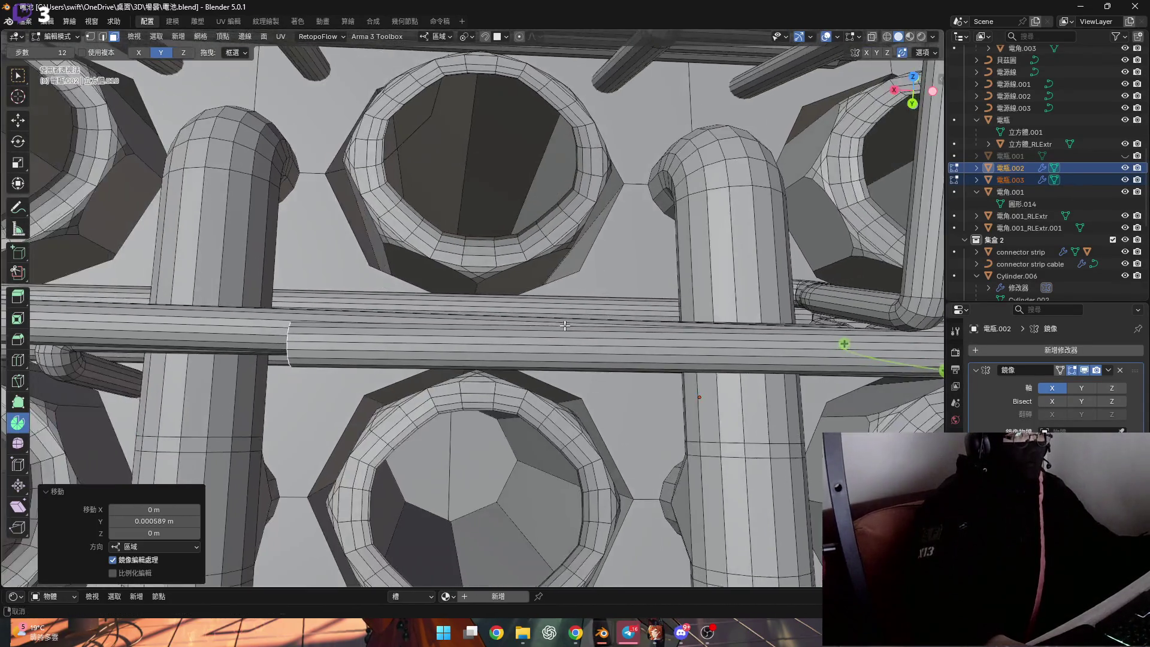
scroll(566, 326, up, 4)
key(g)
key(y)
scroll(455, 347, up, 3)
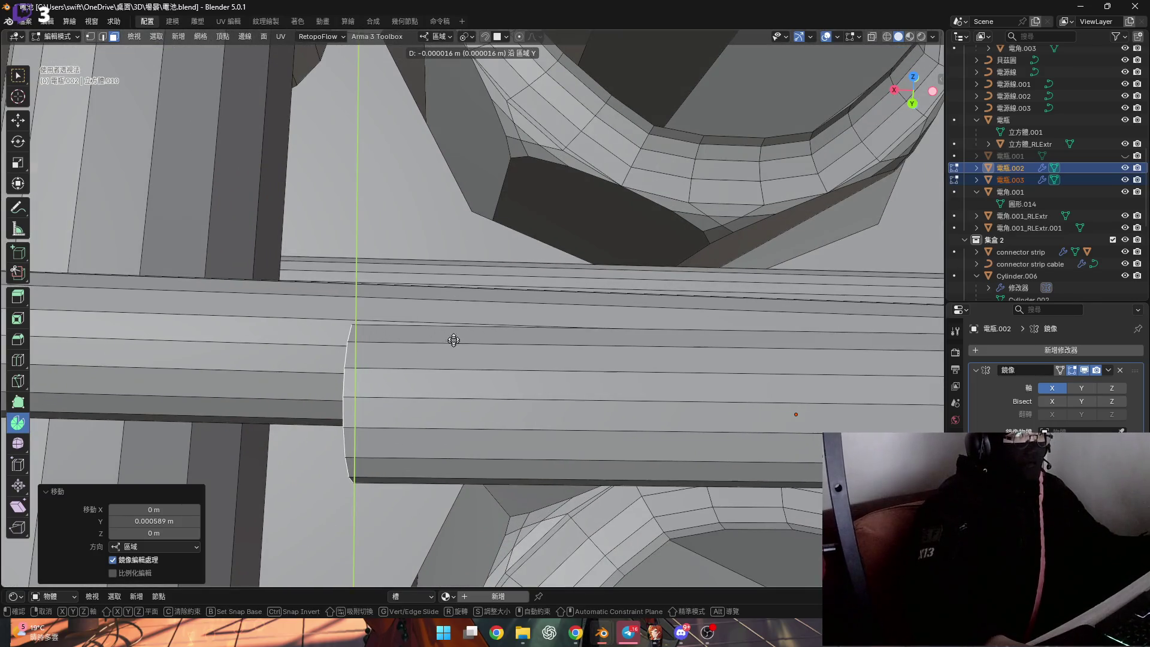
click(454, 346)
mouse_move(455, 345)
middle_down()
mouse_move(473, 485)
mouse_move(626, 415)
mouse_move(540, 396)
mouse_move(283, 387)
mouse_move(413, 414)
mouse_move(378, 420)
mouse_move(494, 404)
mouse_move(404, 409)
mouse_move(483, 405)
middle_up()
scroll(627, 415, down, 5)
scroll(539, 395, up, 5)
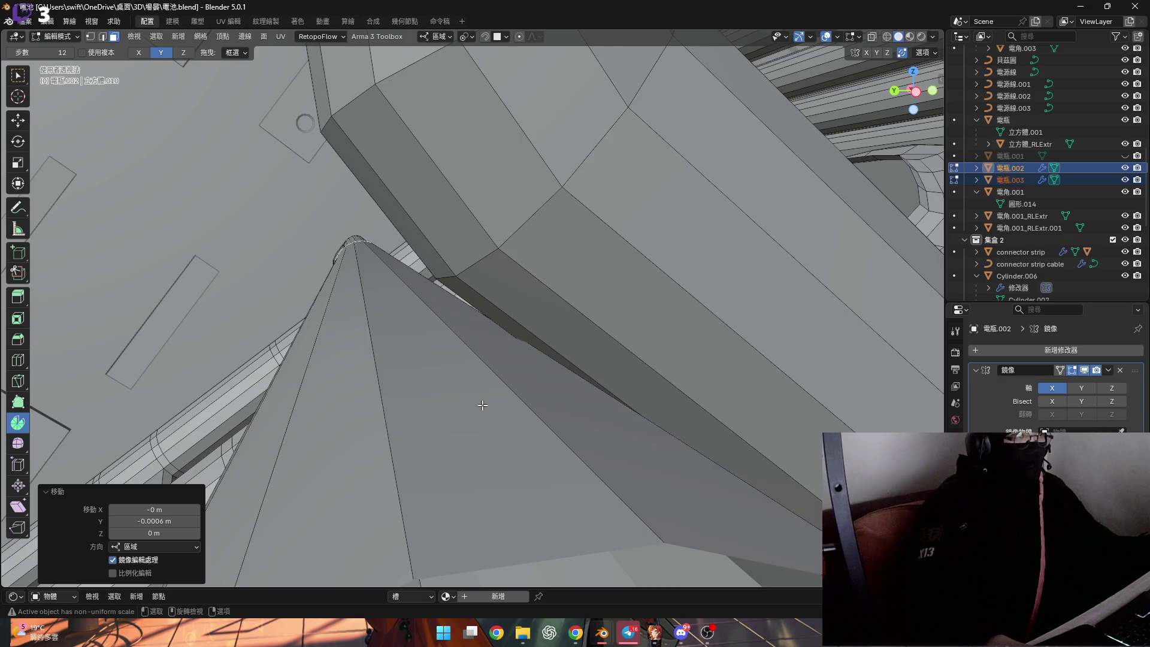
Try small moves of the tip geometry, undo and cancel them, then view the pipes and hex nuts from above
key(t)
key(g)
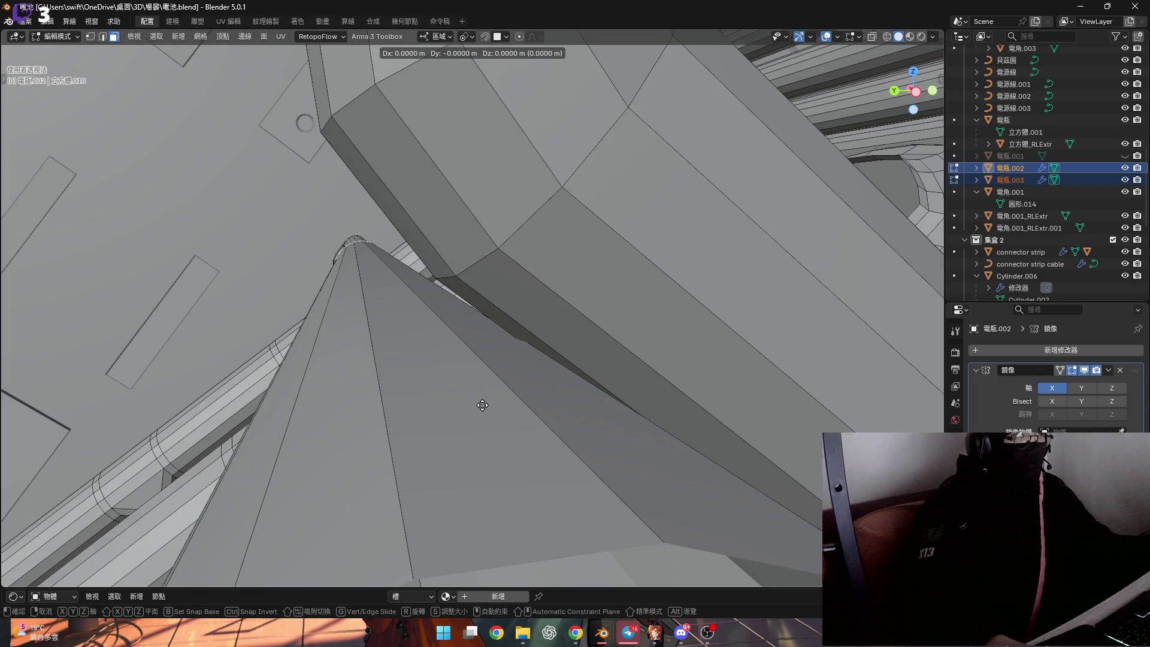
click(483, 406)
key(t)
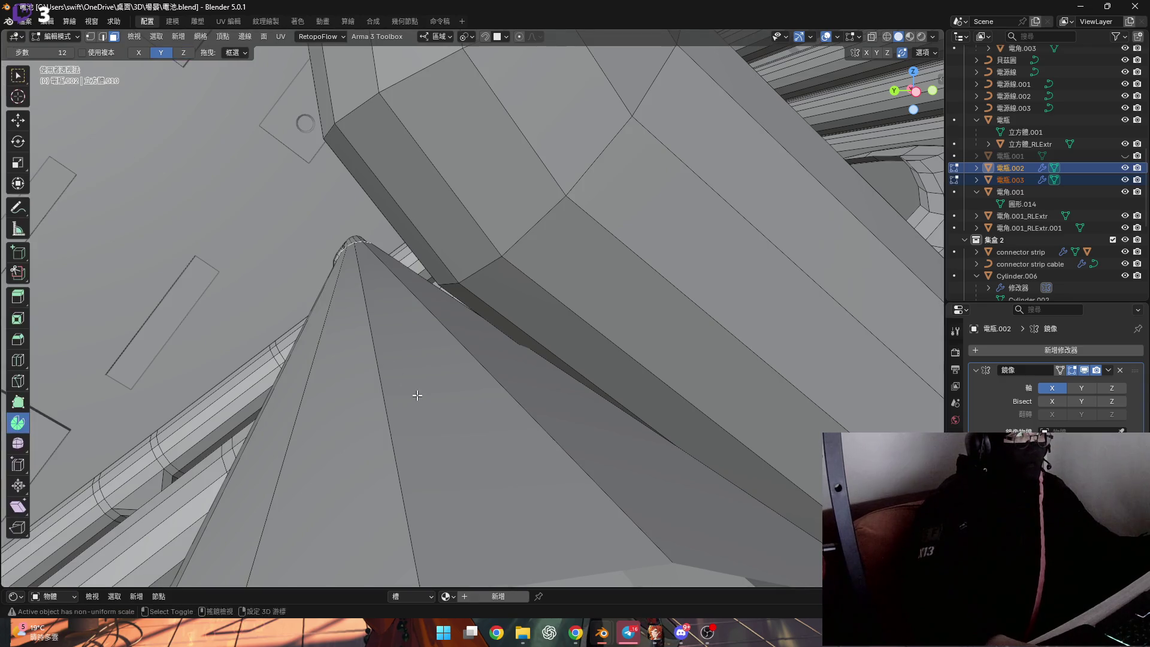
key(ctrl+z)
key(g)
key(y)
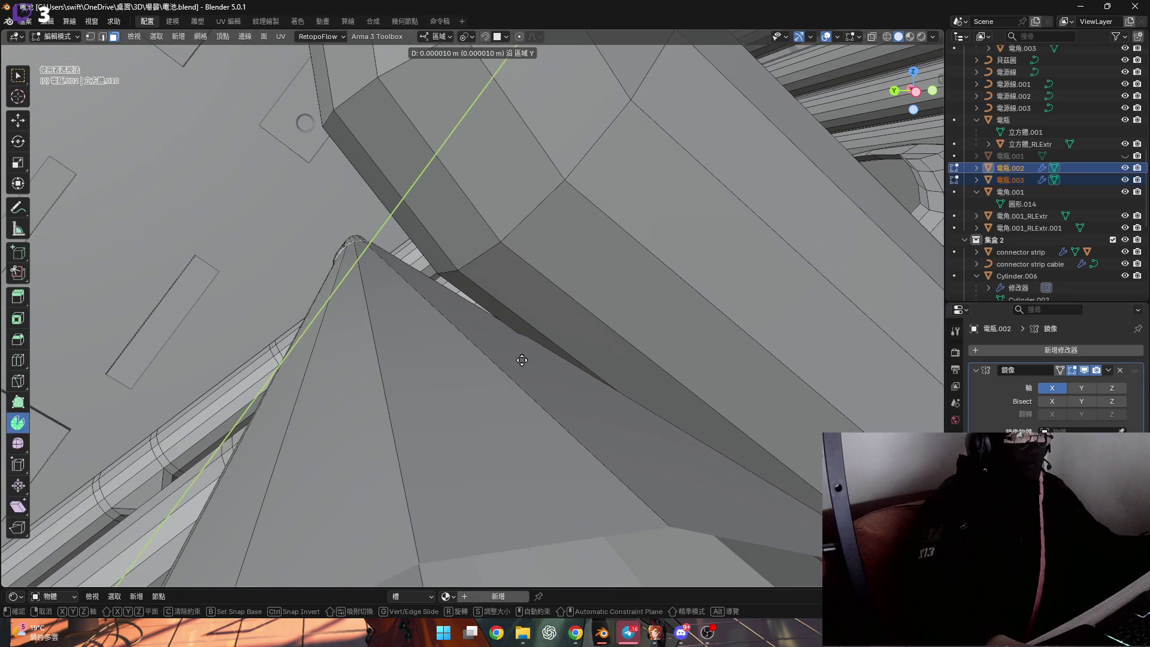
right_click(326, 464)
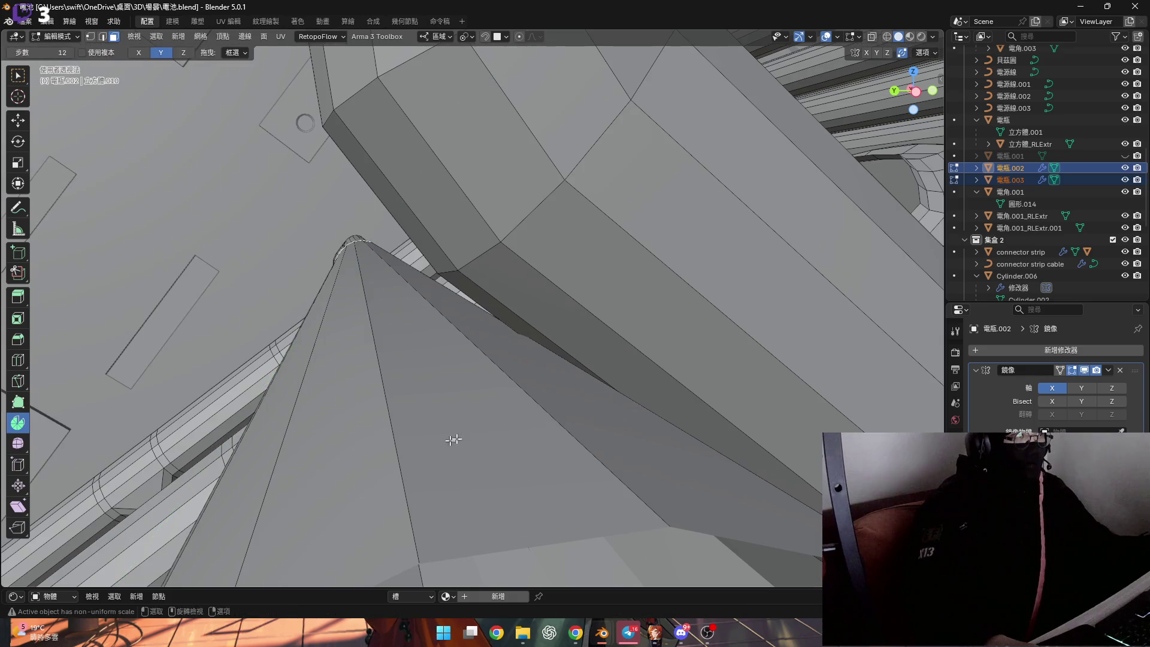
key(ctrl+z)
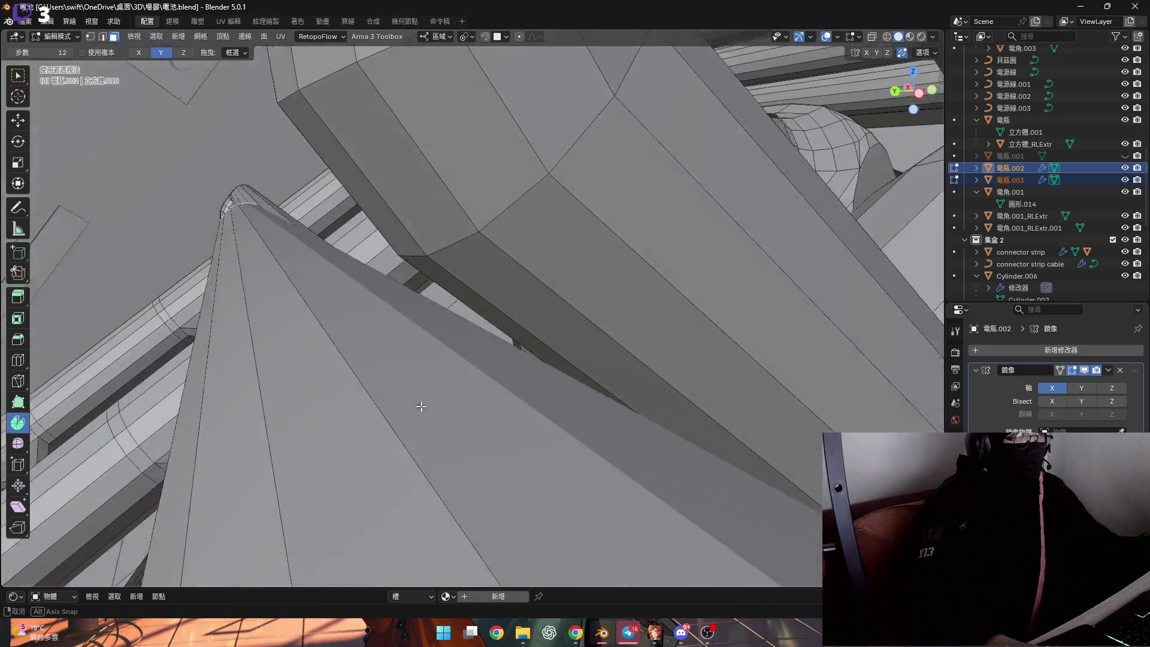
scroll(456, 411, down, 10)
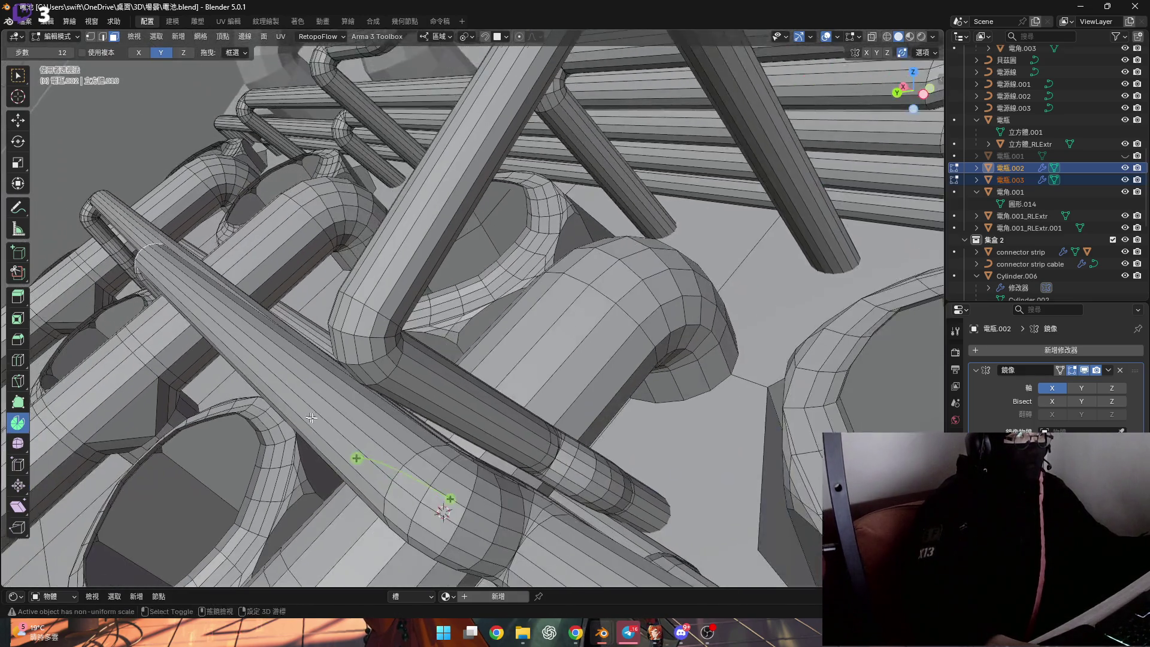
mouse_move(310, 418)
middle_down()
mouse_move(390, 354)
mouse_move(409, 387)
middle_up()
scroll(390, 354, up, 3)
scroll(408, 386, down, 5)
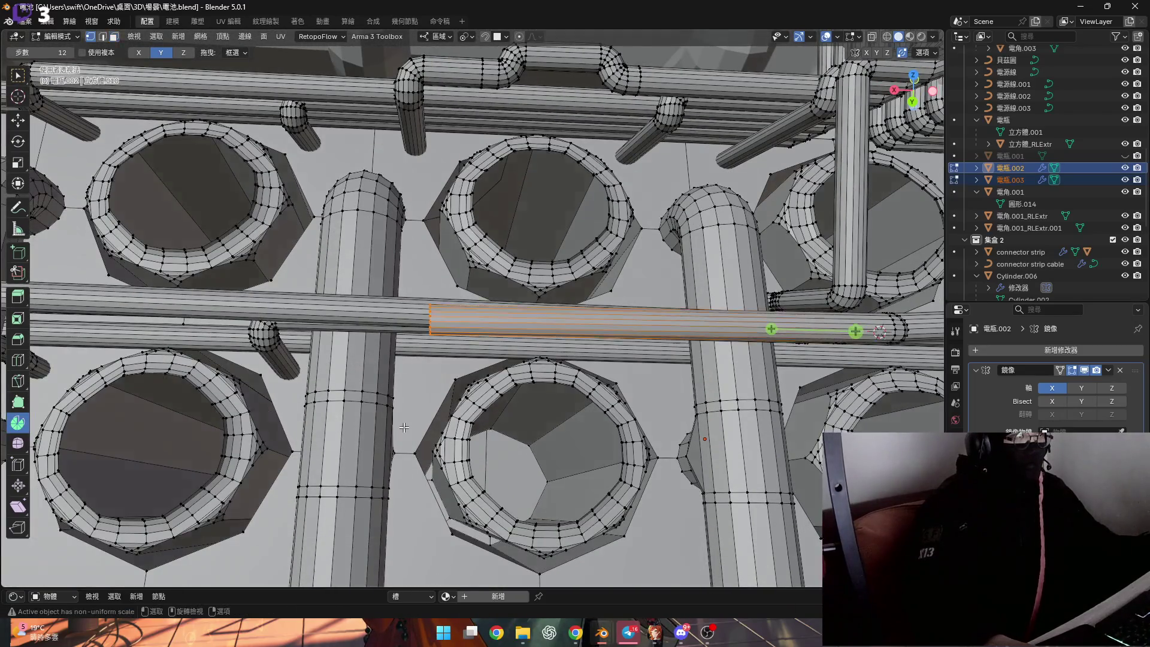
scroll(404, 428, up, 2)
scroll(408, 424, up, 2)
Flatten the selected 電瓶.003 pipe section to zero along X (S X 0)
shift+click(414, 419)
scroll(415, 420, down, 1)
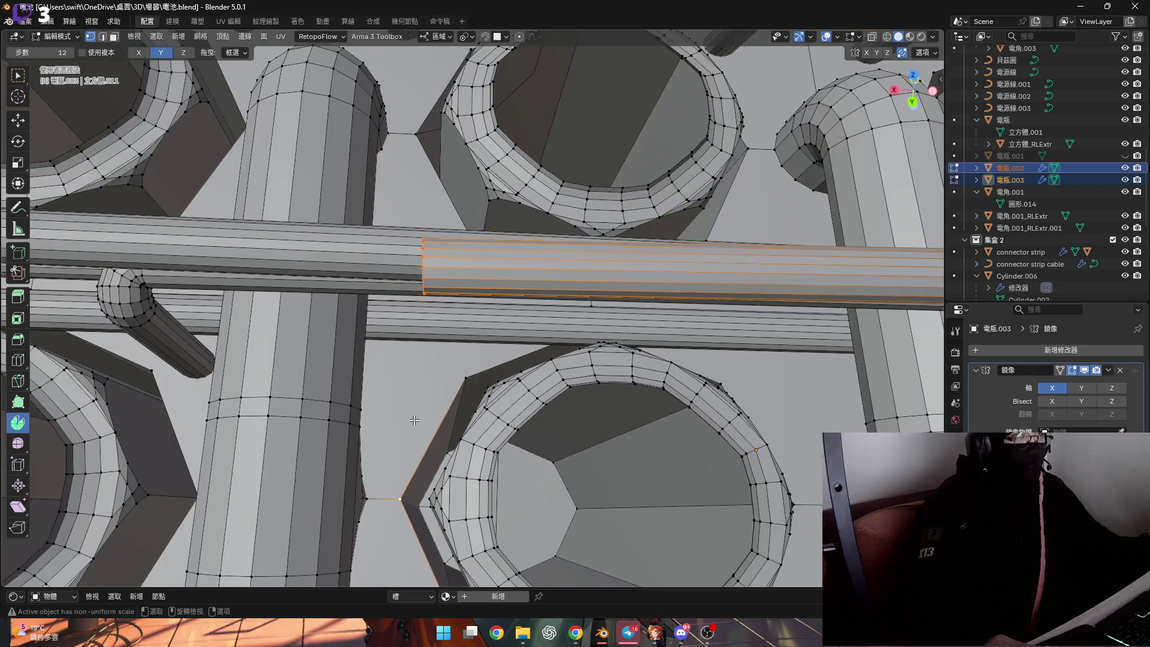
key(s)
key(x)
key(0)
key(Return)
mouse_move(415, 419)
middle_down()
mouse_move(398, 263)
mouse_move(310, 450)
mouse_move(339, 299)
middle_up()
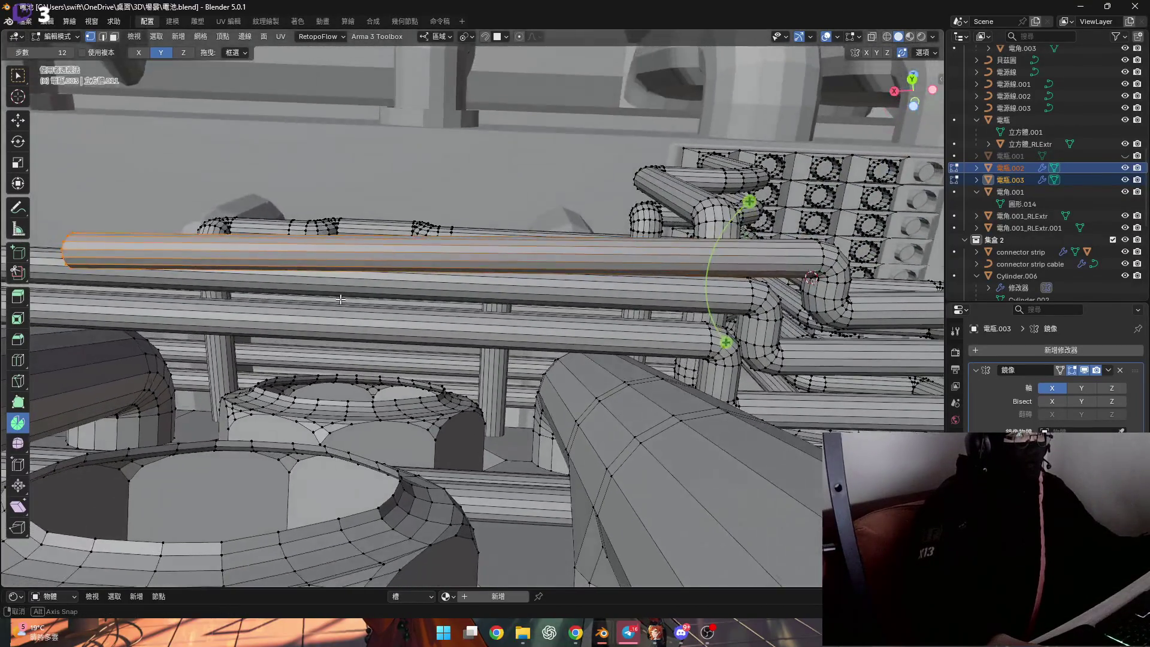
Raise the section about 0.0011 m along local Z to sit flush, then select its end-cap face
key(g)
key(z)
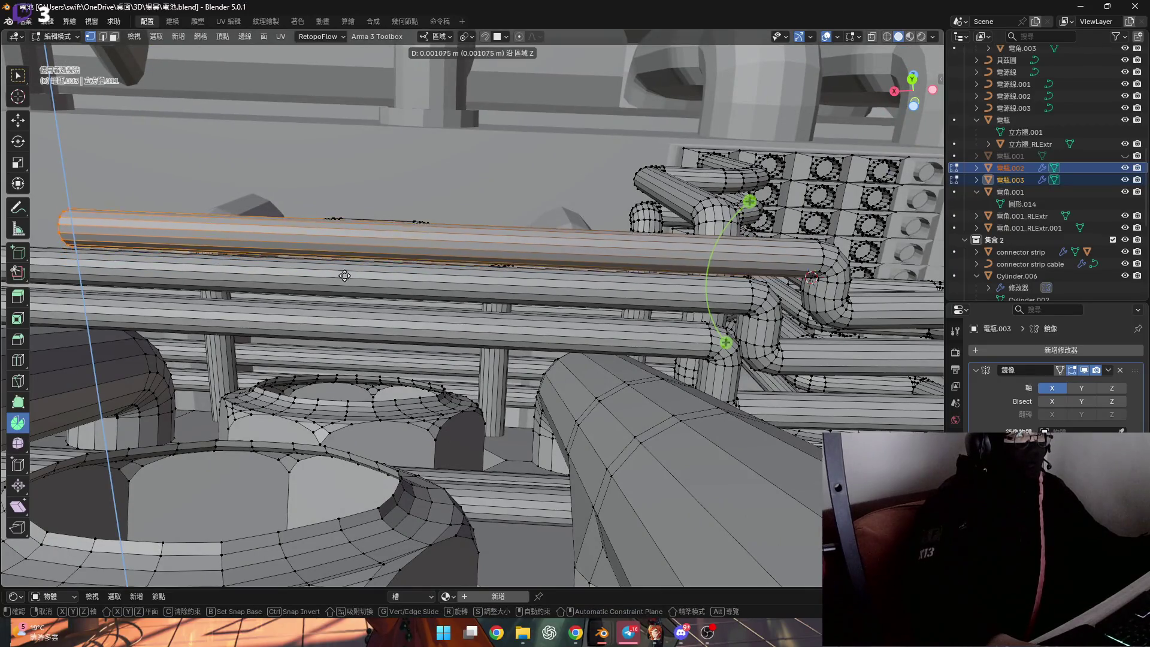
click(345, 276)
middle_drag(346, 276, 539, 270)
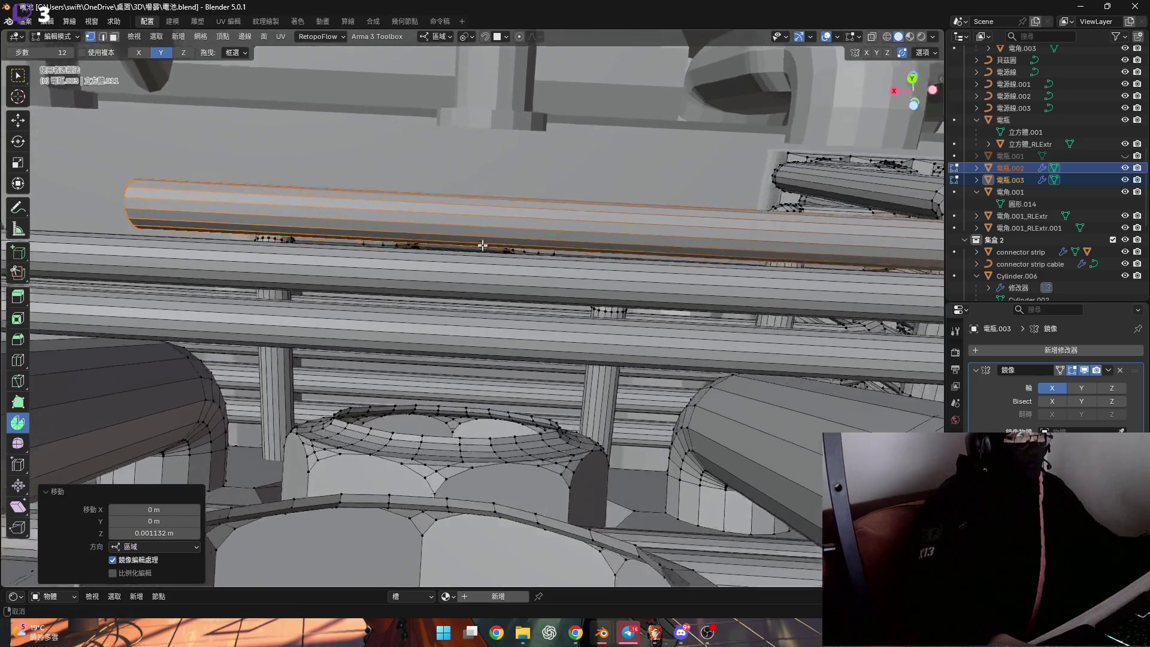
scroll(540, 270, up, 4)
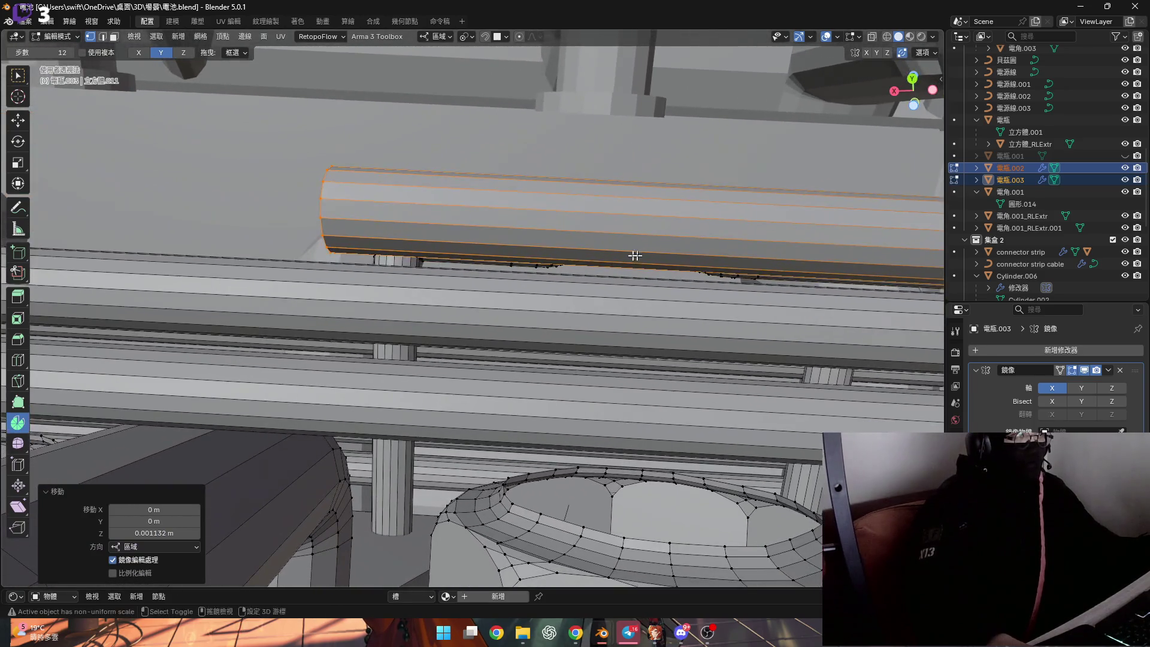
mouse_move(635, 256)
middle_down()
mouse_move(335, 323)
mouse_move(435, 331)
middle_up()
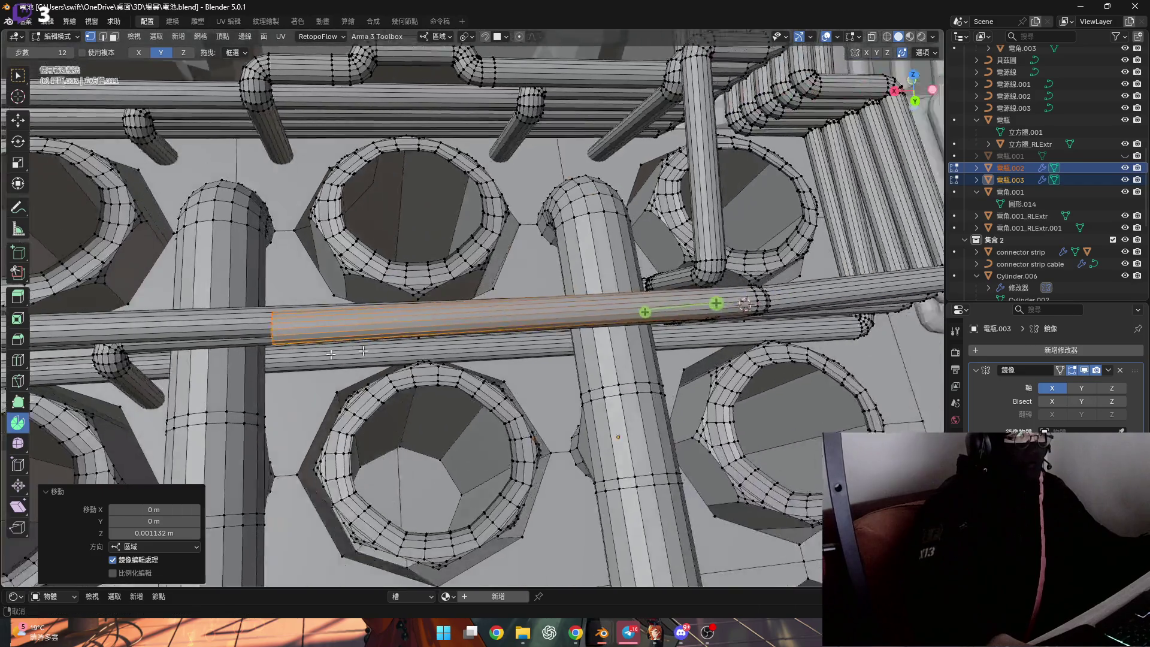
mouse_move(435, 331)
middle_down()
mouse_move(351, 352)
mouse_move(539, 351)
mouse_move(596, 297)
middle_up()
scroll(539, 351, up, 5)
click(547, 358)
key(shift+s)
Snap the cursor to the end cap, set the spin axis to Z and bend the cap through 90°
click(588, 339)
click(476, 270)
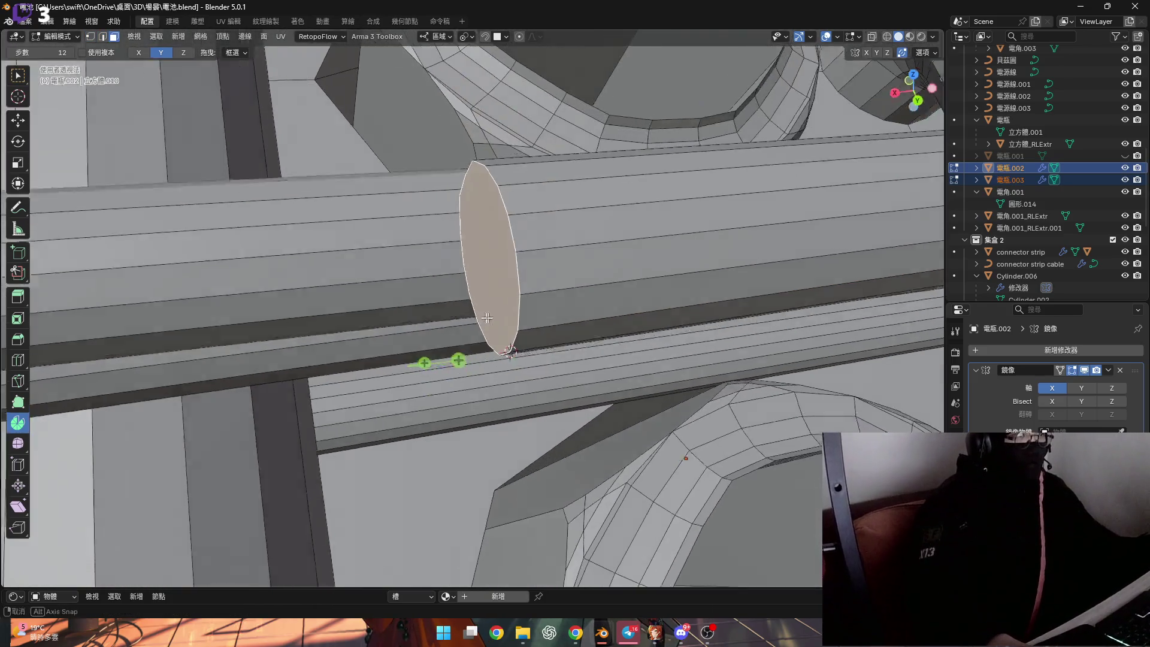
middle_drag(477, 269, 230, 101)
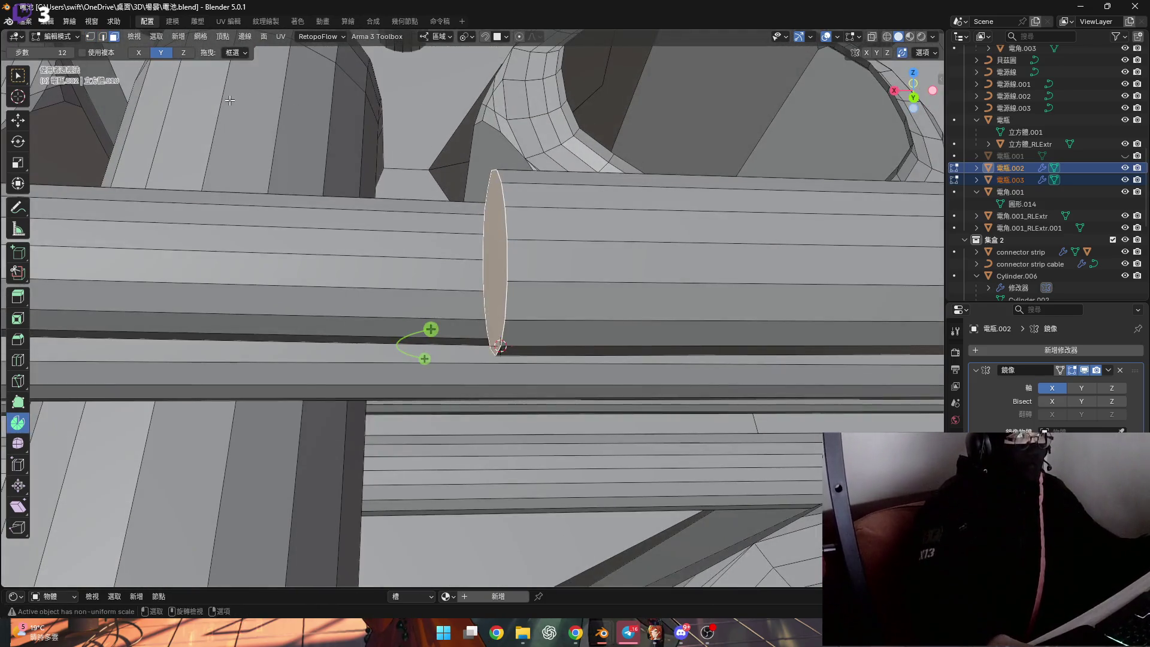
click(183, 52)
middle_drag(575, 396, 551, 381)
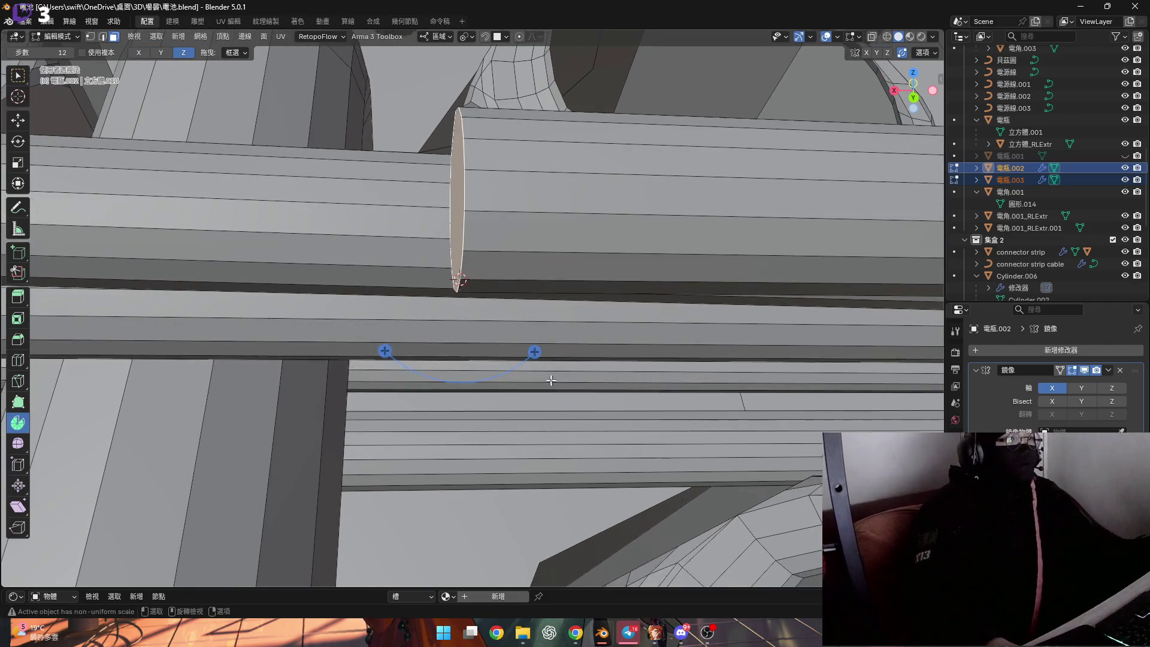
drag(534, 352, 651, 143)
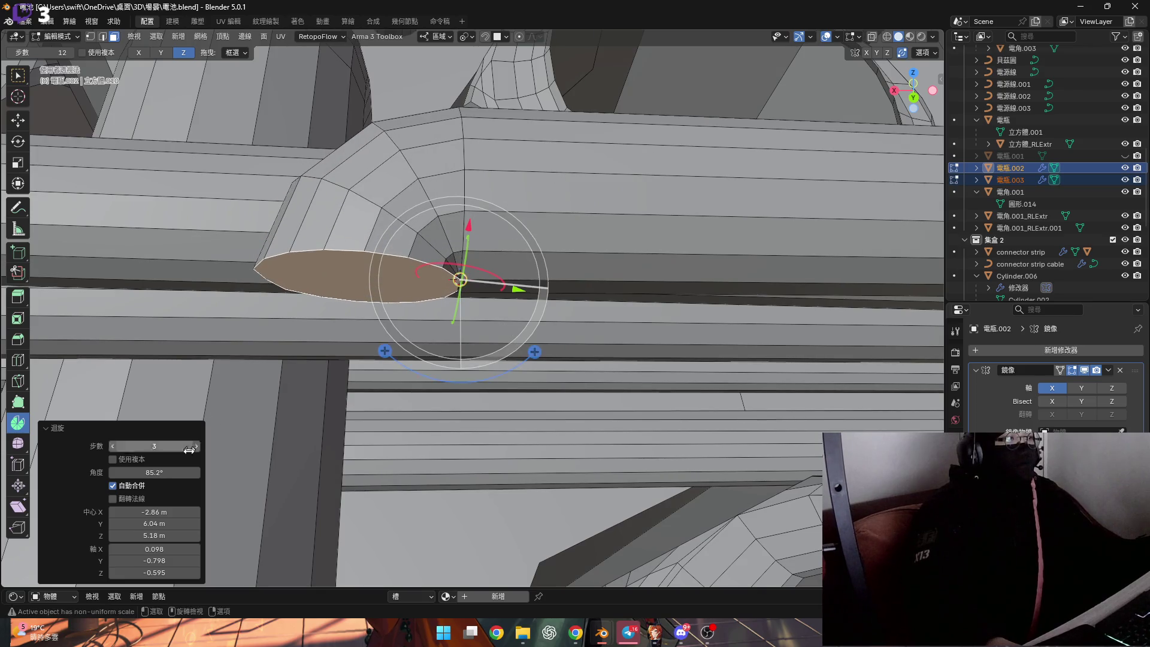
text(90)
key(Return)
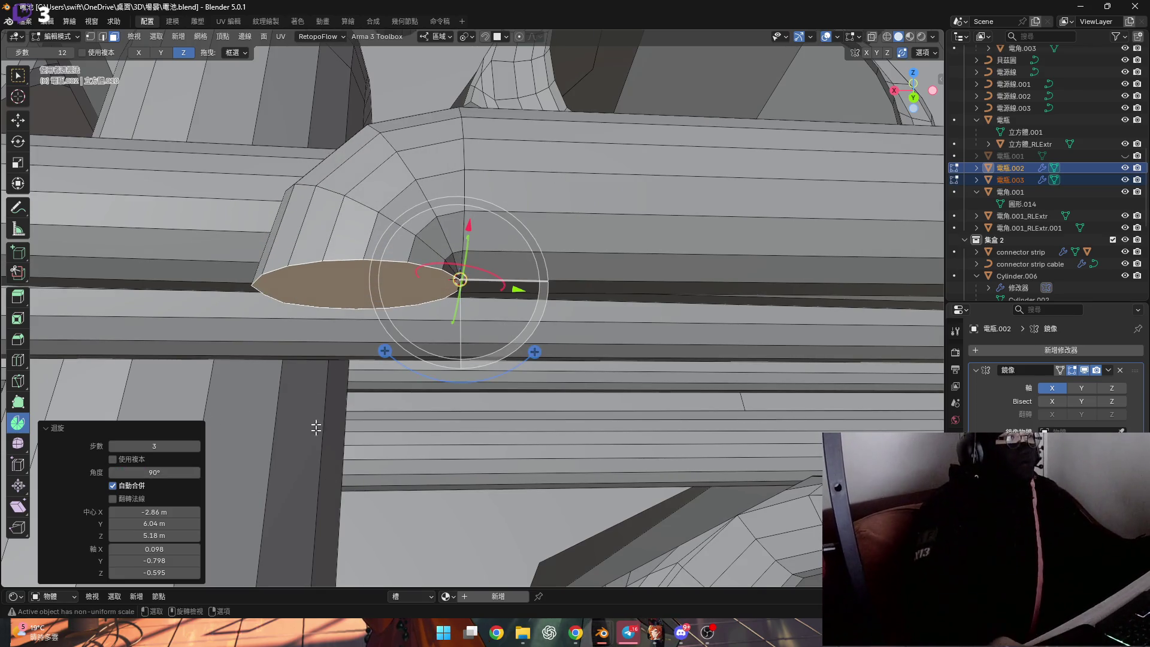
Review the bend from several angles, finish the spin and snap the view to a preset direction
mouse_move(467, 297)
middle_down()
mouse_move(421, 288)
mouse_move(317, 356)
mouse_move(274, 286)
middle_up()
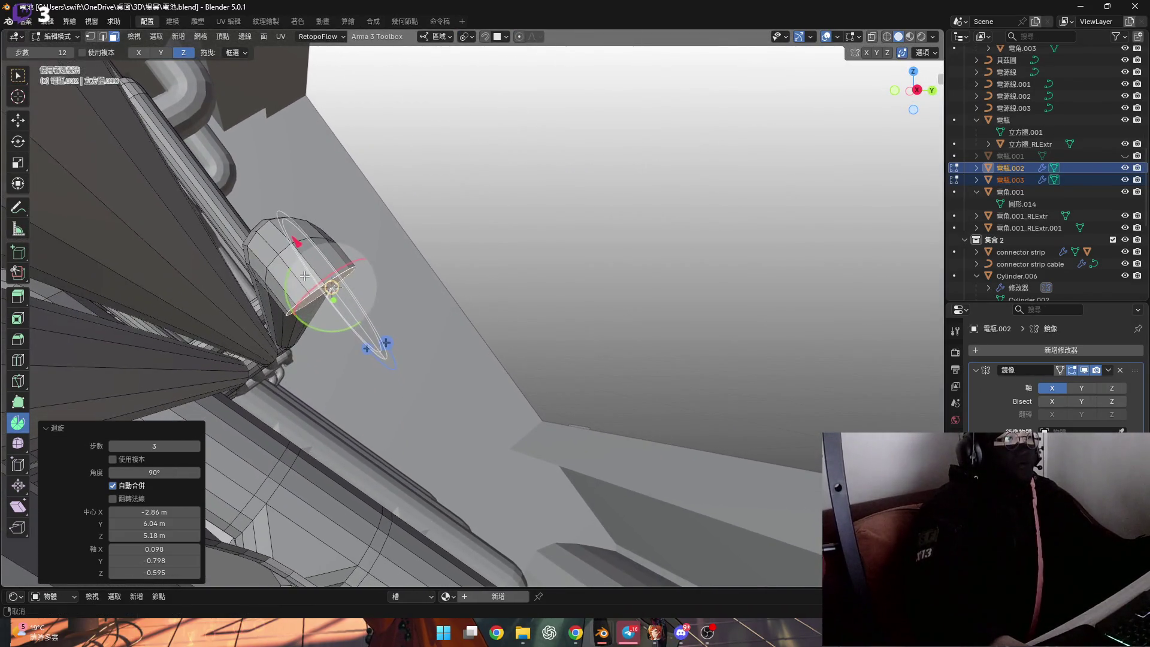
mouse_move(247, 357)
shift+middle_down()
mouse_move(260, 334)
mouse_move(335, 285)
mouse_move(334, 341)
shift+middle_up()
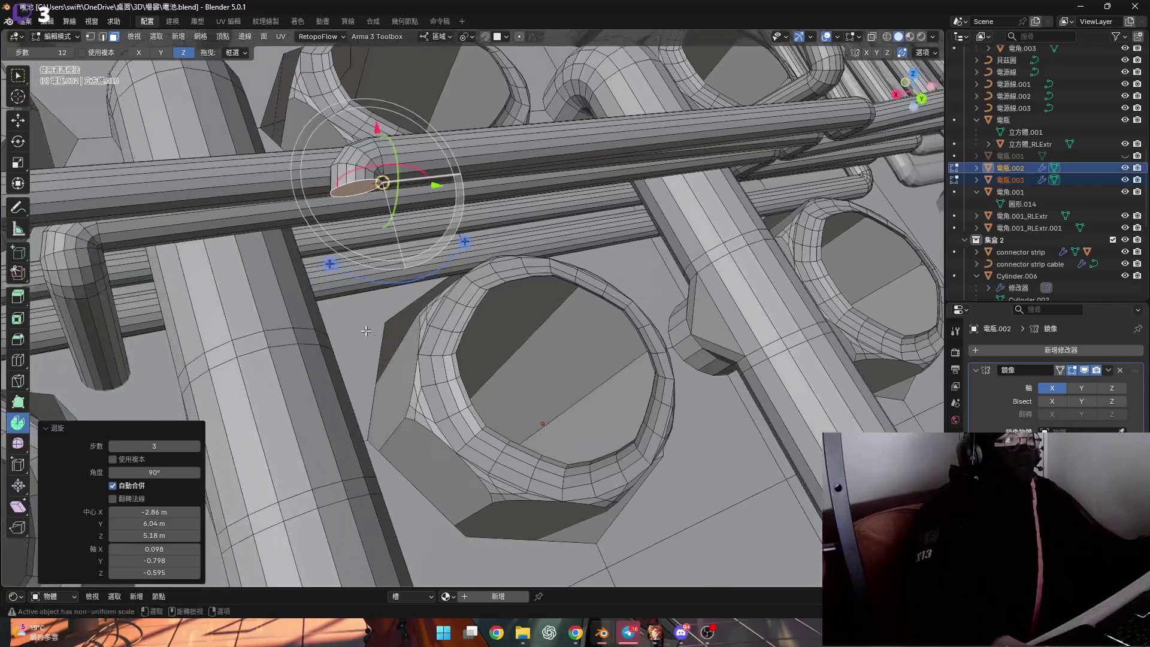
scroll(342, 342, down, 2)
scroll(364, 345, down, 2)
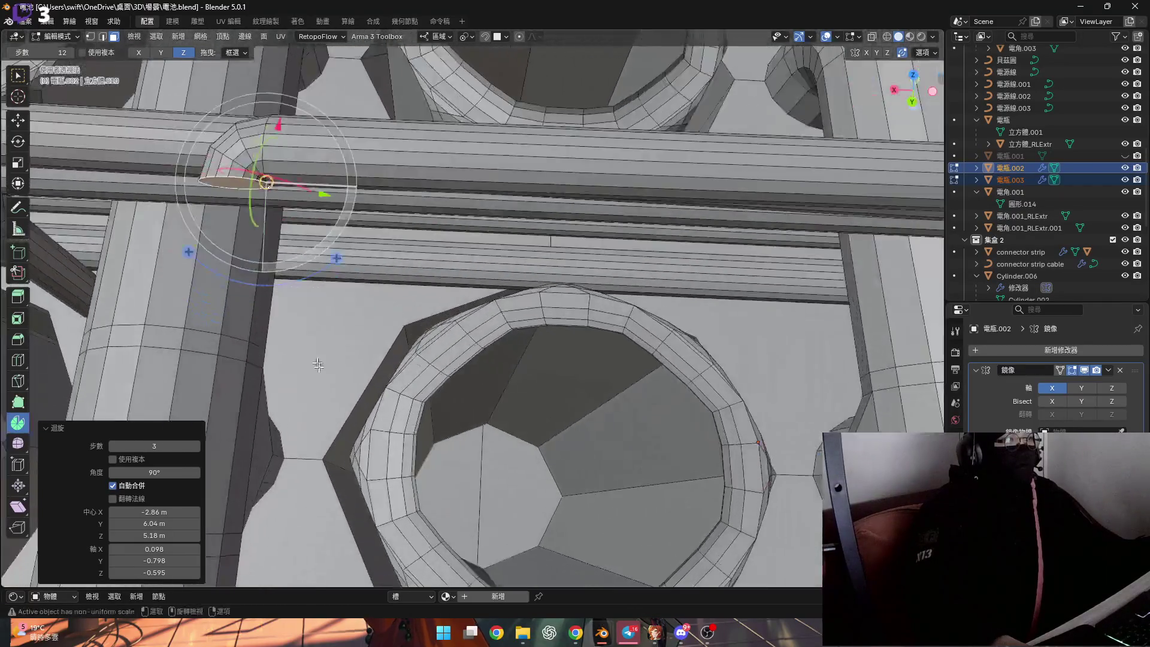
scroll(393, 348, down, 2)
shift+middle_drag(393, 348, 508, 400)
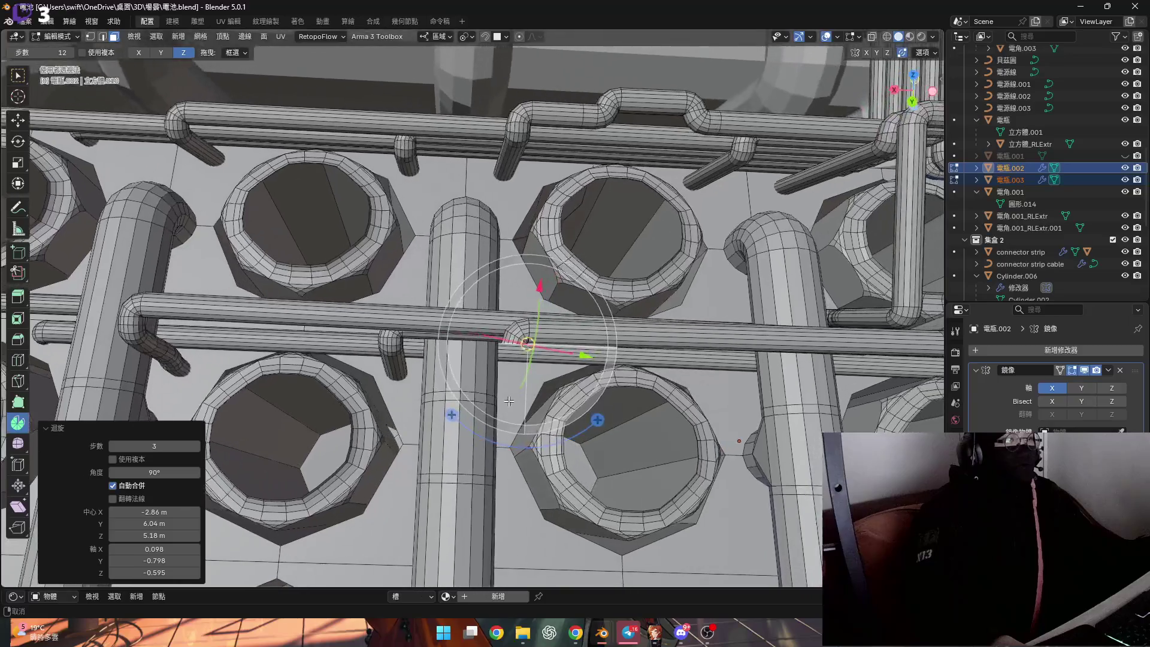
scroll(507, 401, up, 1)
scroll(507, 401, up, 3)
mouse_move(508, 400)
middle_down()
mouse_move(558, 325)
mouse_move(539, 297)
middle_up()
scroll(539, 297, down, 3)
scroll(553, 231, down, 1)
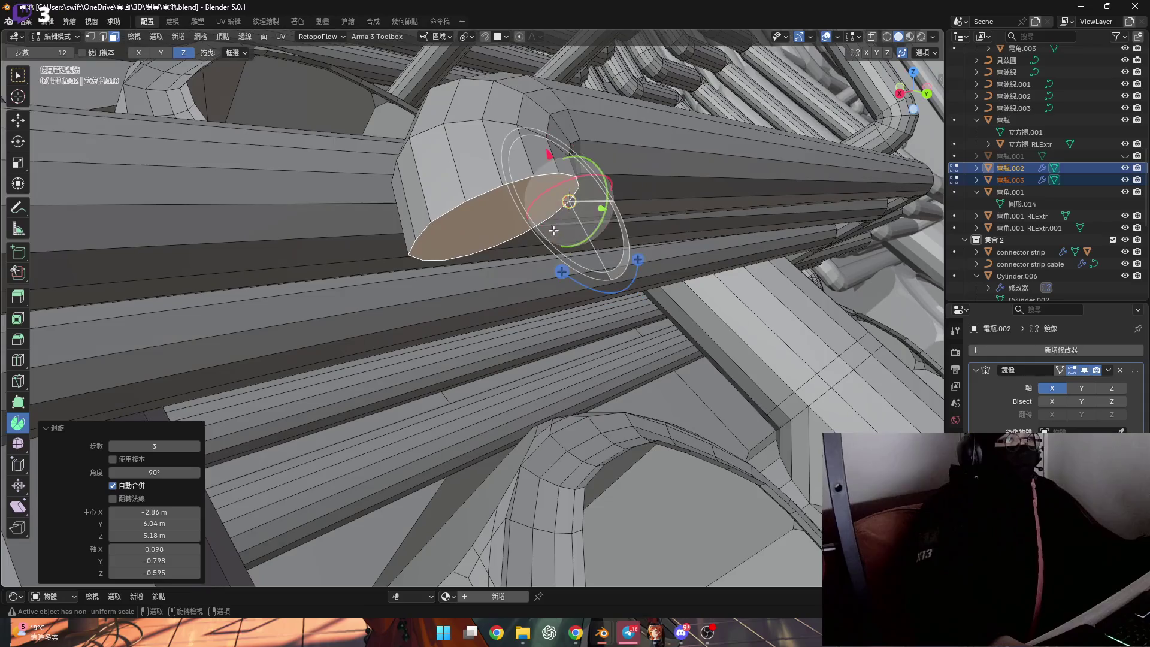
click(471, 245)
middle_drag(471, 245, 434, 212)
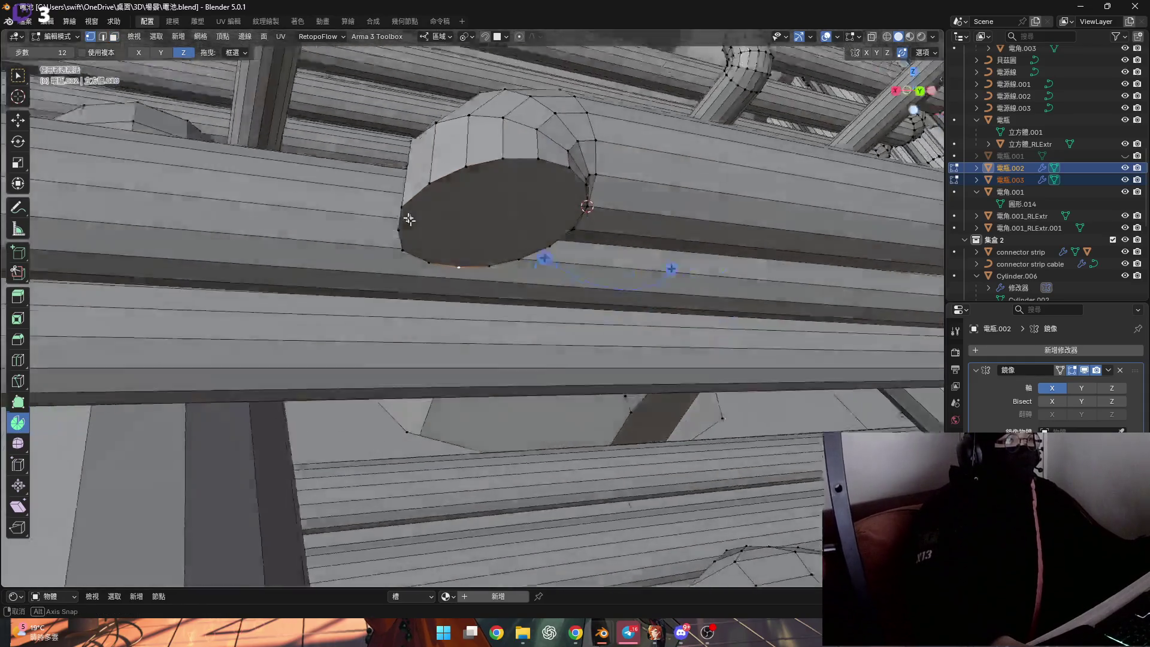
key(grave)
click(478, 280)
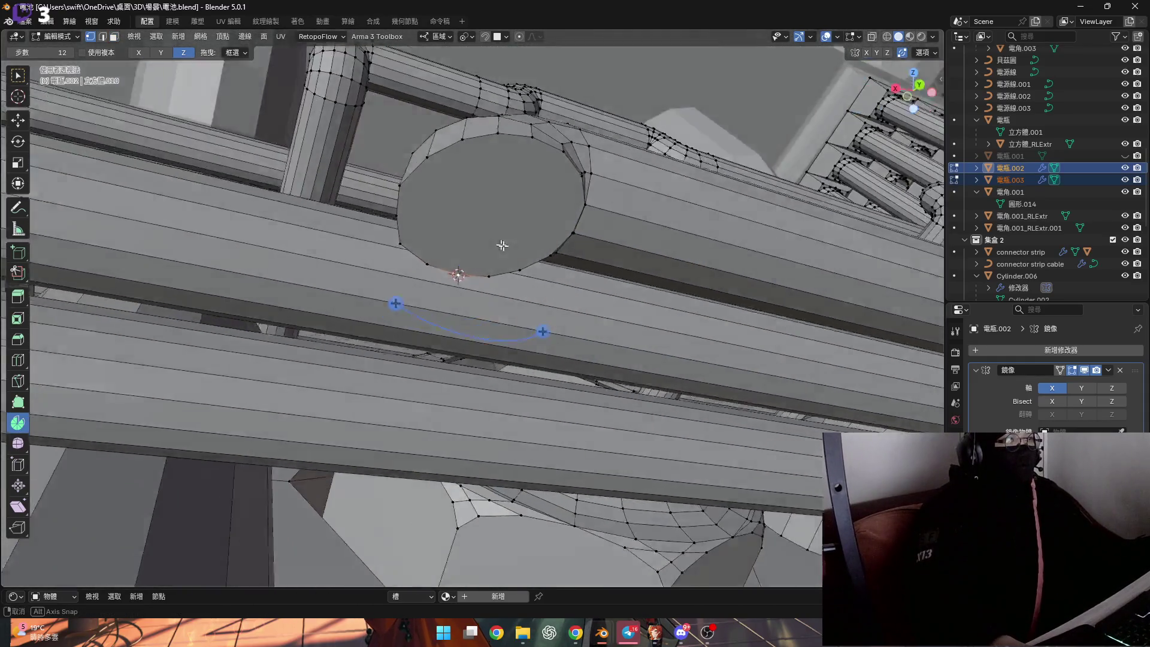
Spin the pipe's end face into a bend, reducing the angle from 90° to 80°
click(519, 210)
middle_drag(520, 209, 504, 225)
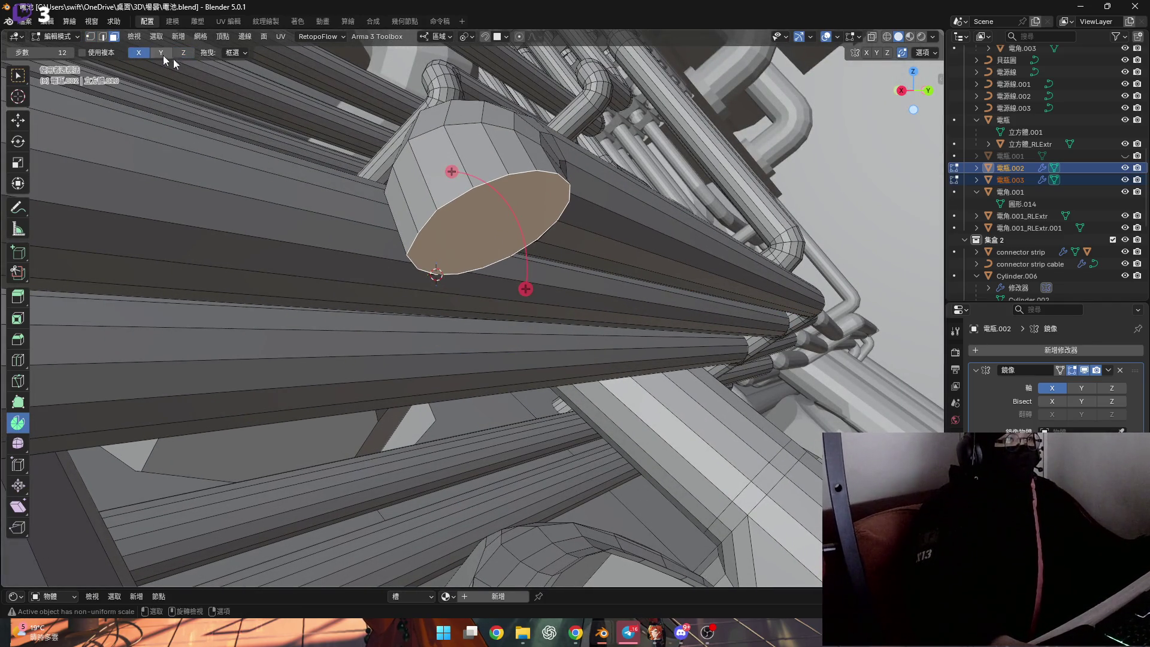
drag(526, 287, 508, 310)
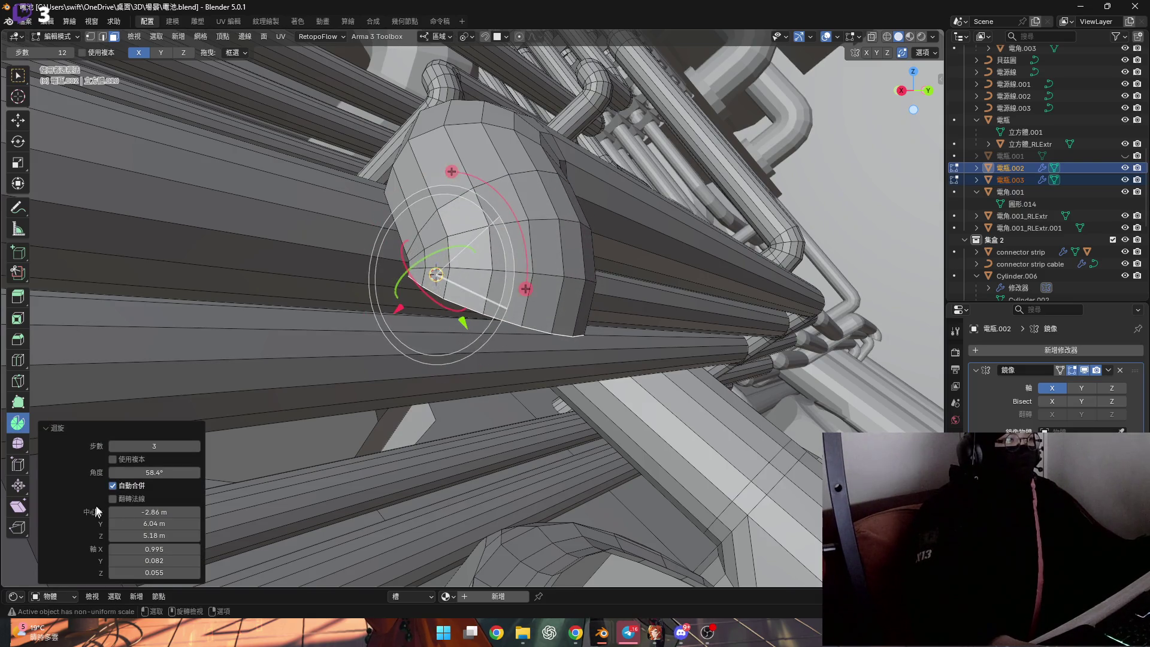
text(90)
key(Return)
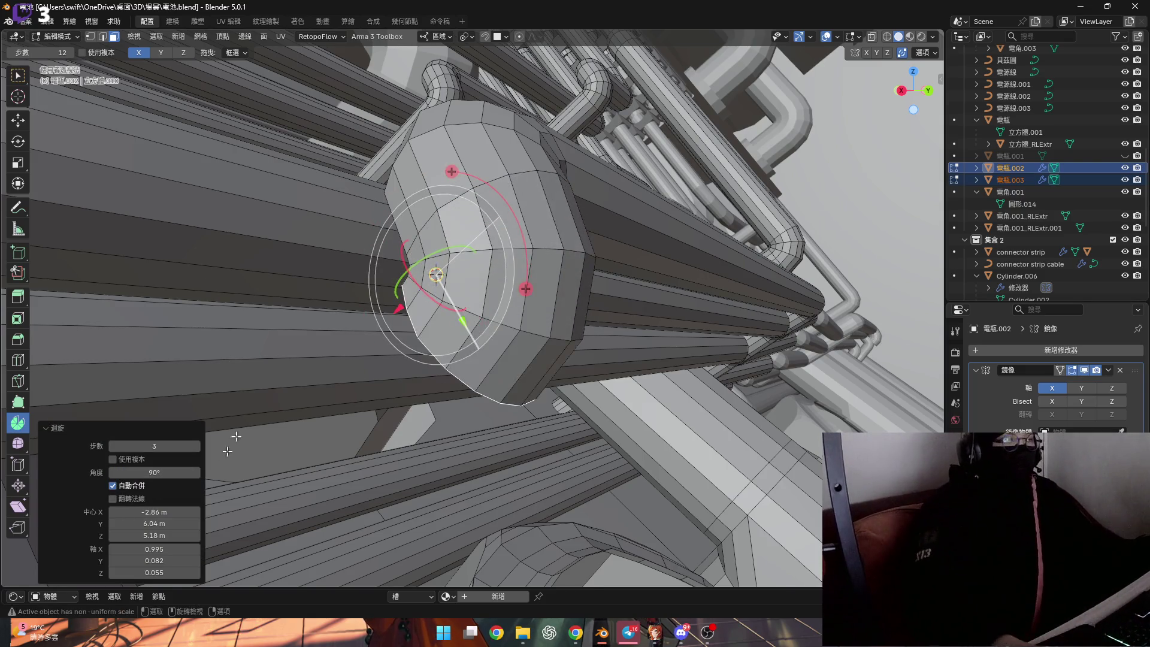
mouse_move(360, 270)
middle_down()
mouse_move(290, 301)
mouse_move(329, 362)
middle_up()
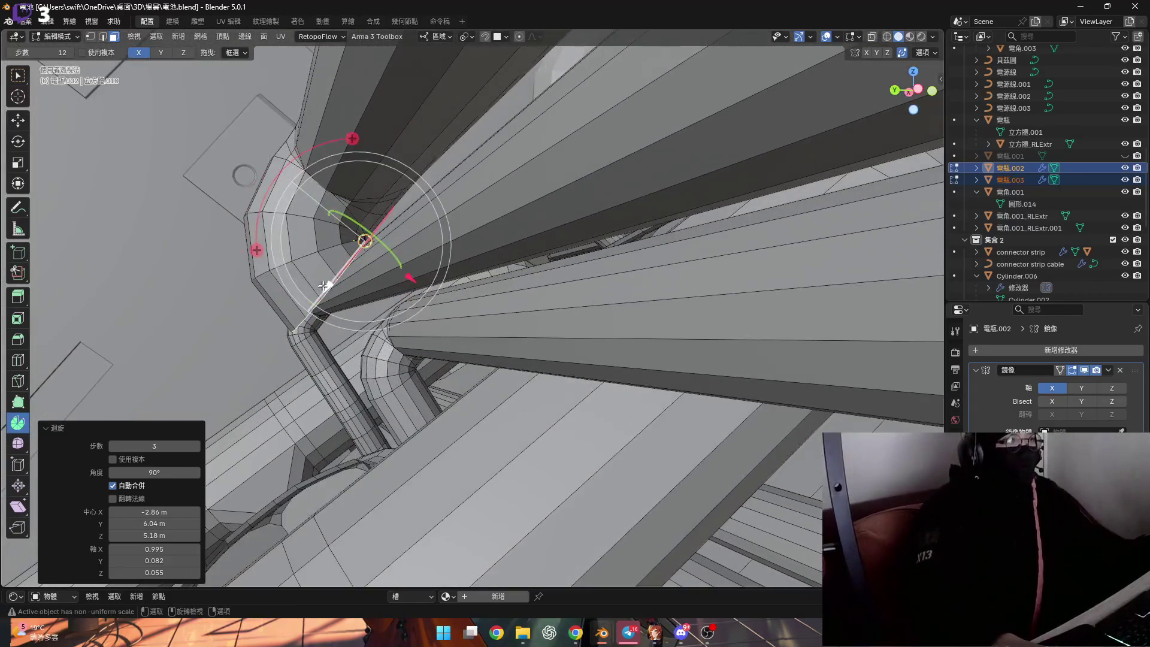
drag(335, 278, 336, 275)
text(80)
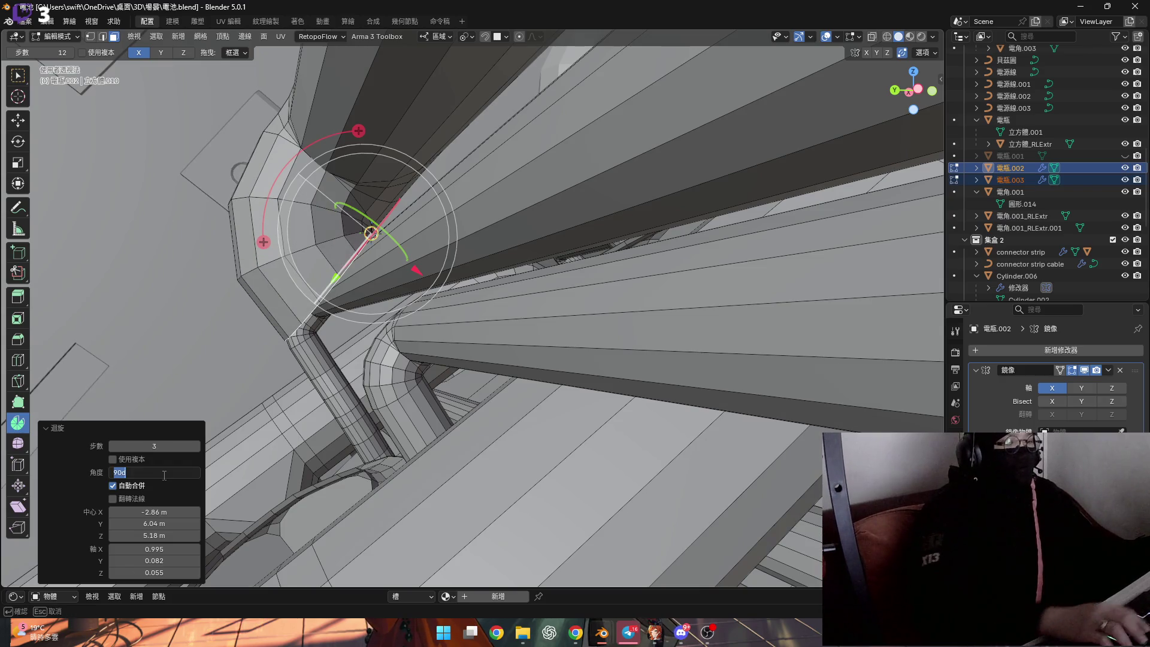
key(Return)
mouse_move(386, 297)
middle_down()
mouse_move(435, 244)
mouse_move(423, 225)
mouse_move(441, 198)
middle_up()
Extrude the bent end into a long straight run, then spin its far end through a 70° bend
key(e)
click(619, 526)
middle_drag(620, 526, 575, 503)
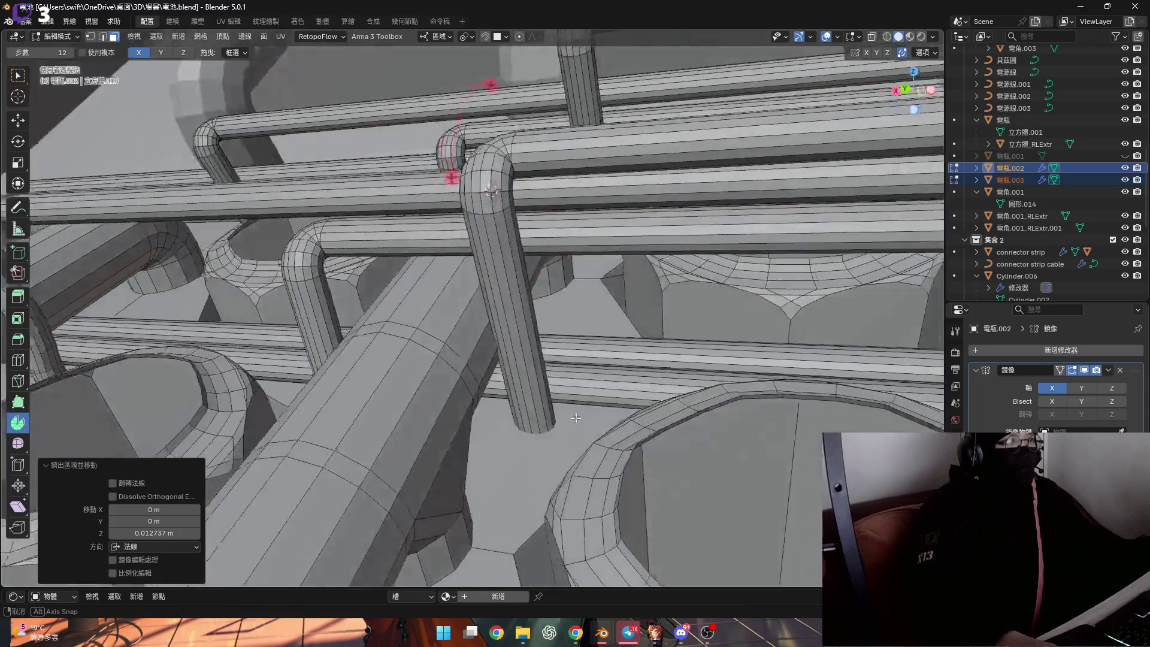
scroll(557, 485, up, 3)
mouse_move(534, 470)
middle_down()
mouse_move(491, 464)
mouse_move(297, 108)
middle_up()
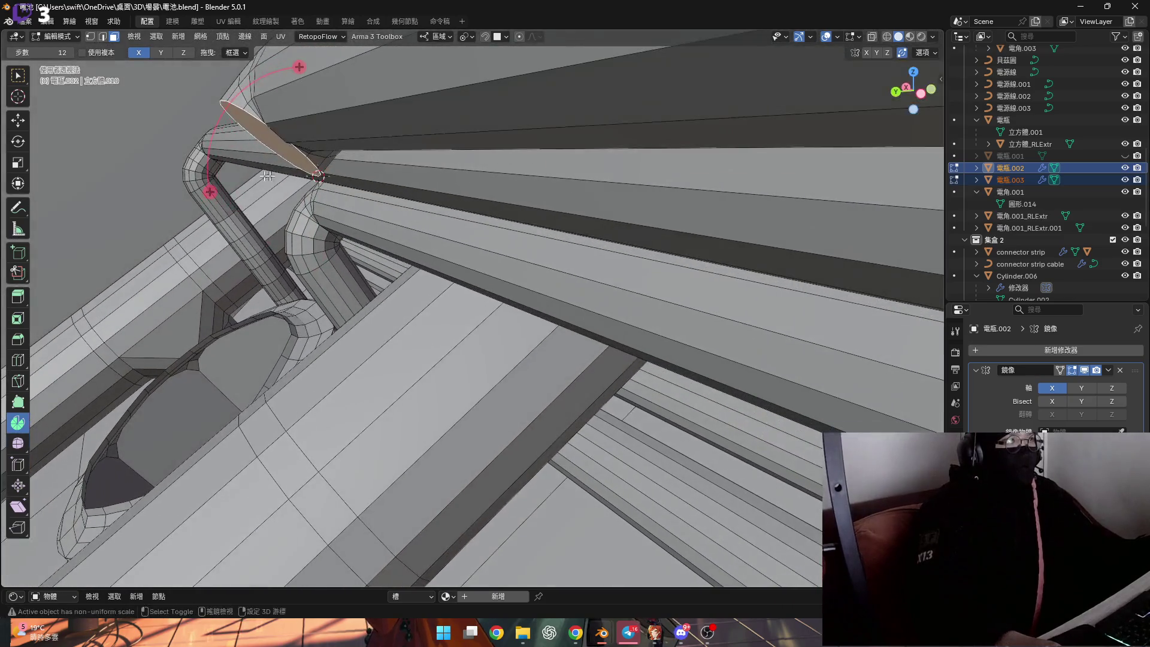
drag(297, 65, 342, 145)
click(141, 471)
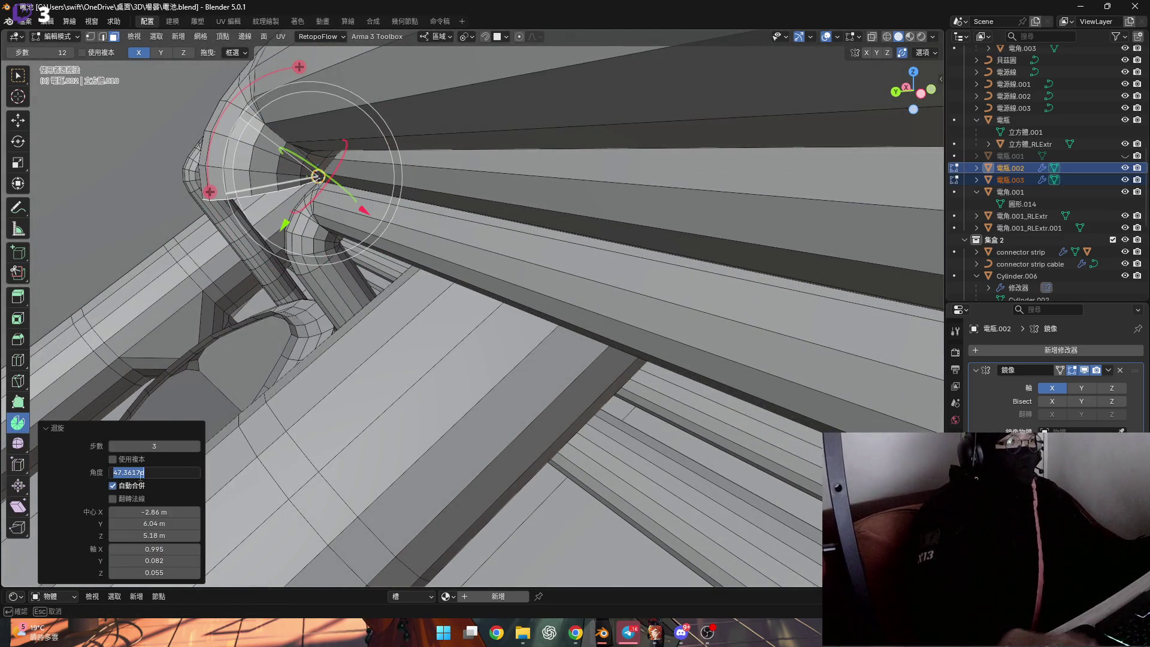
text(70)
key(Return)
Extend the second bend's end face 0.012 m along its normal
middle_drag(378, 323, 465, 262)
key(g)
key(z)
key(z)
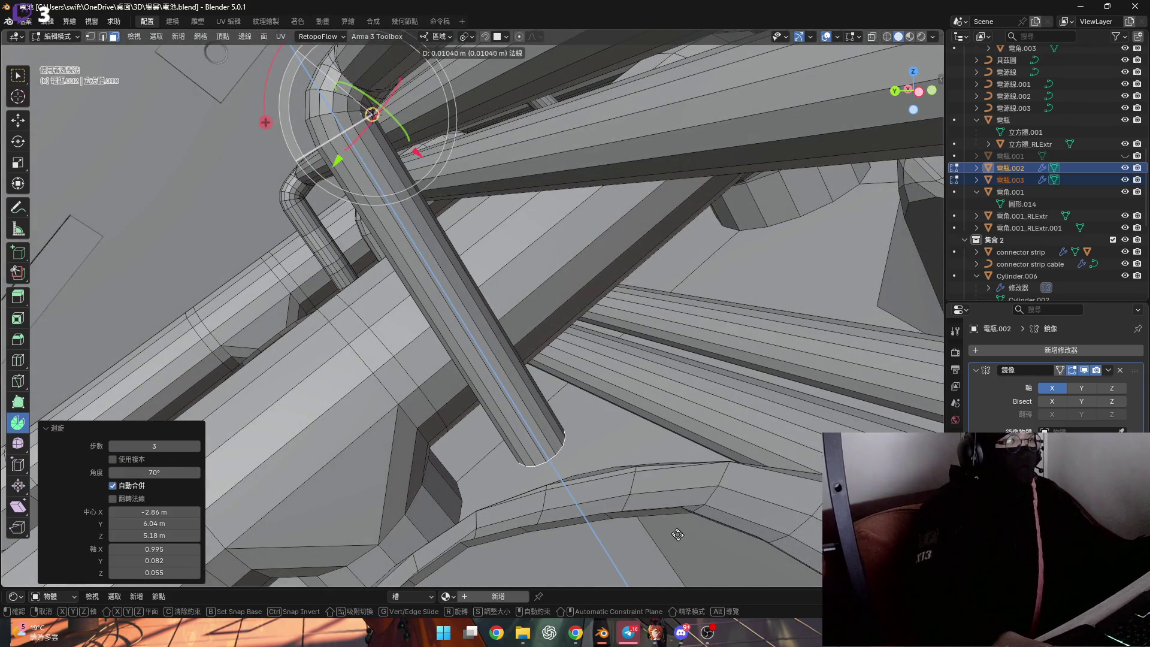
click(703, 570)
mouse_move(531, 198)
middle_down()
mouse_move(622, 320)
mouse_move(459, 298)
mouse_move(493, 268)
middle_up()
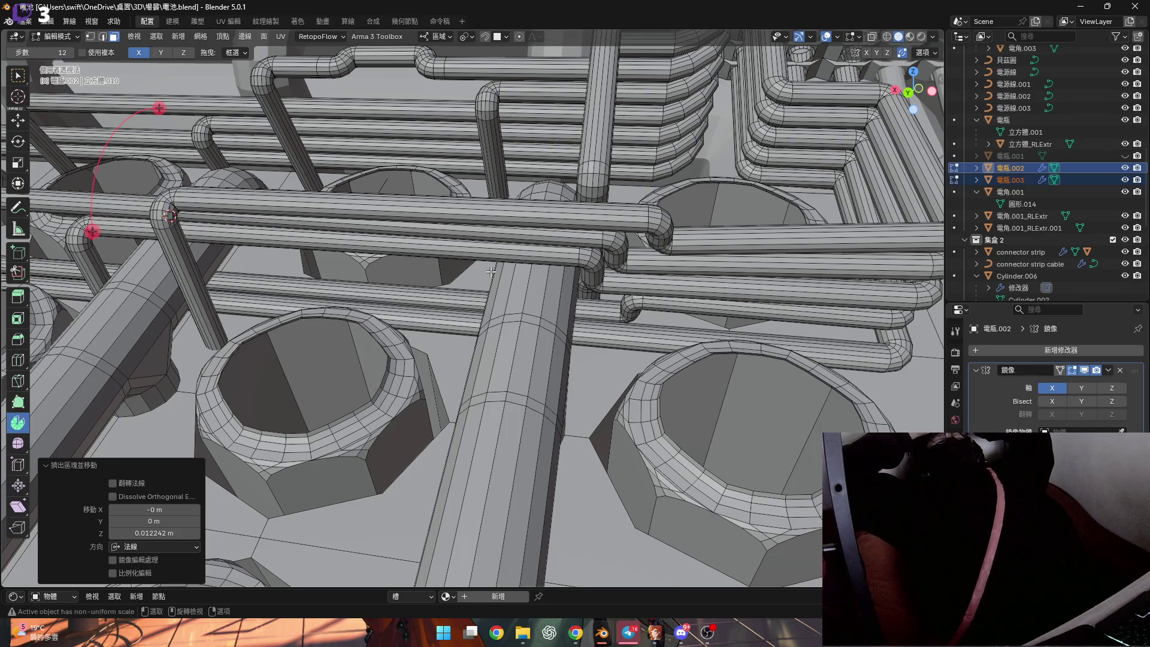
Review the routed pipes from above and return the battery model to Object Mode
mouse_move(492, 269)
middle_down()
mouse_move(604, 297)
mouse_move(550, 253)
mouse_move(586, 153)
middle_up()
scroll(550, 253, up, 3)
scroll(586, 153, up, 3)
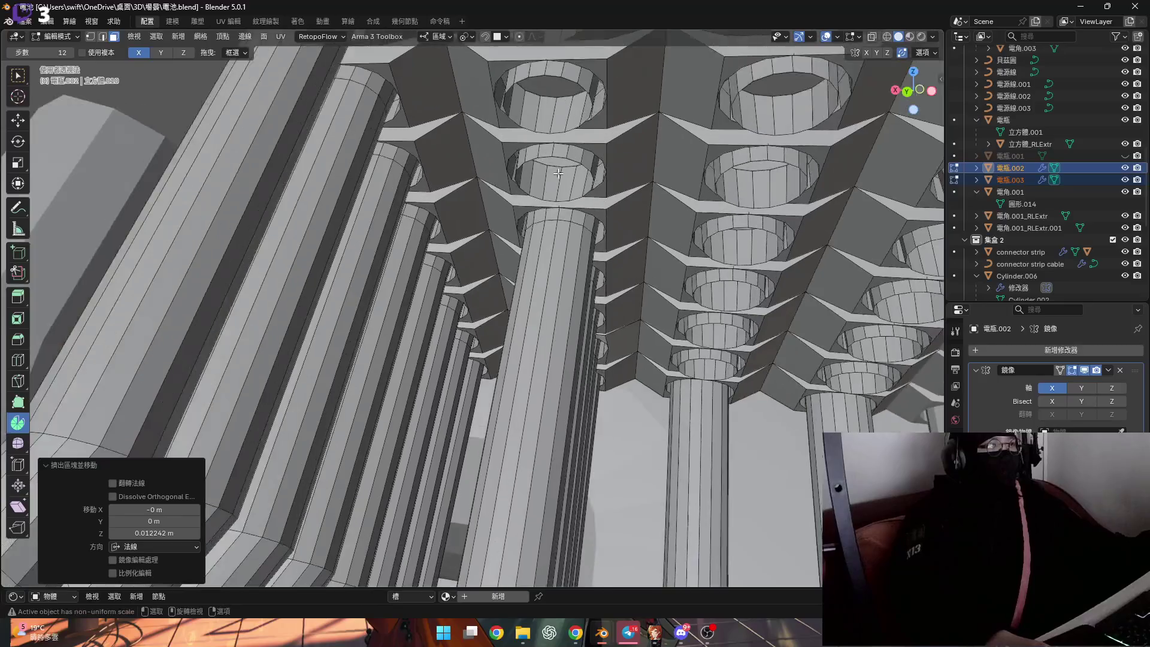
key(ctrl+z)
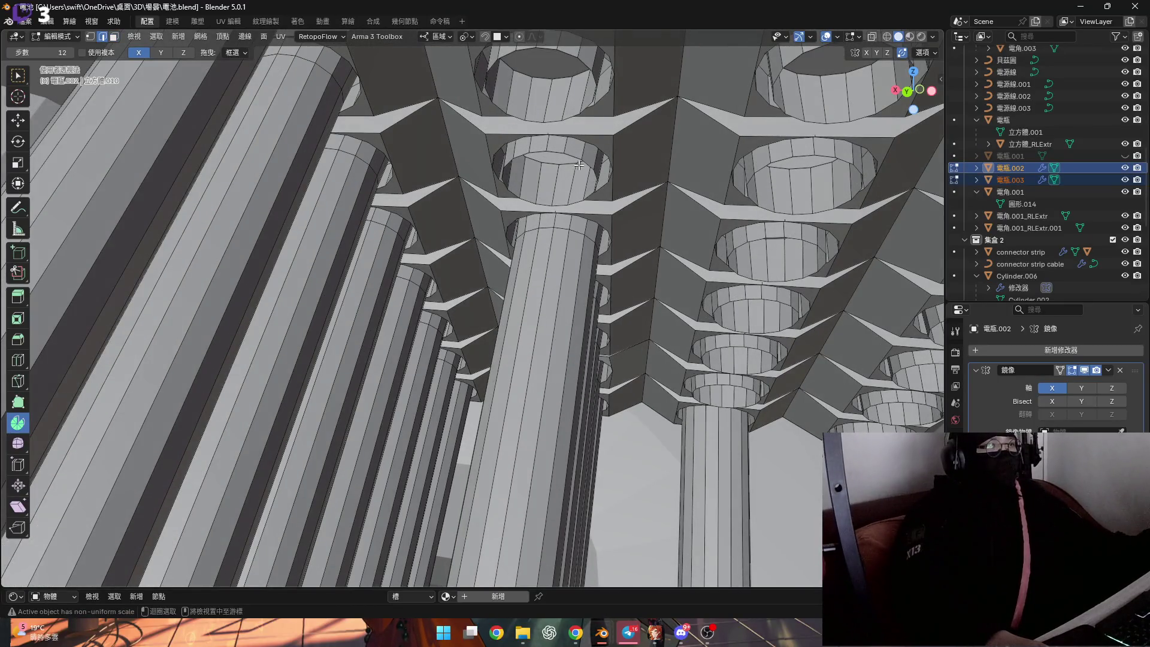
scroll(572, 158, down, 5)
scroll(557, 197, down, 1)
scroll(549, 226, down, 1)
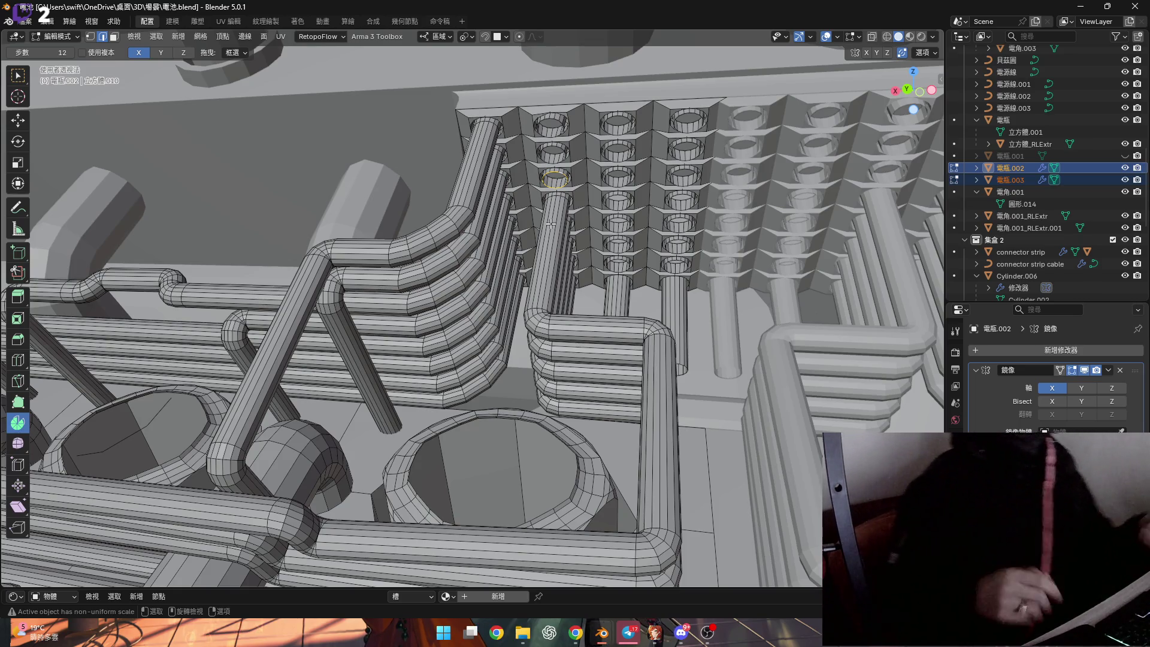
scroll(552, 225, down, 10)
middle_drag(551, 225, 572, 329)
scroll(572, 329, up, 5)
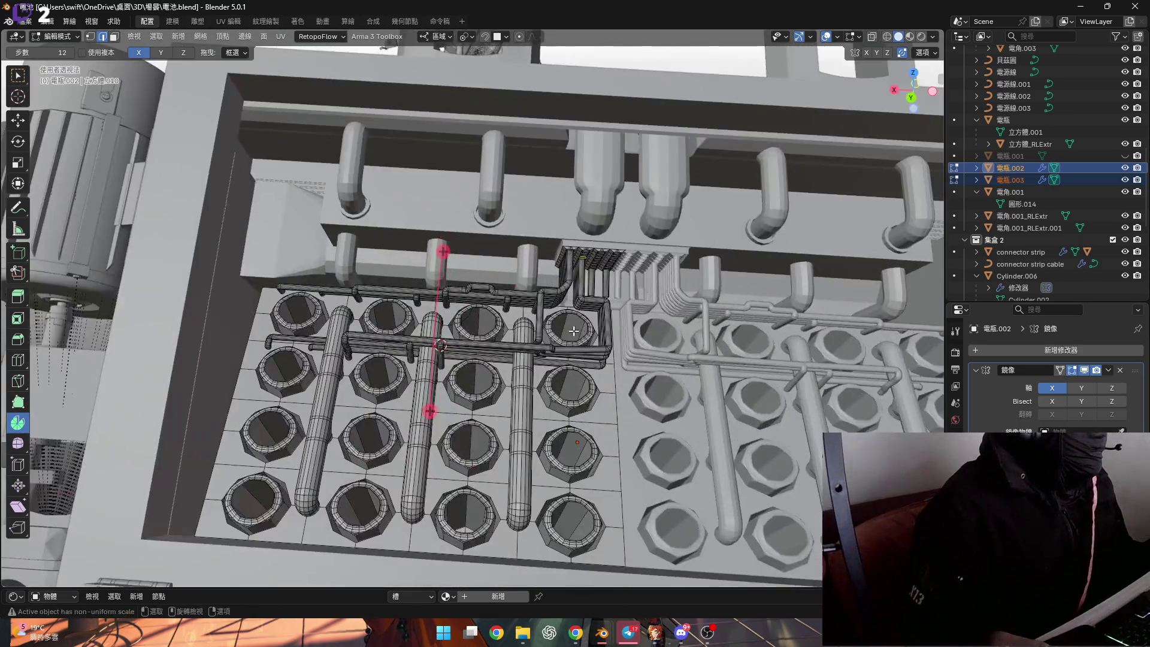
key(Tab)
scroll(560, 337, down, 3)
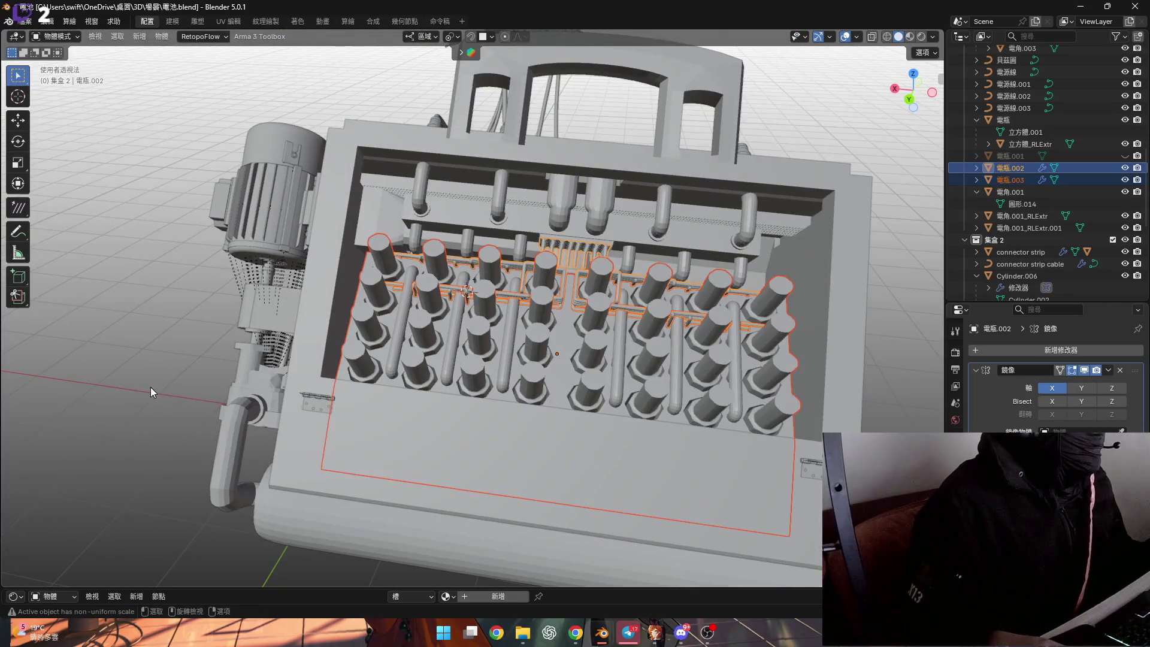
Clear the selection and view the finished pipe routing between the battery terminals from a higher frontal angle
click(150, 393)
middle_drag(151, 391, 442, 311)
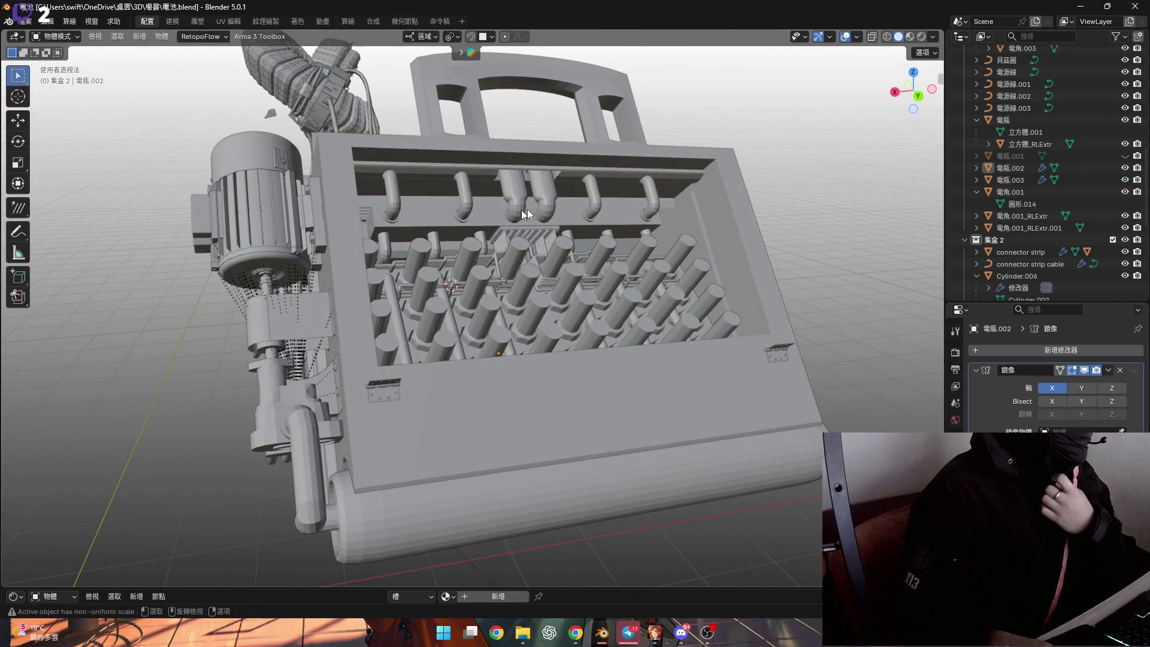
scroll(516, 214, up, 5)
scroll(505, 281, up, 3)
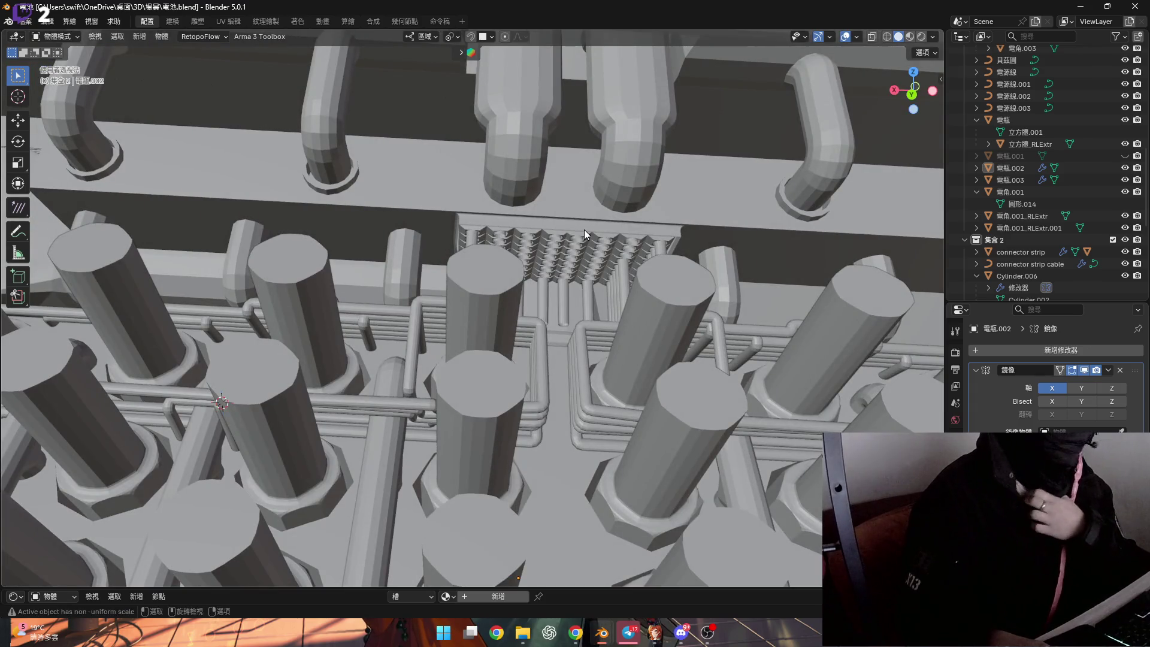
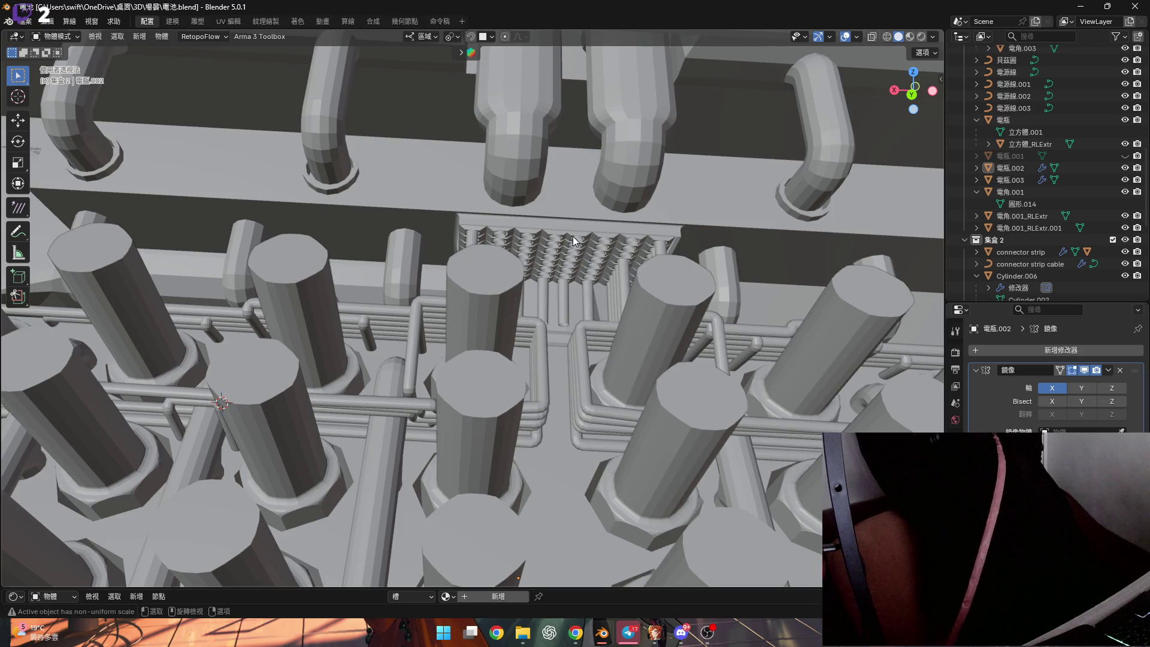
Enter Edit Mode on the cable pipe object 電瓶.002 from a higher top-down view
middle_drag(579, 360, 521, 342)
scroll(521, 342, down, 3)
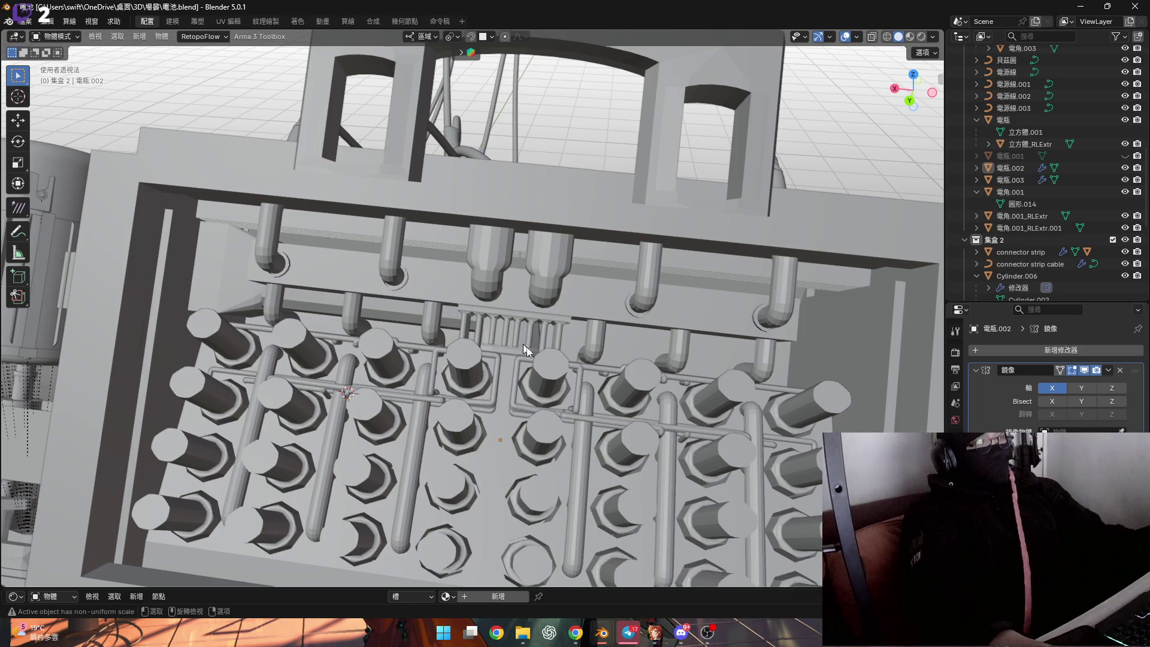
scroll(522, 343, up, 2)
scroll(514, 317, up, 2)
scroll(512, 318, up, 2)
scroll(505, 308, up, 2)
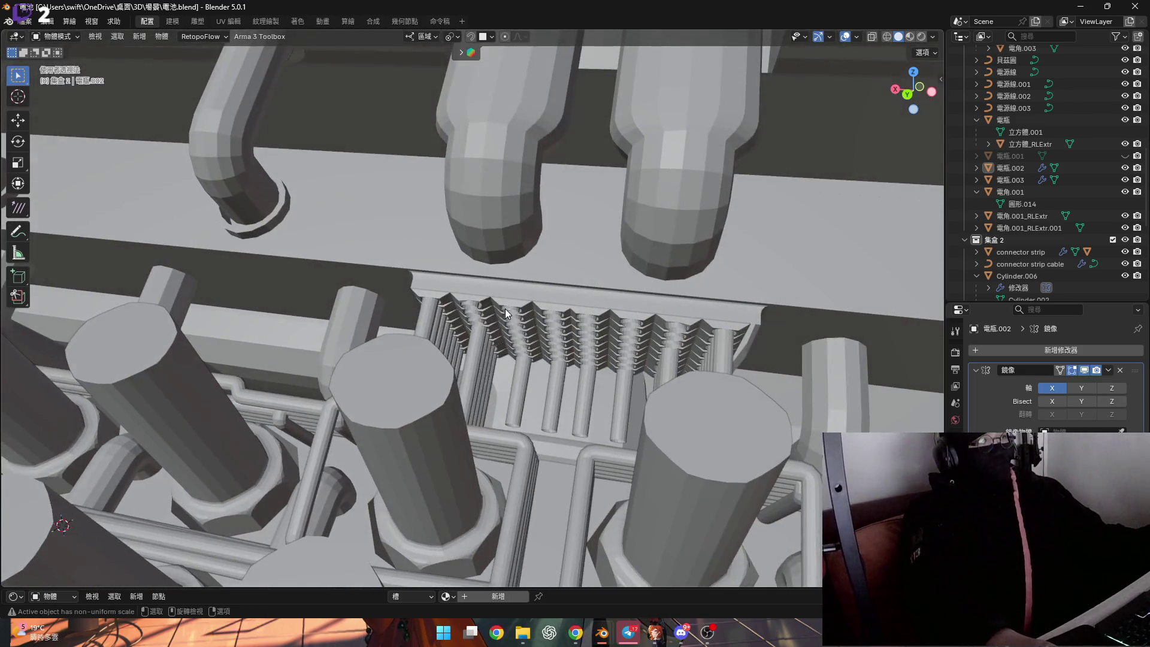
key(Tab)
scroll(496, 315, up, 2)
scroll(496, 315, down, 2)
scroll(508, 287, down, 3)
scroll(521, 260, down, 1)
scroll(530, 232, down, 1)
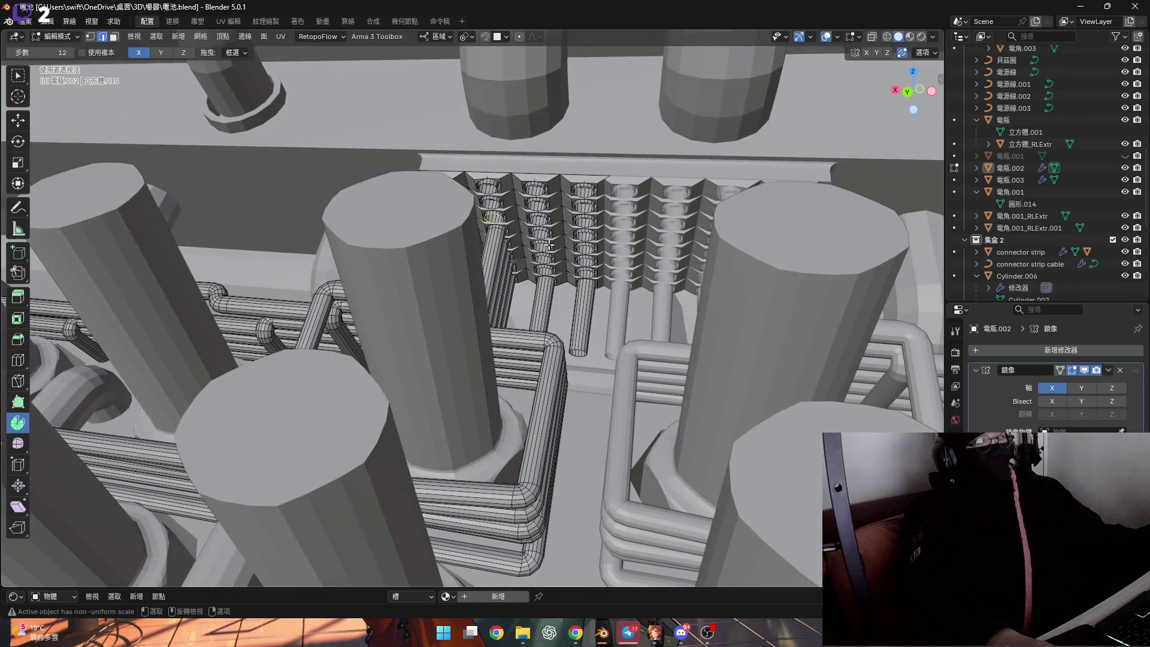
scroll(531, 289, down, 3)
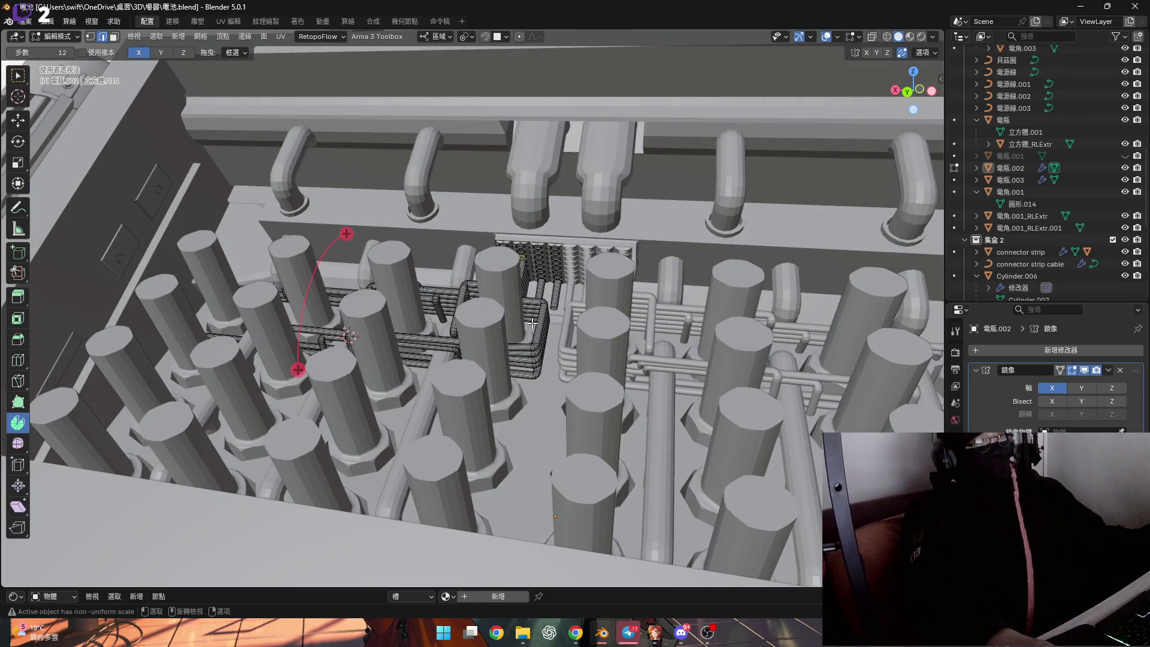
Switch out to Object Mode and briefly edit the 電瓶.003 pipe object alone
middle_drag(533, 321, 558, 306)
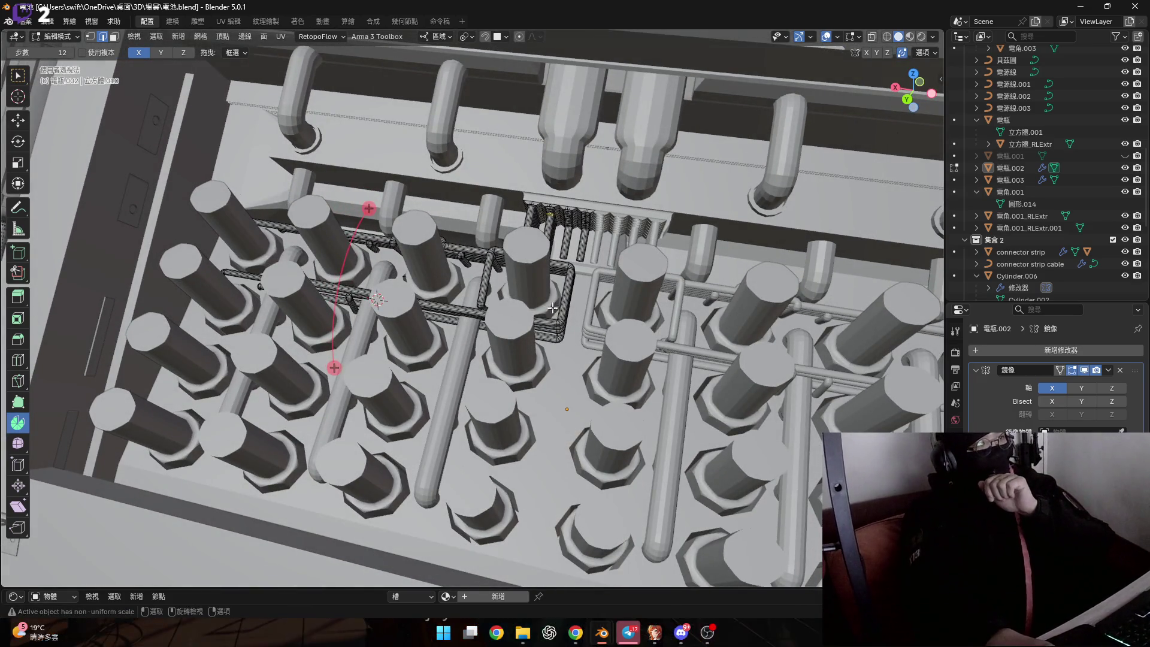
scroll(557, 306, up, 3)
scroll(558, 329, up, 2)
middle_drag(558, 328, 547, 319)
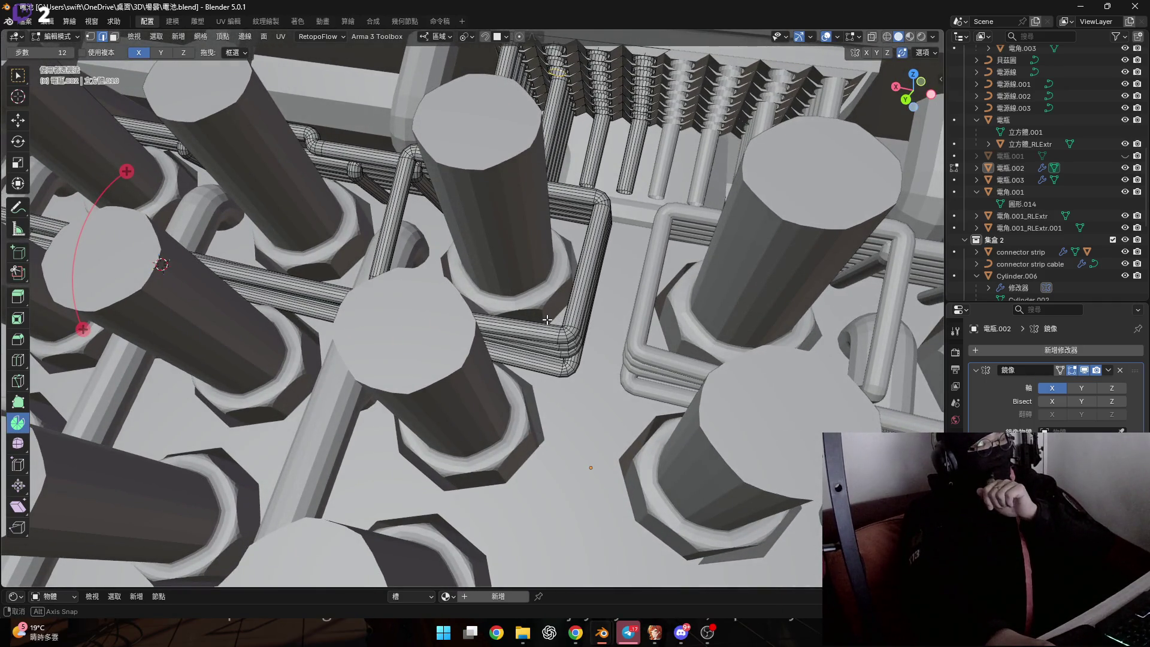
mouse_move(546, 319)
middle_down()
mouse_move(527, 219)
mouse_move(541, 259)
middle_up()
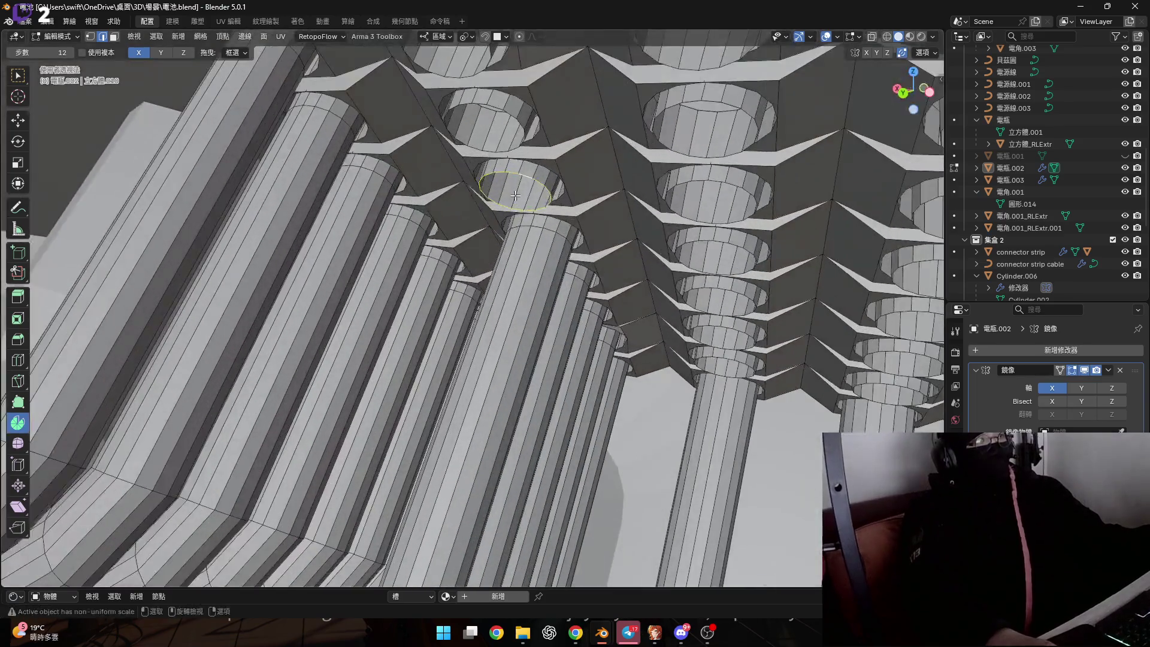
key(Tab)
click(540, 258)
key(Tab)
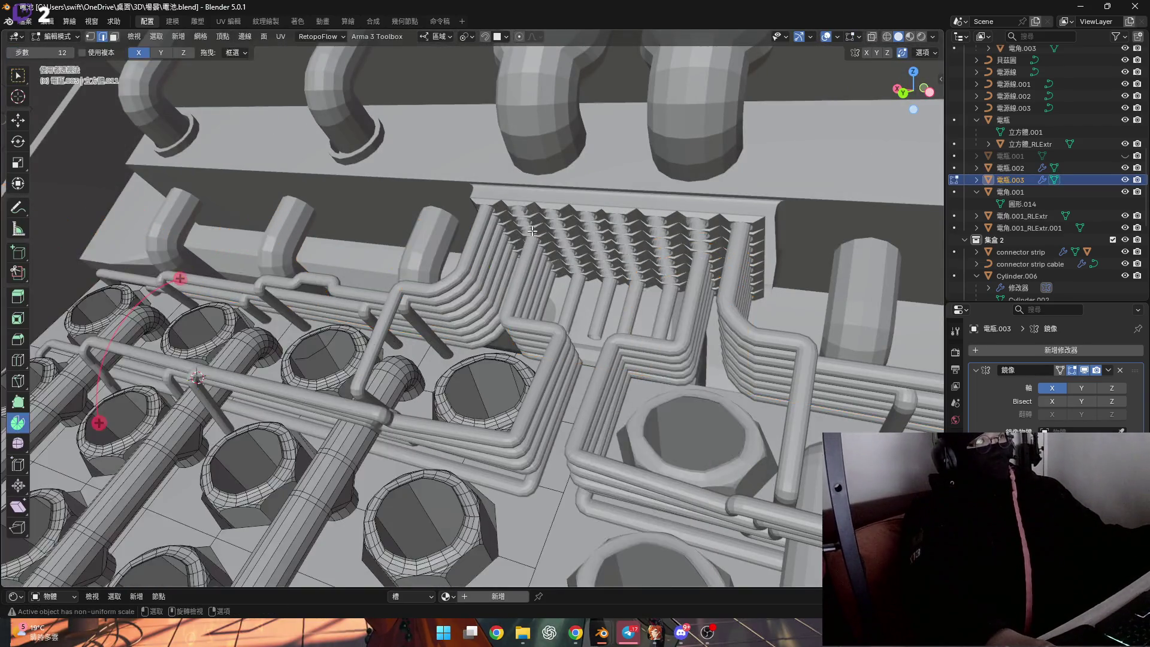
scroll(529, 231, up, 5)
Select 電瓶.002 and 電瓶.003 together and enter Edit Mode on both meshes
key(Tab)
scroll(532, 229, down, 5)
click(449, 347)
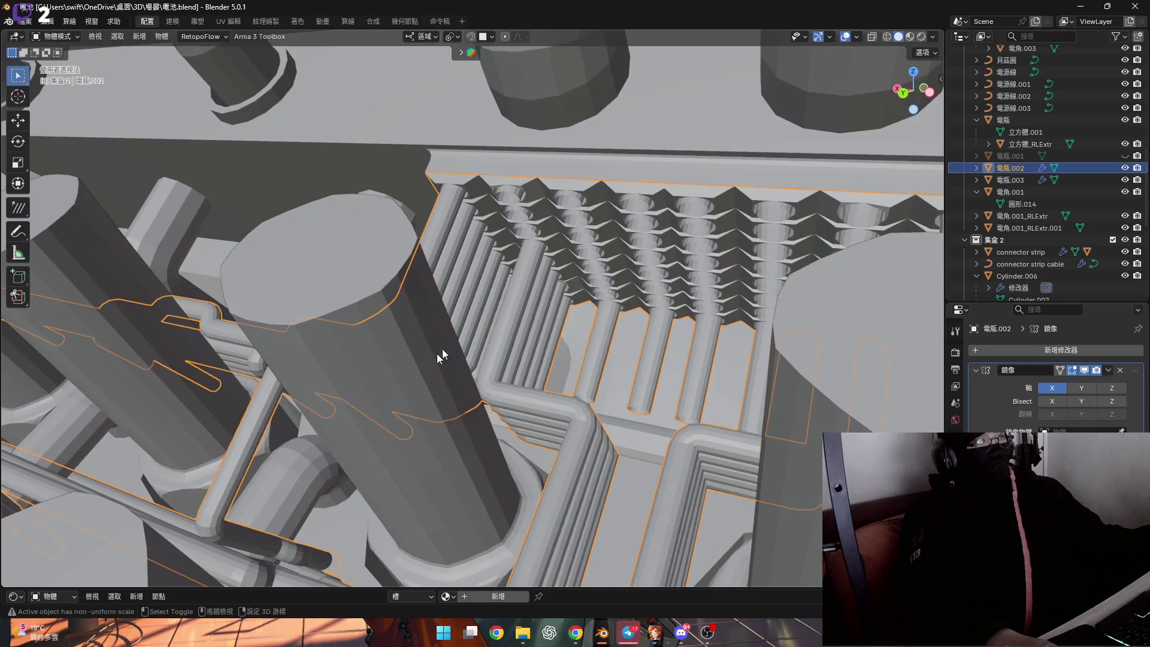
shift+click(529, 239)
key(Tab)
scroll(530, 239, up, 2)
scroll(530, 217, up, 2)
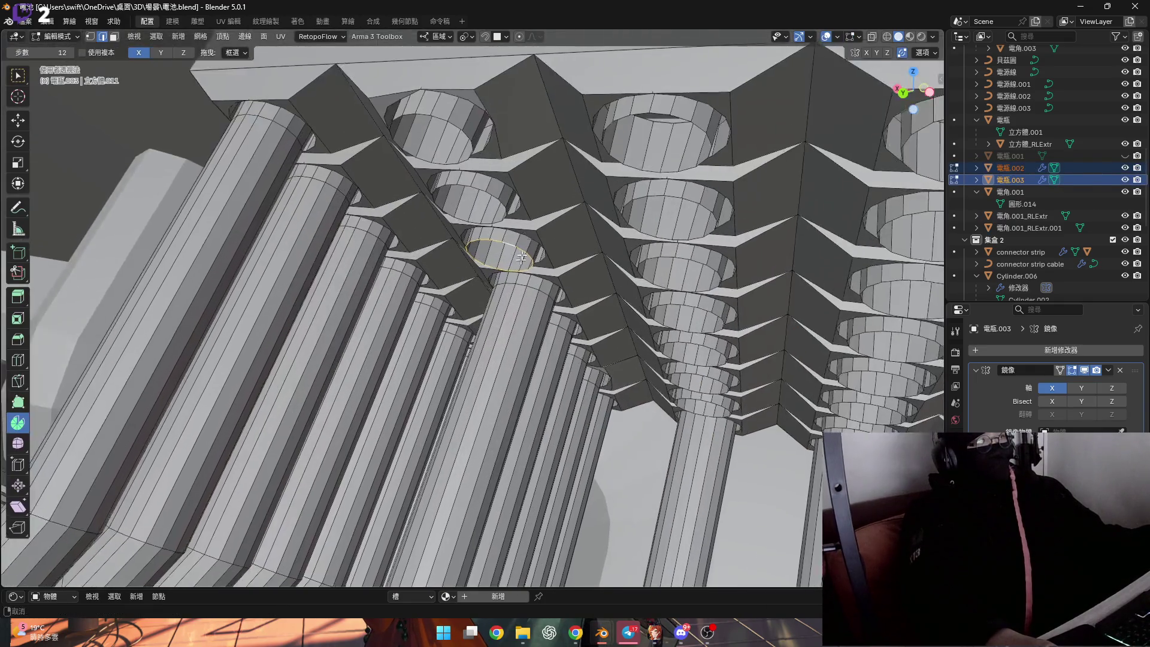
scroll(532, 199, up, 2)
Extend the end edge loop down along Y and flatten the linked section to scale Y 0
key(g)
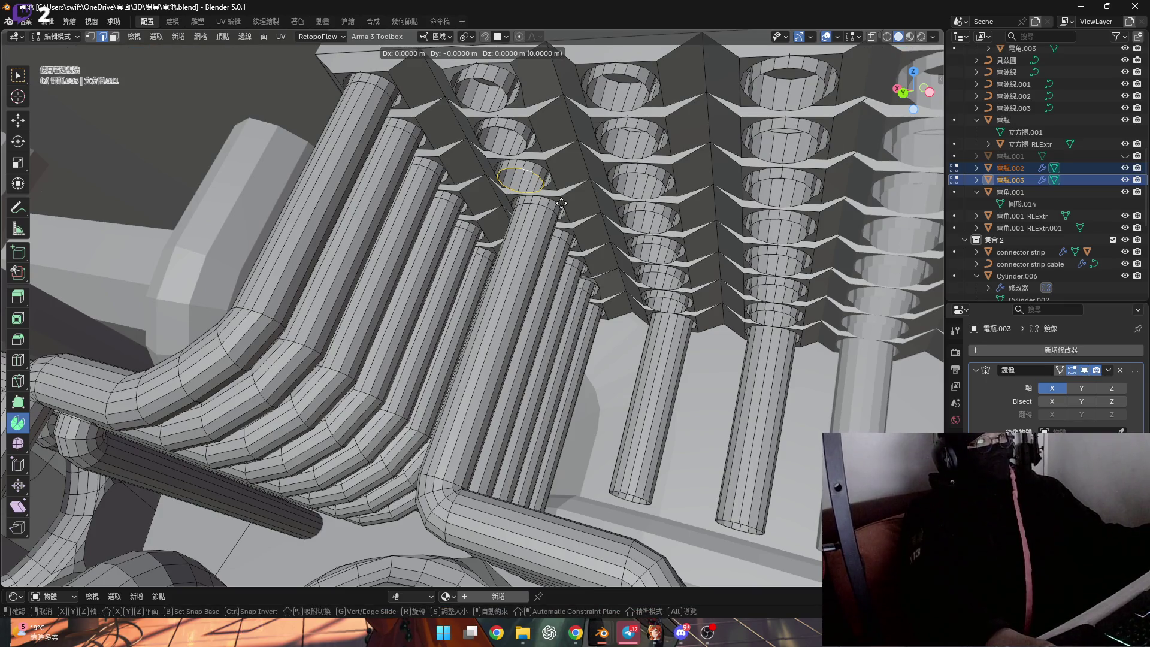
key(y)
click(409, 463)
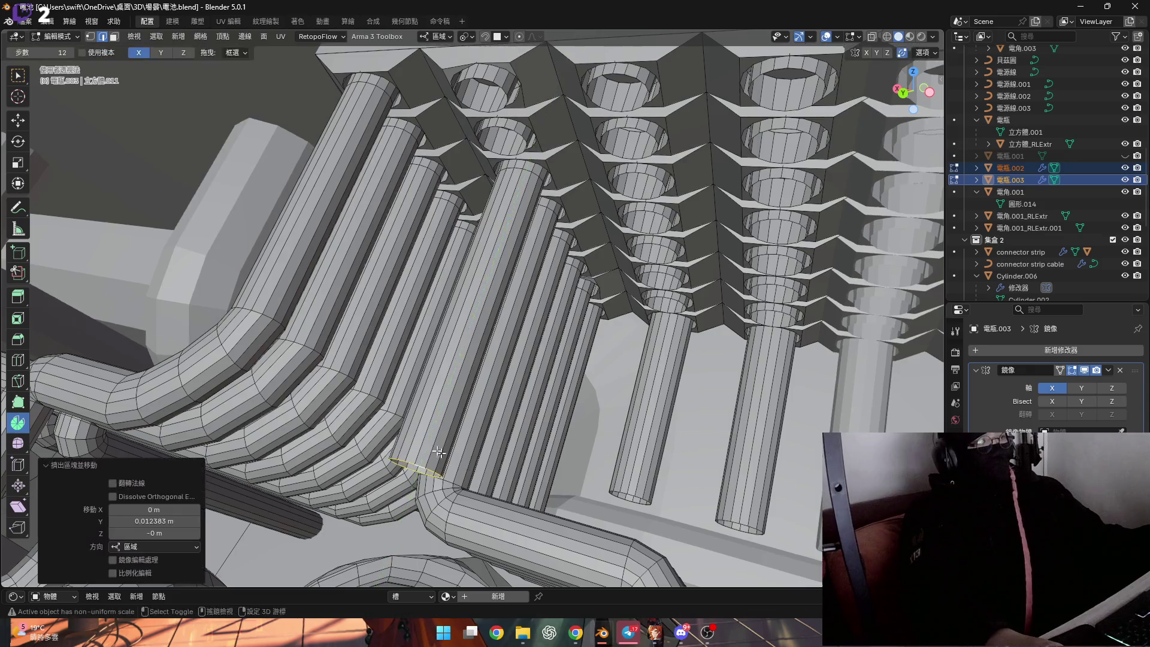
scroll(459, 401, up, 4)
middle_drag(460, 401, 488, 370)
key(l)
shift+click(492, 369)
key(s)
key(y)
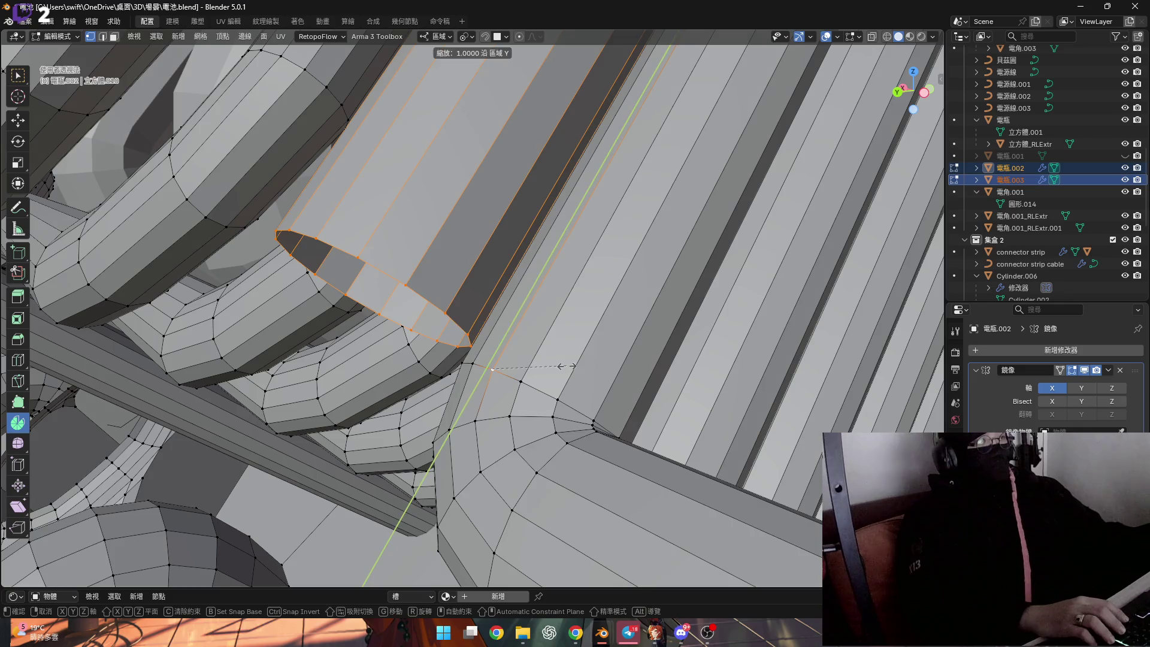
key(0)
key(Return)
Snap the 3D cursor to a chosen end vertex and select the whole linked cylinder
middle_drag(567, 366, 488, 257)
key(shift+s)
click(446, 266)
click(392, 238)
mouse_move(393, 238)
middle_down()
mouse_move(407, 241)
mouse_move(384, 247)
middle_up()
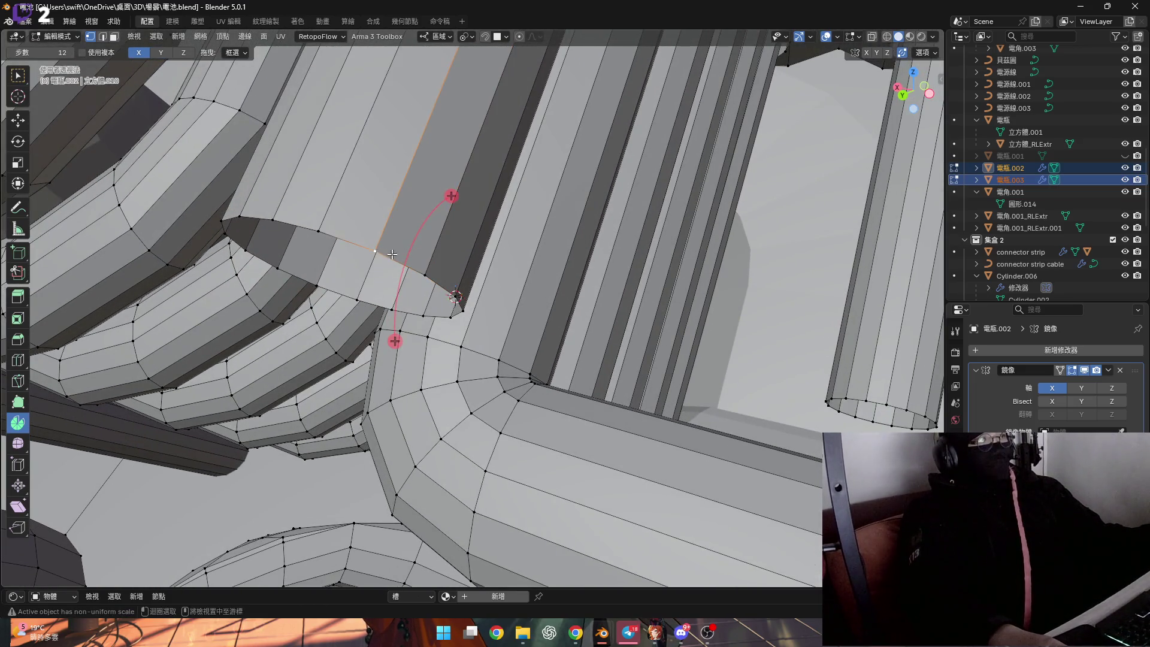
key(l)
middle_drag(378, 249, 464, 298)
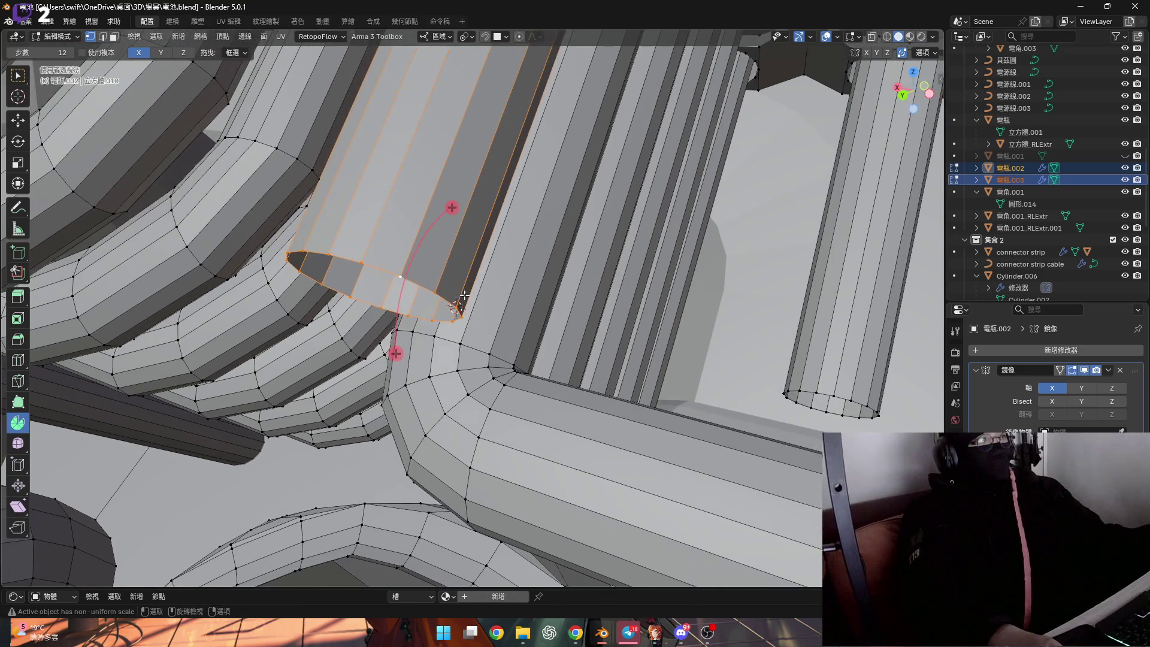
Spin the pipe end around the Z axis into a 90° elbow
click(180, 53)
middle_drag(444, 348, 506, 406)
mouse_move(505, 404)
mouse_down()
mouse_move(562, 381)
mouse_move(233, 467)
mouse_up()
click(167, 474)
text(90)
key(Return)
Slide the selected edge loop along X to sit at the elbow
mouse_move(566, 387)
middle_down()
mouse_move(590, 380)
mouse_move(408, 269)
mouse_move(407, 358)
mouse_move(330, 352)
middle_up()
key(g)
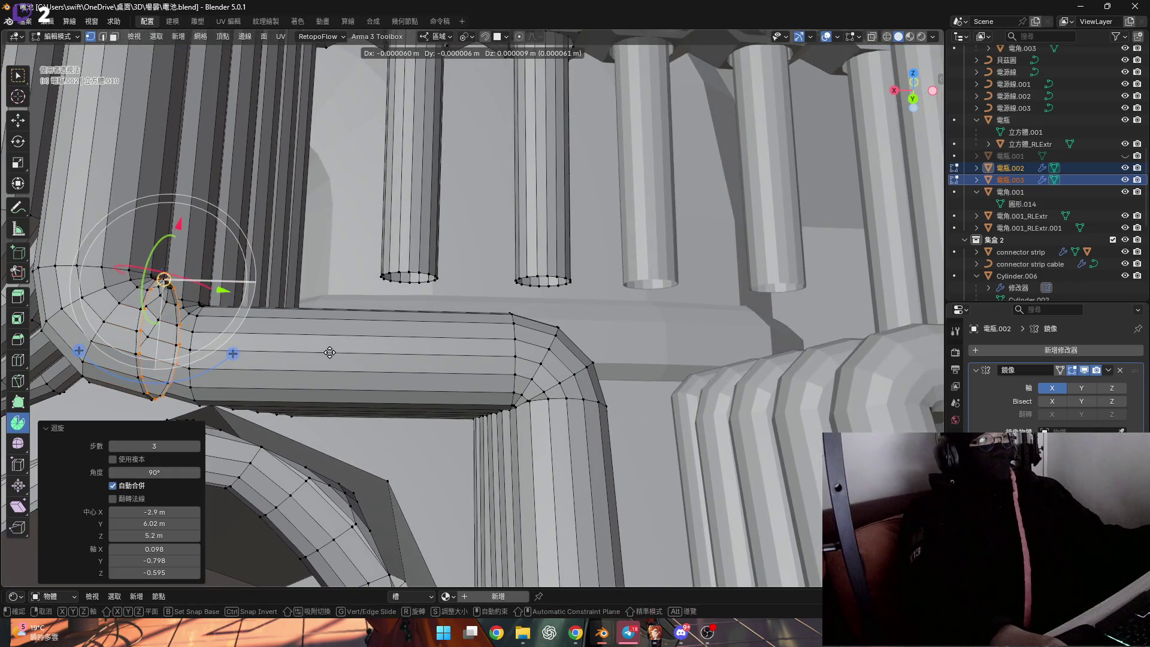
key(x)
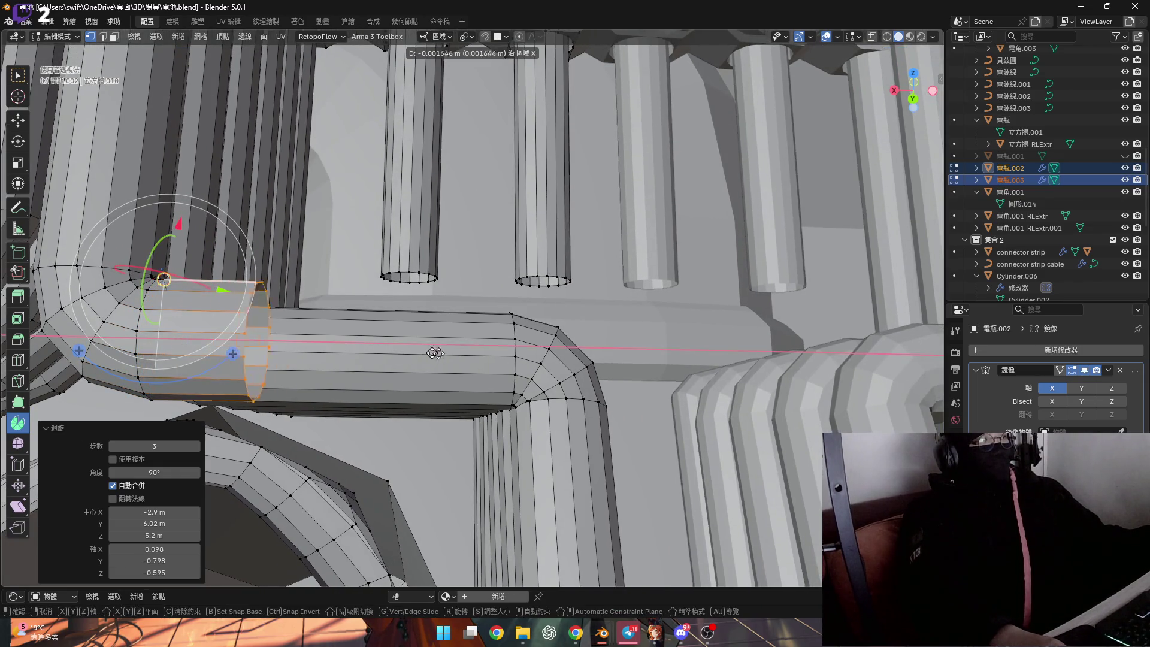
click(672, 349)
scroll(671, 349, up, 2)
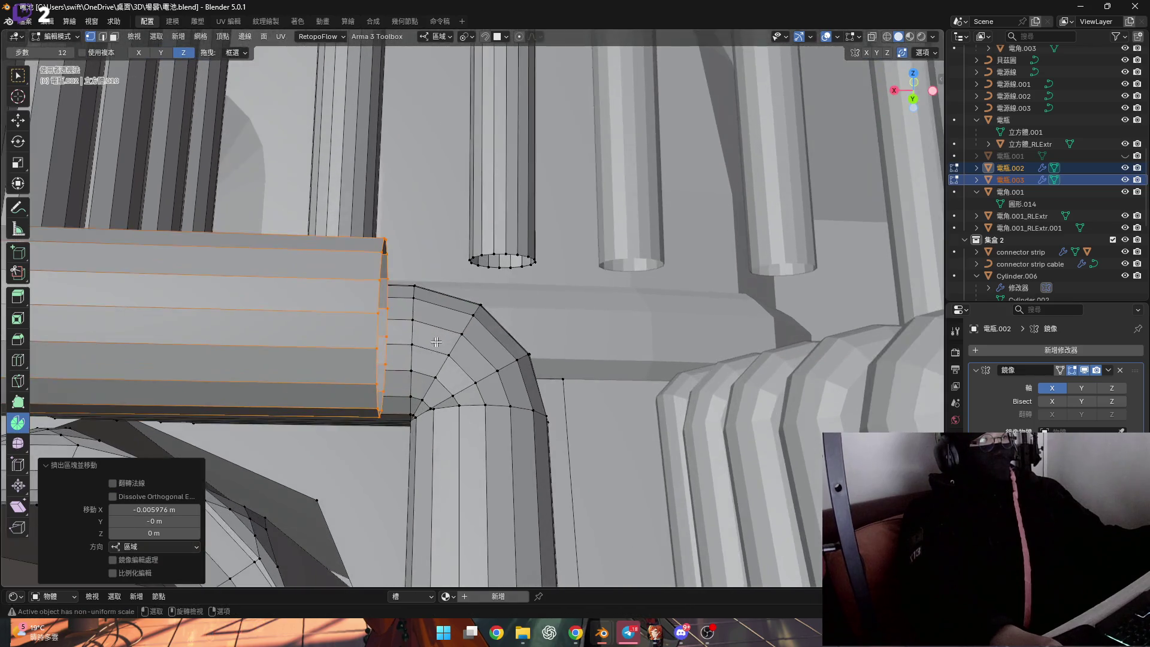
Flatten the extended loop to scale X 0 and select the pipe's end edge
key(x)
key(0)
key(Return)
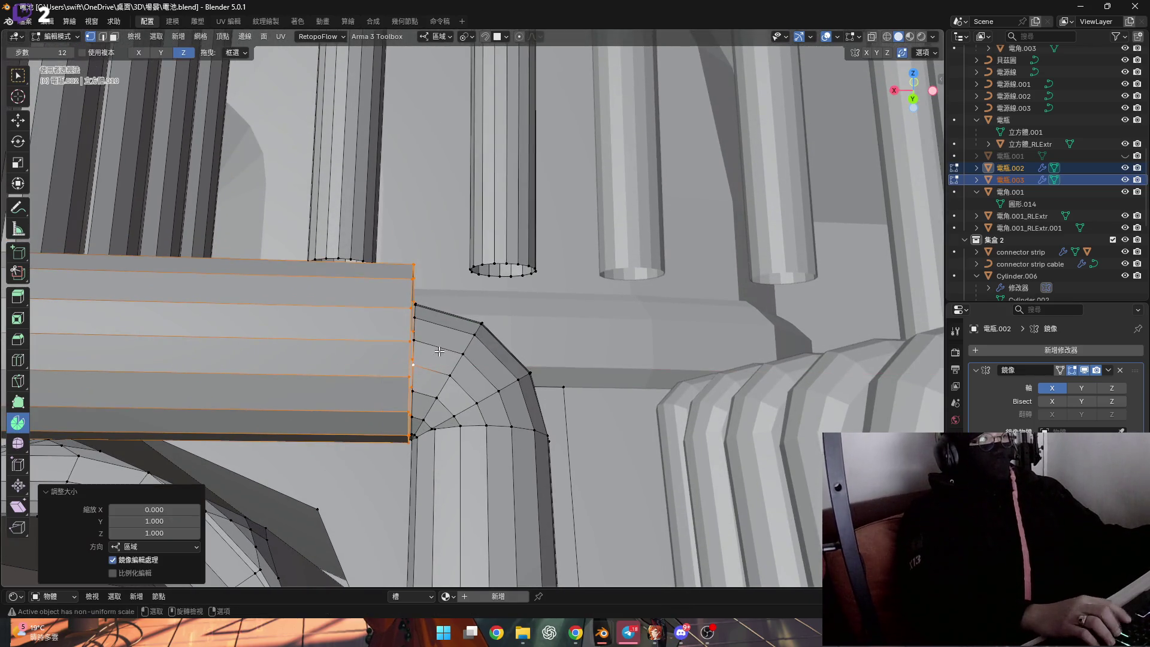
middle_drag(440, 351, 413, 308)
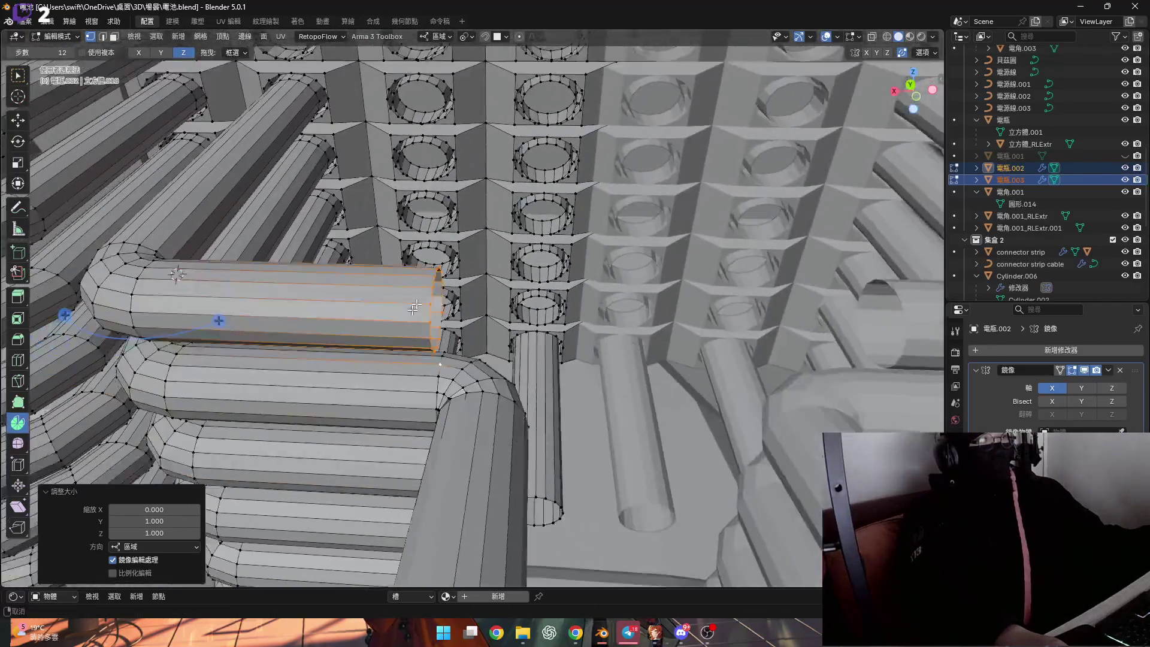
scroll(414, 308, up, 2)
scroll(423, 315, up, 2)
scroll(432, 319, up, 2)
scroll(437, 324, up, 1)
click(438, 324)
scroll(469, 283, down, 5)
alt+click(515, 316)
click(503, 304)
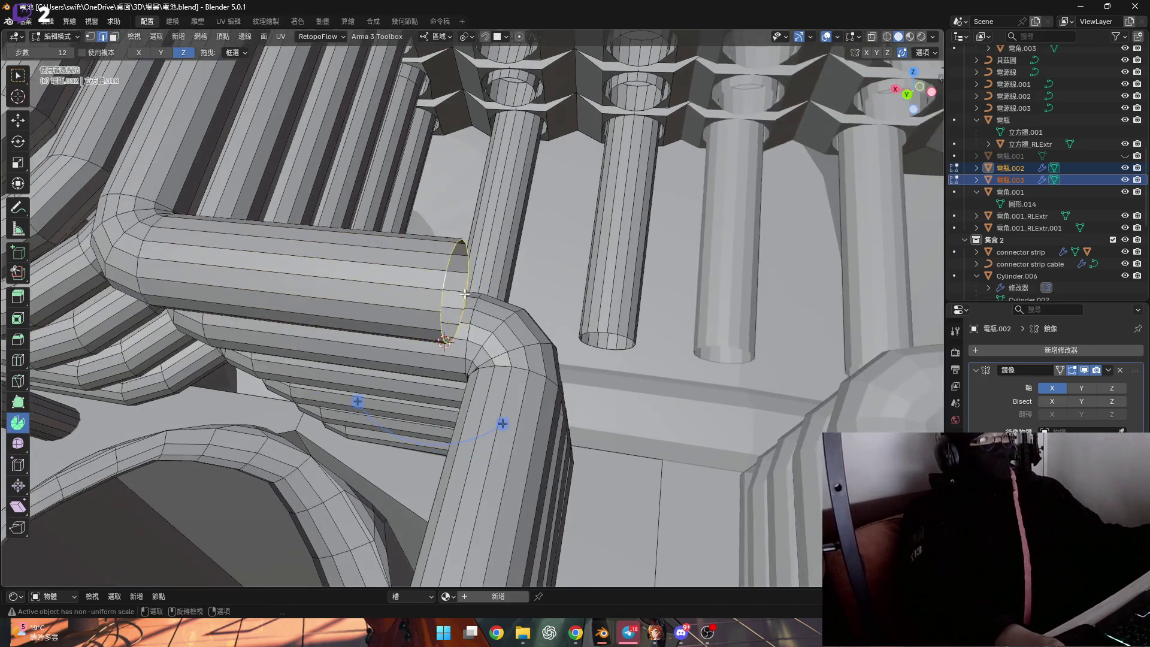
scroll(507, 359, down, 3)
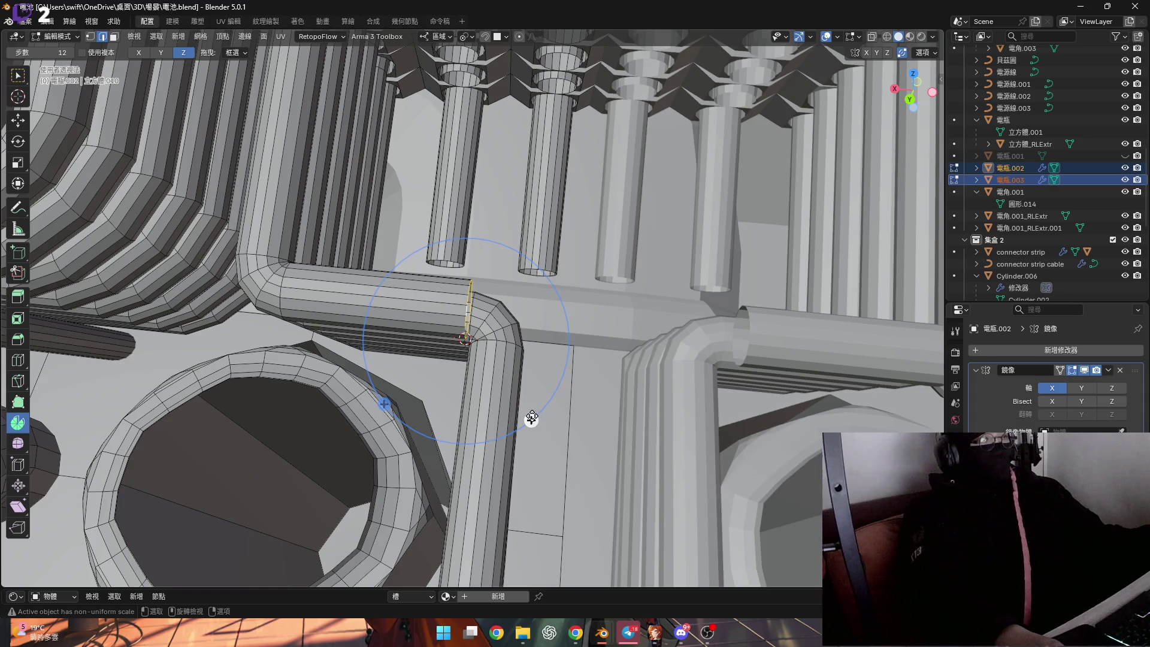
Spin the pipe end −90° down toward the socket holes and select its rim edge
mouse_move(469, 319)
middle_down()
mouse_move(379, 288)
mouse_move(486, 368)
middle_up()
scroll(486, 369, up, 3)
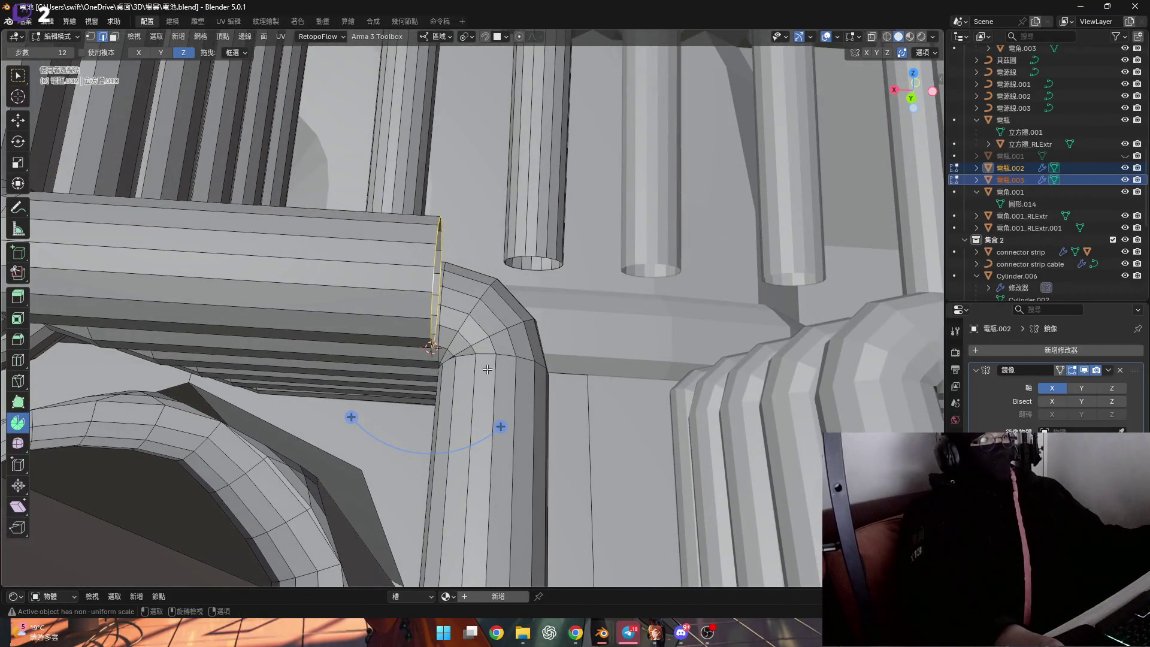
drag(486, 418, 349, 432)
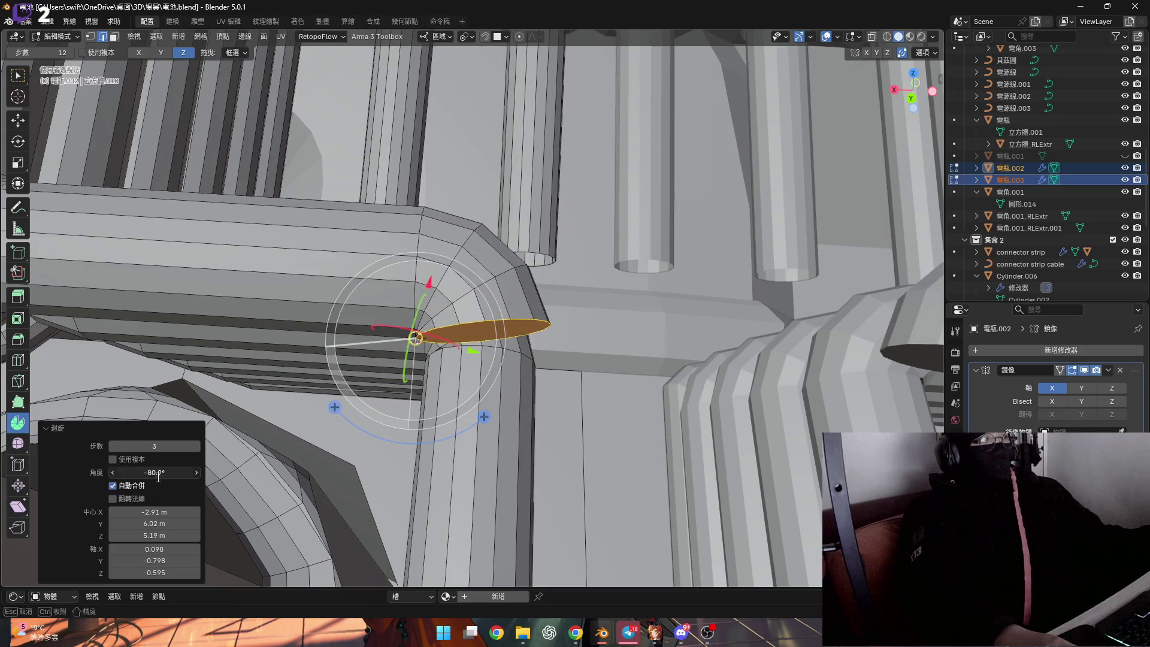
key(Return)
mouse_move(499, 352)
middle_down()
mouse_move(608, 370)
mouse_move(751, 343)
mouse_move(582, 411)
middle_up()
shift+click(565, 400)
middle_drag(617, 374, 423, 552)
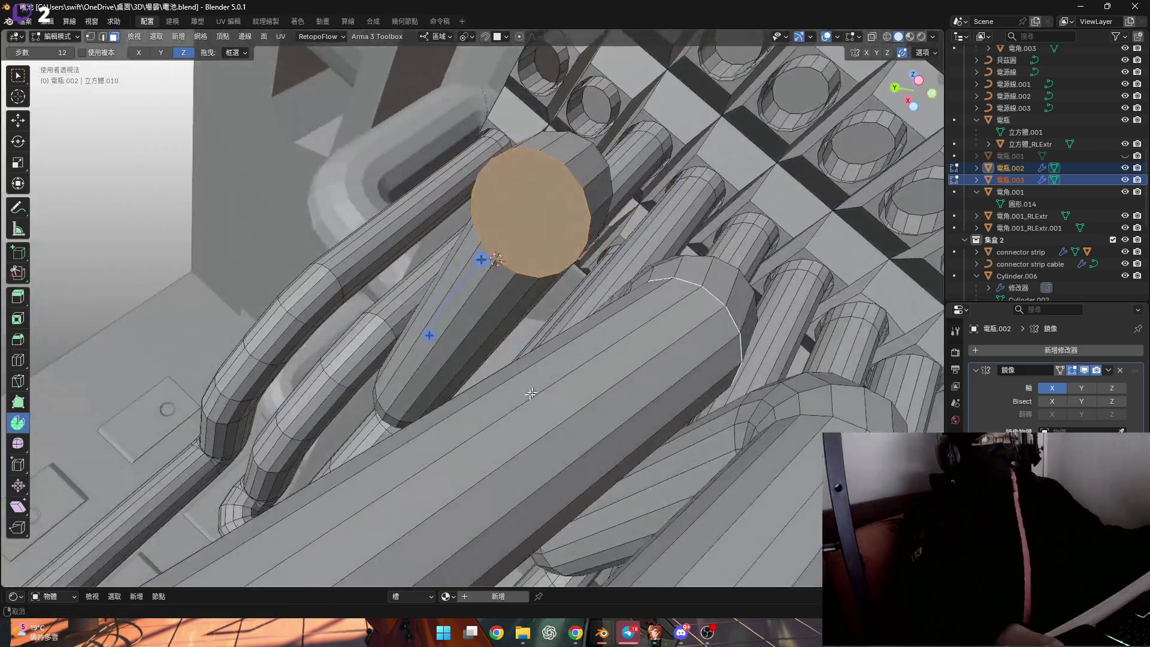
Flatten the end loop to scale 0 and select the cylinder's end face
mouse_move(424, 553)
middle_down()
mouse_move(544, 198)
mouse_move(578, 379)
mouse_move(587, 368)
middle_up()
key(s)
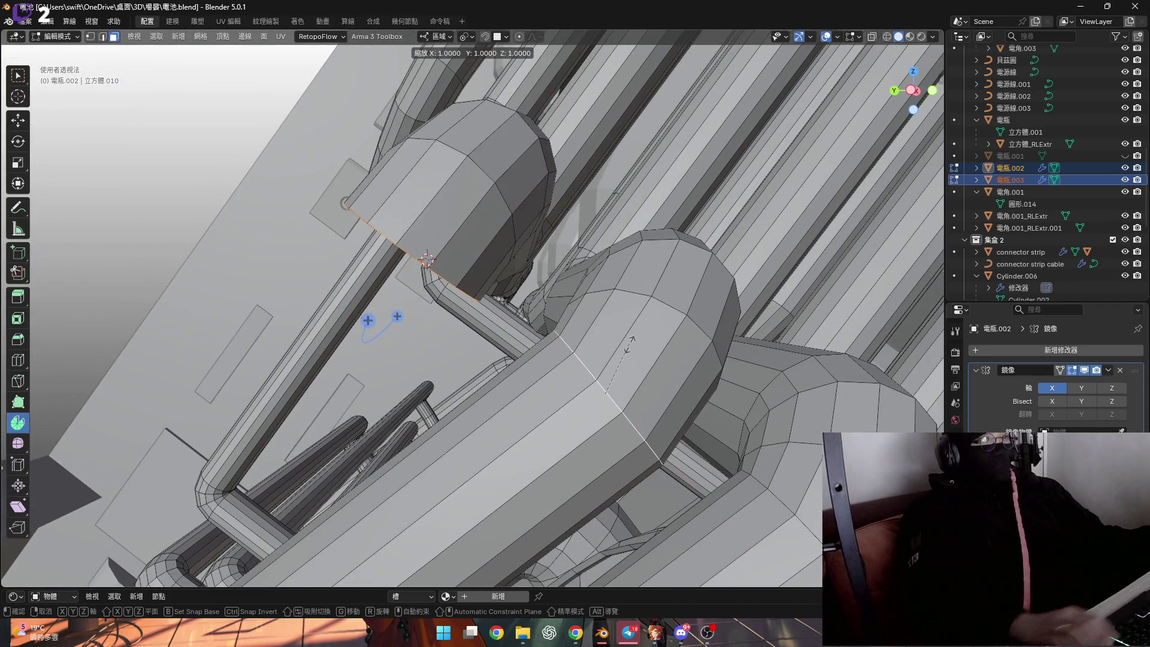
key(0)
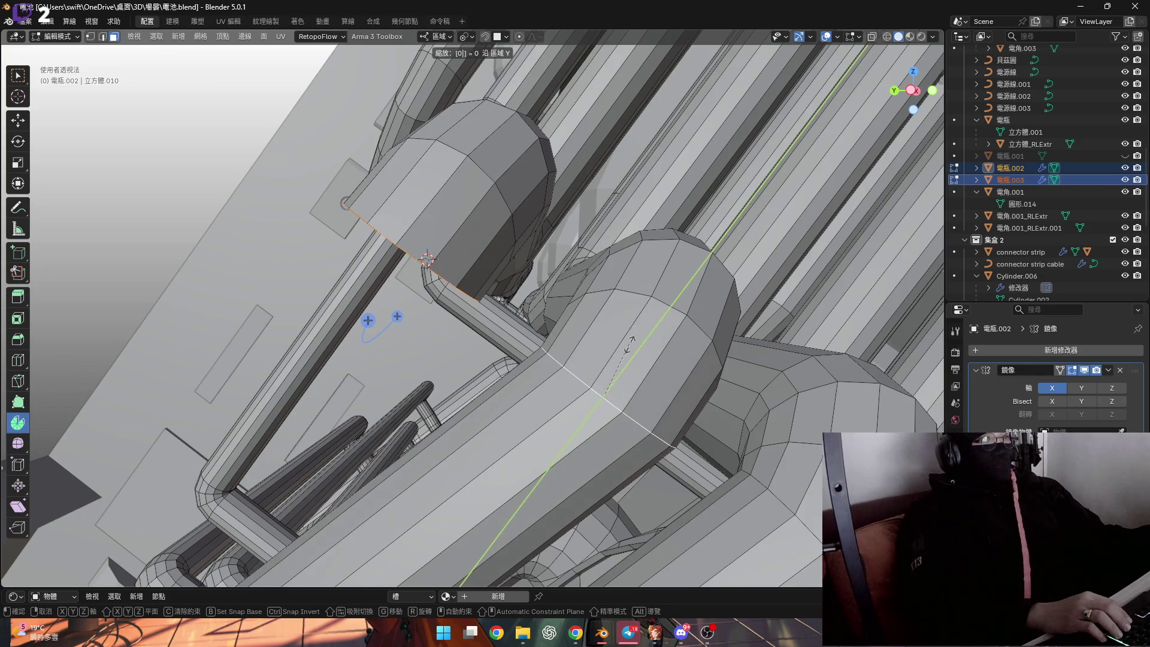
key(Return)
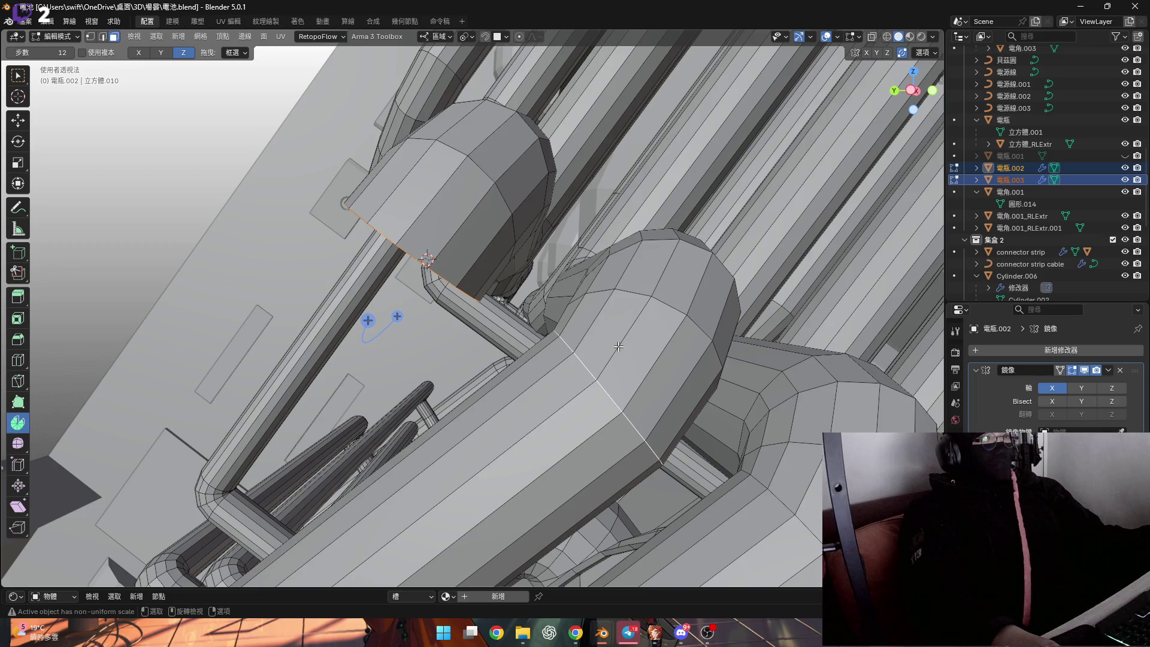
mouse_move(576, 372)
middle_down()
mouse_move(591, 387)
mouse_move(462, 313)
mouse_move(447, 356)
mouse_move(546, 329)
middle_up()
click(462, 314)
text(r)
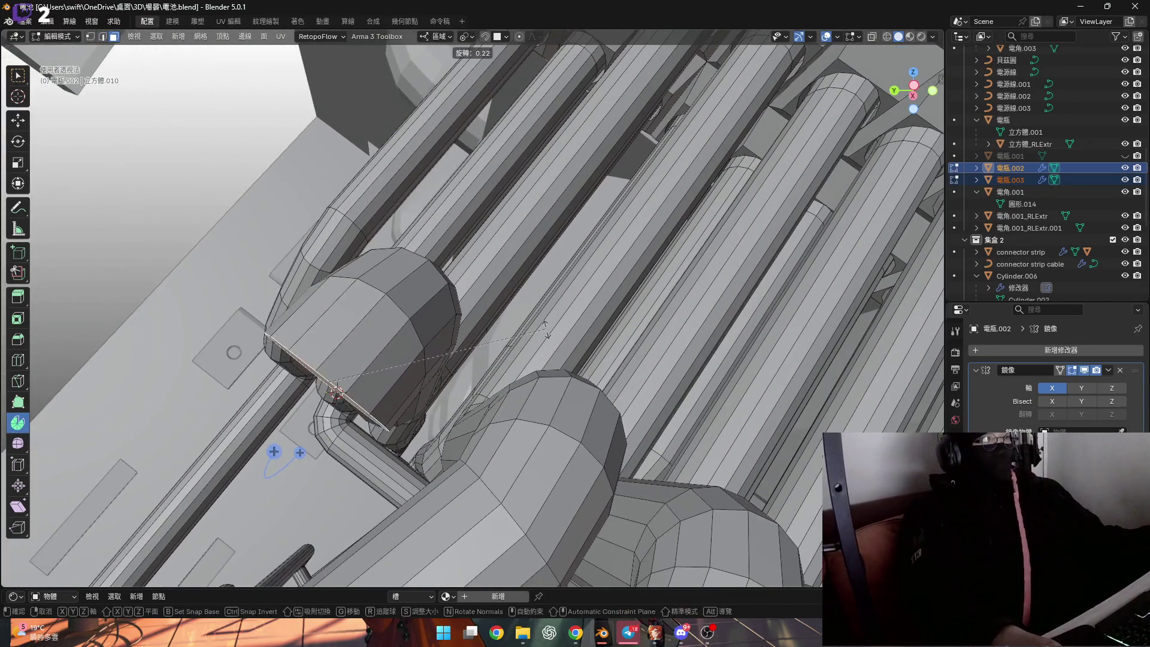
text(15)
Rotate the pipe end face 15° about X and check it from a wider view
key(Return)
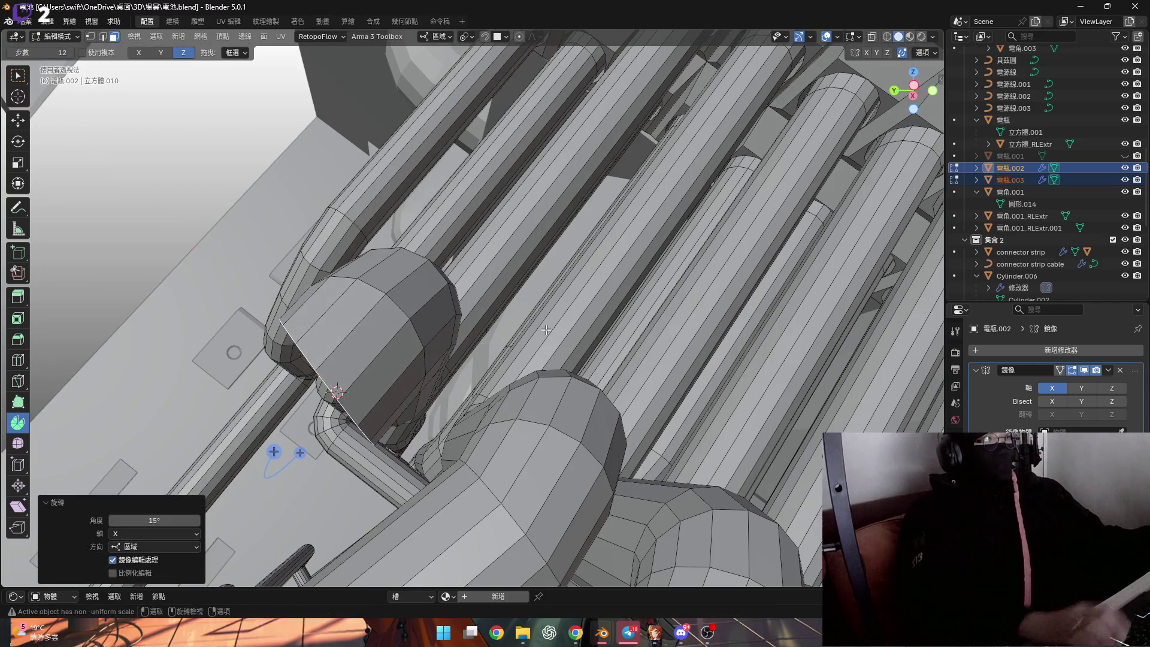
middle_drag(546, 330, 577, 339)
scroll(577, 339, up, 5)
scroll(631, 285, down, 5)
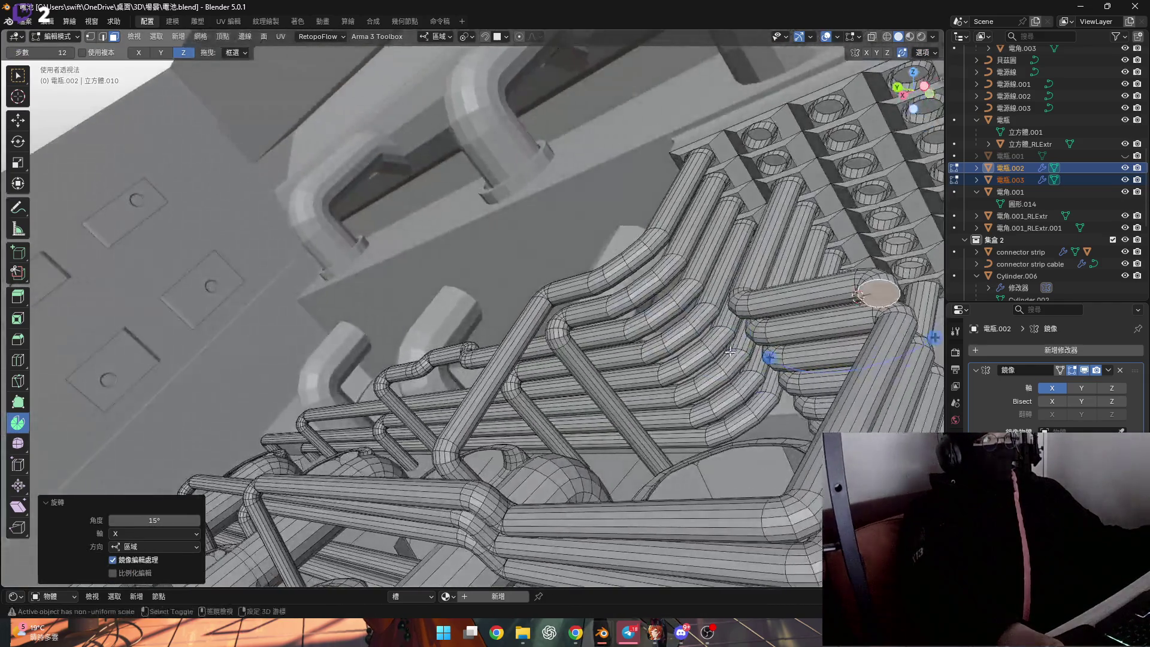
middle_drag(632, 285, 699, 314)
click(440, 38)
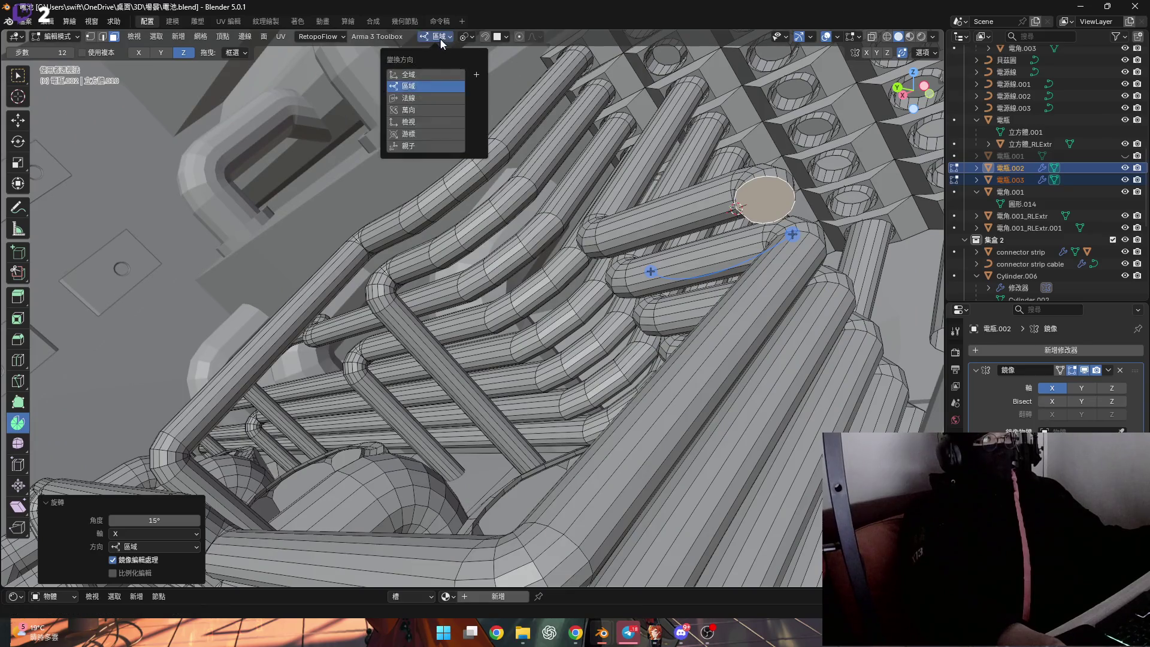
Set Transform Orientation to Normal and extrude the end face along its normal Z
click(421, 96)
middle_drag(619, 260, 668, 280)
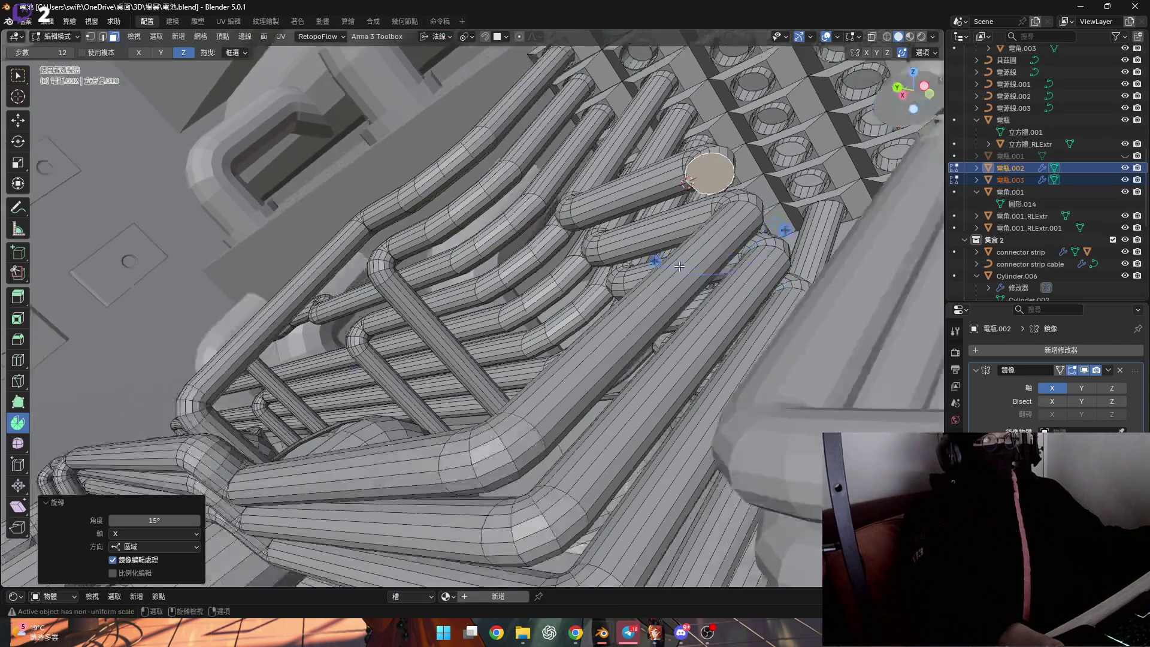
key(g)
key(z)
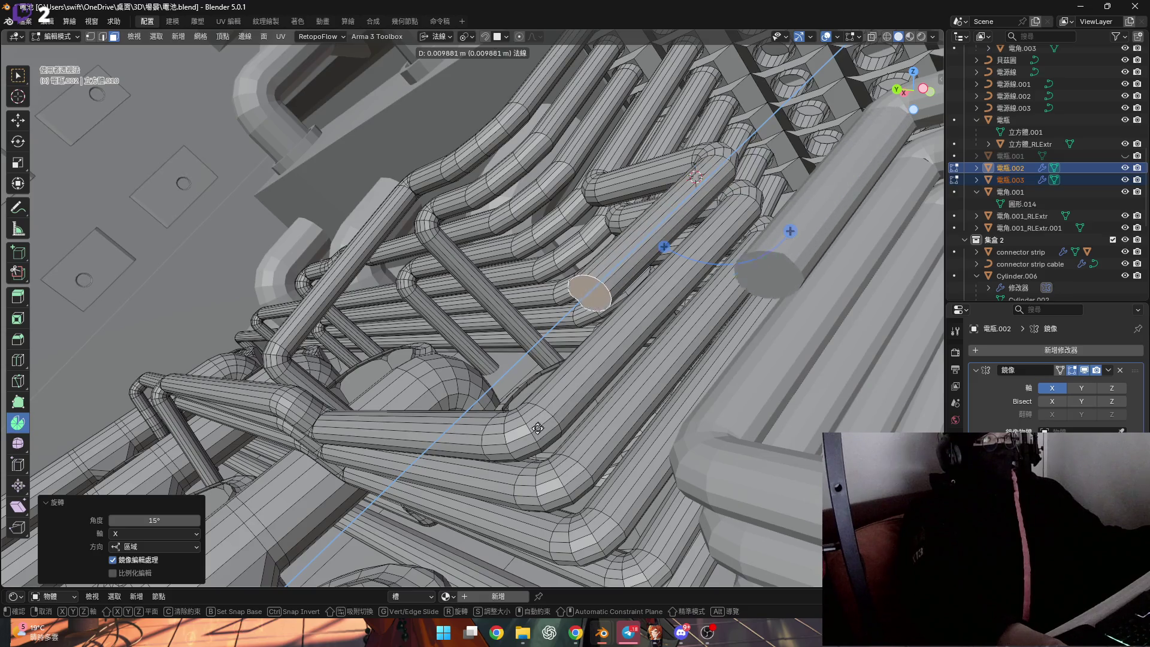
click(536, 371)
mouse_move(537, 371)
middle_down()
mouse_move(745, 378)
mouse_move(600, 370)
mouse_move(586, 339)
middle_up()
scroll(744, 379, up, 5)
scroll(600, 371, down, 3)
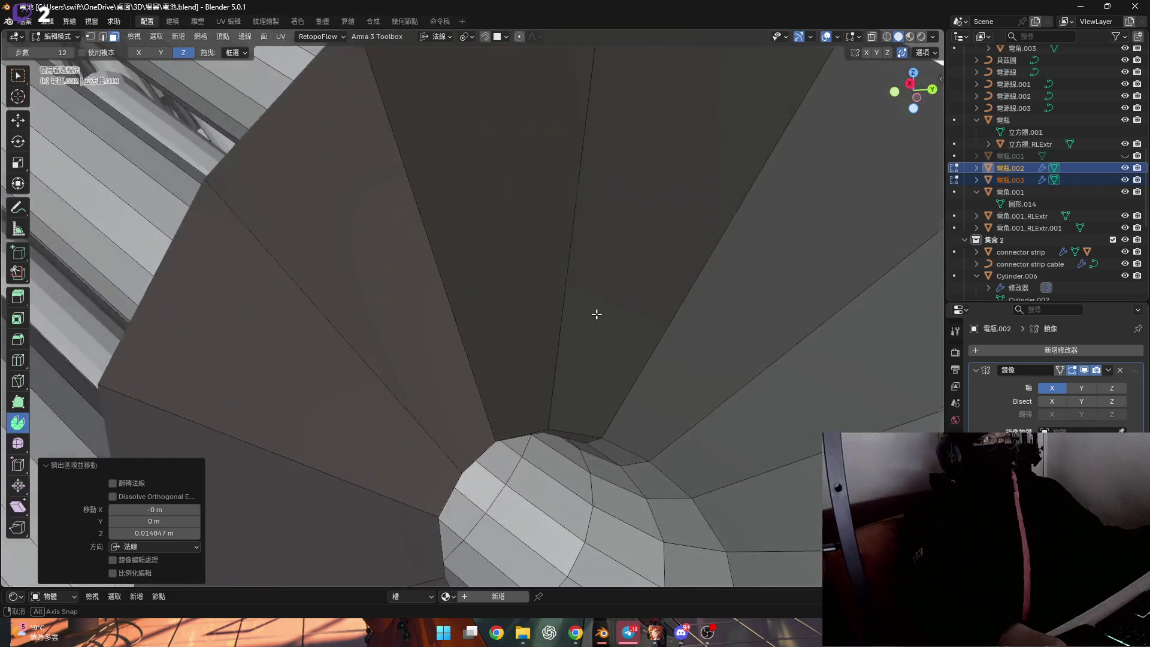
Select two faces of the tube end and scale them flat to 0 along the normal axis
mouse_move(586, 339)
middle_down()
mouse_move(548, 452)
mouse_move(559, 471)
middle_up()
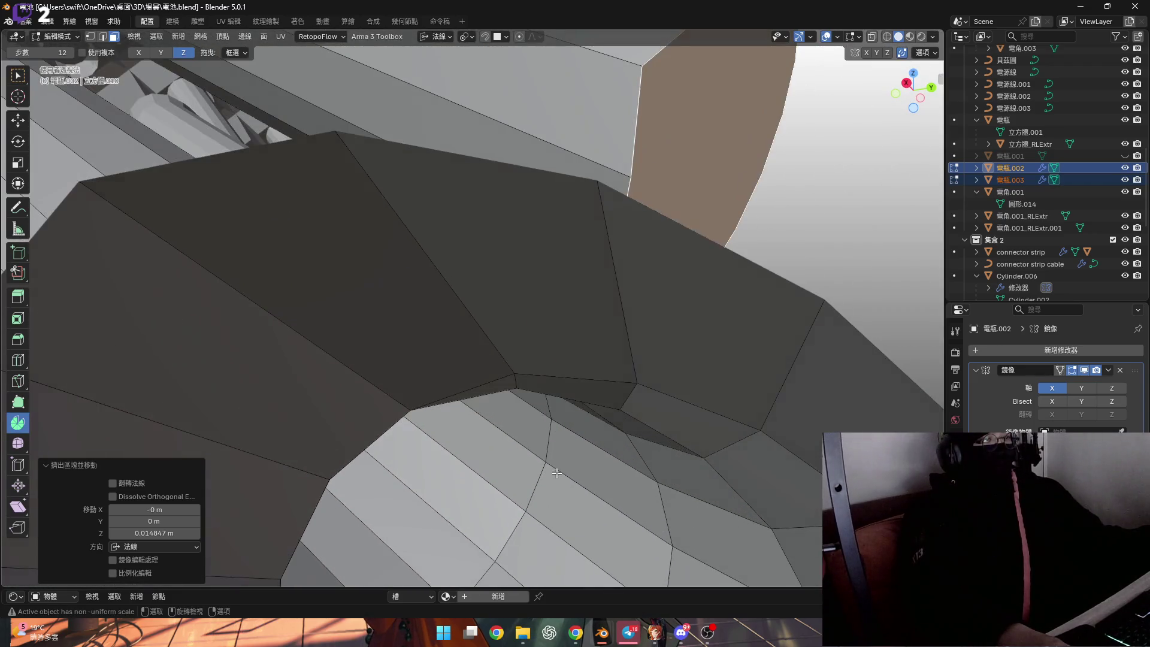
click(550, 457)
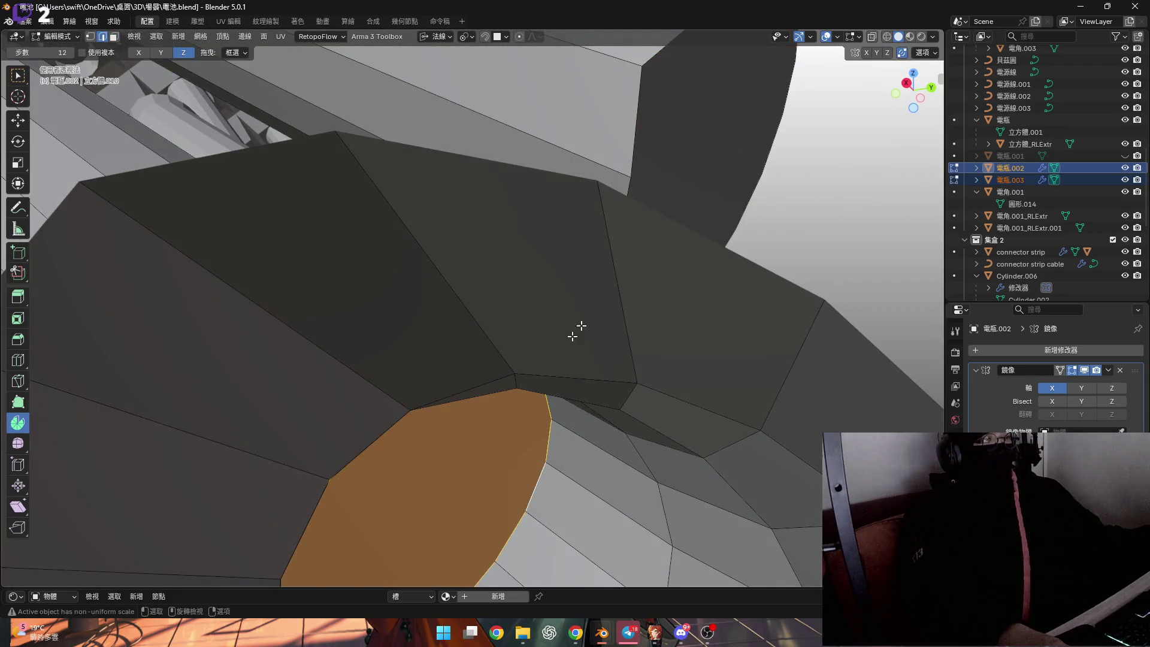
click(693, 162)
shift+click(488, 479)
key(g)
key(z)
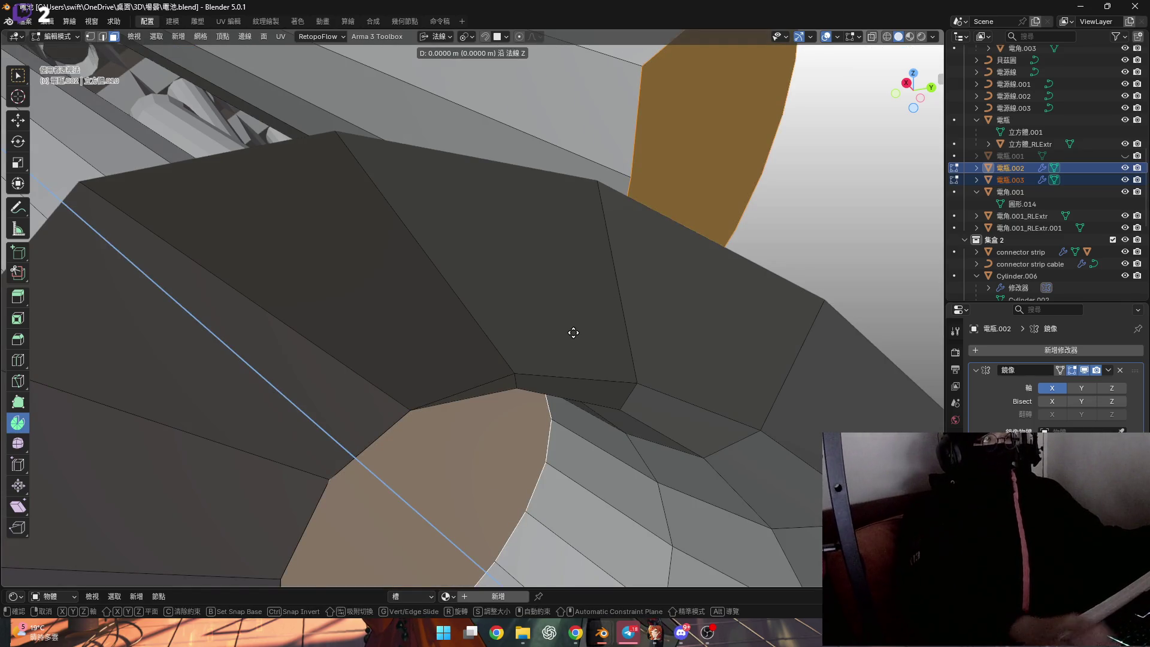
key(s)
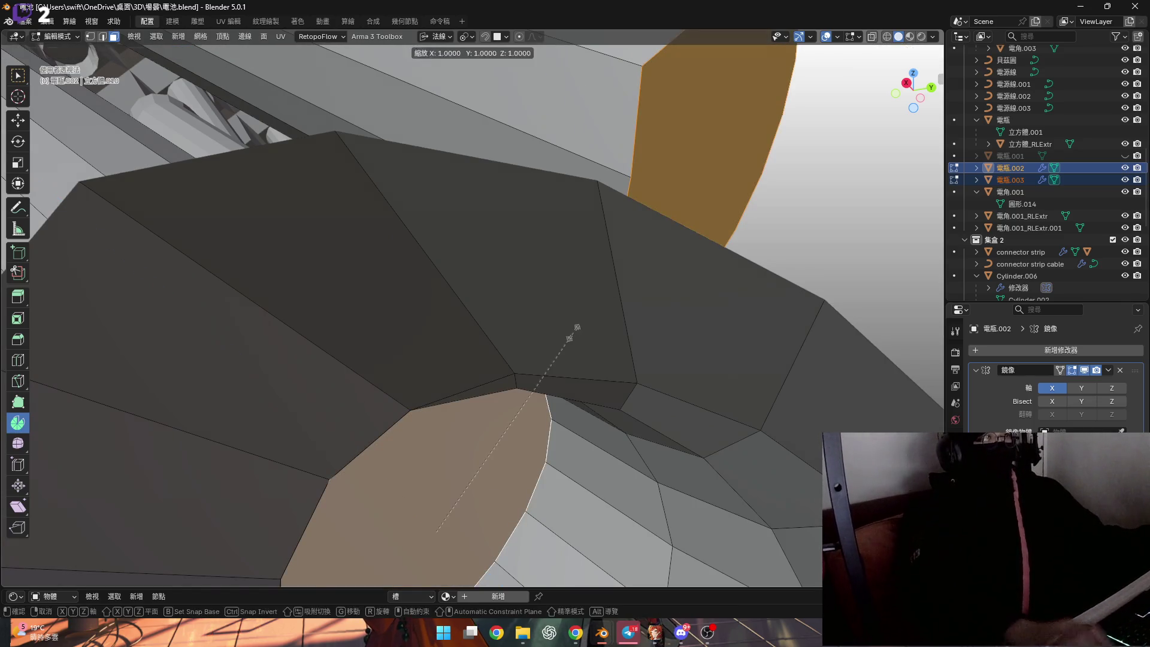
key(Return)
mouse_move(546, 370)
middle_down()
mouse_move(484, 439)
mouse_move(570, 258)
mouse_move(513, 352)
mouse_move(552, 219)
mouse_move(521, 324)
mouse_move(558, 293)
mouse_move(527, 320)
mouse_move(518, 311)
mouse_move(510, 334)
middle_up()
right_click(484, 439)
click(558, 293)
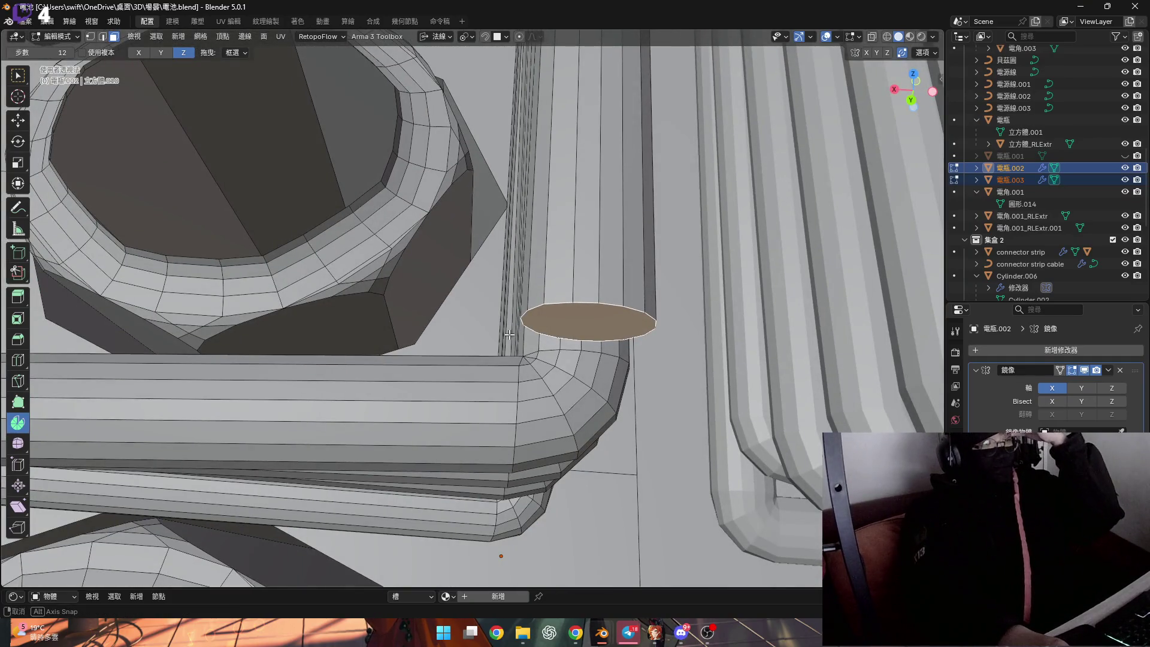
scroll(510, 332, down, 4)
Snap the 3D cursor to a corner vertex as pivot and select the pipe's end face
mouse_move(521, 319)
middle_down()
mouse_move(528, 310)
mouse_move(482, 296)
mouse_move(505, 251)
mouse_move(526, 282)
middle_up()
scroll(530, 315, up, 3)
scroll(530, 315, up, 2)
key(1)
click(475, 274)
key(shift+s)
click(550, 360)
mouse_move(549, 360)
middle_down()
mouse_move(526, 282)
mouse_move(548, 351)
mouse_move(542, 240)
middle_up()
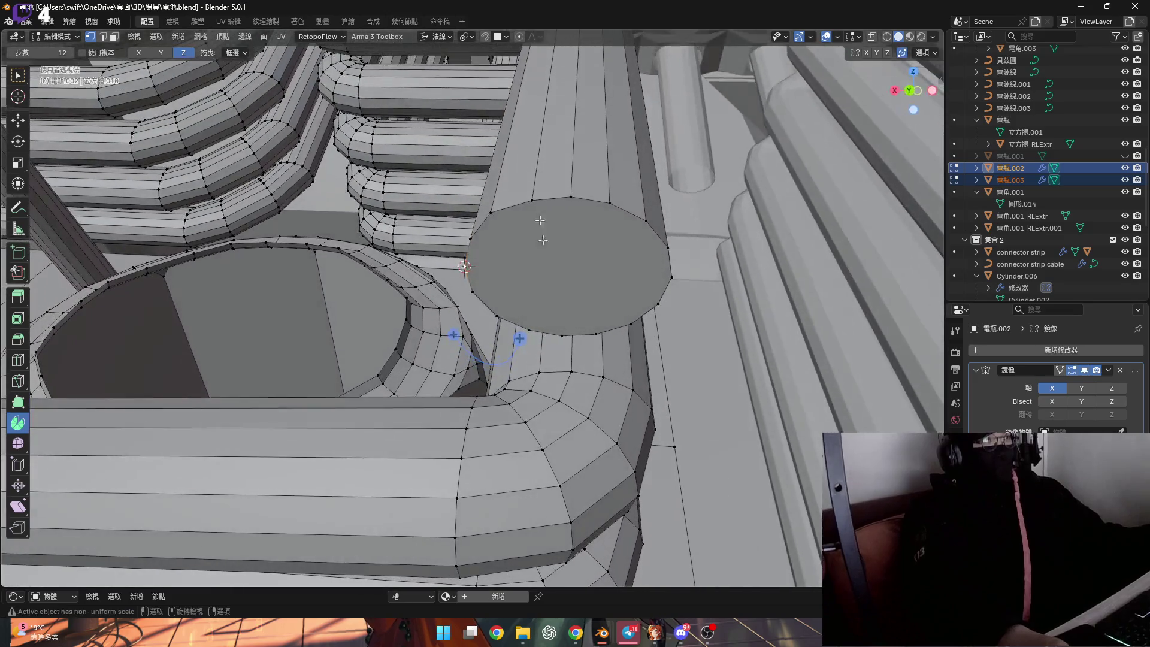
click(596, 267)
Spin the end face around the cursor into a three-step 85° bend and extrude beyond it
middle_drag(596, 269, 602, 211)
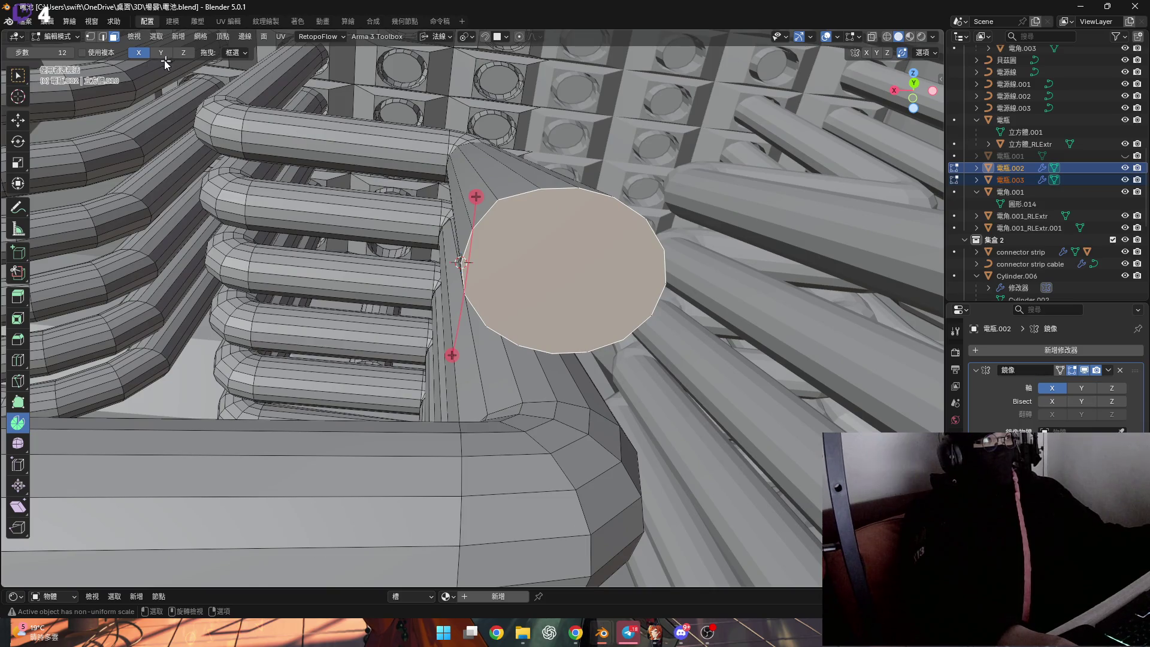
mouse_move(551, 278)
middle_down()
mouse_move(547, 364)
mouse_move(579, 375)
middle_up()
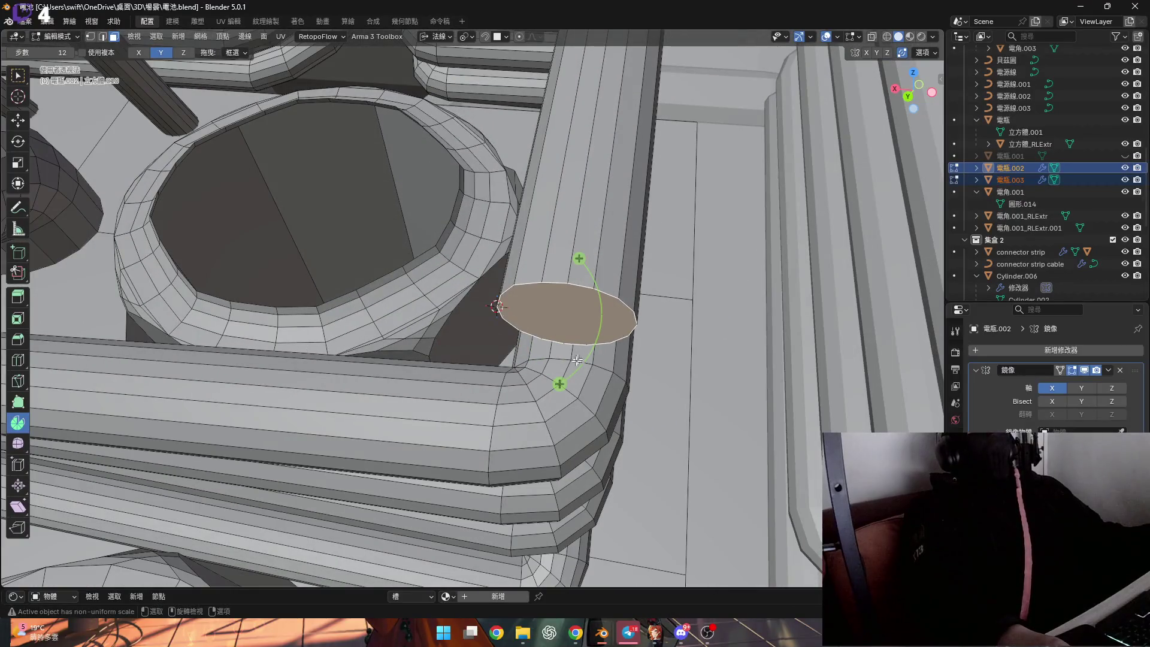
drag(560, 402, 520, 406)
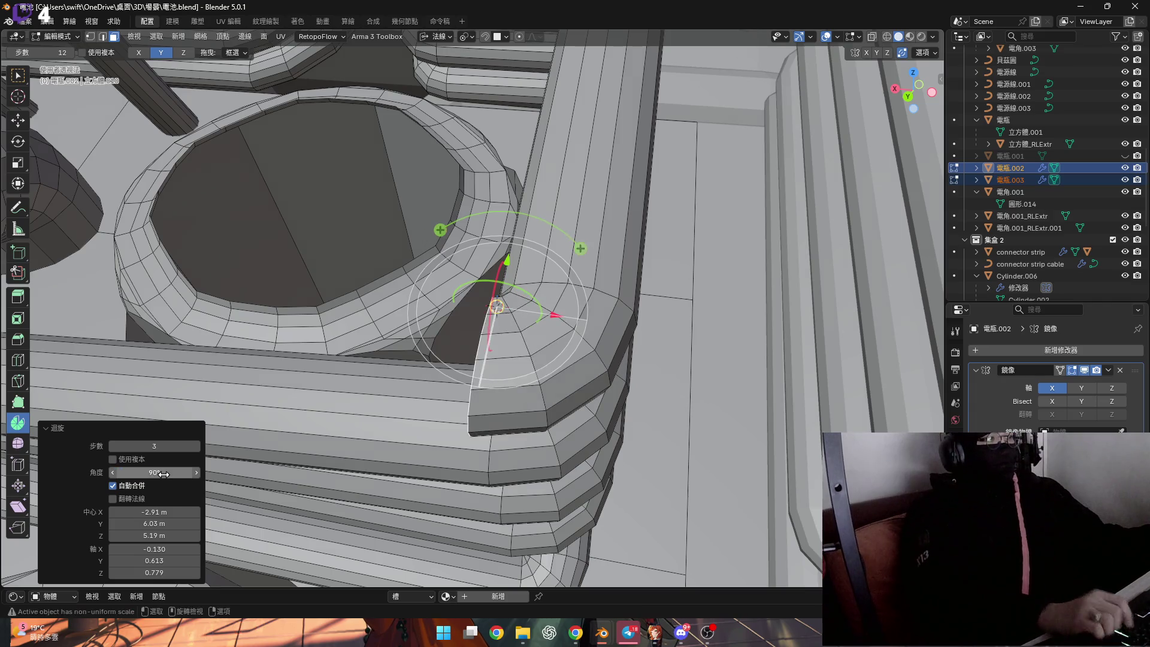
mouse_move(272, 471)
middle_down()
mouse_move(529, 327)
mouse_move(520, 388)
mouse_move(548, 383)
middle_up()
scroll(557, 380, down, 3)
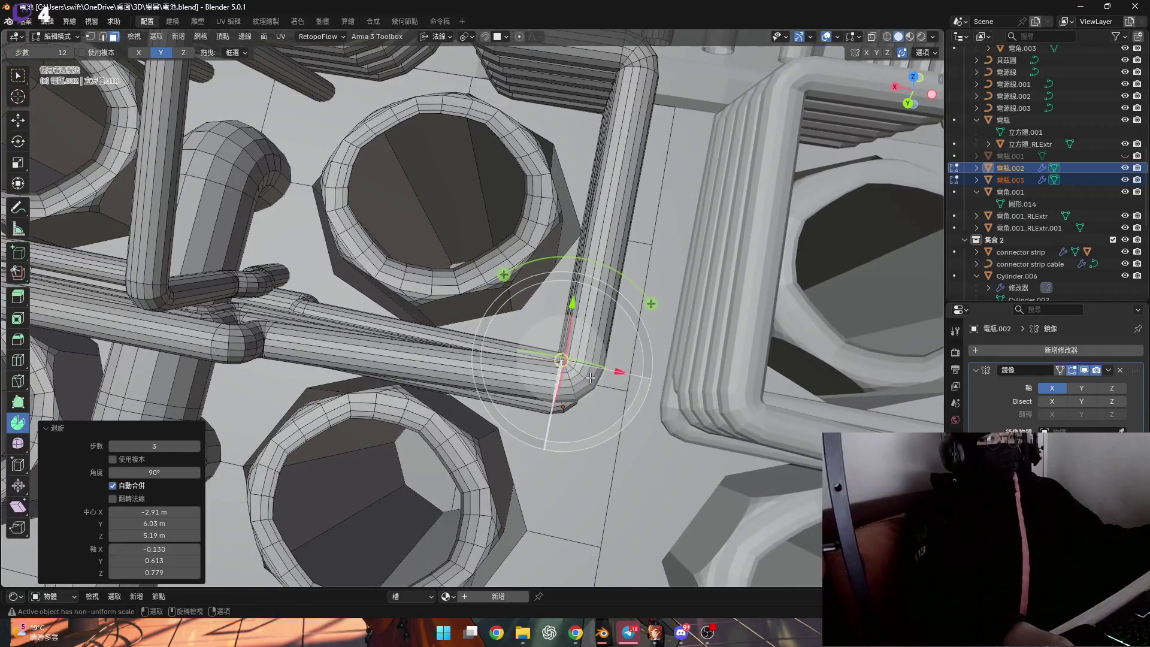
scroll(587, 377, up, 3)
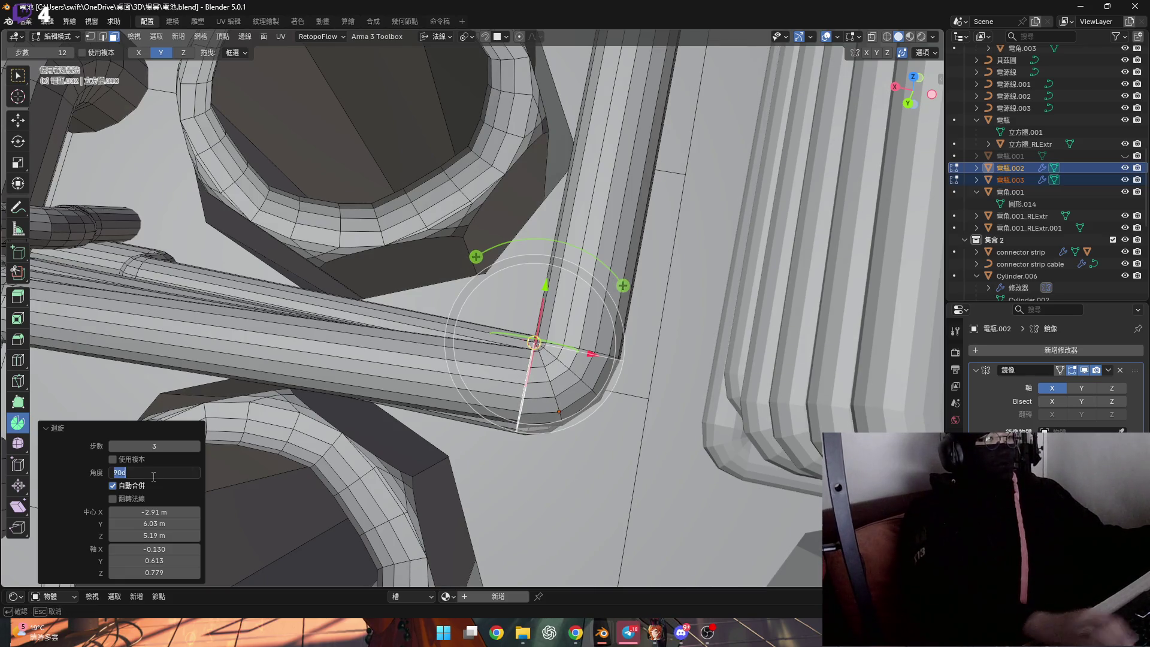
mouse_move(153, 475)
ctrl+middle_down()
mouse_move(152, 423)
mouse_move(151, 460)
ctrl+middle_up()
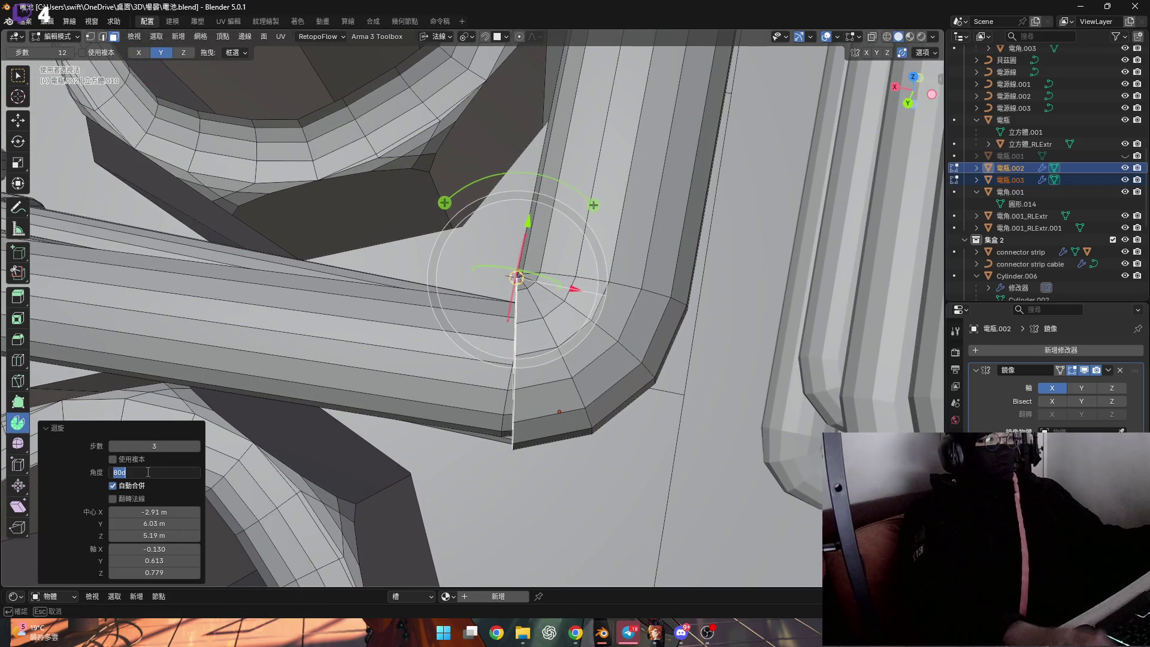
scroll(489, 436, down, 3)
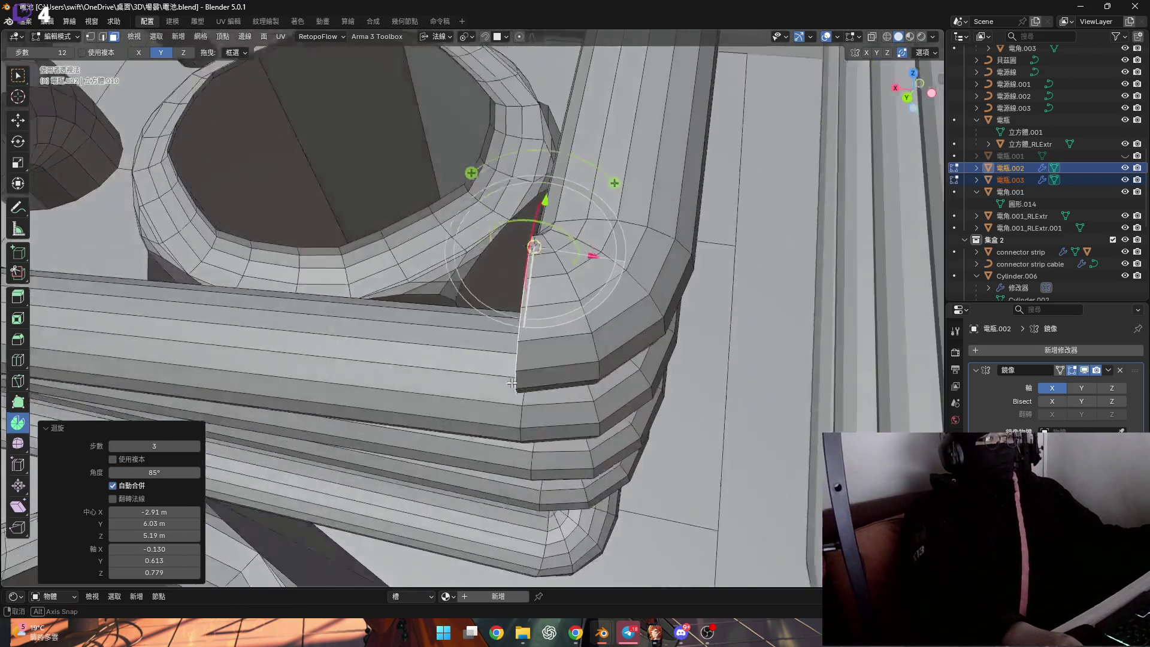
scroll(489, 436, down, 3)
mouse_move(489, 436)
middle_down()
mouse_move(533, 318)
mouse_move(537, 366)
mouse_move(583, 317)
mouse_move(583, 360)
middle_up()
scroll(584, 317, up, 3)
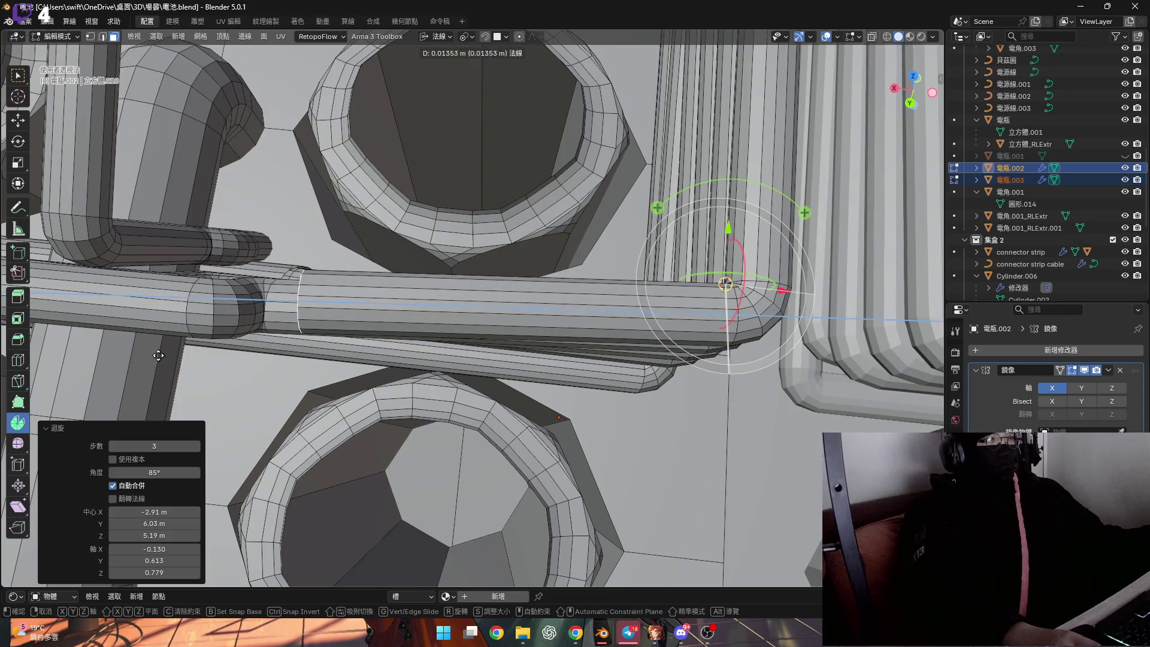
click(132, 354)
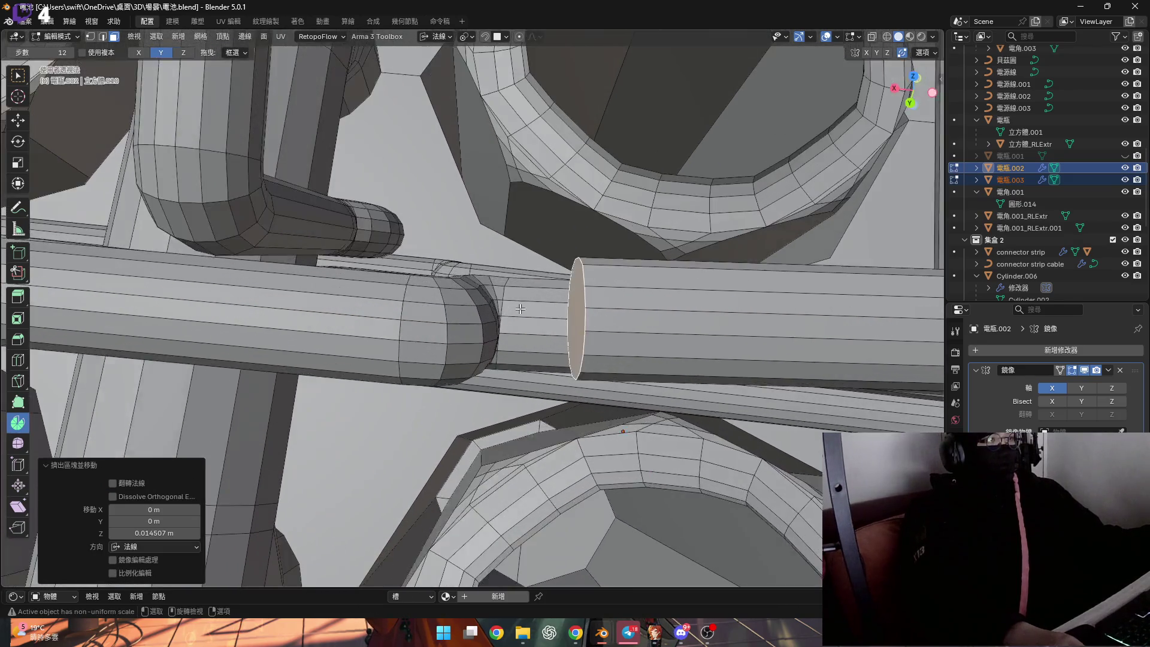
Nudge the new straight length slightly along its normal Y
mouse_move(133, 354)
middle_down()
mouse_move(518, 264)
mouse_move(432, 241)
middle_up()
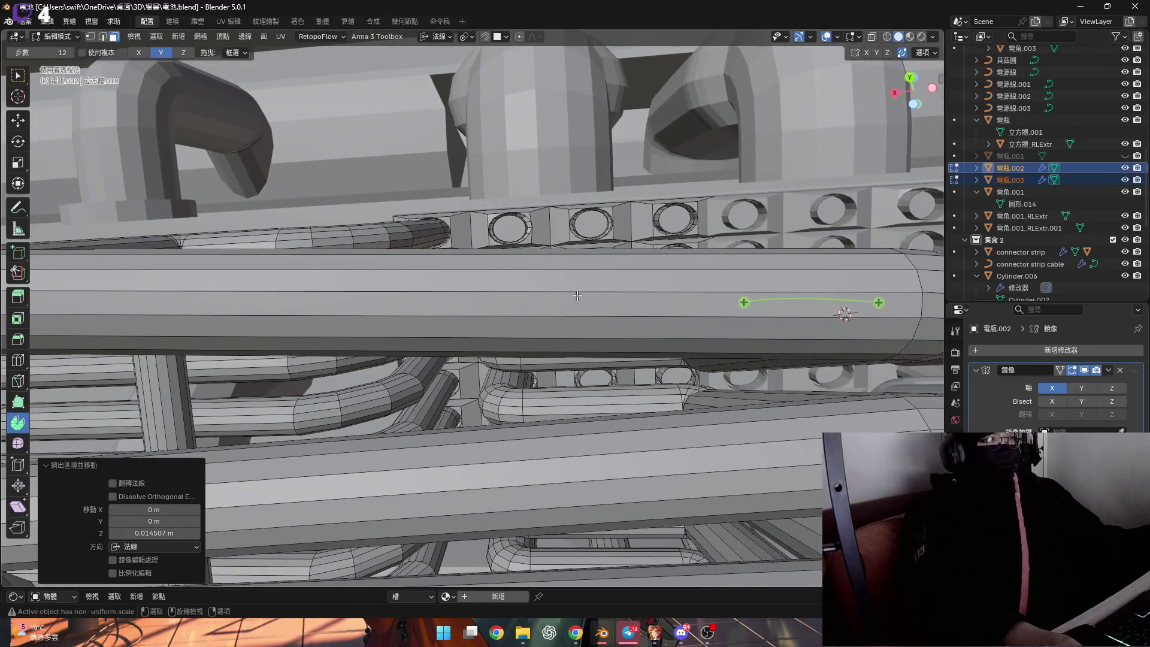
middle_drag(576, 294, 576, 296)
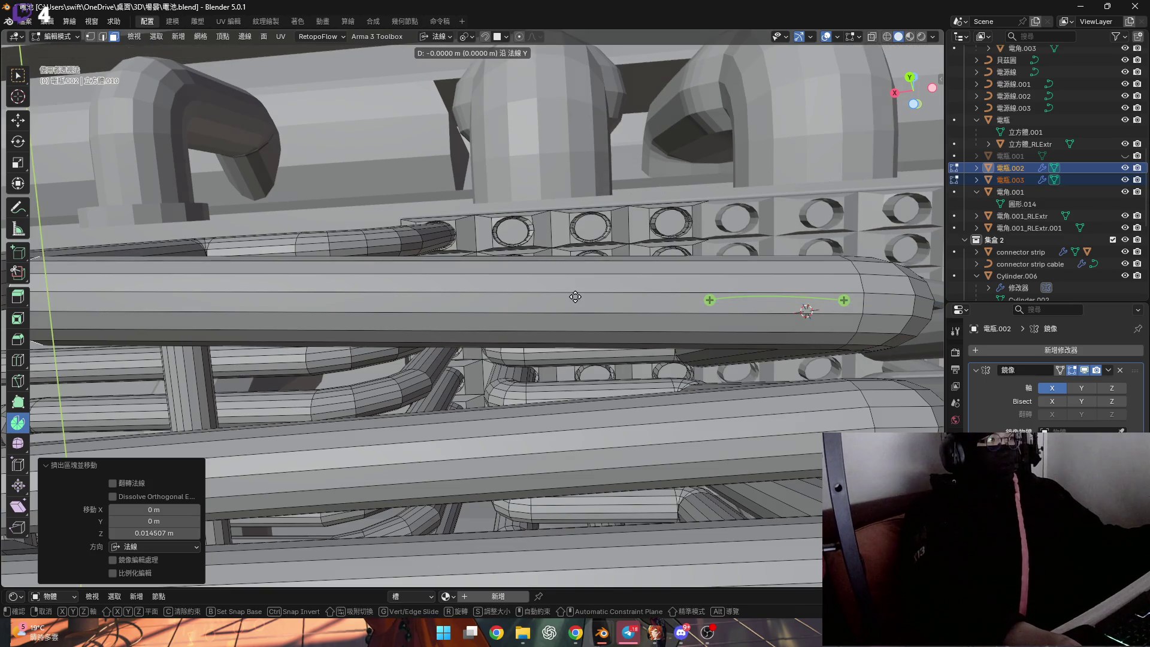
click(631, 380)
mouse_move(632, 380)
middle_down()
mouse_move(385, 259)
mouse_move(353, 260)
middle_up()
scroll(450, 298, up, 3)
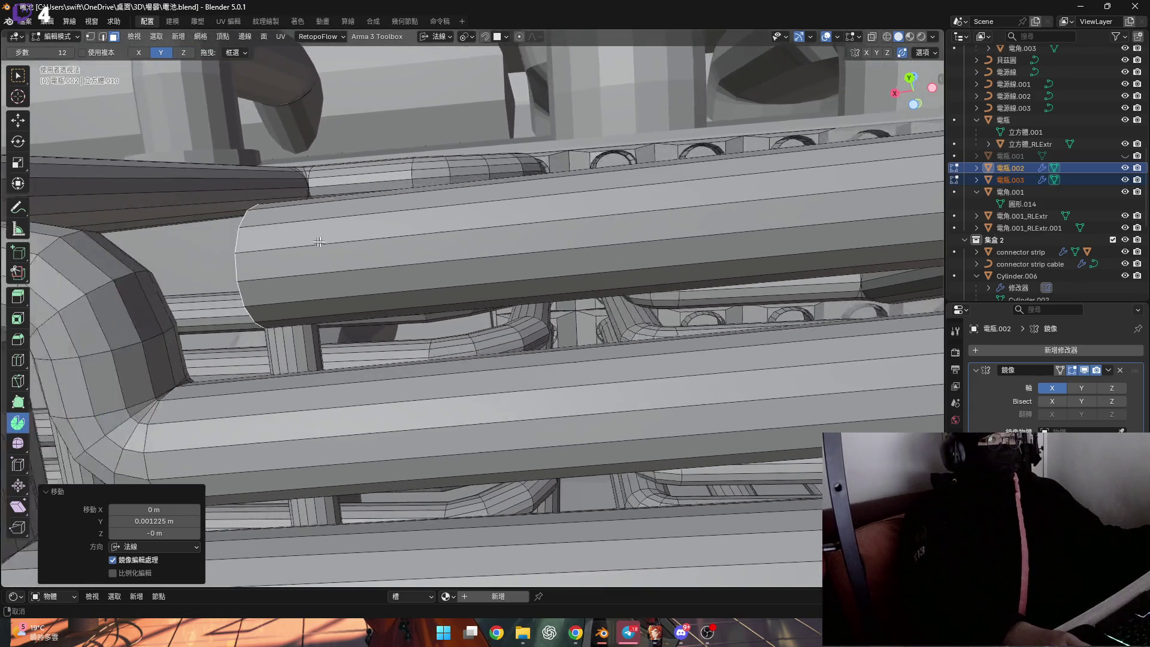
mouse_move(379, 256)
shift+middle_down()
mouse_move(530, 232)
mouse_move(510, 278)
shift+middle_up()
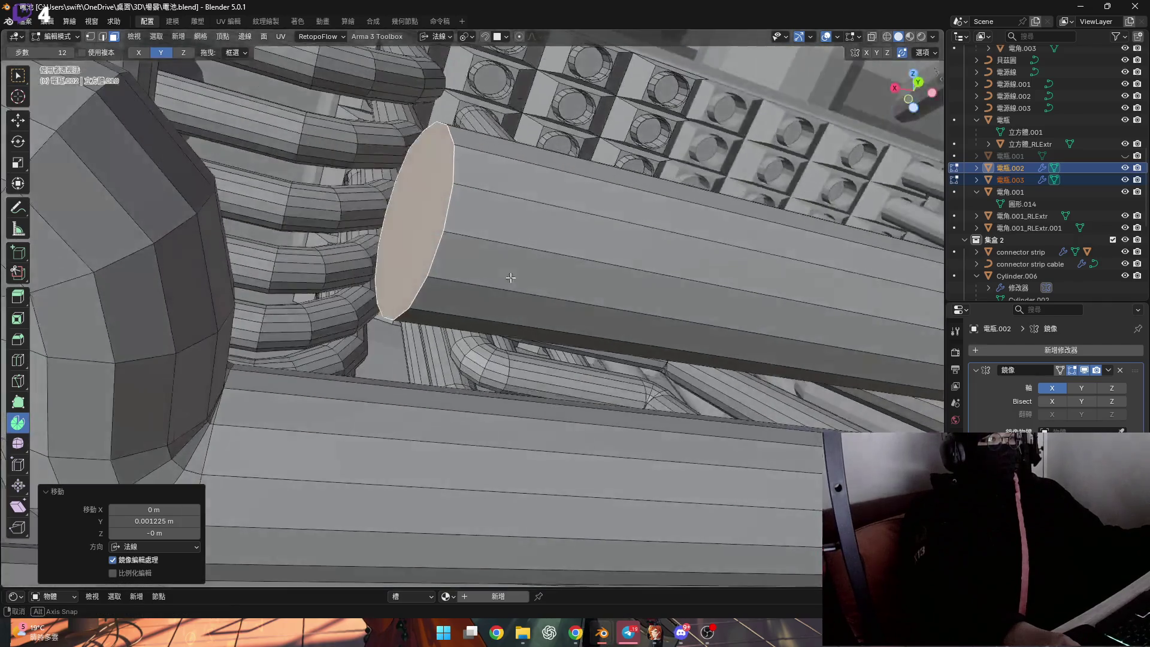
Reselect the pipe's end face in face select mode, viewing it edge-on
middle_drag(437, 179, 440, 190)
key(2)
click(443, 197)
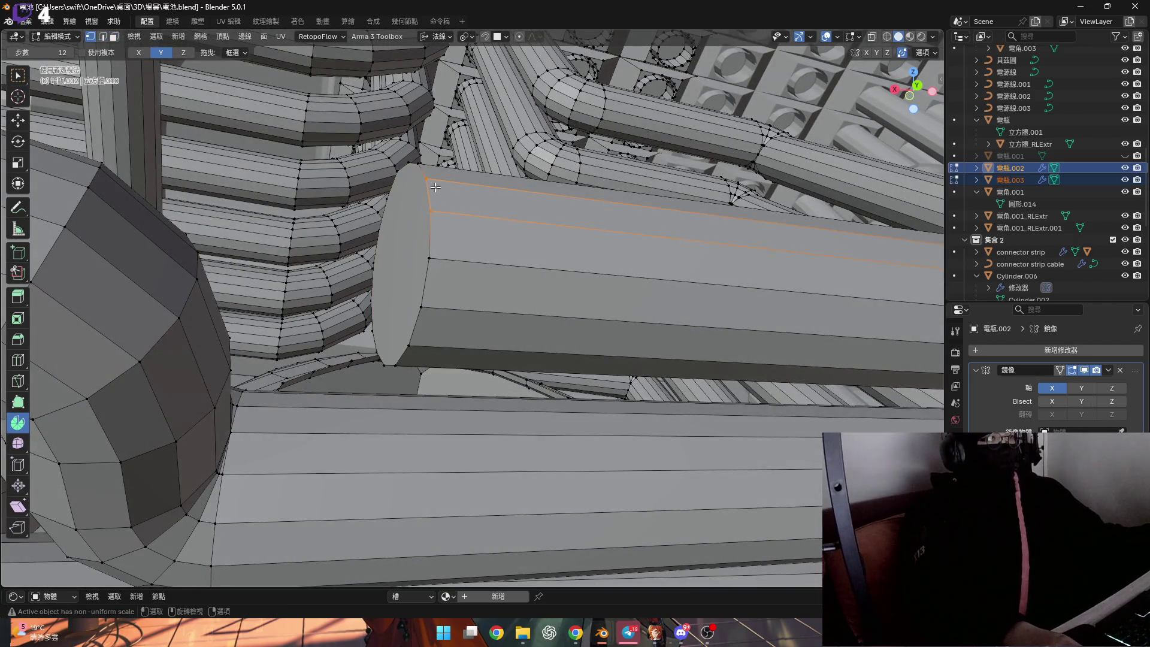
key(shift+a)
key(Escape)
key(3)
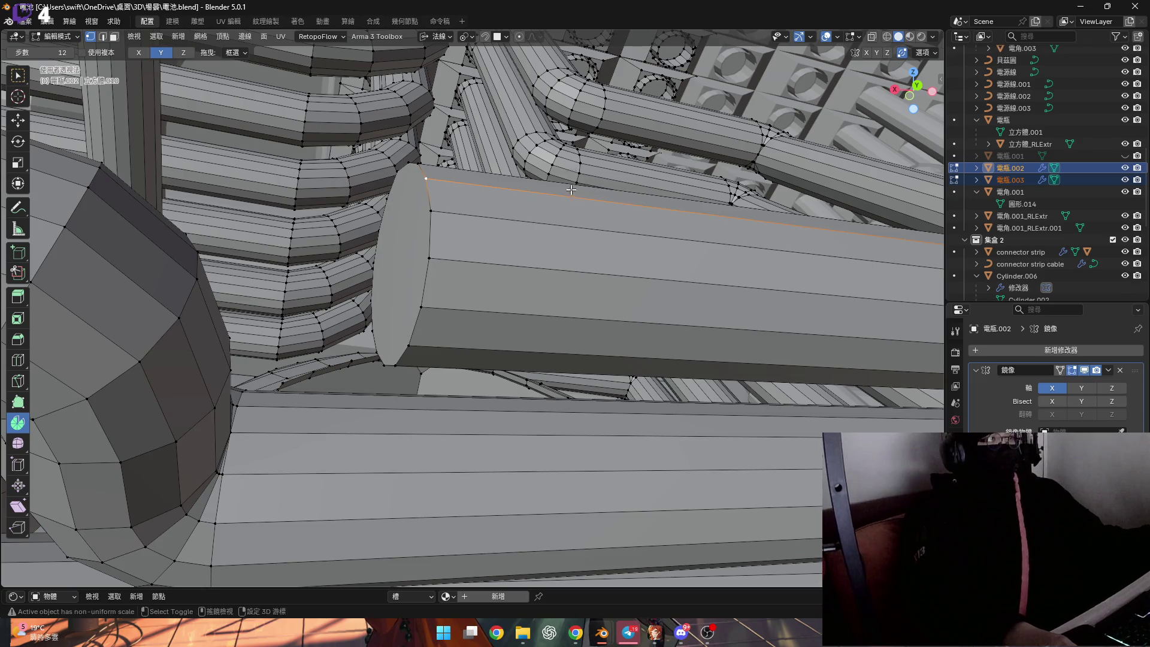
click(427, 282)
middle_drag(427, 282, 415, 225)
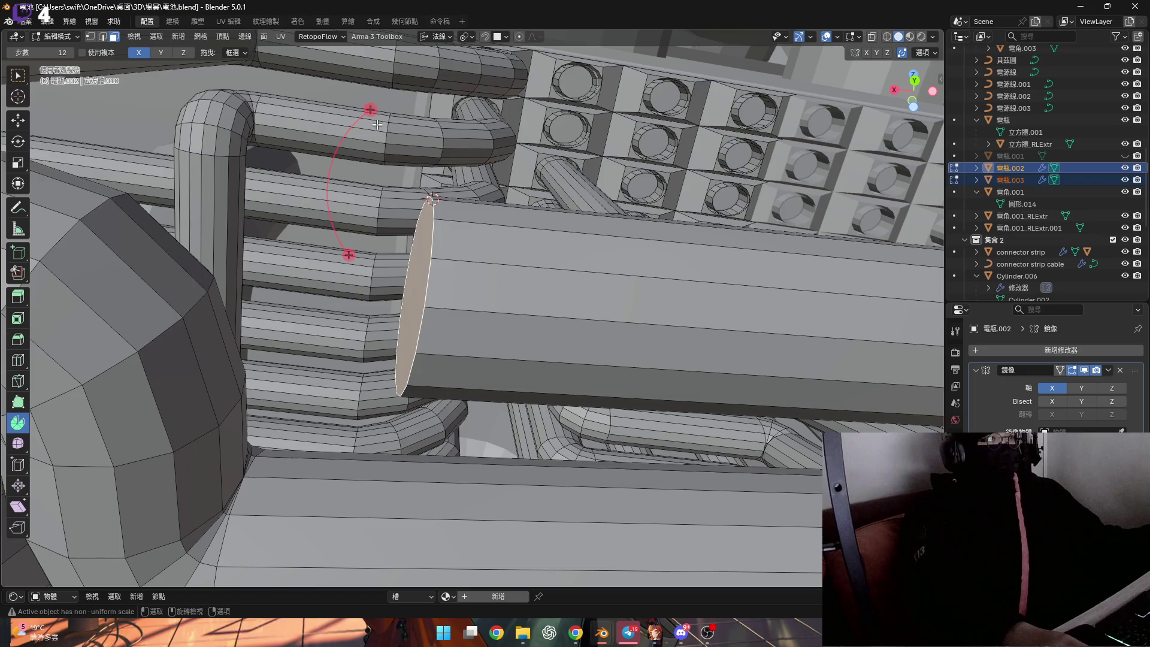
Spin the end face through a 90° arc and flip the view to inspect it among the pipes
drag(370, 111, 501, 144)
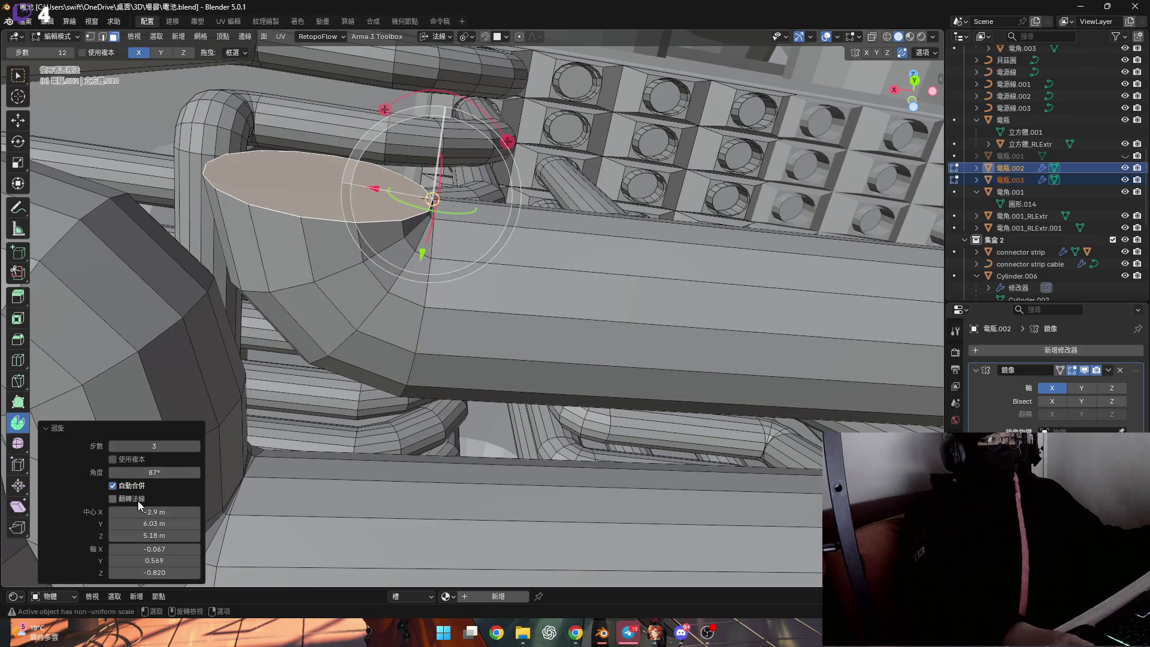
text(90)
key(Return)
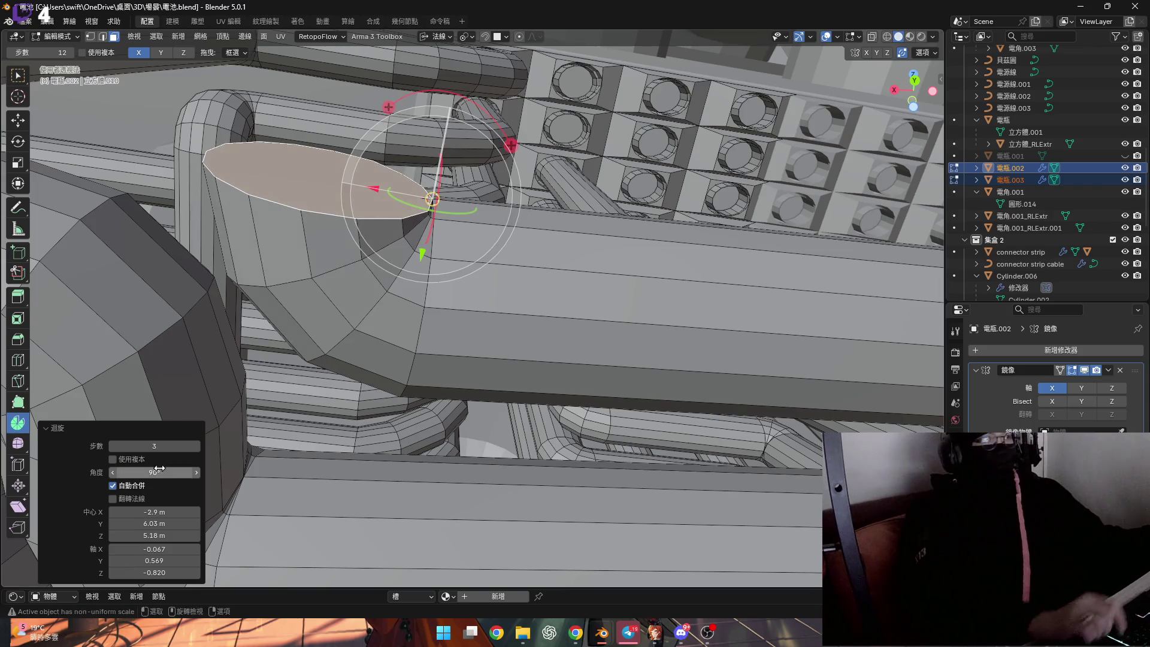
middle_drag(258, 274, 275, 158)
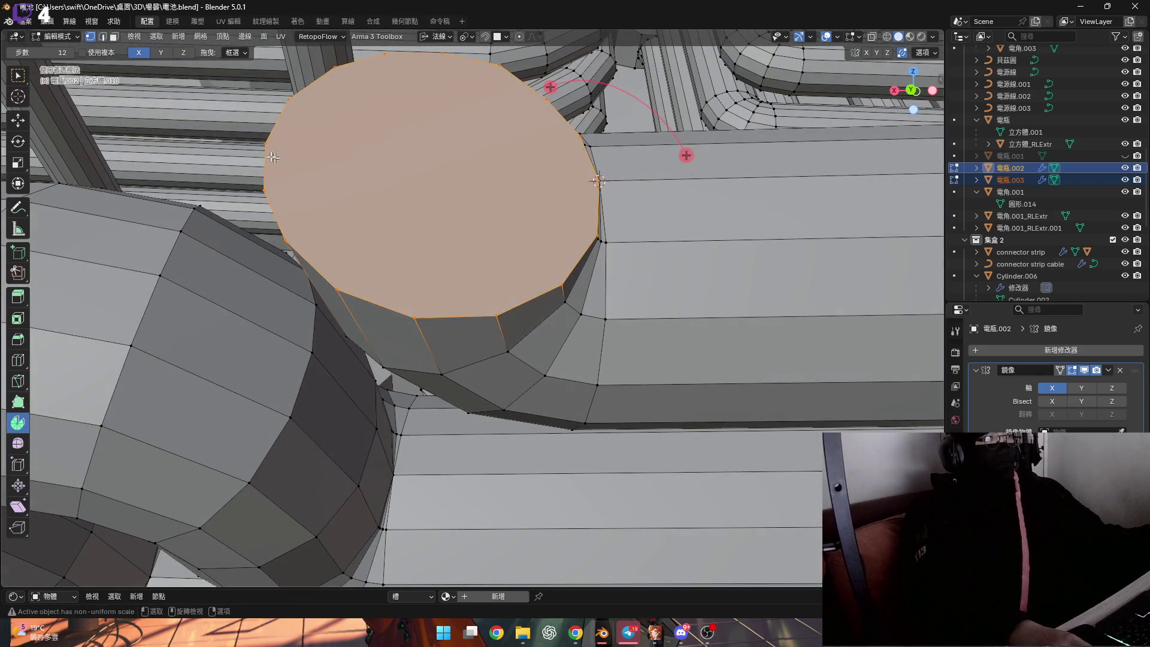
mouse_move(315, 201)
middle_down()
mouse_move(320, 234)
mouse_move(411, 282)
mouse_move(401, 218)
middle_up()
scroll(319, 234, down, 2)
key(grave)
click(407, 300)
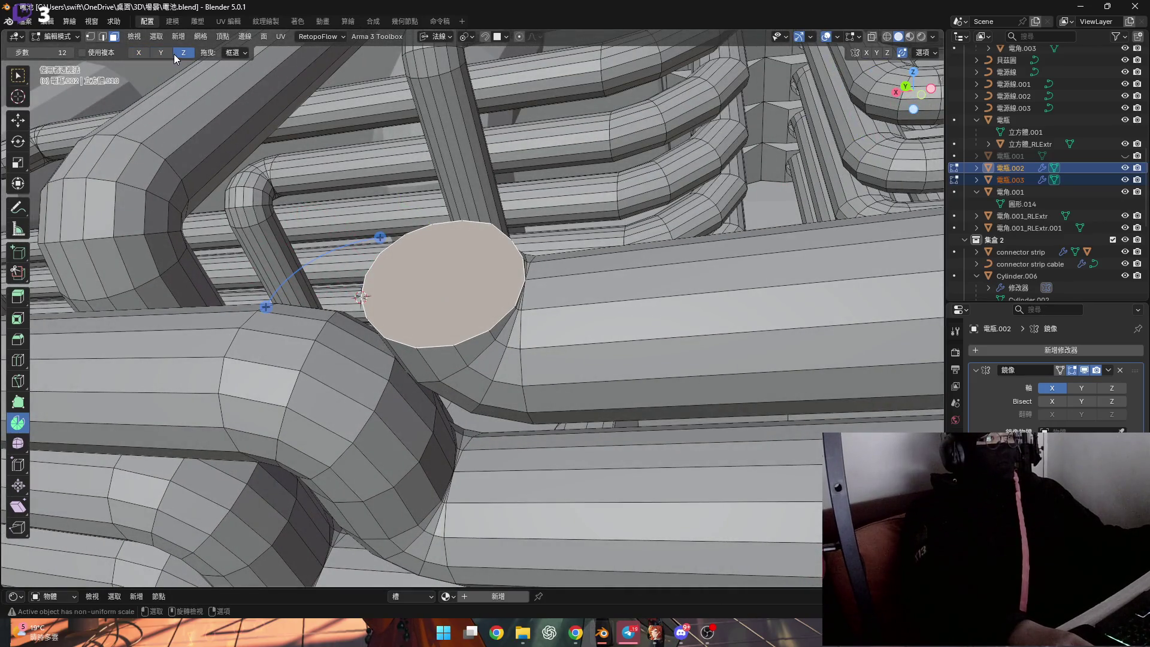
Set Transform Orientation to Local and spin the end face into another 90° bend
click(445, 39)
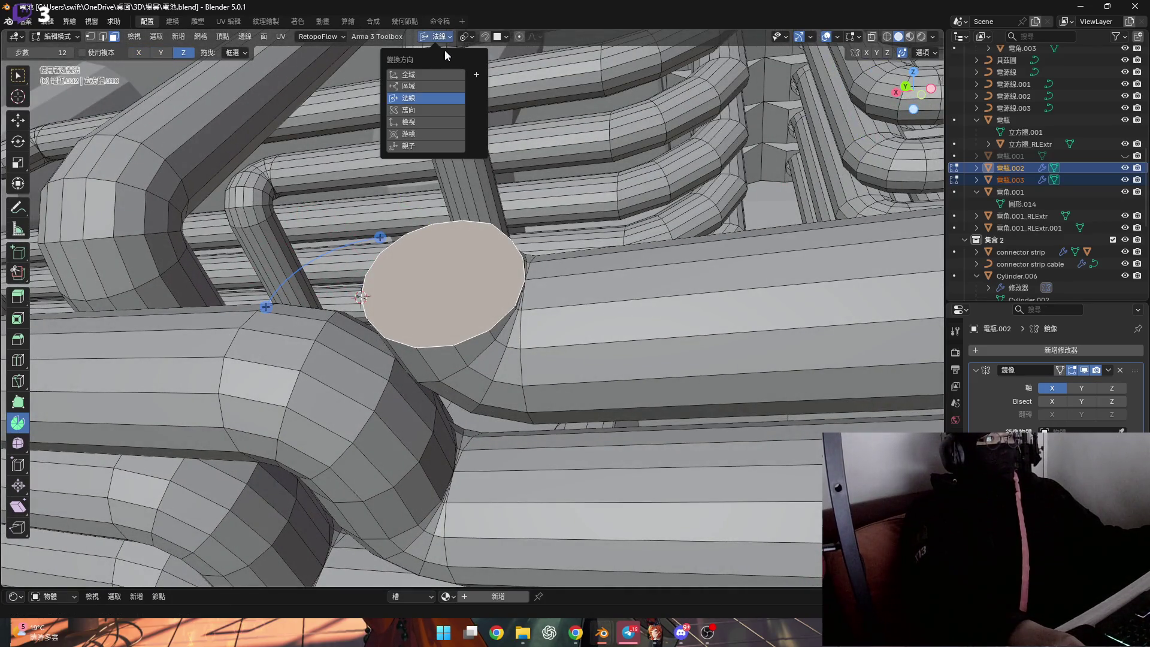
click(436, 82)
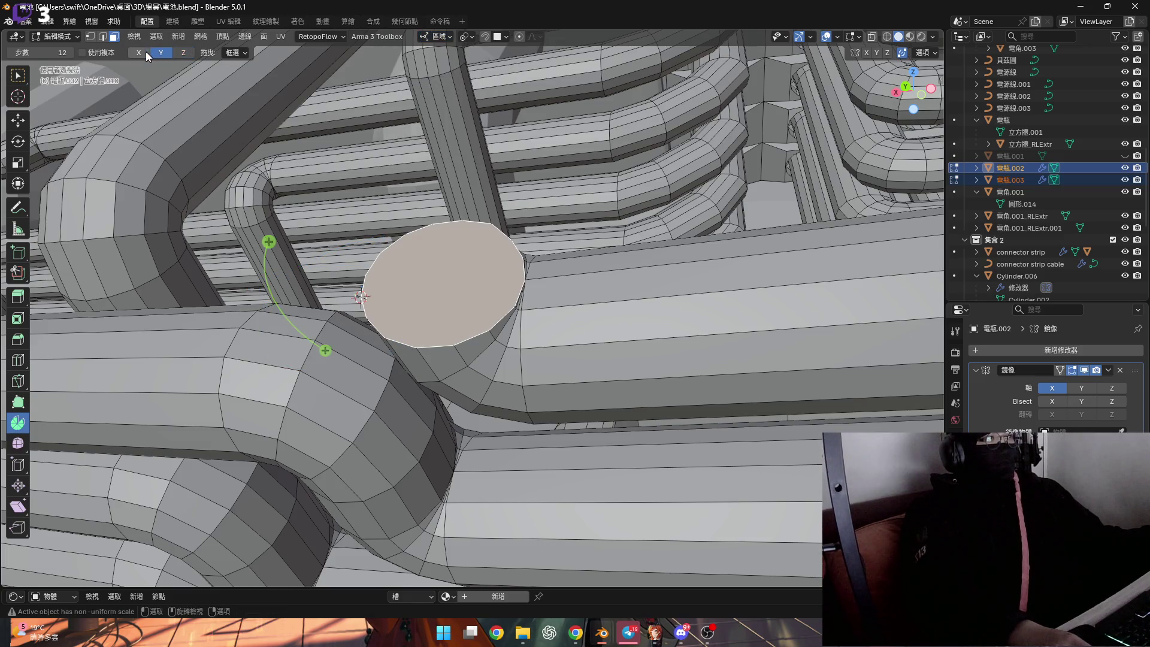
middle_drag(251, 163, 425, 396)
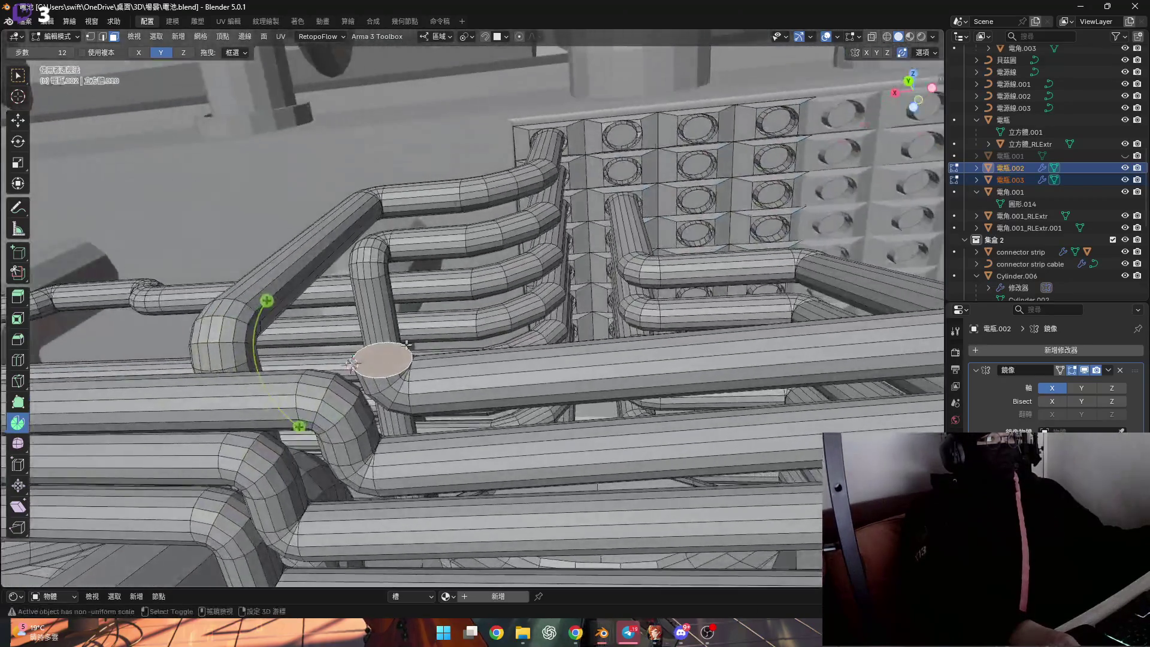
middle_drag(425, 395, 335, 413)
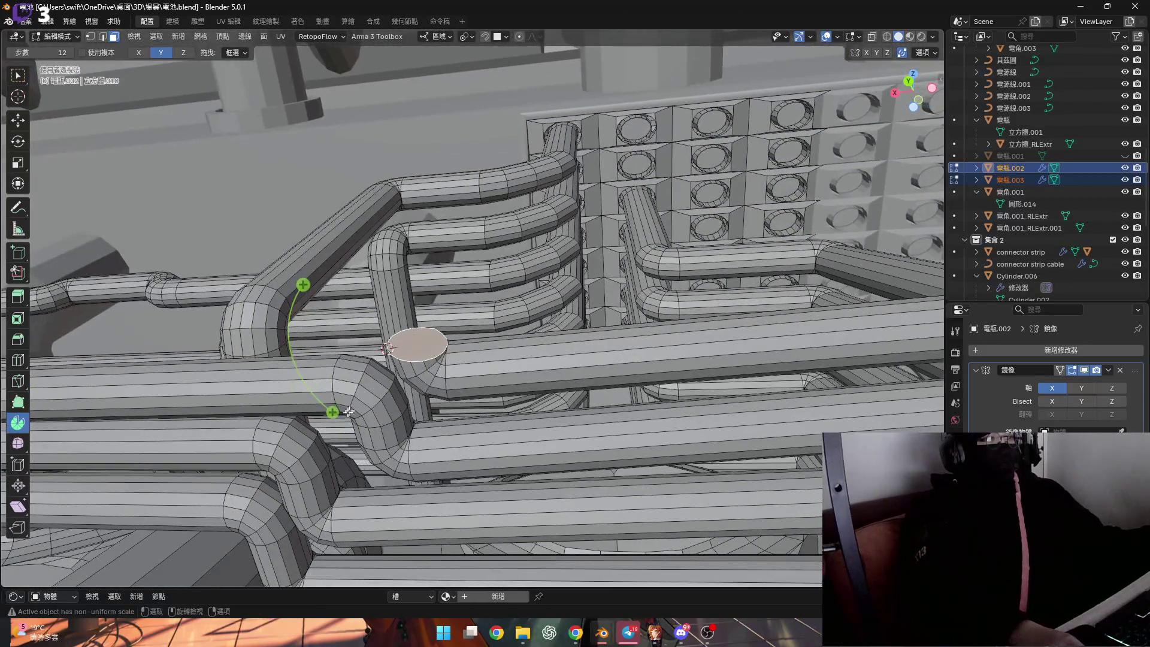
drag(334, 414, 387, 435)
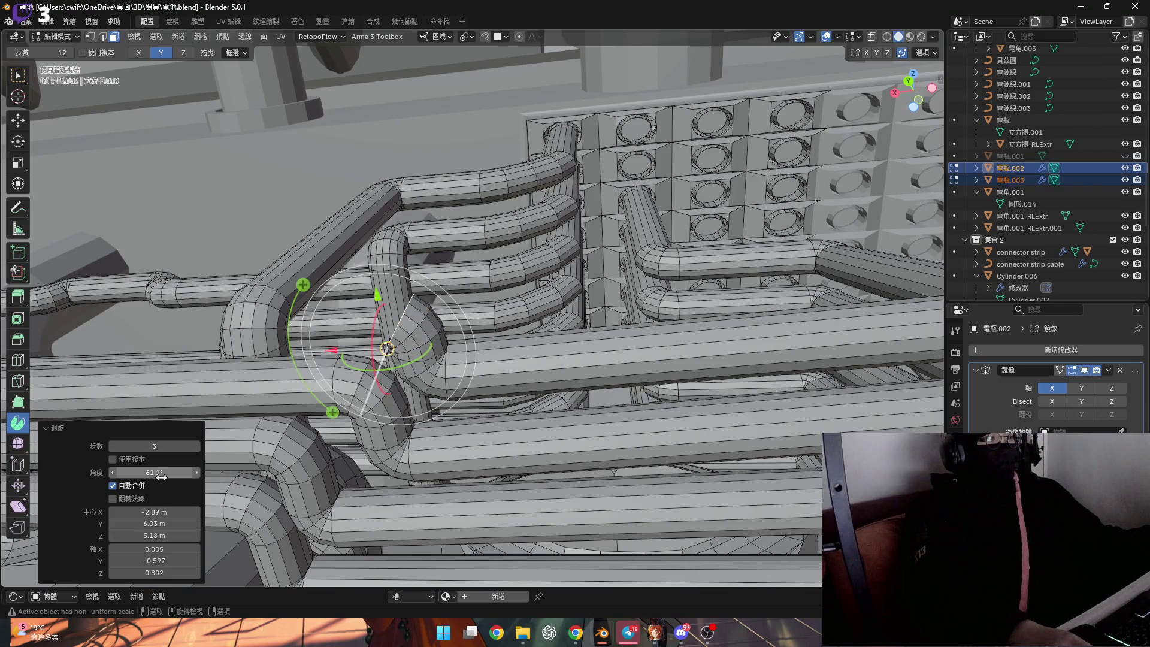
key(Return)
Shift the end loop a small offset along its local X axis
mouse_move(369, 327)
middle_down()
mouse_move(451, 320)
mouse_move(453, 302)
mouse_move(464, 304)
middle_up()
key(g)
key(x)
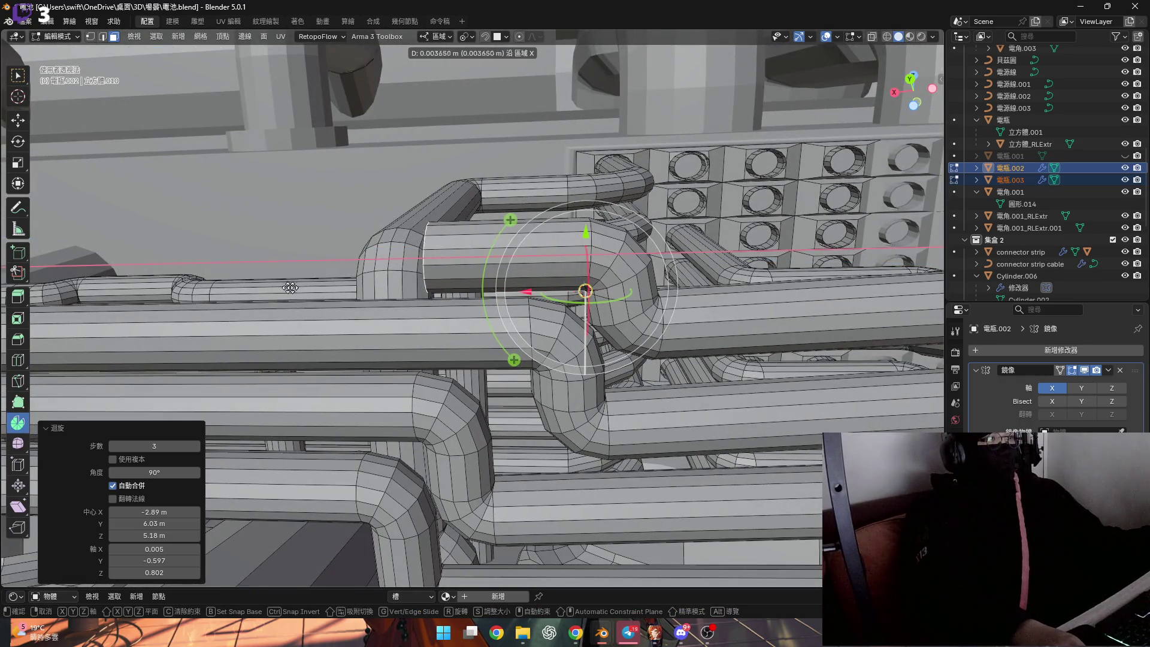
right_click(183, 281)
mouse_move(183, 281)
middle_down()
mouse_move(245, 342)
mouse_move(361, 293)
mouse_move(368, 334)
mouse_move(386, 347)
mouse_move(360, 333)
mouse_move(369, 242)
middle_up()
key(g)
key(x)
click(347, 329)
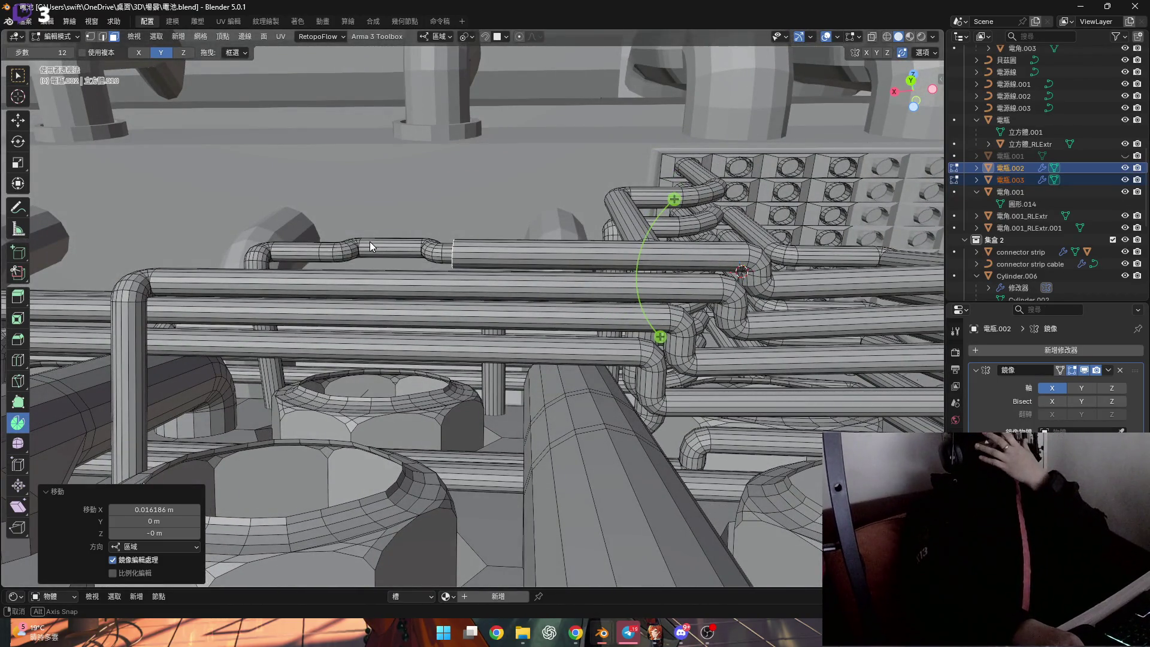
middle_drag(369, 242, 432, 334)
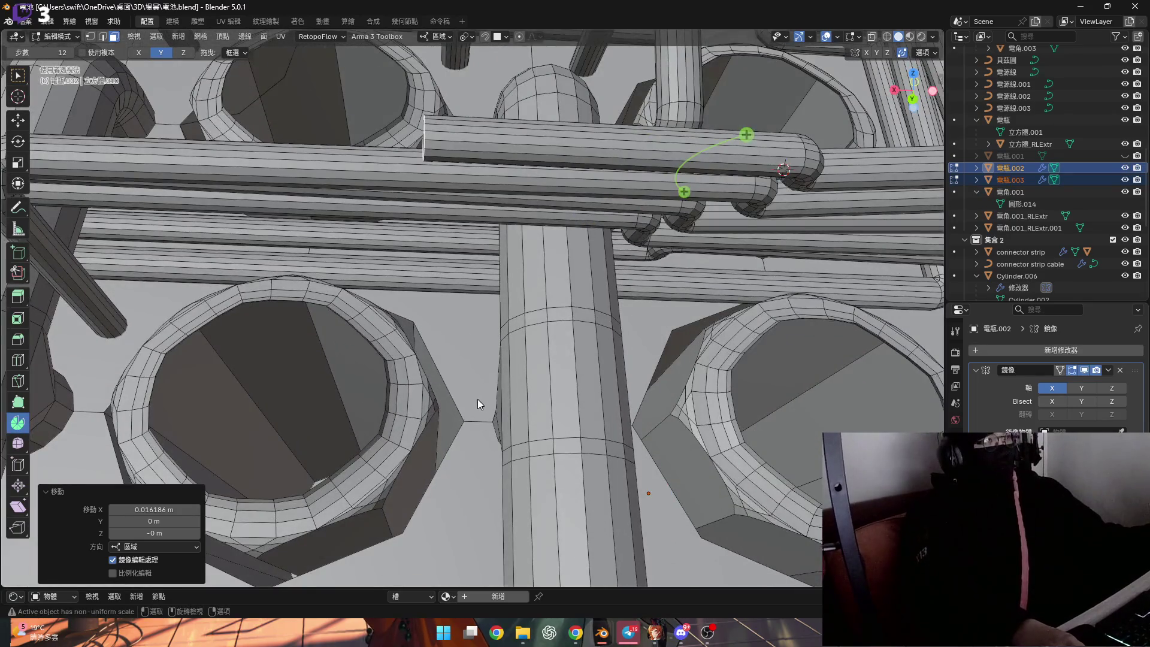
scroll(478, 405, up, 2)
key(1)
Flatten the other pipe's end edge loop to zero along X
click(457, 431)
middle_drag(457, 430, 424, 377)
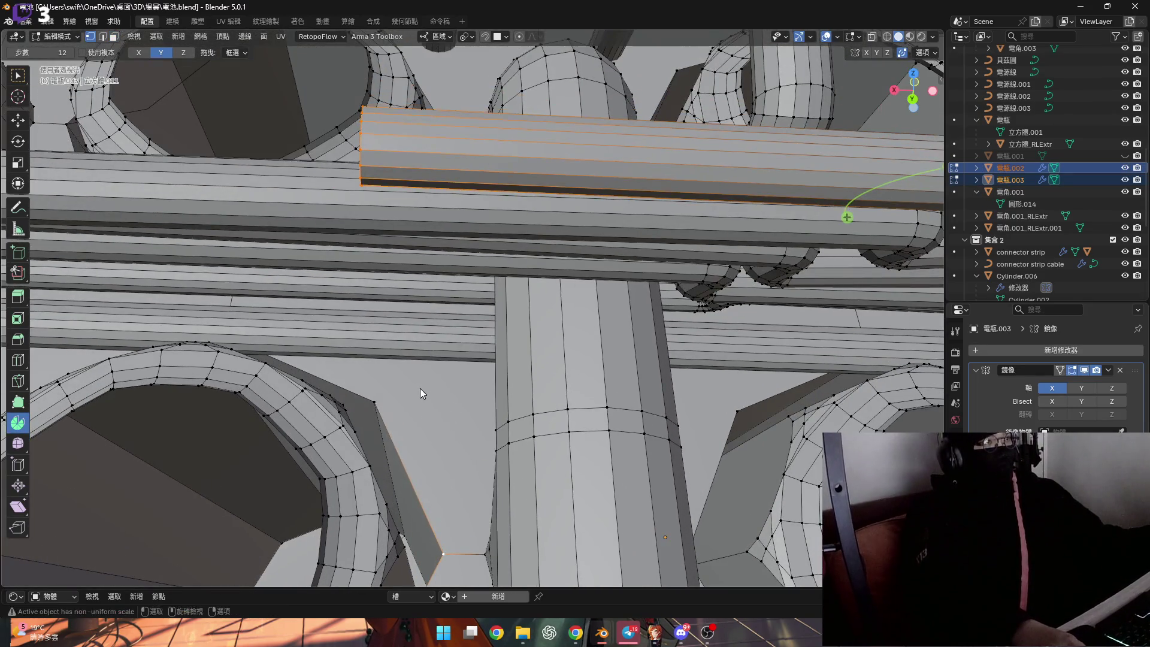
text(sx)
text(0)
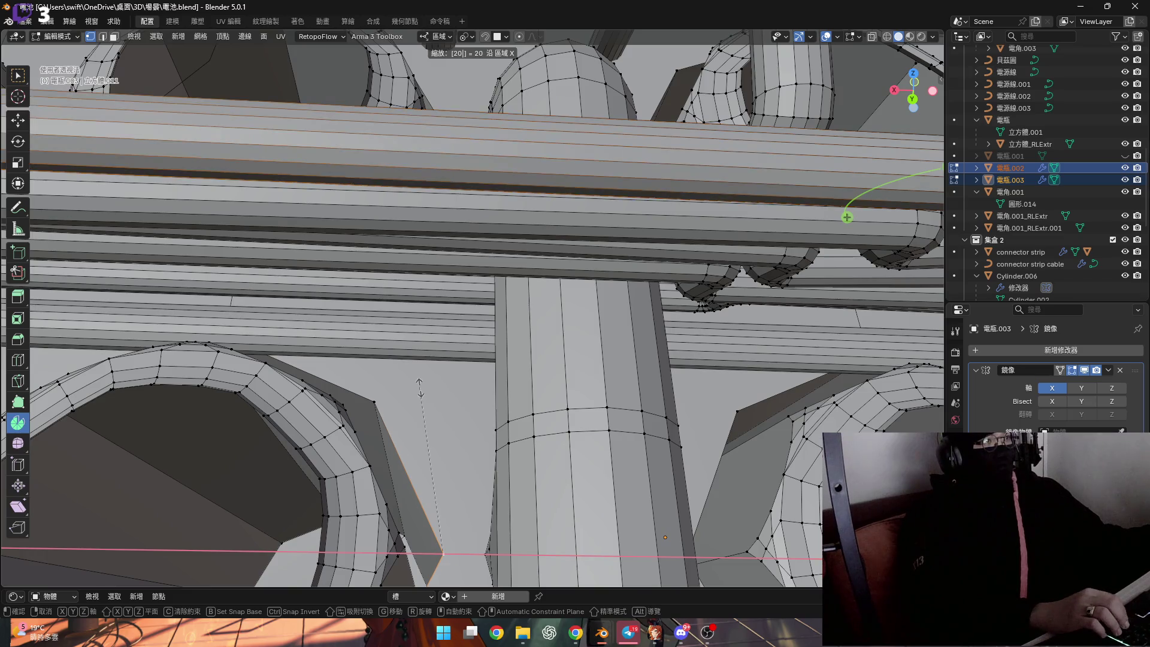
key(BackSpace)
key(BackSpace)
text(0)
key(Return)
Snap the 3D cursor onto the flattened end loop
mouse_move(420, 388)
middle_down()
mouse_move(446, 332)
mouse_move(460, 135)
mouse_move(544, 96)
middle_up()
key(shift+s)
click(650, 186)
mouse_move(650, 187)
middle_down()
mouse_move(307, 185)
mouse_move(330, 201)
middle_up()
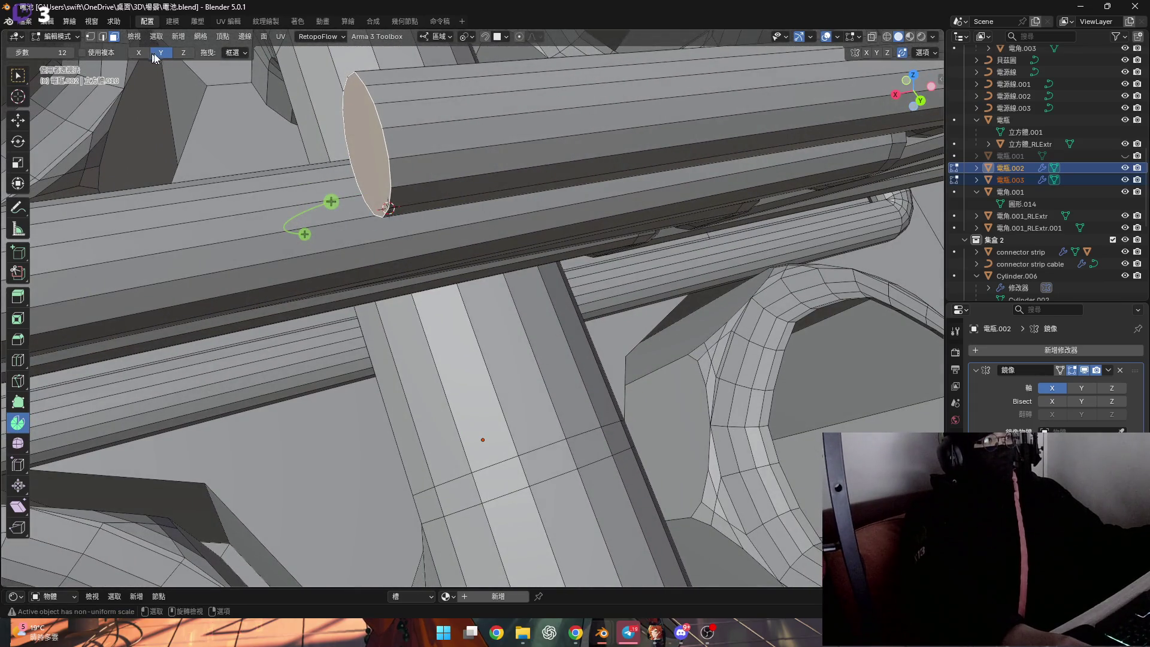
Spin the pipe end face −90° in three steps into a downward bend and inspect it
drag(347, 300, 468, 341)
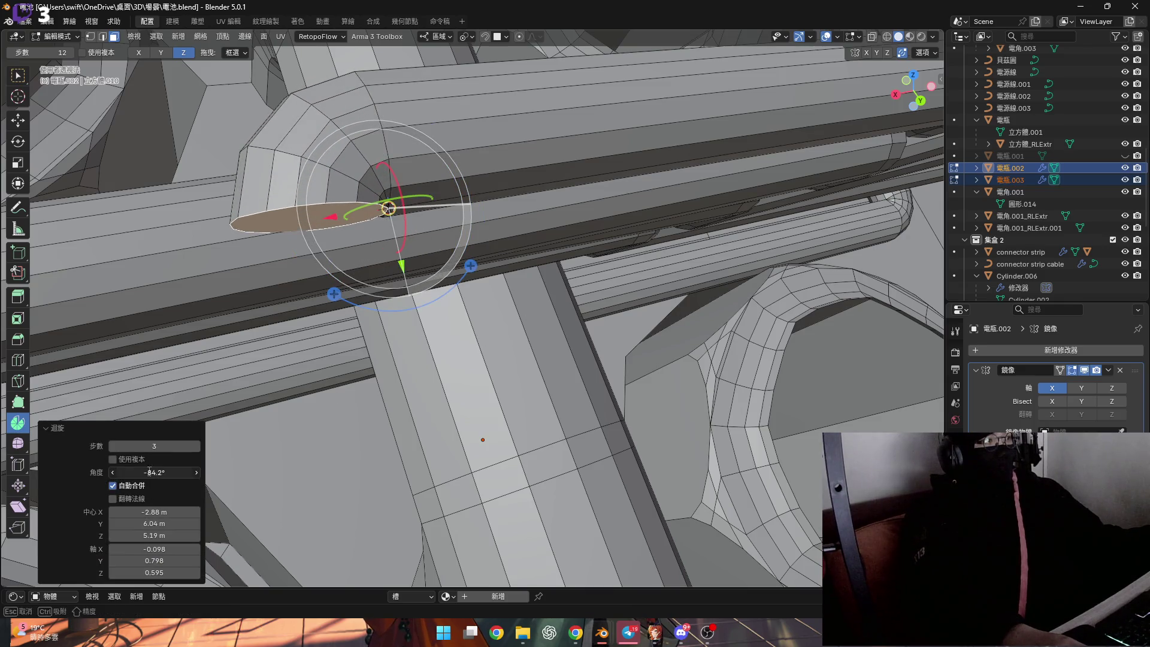
middle_drag(241, 436, 335, 288)
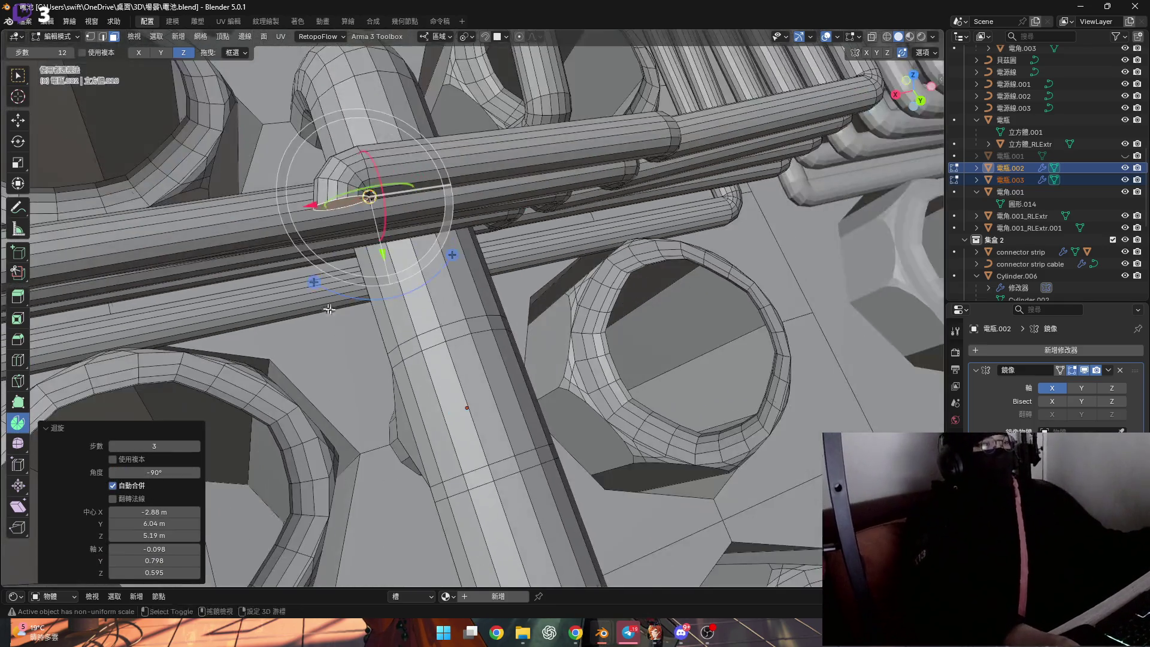
scroll(335, 289, down, 1)
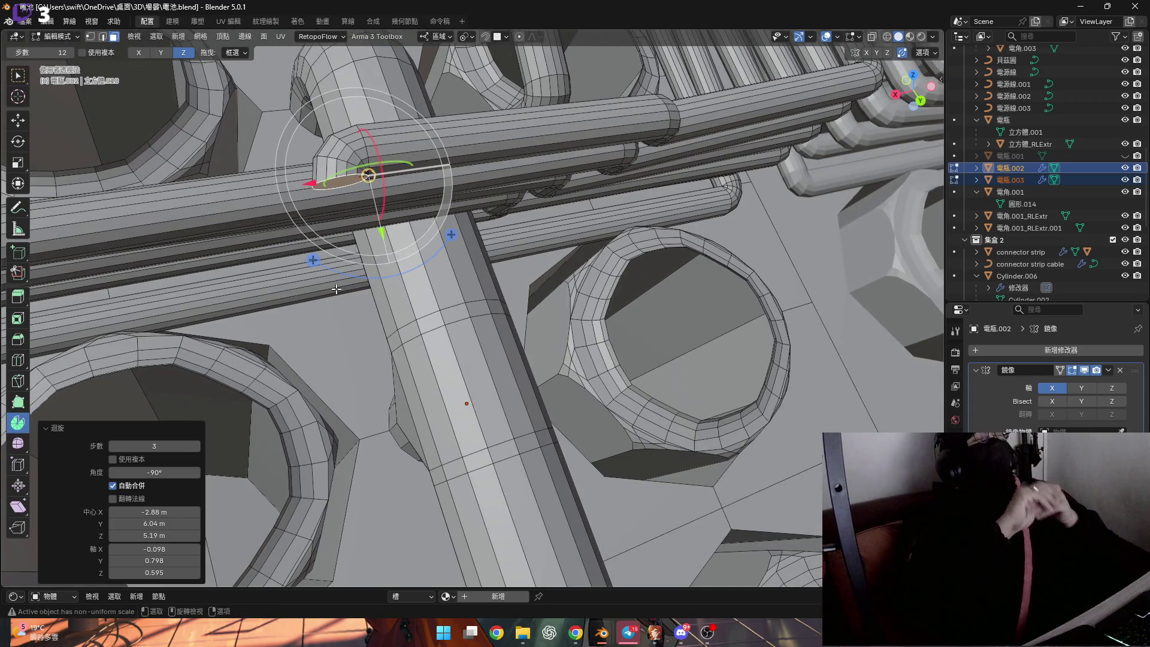
scroll(336, 288, down, 2)
mouse_move(334, 289)
middle_down()
mouse_move(407, 332)
mouse_move(543, 312)
mouse_move(655, 267)
middle_up()
scroll(543, 312, up, 3)
scroll(546, 305, up, 2)
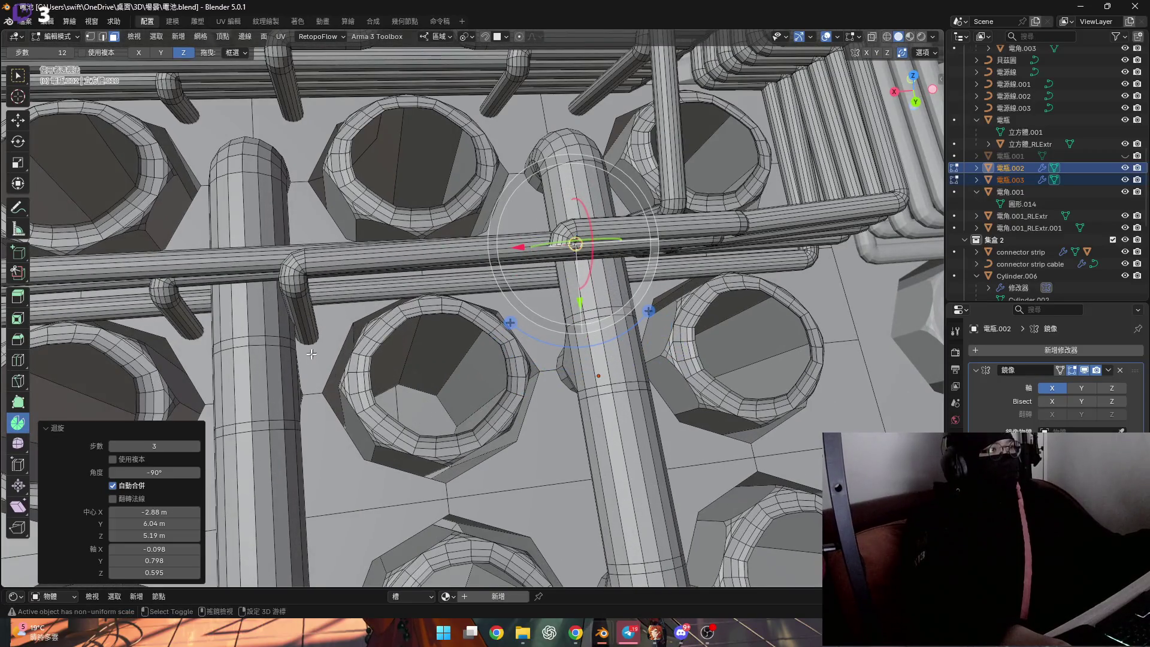
scroll(318, 351, up, 3)
middle_drag(320, 333, 329, 288)
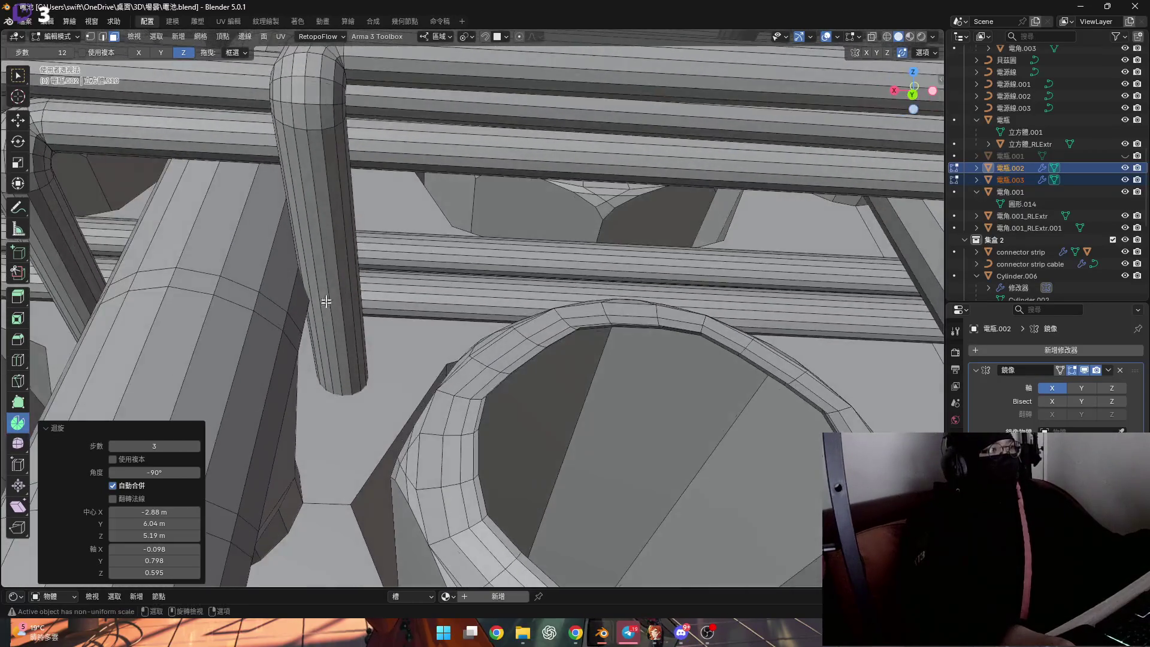
scroll(325, 297, down, 5)
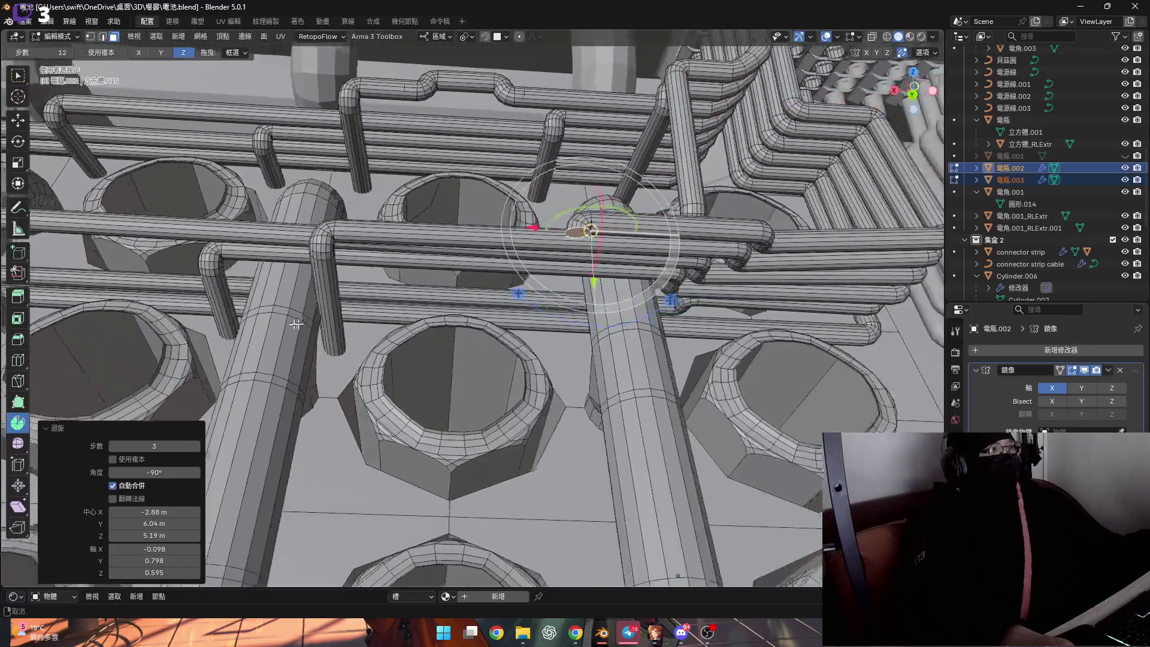
mouse_move(326, 297)
middle_down()
mouse_move(536, 260)
mouse_move(665, 254)
middle_up()
scroll(536, 260, up, 2)
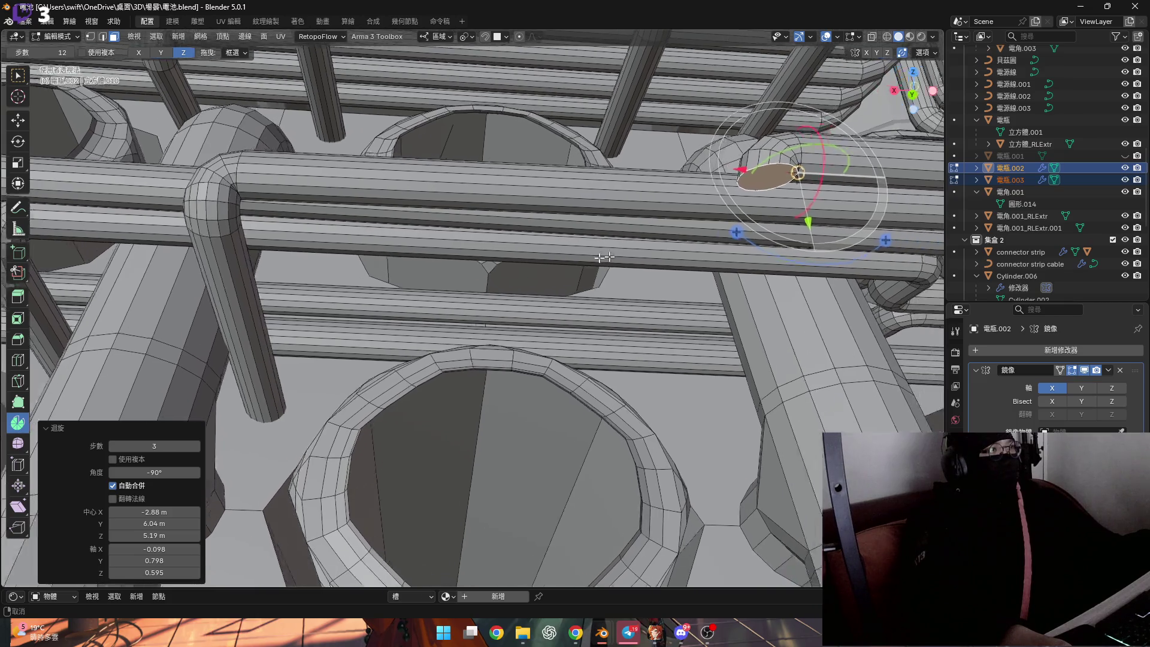
mouse_move(665, 253)
shift+middle_down()
mouse_move(474, 200)
mouse_move(501, 257)
mouse_move(532, 251)
shift+middle_up()
scroll(473, 200, up, 3)
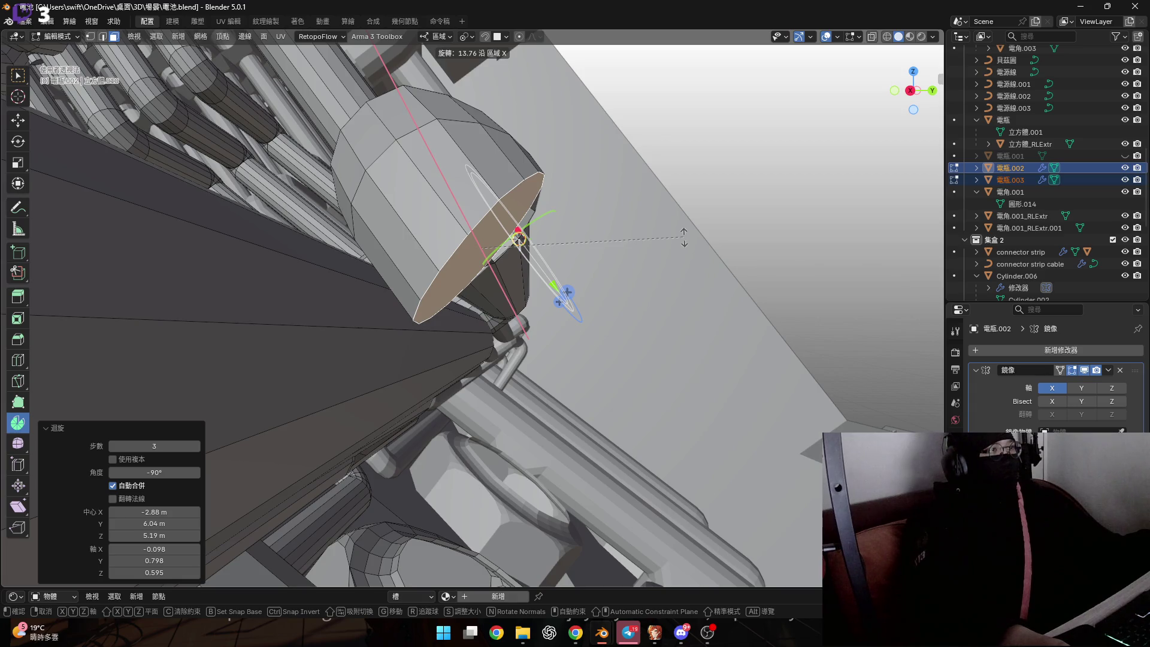
Frame the end face and cancel the first local-X rotation attempts
key(Escape)
mouse_move(684, 236)
shift+middle_down()
mouse_move(355, 239)
mouse_move(249, 208)
mouse_move(267, 220)
shift+middle_up()
scroll(354, 239, up, 2)
key(KP_Decimal)
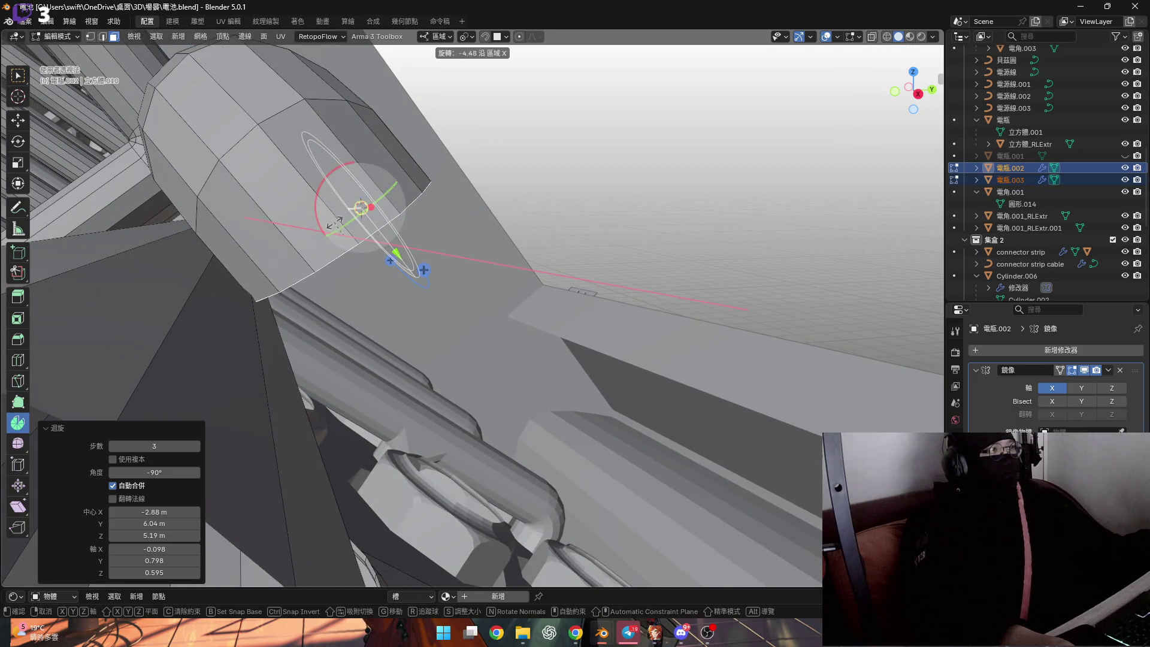
key(Escape)
key(r)
key(x)
key(Escape)
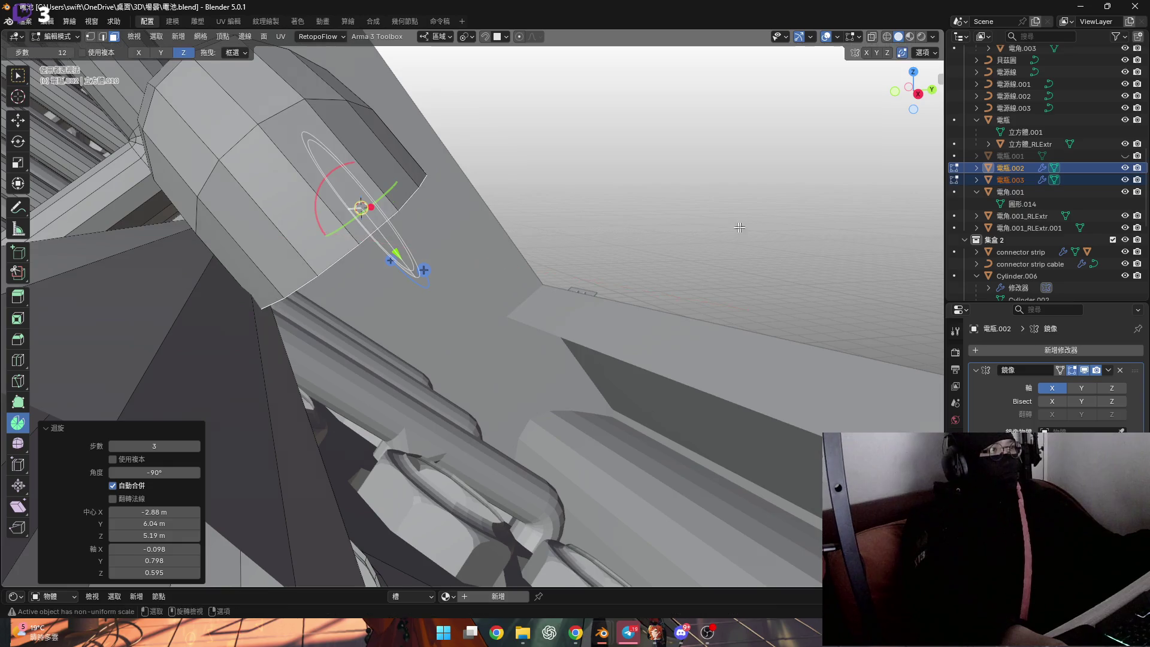
Tilt the bent pipe's end face about 9° around its local X axis
mouse_move(284, 245)
middle_down()
mouse_move(269, 219)
mouse_move(591, 339)
middle_up()
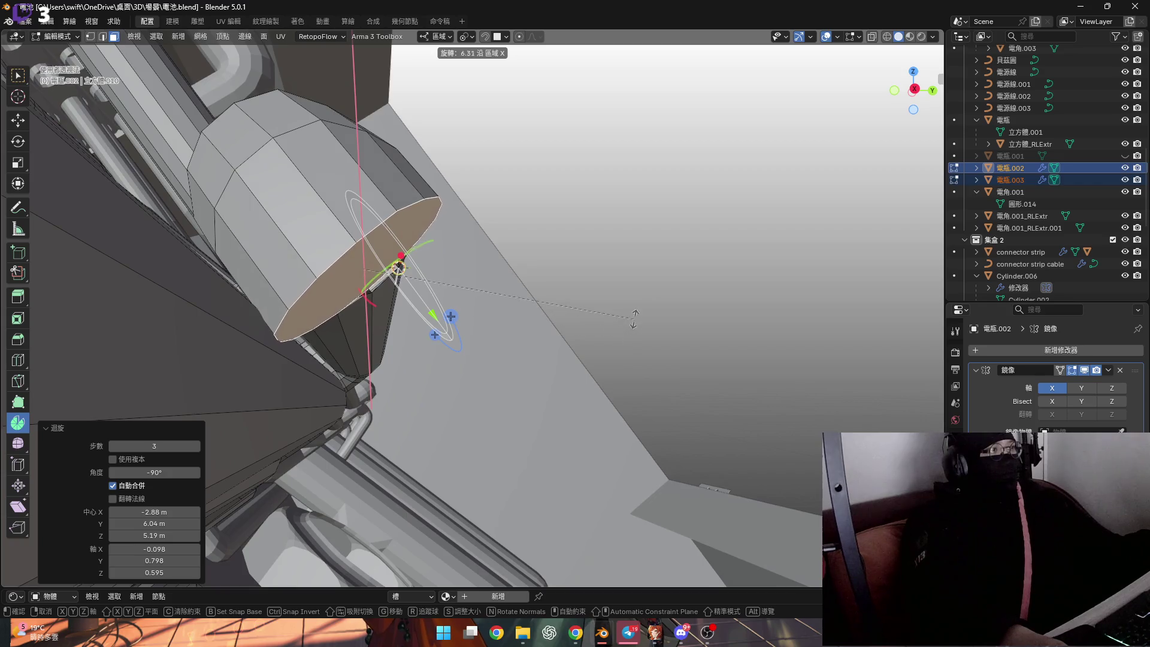
click(638, 306)
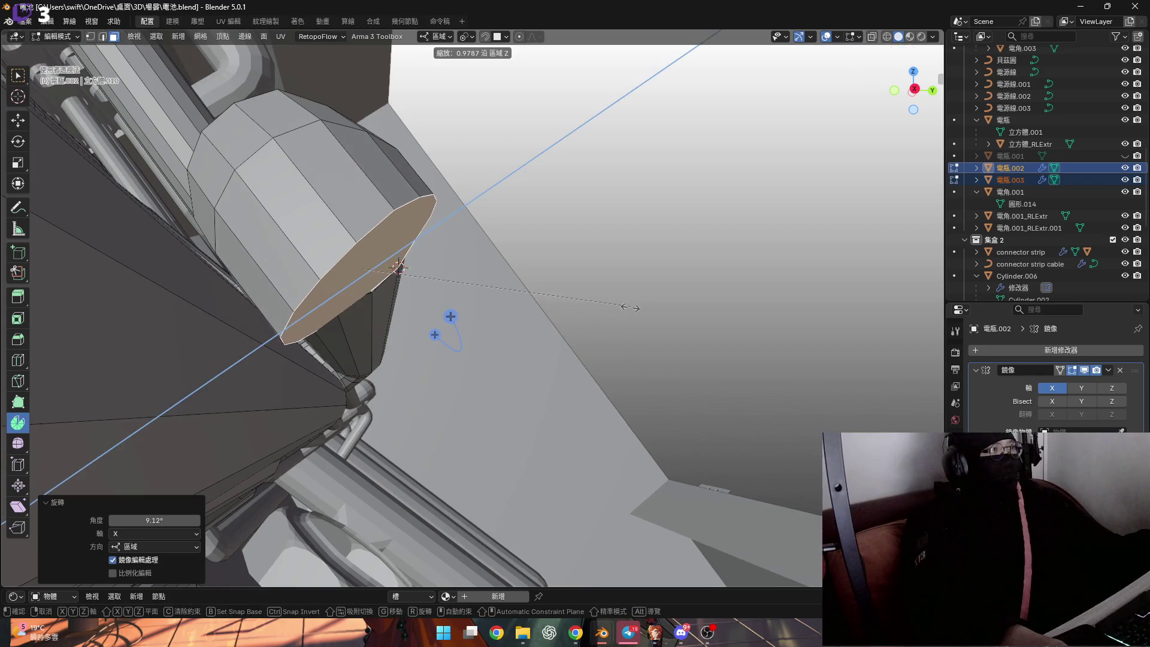
mouse_move(415, 298)
middle_down()
mouse_move(188, 295)
mouse_move(218, 257)
mouse_move(167, 326)
mouse_move(215, 315)
mouse_move(251, 267)
mouse_move(328, 249)
middle_up()
scroll(215, 315, up, 8)
scroll(251, 266, up, 3)
scroll(329, 249, up, 3)
mouse_move(219, 206)
middle_down()
mouse_move(297, 234)
mouse_move(331, 205)
middle_up()
scroll(257, 221, down, 3)
scroll(332, 205, up, 3)
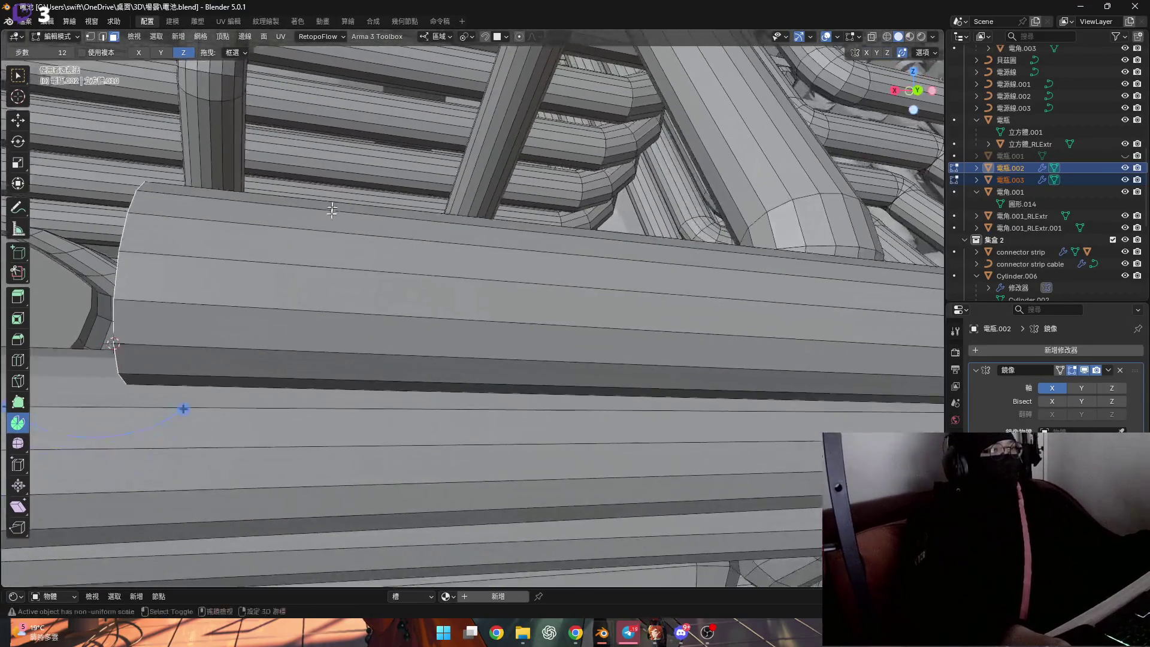
mouse_move(293, 308)
middle_down()
mouse_move(357, 285)
mouse_move(470, 290)
mouse_move(434, 257)
mouse_move(407, 256)
middle_up()
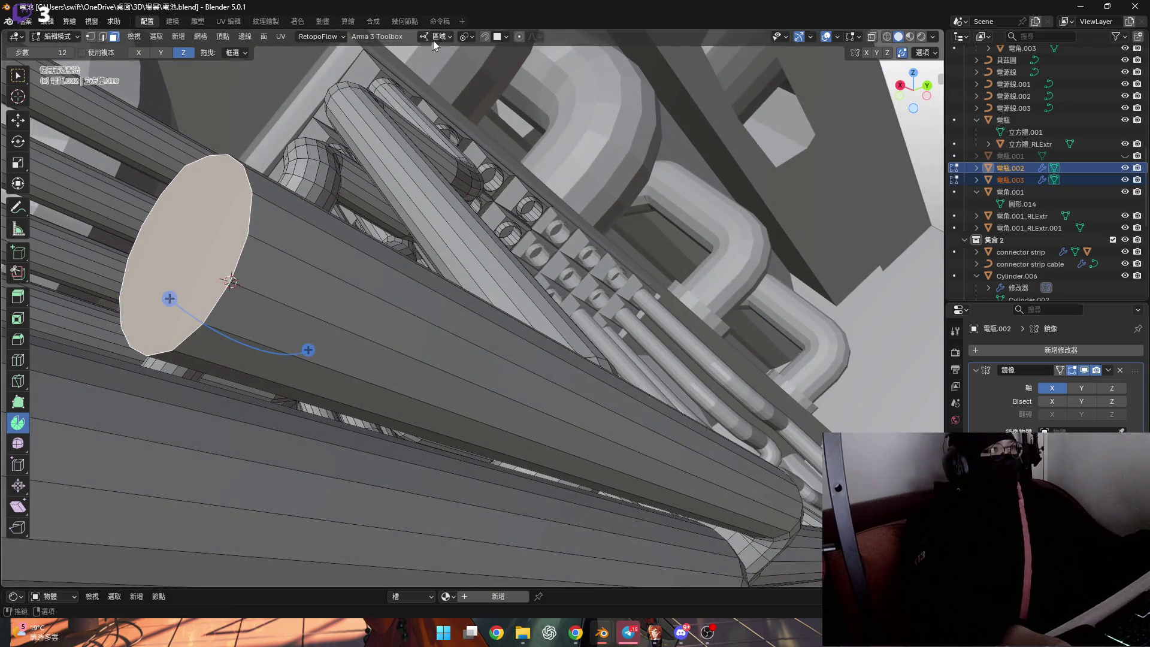
Set pivot to Median Point and Transform Orientation to Normal
click(467, 36)
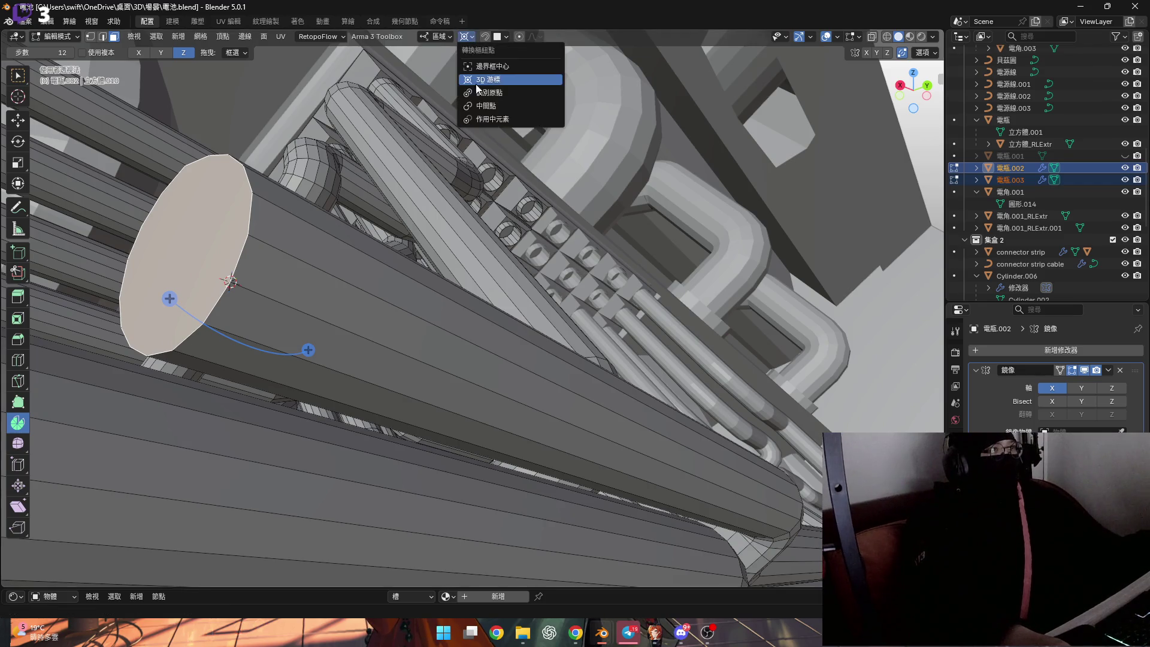
click(482, 106)
click(441, 36)
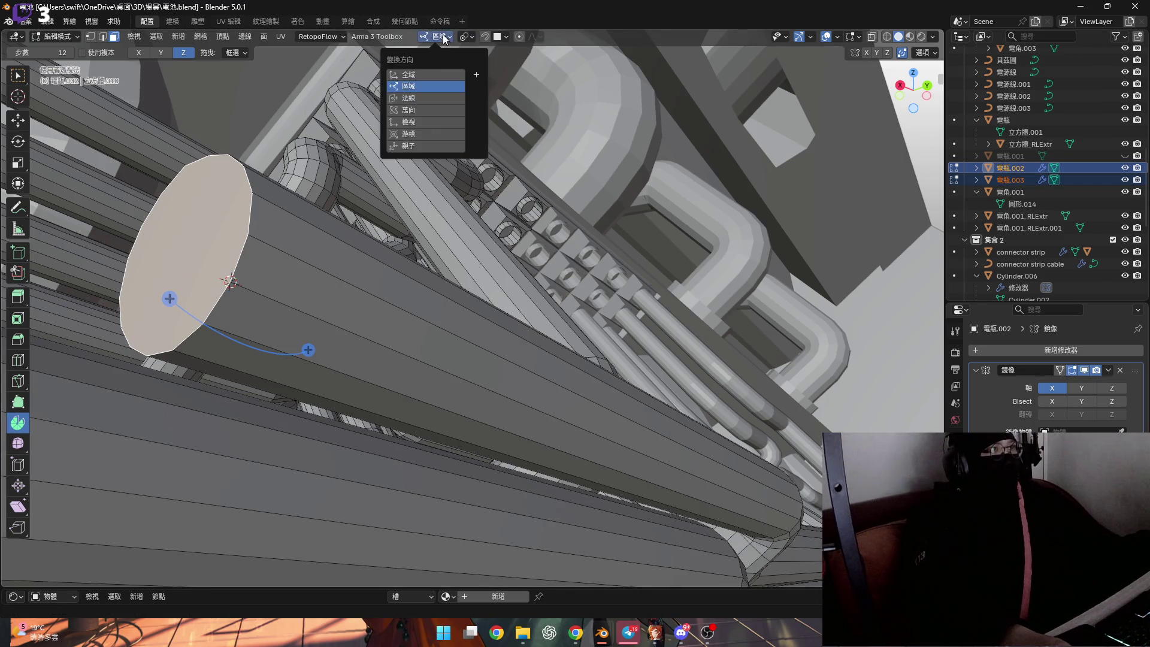
click(431, 97)
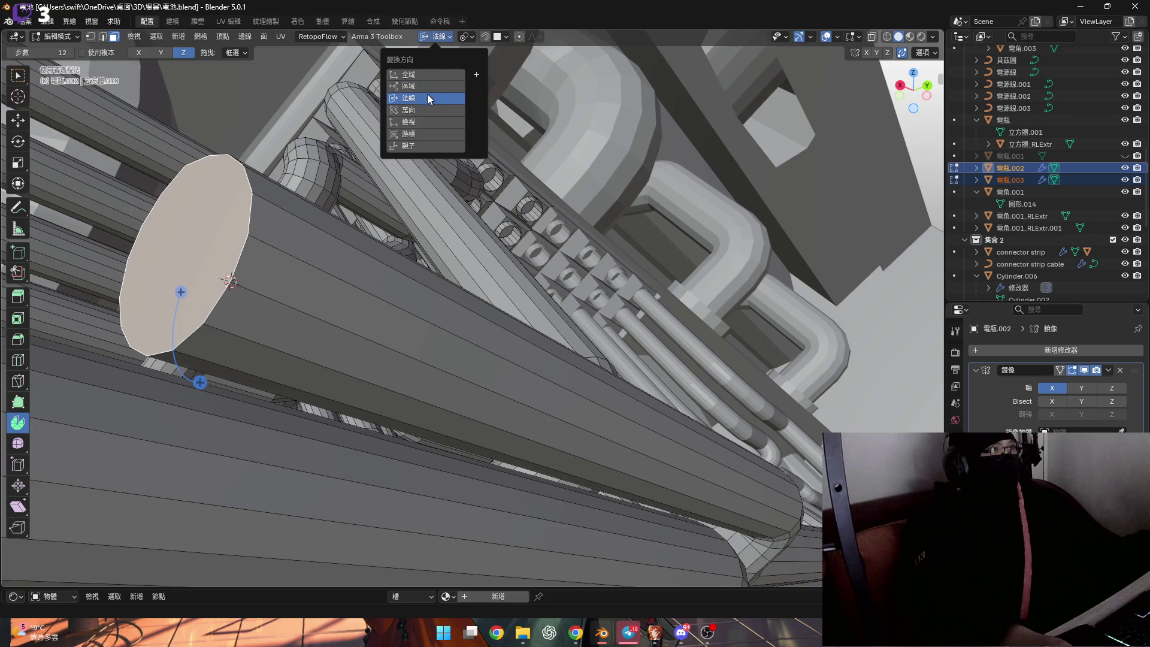
Spin the end cap into a −90° bend
middle_drag(189, 268, 228, 266)
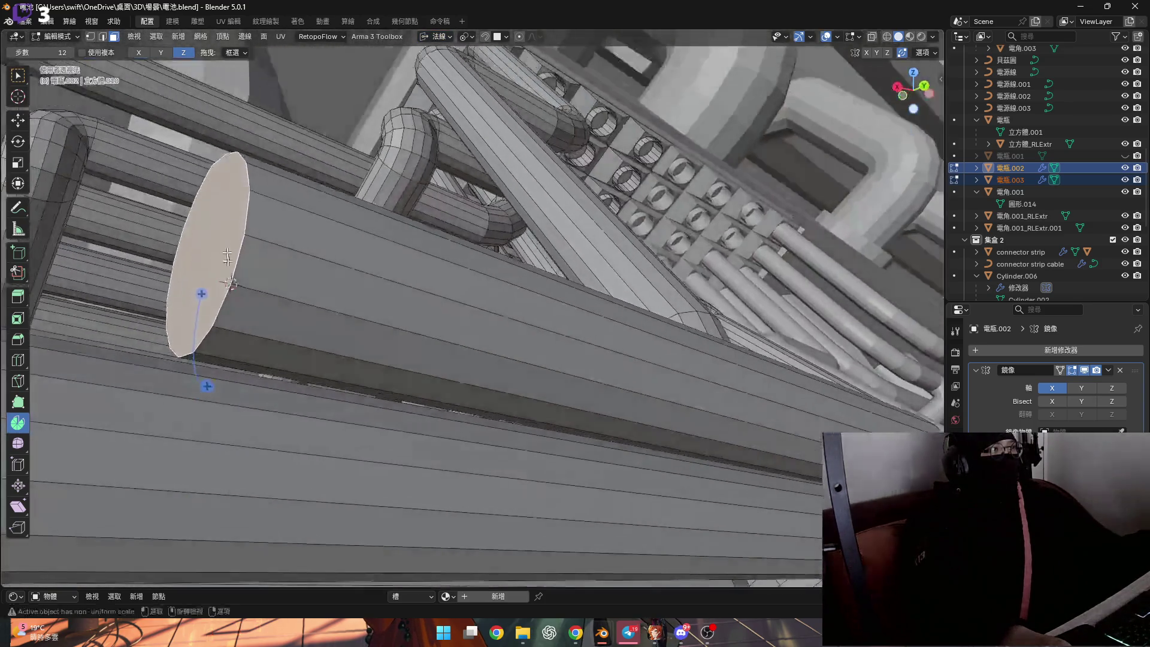
scroll(233, 251, up, 5)
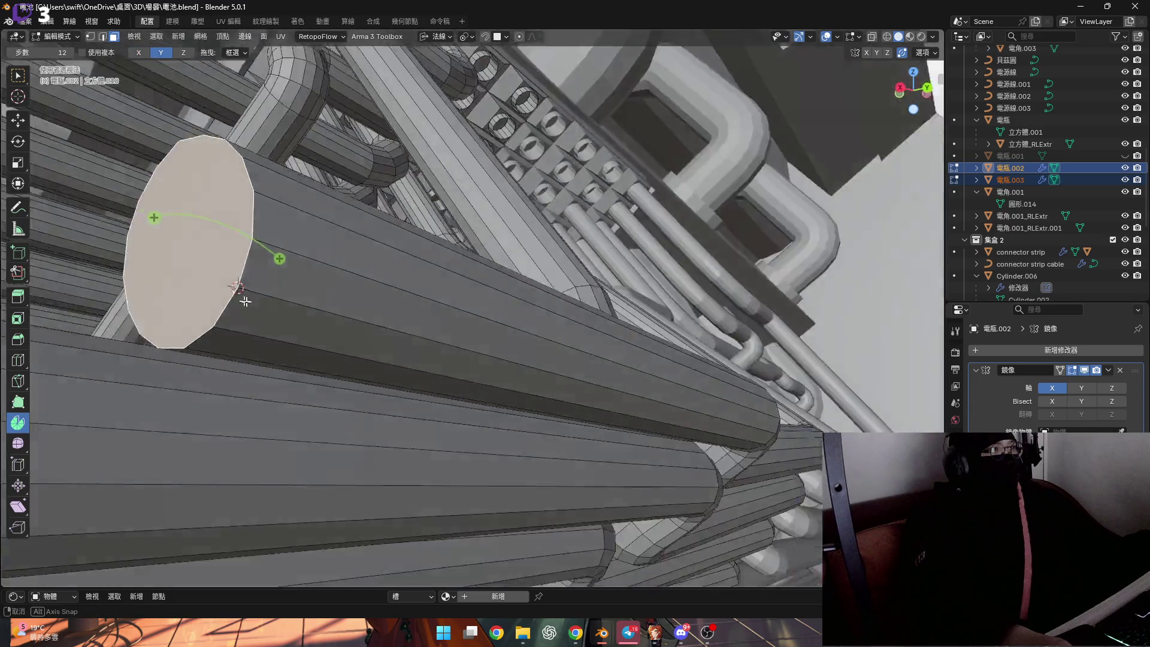
middle_drag(233, 251, 257, 224)
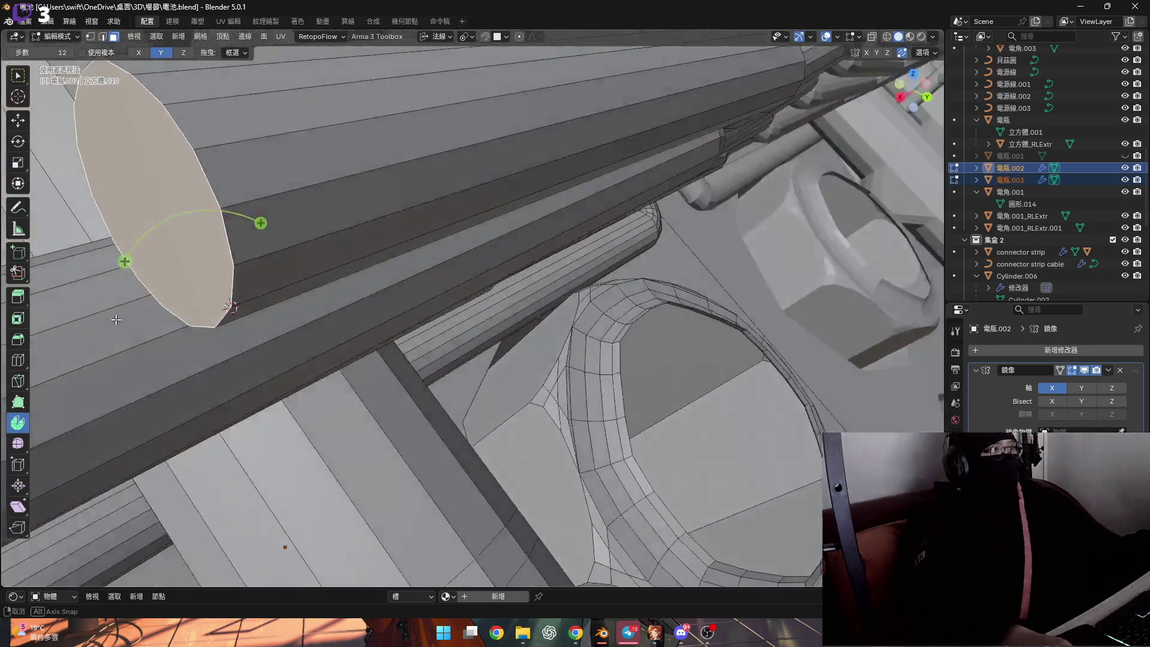
mouse_move(257, 224)
mouse_down()
mouse_move(79, 232)
mouse_move(63, 270)
mouse_up()
mouse_move(63, 270)
middle_down()
mouse_move(392, 223)
mouse_move(269, 296)
middle_up()
text(-90)
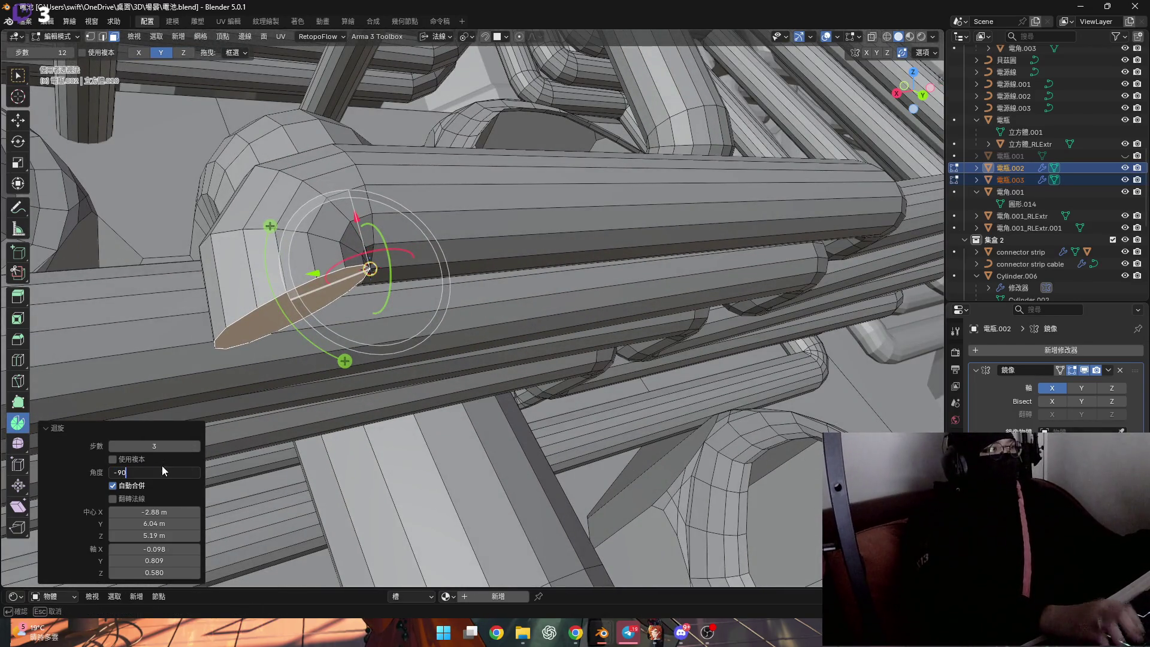
key(Return)
middle_drag(287, 306, 398, 270)
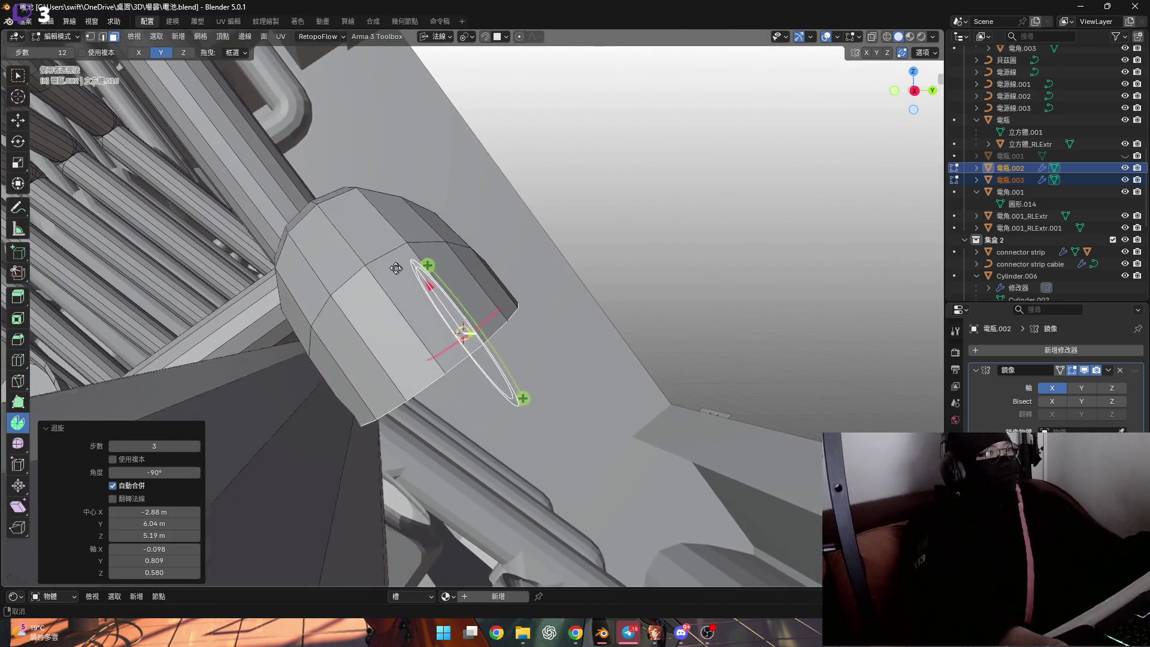
middle_drag(398, 271, 552, 327)
Tilt the end face about 10.2° around its normal axis
key(r)
key(x)
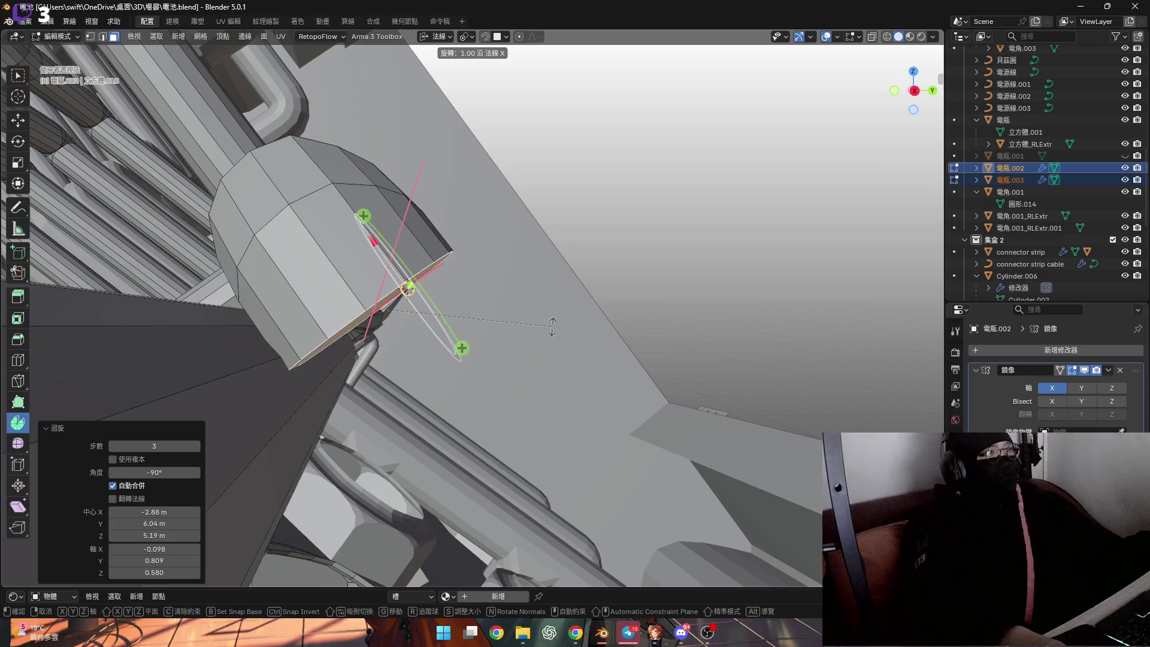
click(557, 298)
middle_drag(558, 298, 271, 241)
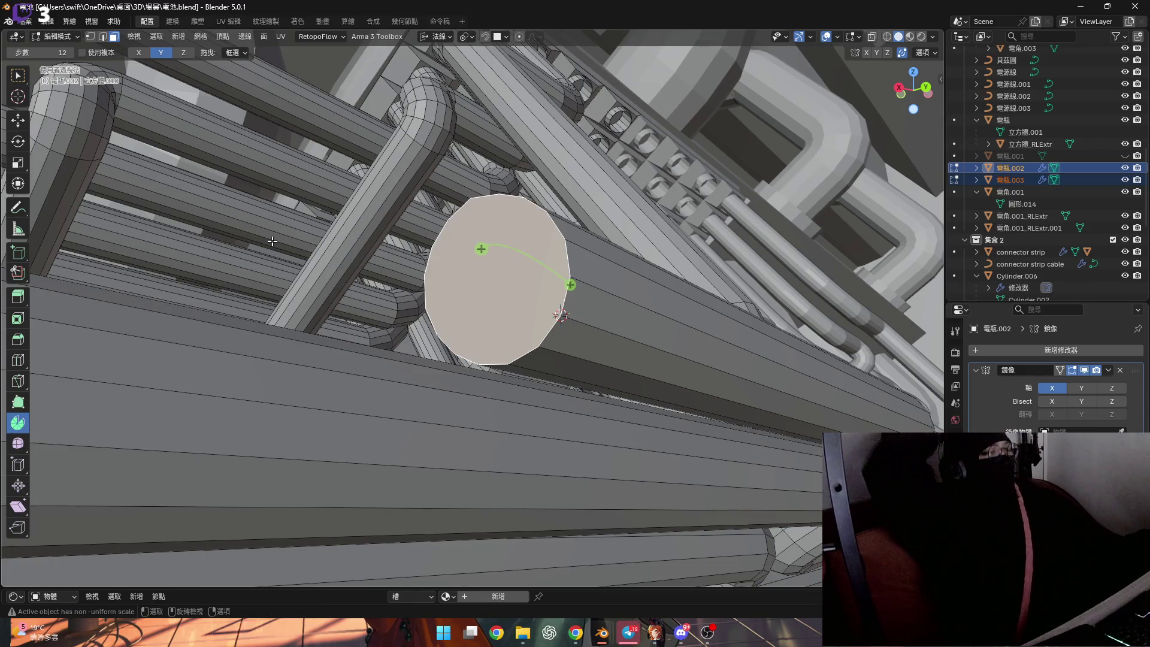
middle_drag(480, 322, 486, 288)
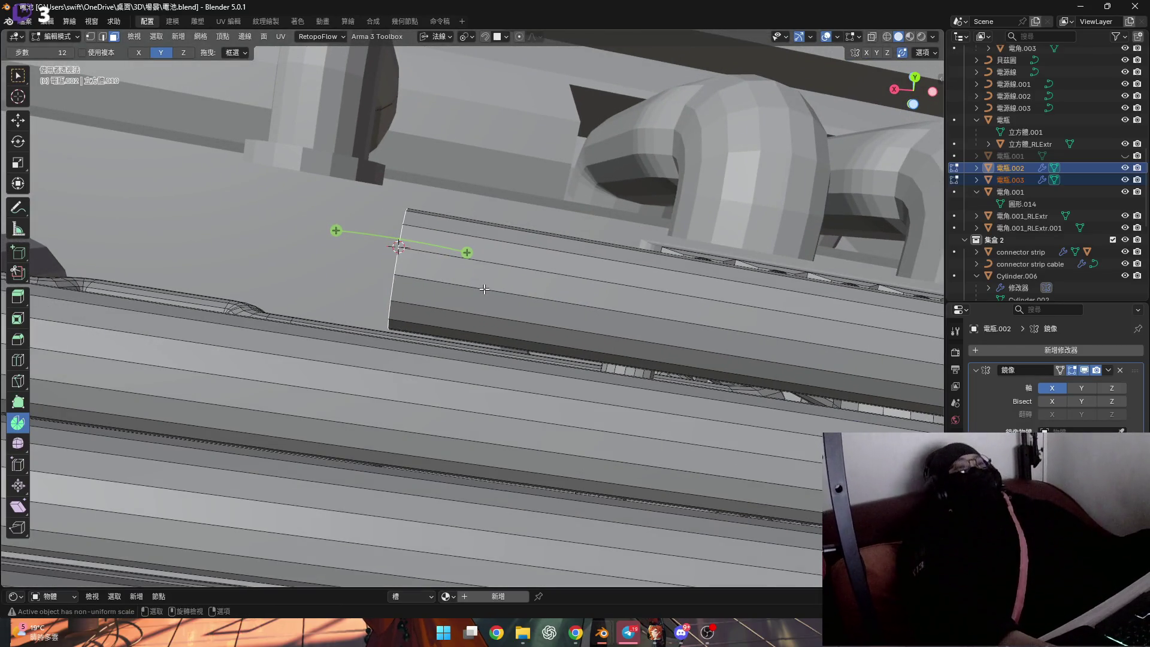
Nudge the end face a negligible distance along its normal Y
key(g)
key(Escape)
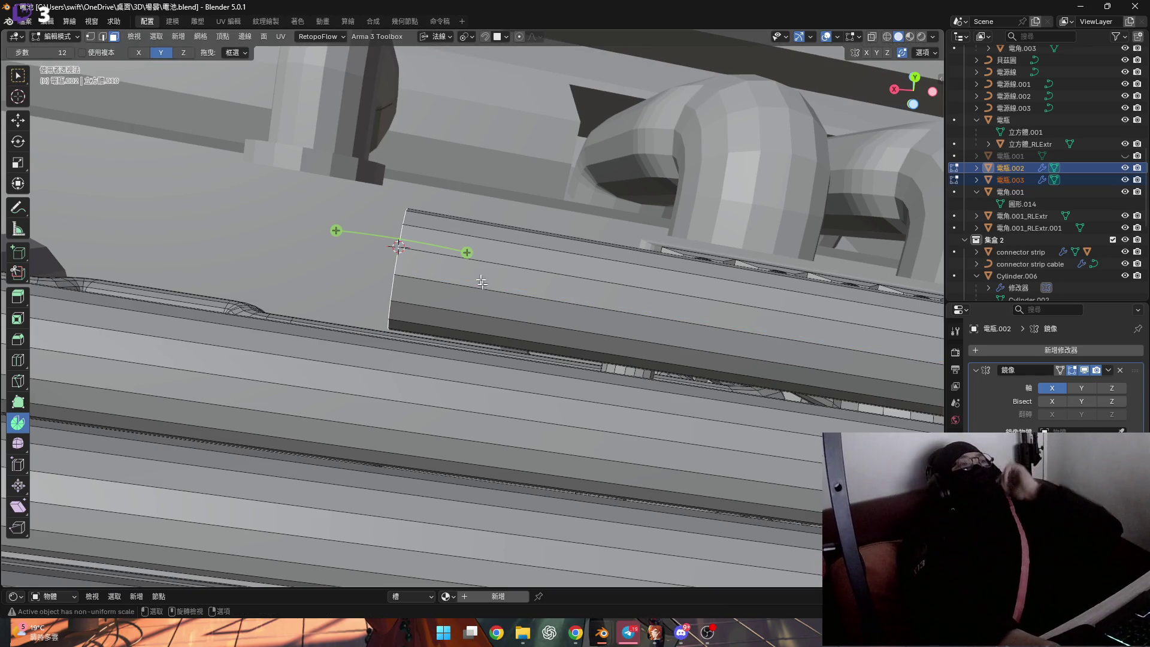
key(x)
key(y)
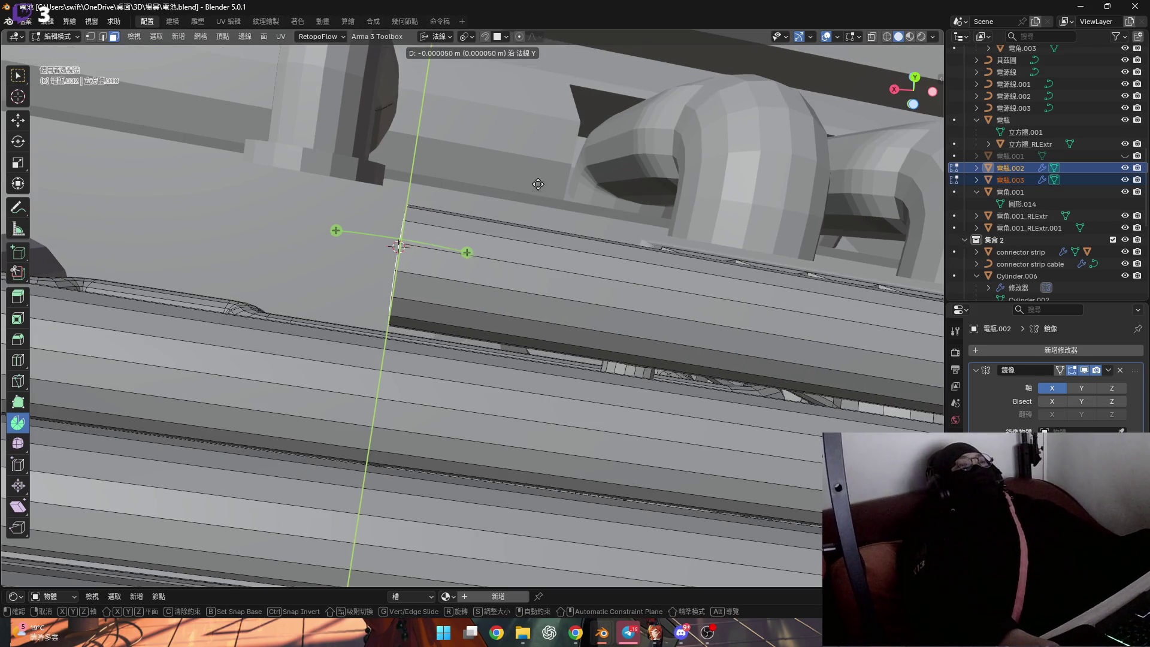
click(538, 184)
middle_drag(538, 184, 581, 204)
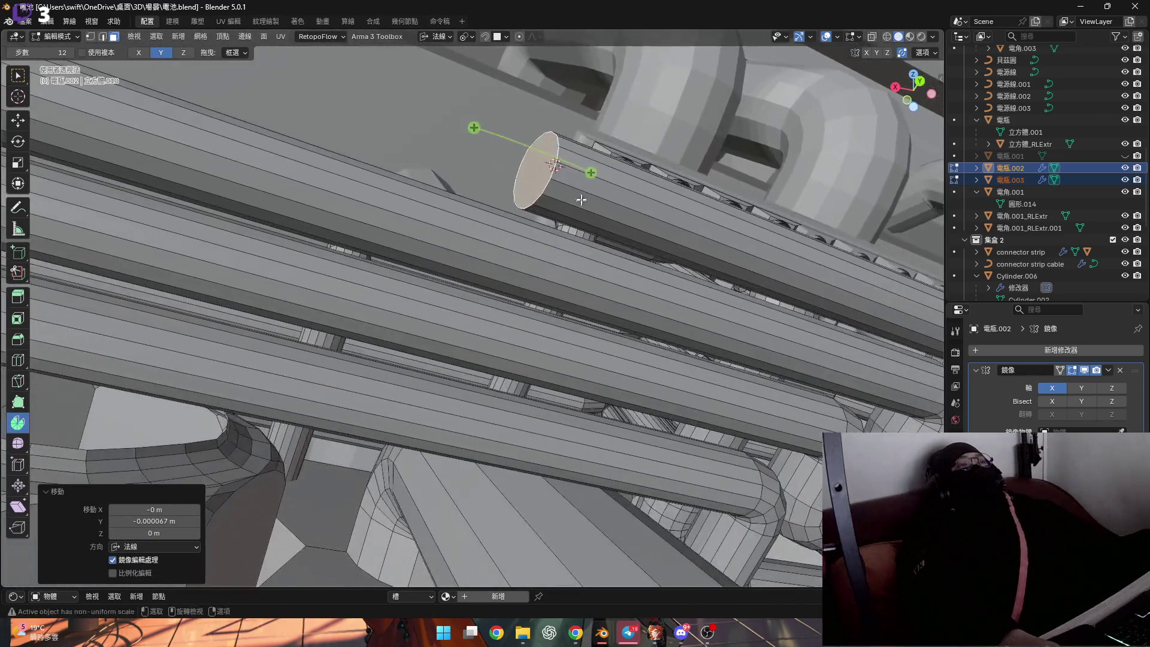
scroll(581, 205, up, 3)
scroll(557, 200, up, 3)
Select another pipe's end cap and line up a side view of it
click(529, 196)
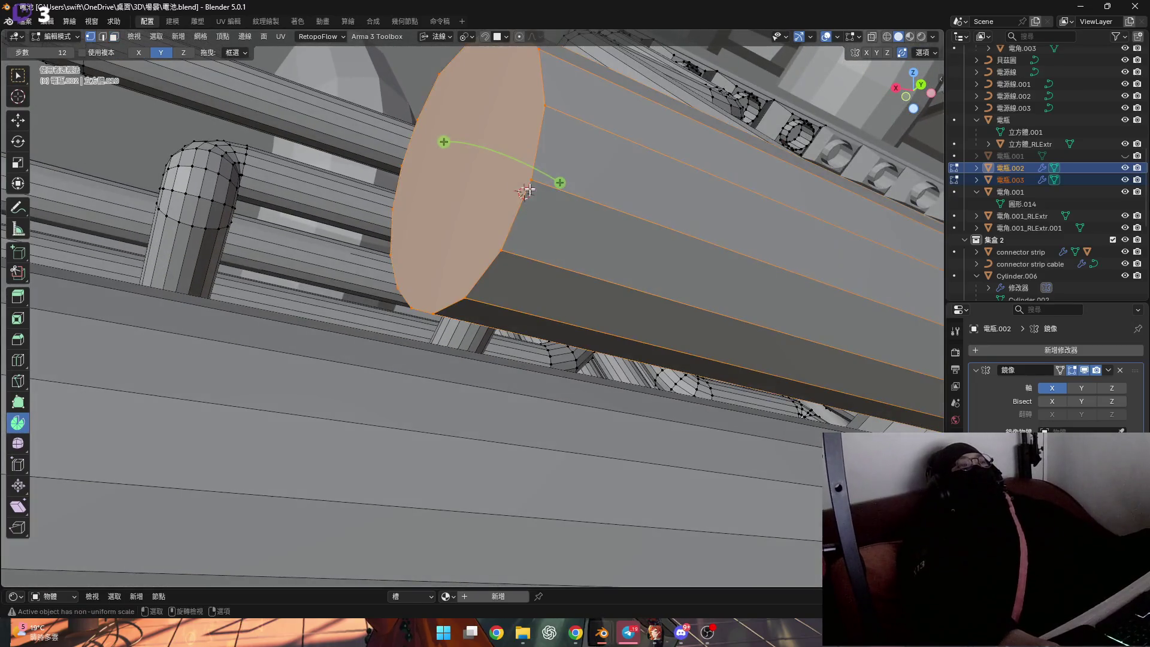
middle_drag(547, 241, 575, 243)
key(shift+s)
click(580, 297)
scroll(580, 297, up, 3)
mouse_move(579, 298)
middle_down()
mouse_move(461, 250)
mouse_move(450, 199)
middle_up()
Spin the cap through a three-step 90° bend alongside the parallel pipes
drag(449, 198, 462, 345)
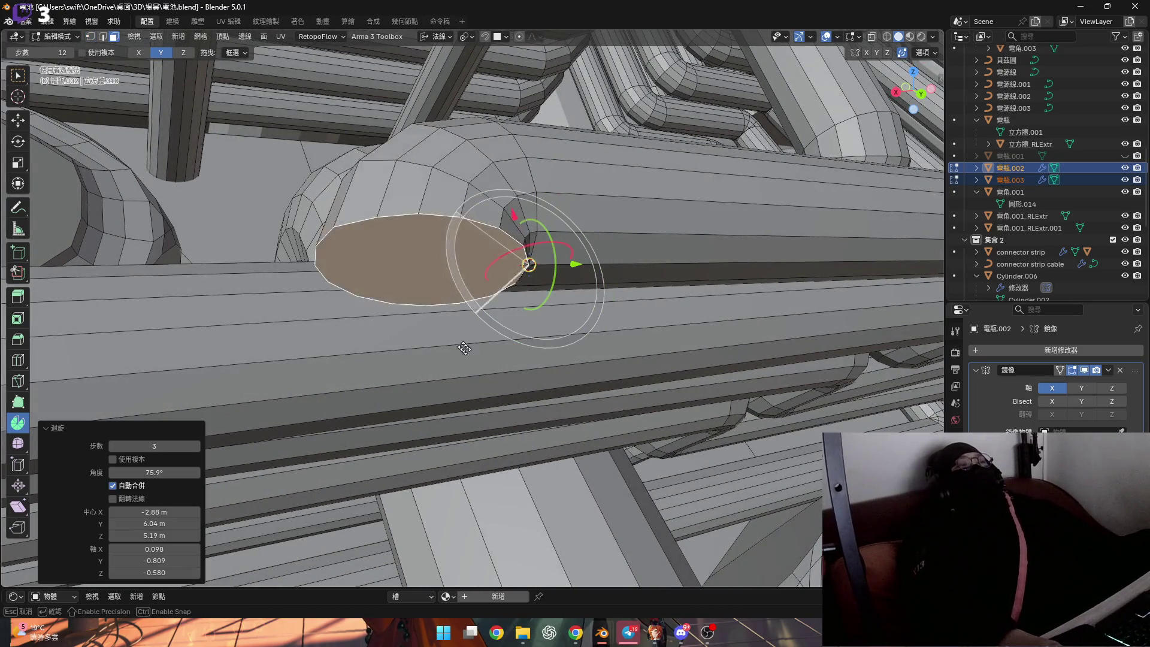
middle_drag(472, 326, 306, 360)
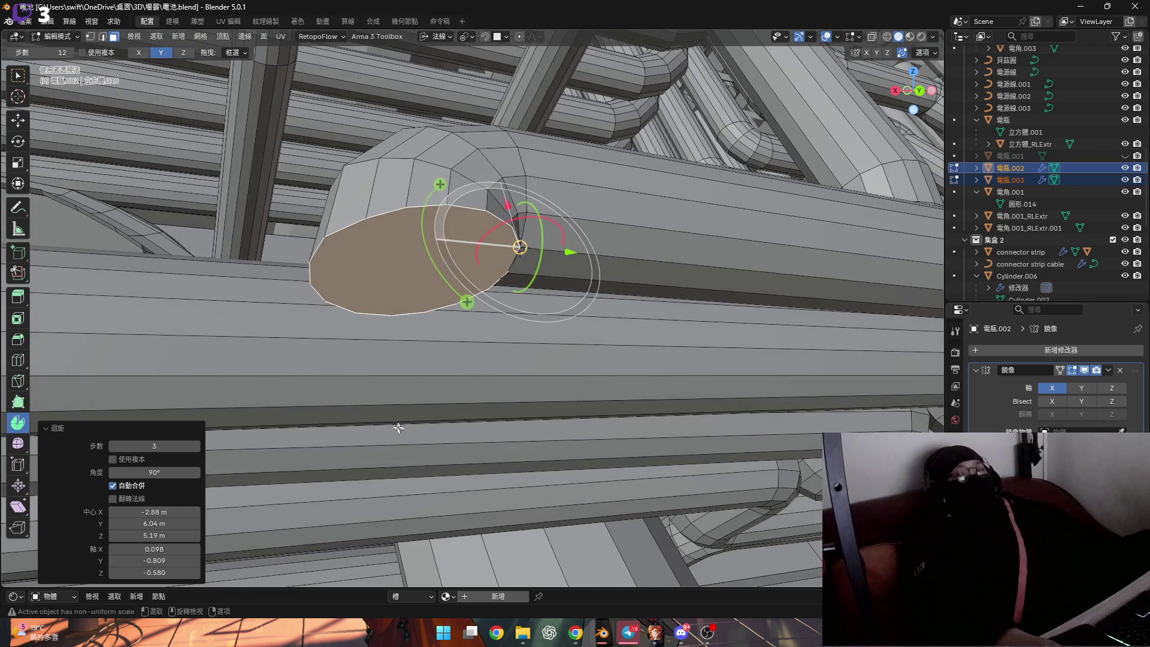
mouse_move(406, 339)
middle_down()
mouse_move(503, 213)
mouse_move(376, 167)
middle_up()
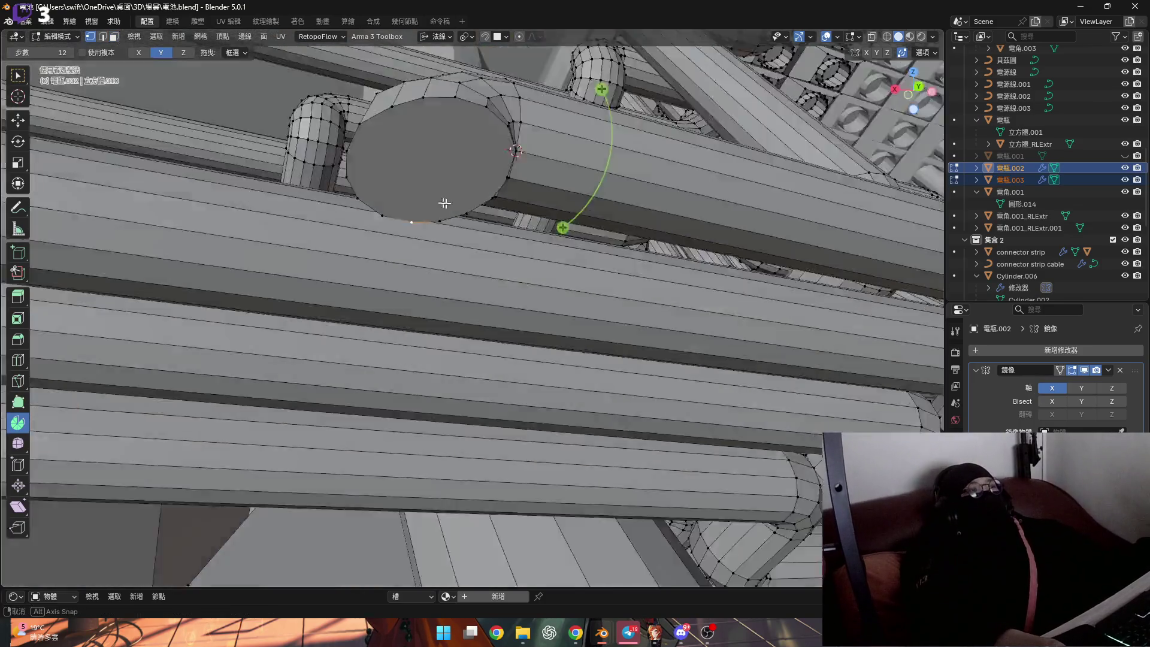
mouse_move(377, 167)
middle_down()
mouse_move(523, 218)
mouse_move(435, 215)
middle_up()
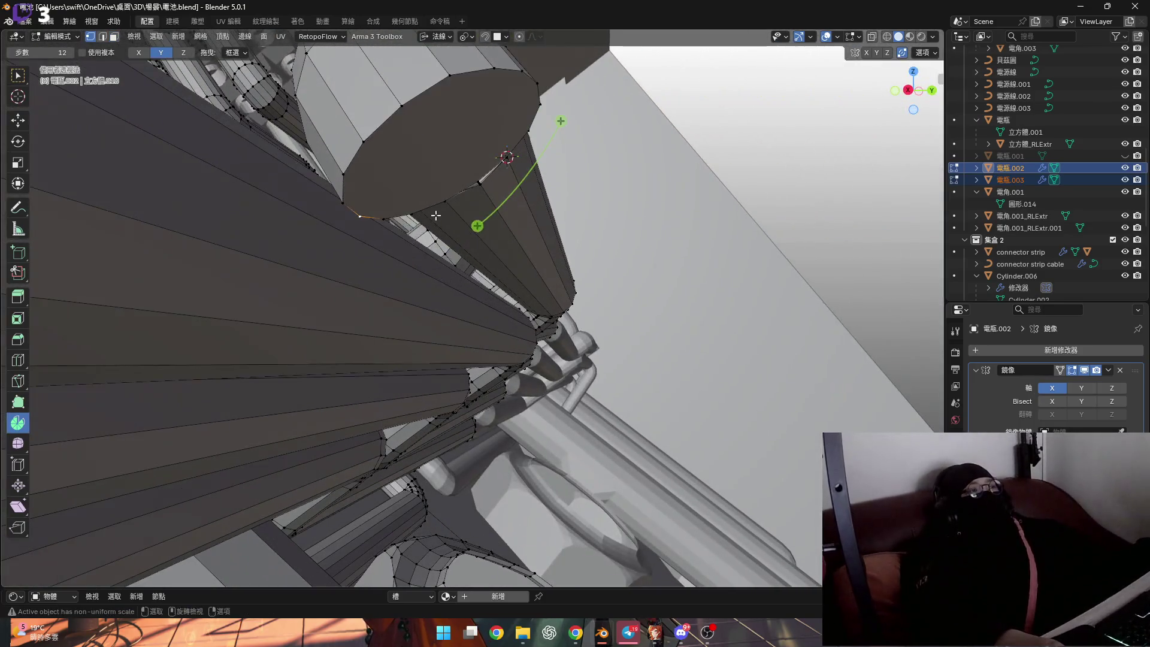
click(431, 283)
mouse_move(431, 282)
middle_down()
mouse_move(318, 139)
mouse_move(324, 196)
middle_up()
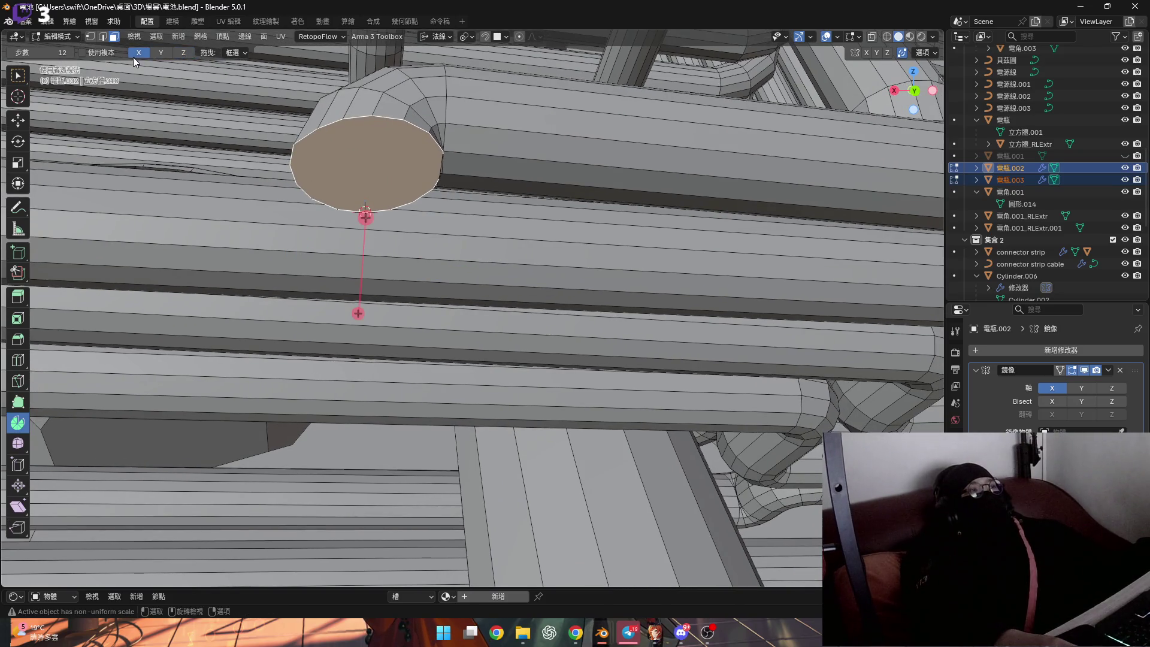
Spin the next pipe's cap into a −90° bend
mouse_move(296, 153)
middle_down()
mouse_move(399, 204)
mouse_move(456, 149)
middle_up()
drag(457, 150, 456, 179)
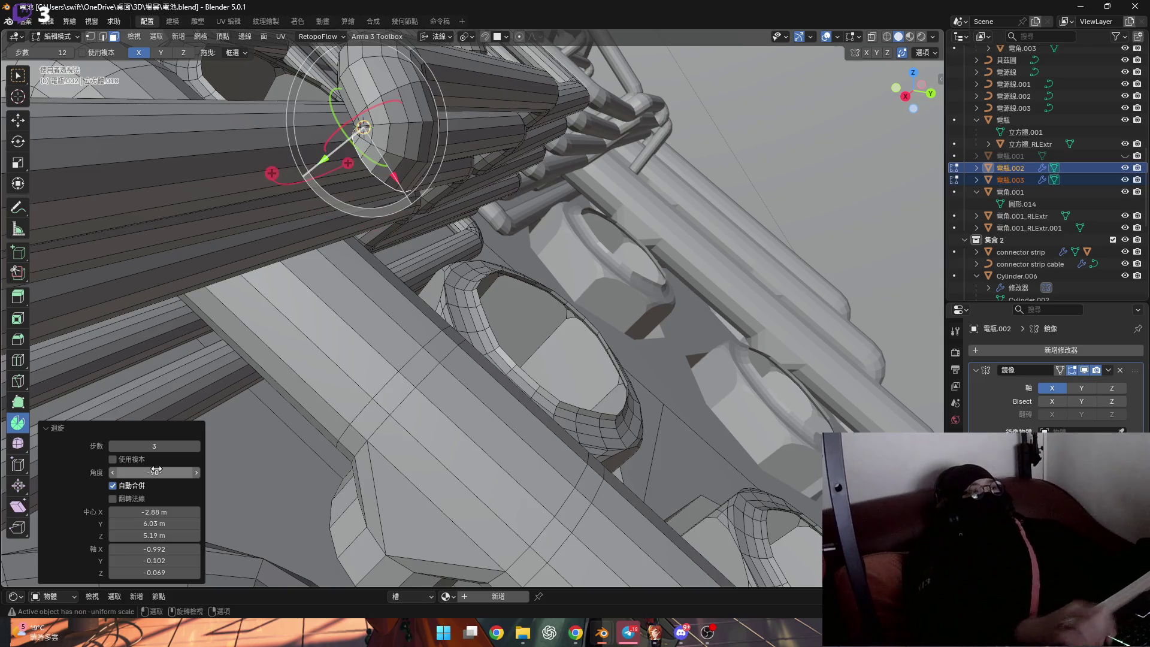
middle_drag(409, 353, 444, 205)
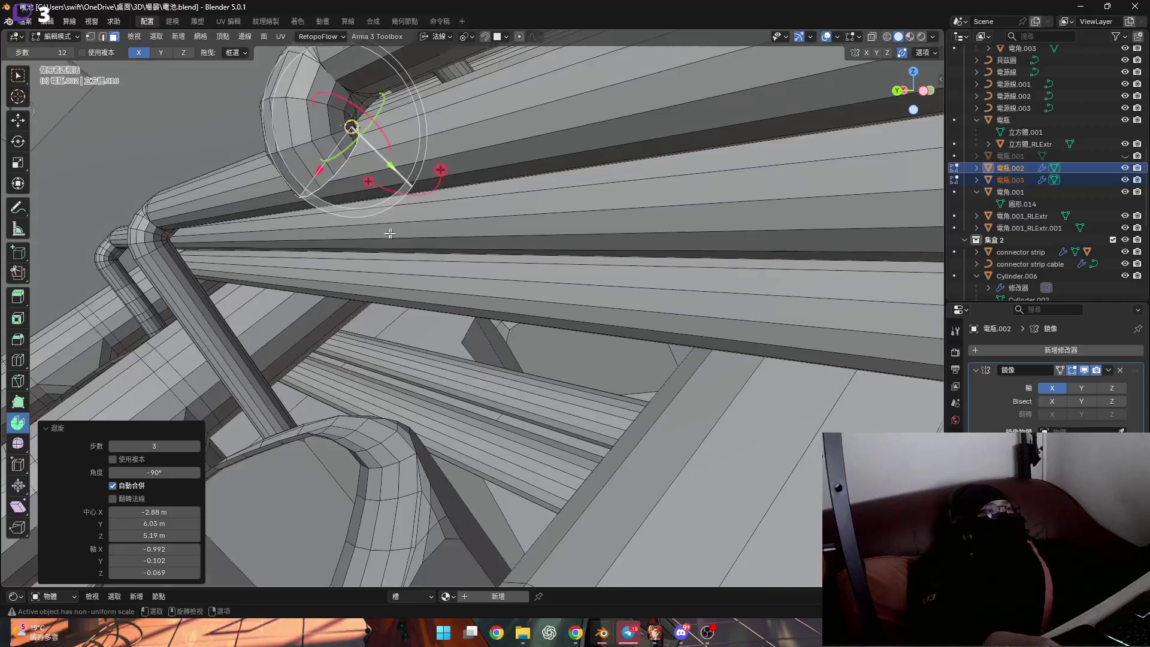
mouse_move(444, 205)
middle_down()
mouse_move(358, 230)
mouse_move(557, 277)
middle_up()
scroll(557, 276, up, 2)
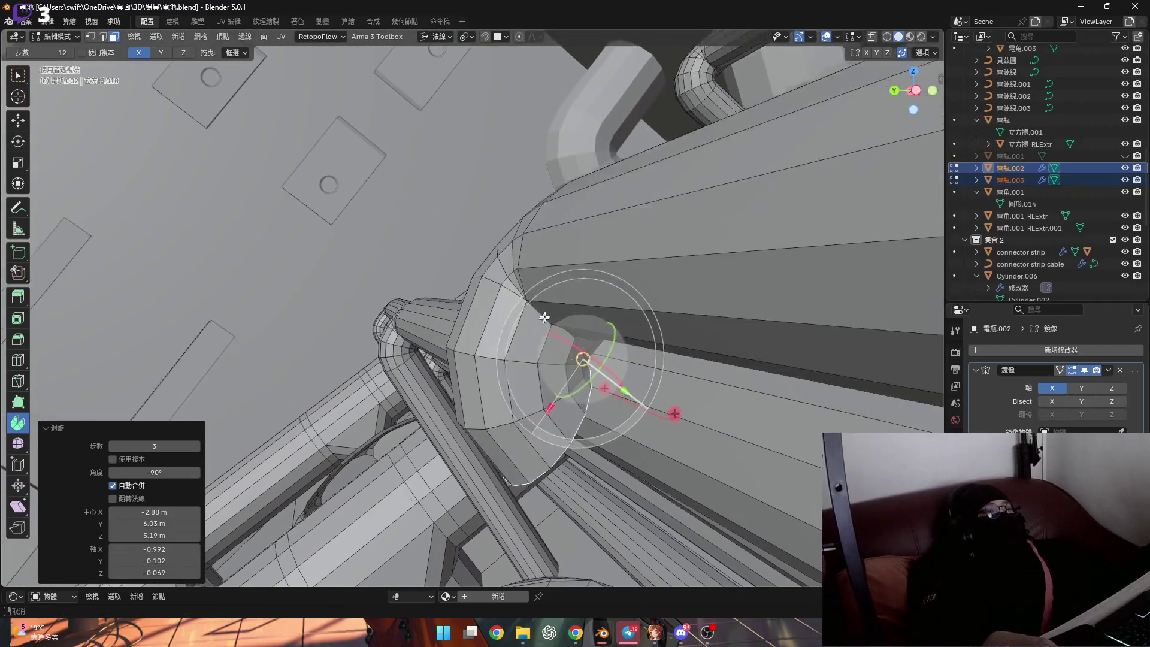
scroll(558, 277, up, 2)
Extrude the bent cap about 0.0014 m along its normal
mouse_move(648, 324)
middle_down()
mouse_move(605, 315)
mouse_move(698, 327)
mouse_move(526, 288)
middle_up()
scroll(612, 313, down, 5)
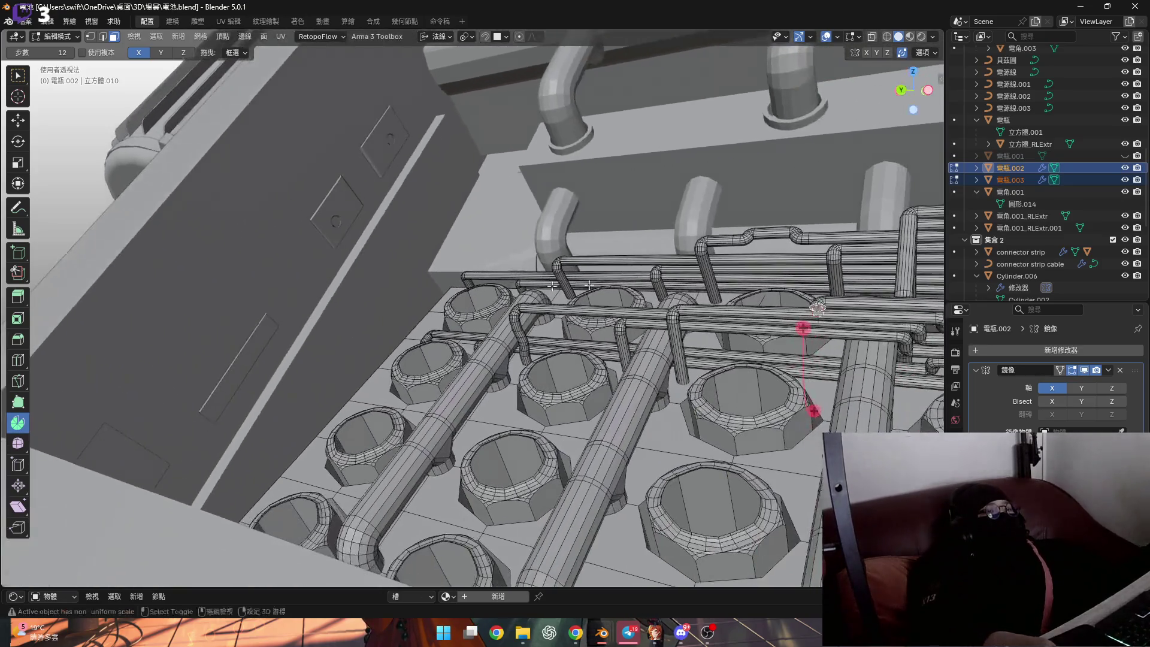
scroll(844, 325, up, 2)
scroll(844, 324, up, 3)
scroll(809, 306, up, 3)
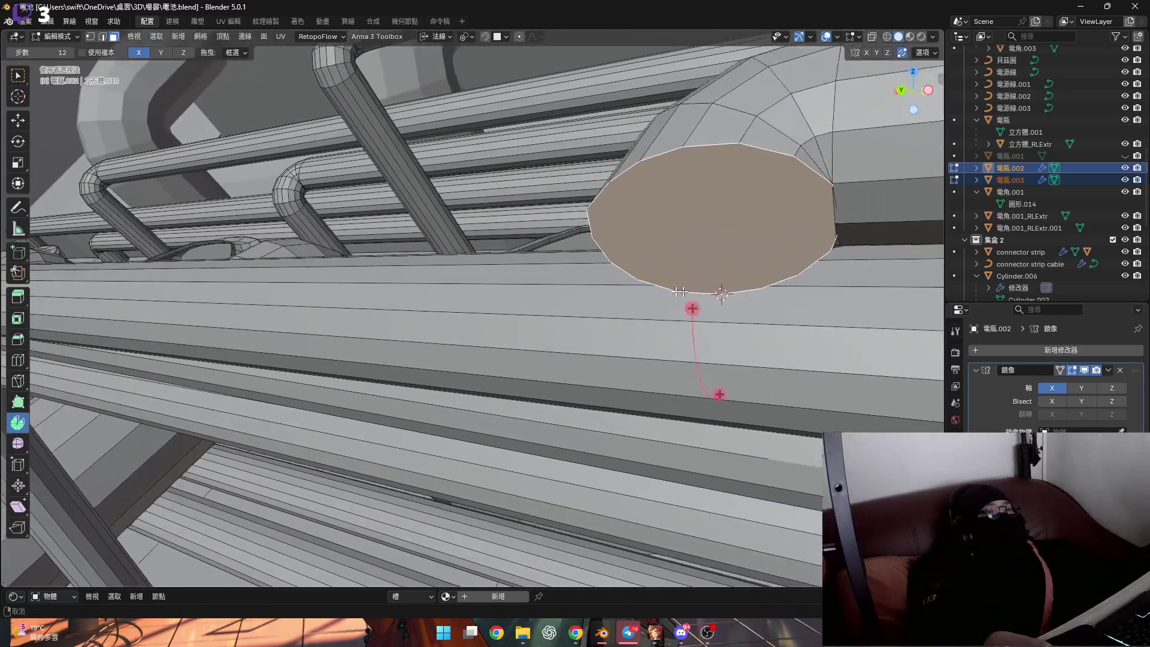
scroll(792, 295, up, 2)
mouse_move(793, 295)
middle_down()
mouse_move(673, 255)
mouse_move(624, 267)
middle_up()
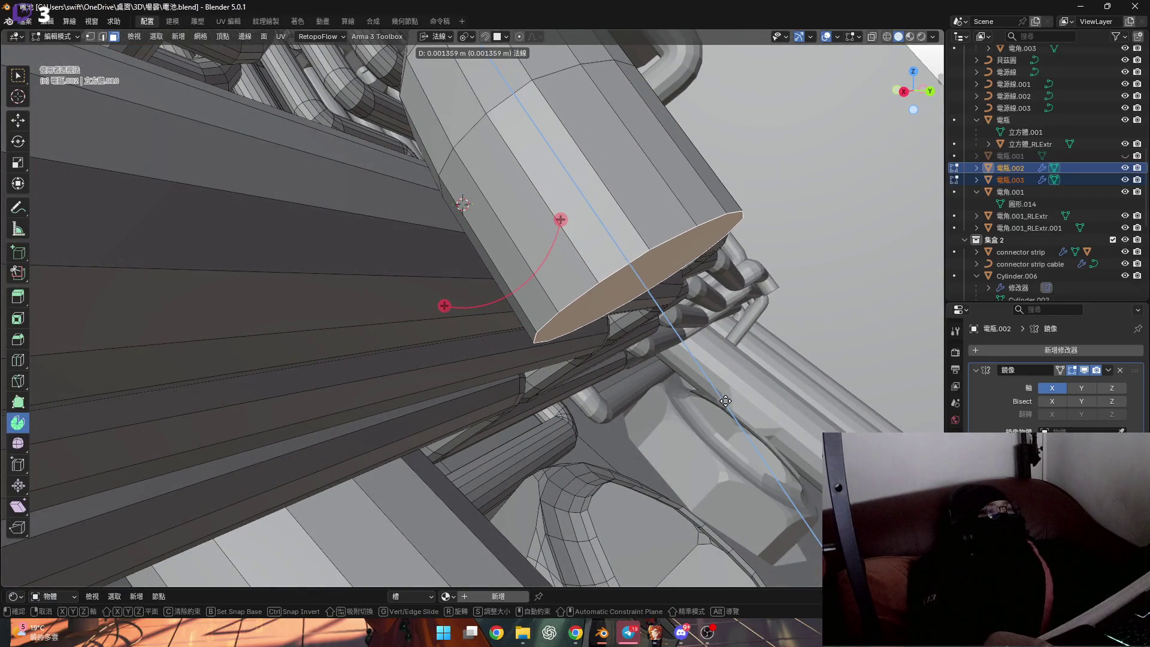
click(559, 219)
mouse_move(560, 219)
middle_down()
mouse_move(551, 303)
mouse_move(506, 278)
mouse_move(492, 289)
mouse_move(499, 301)
middle_up()
scroll(498, 301, down, 2)
scroll(499, 301, down, 3)
scroll(500, 294, down, 2)
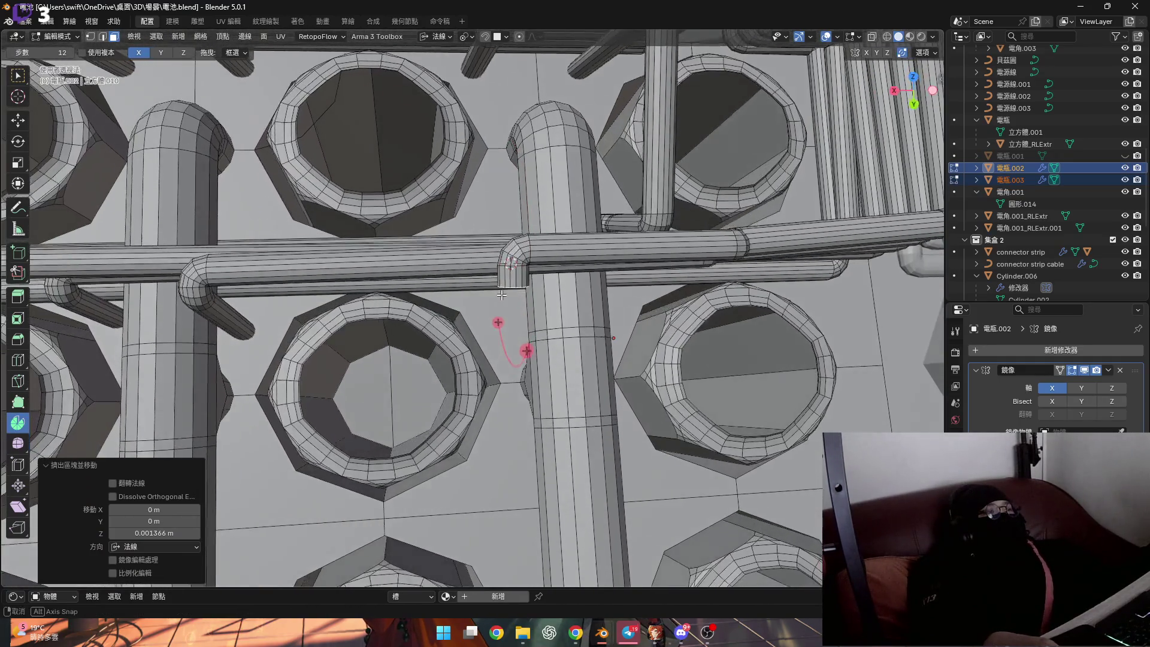
scroll(500, 293, up, 2)
scroll(501, 293, up, 2)
scroll(503, 292, up, 3)
Move the selected cap slightly and line up an oblique view
key(g)
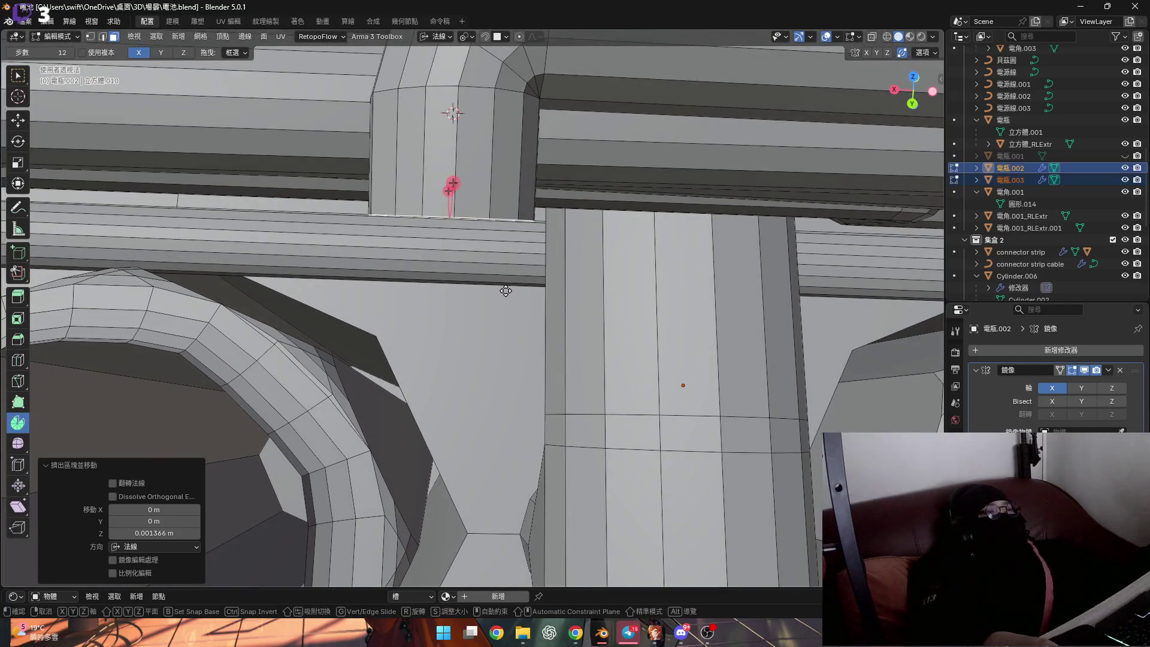
click(507, 302)
mouse_move(506, 303)
middle_down()
mouse_move(521, 236)
mouse_move(500, 235)
middle_up()
mouse_move(389, 284)
middle_down()
mouse_move(350, 239)
mouse_move(418, 344)
middle_up()
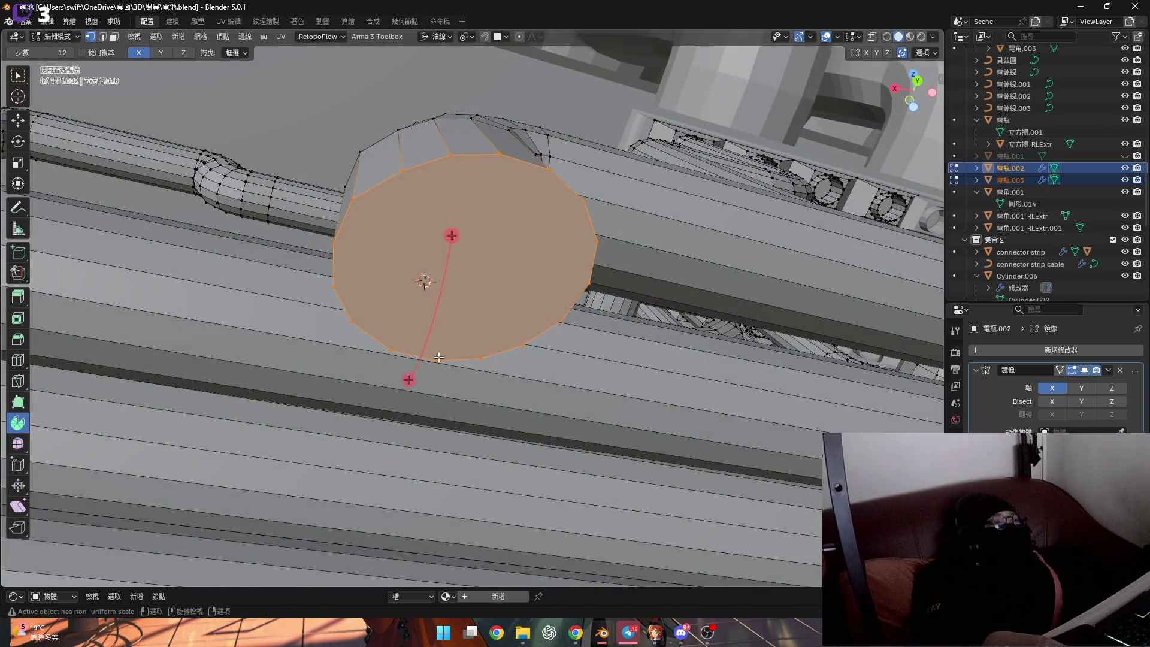
mouse_move(466, 257)
middle_down()
mouse_move(503, 270)
mouse_move(475, 341)
middle_up()
Spin the cap into a bend and settle its angle at −70°
drag(475, 342, 462, 409)
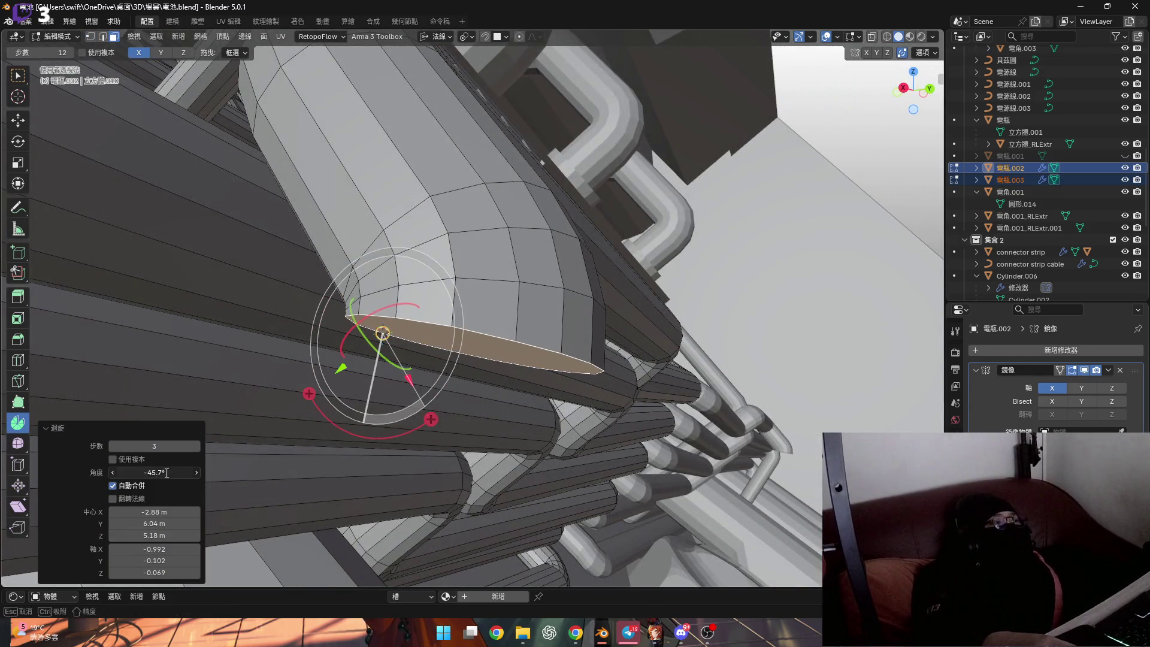
text(85)
key(Return)
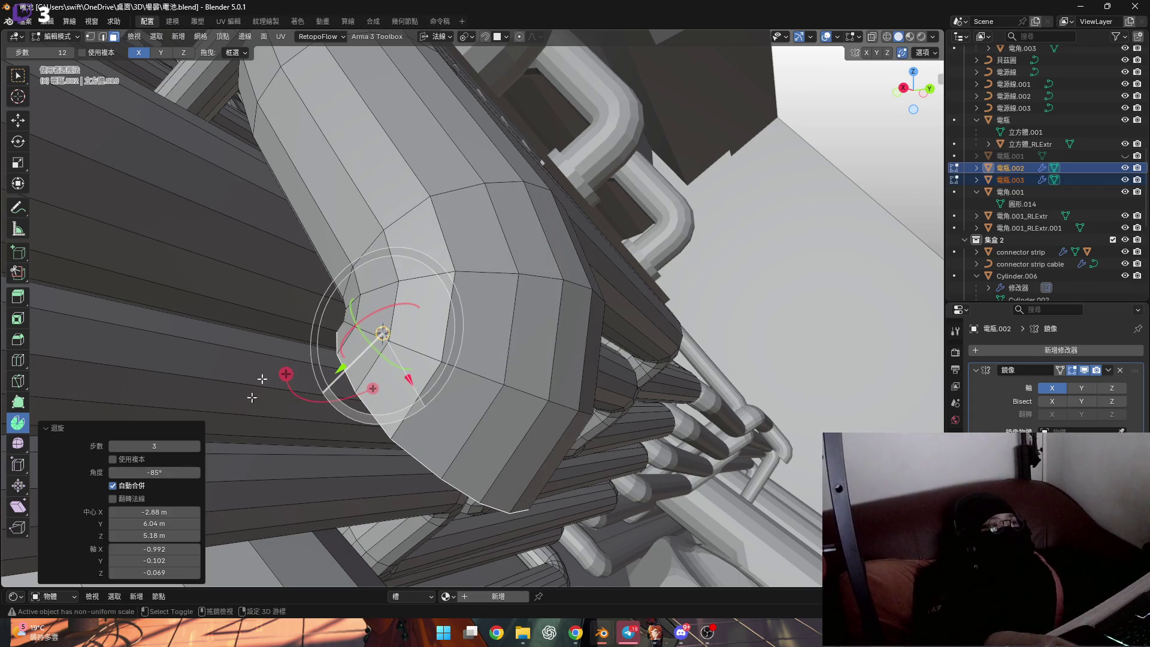
middle_drag(238, 417, 470, 216)
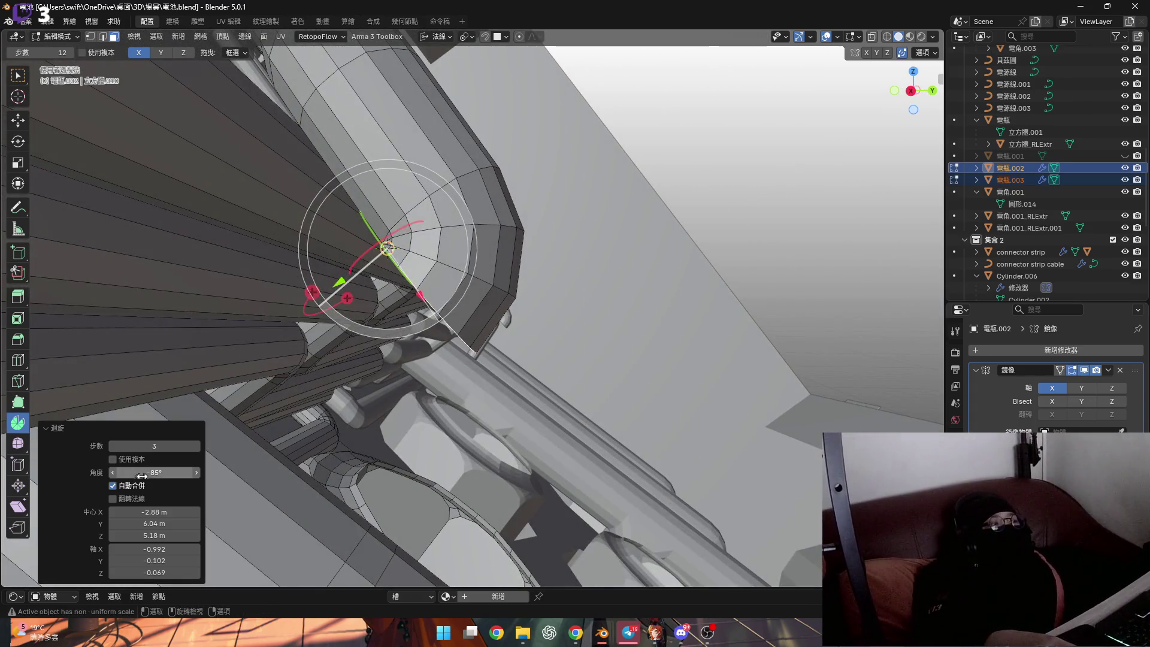
text(-7)
key(Return)
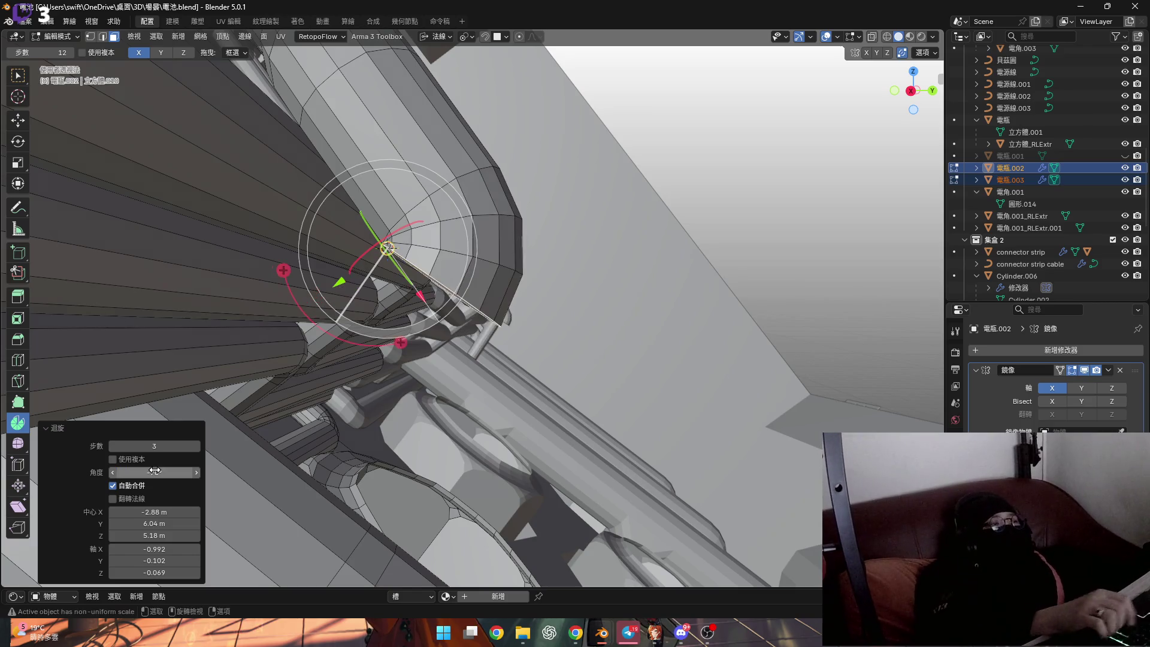
scroll(360, 367, down, 5)
Extrude the tube end about 0.0125 m straight beyond the bend
middle_drag(361, 366, 465, 261)
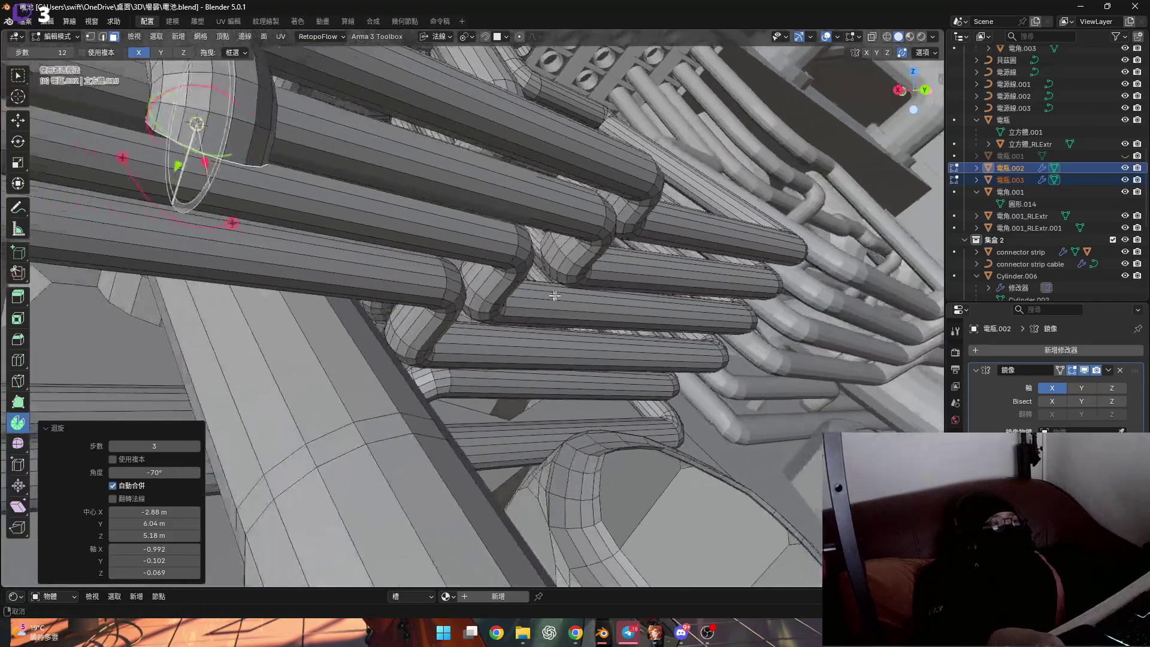
scroll(466, 261, up, 2)
scroll(466, 262, down, 3)
key(g)
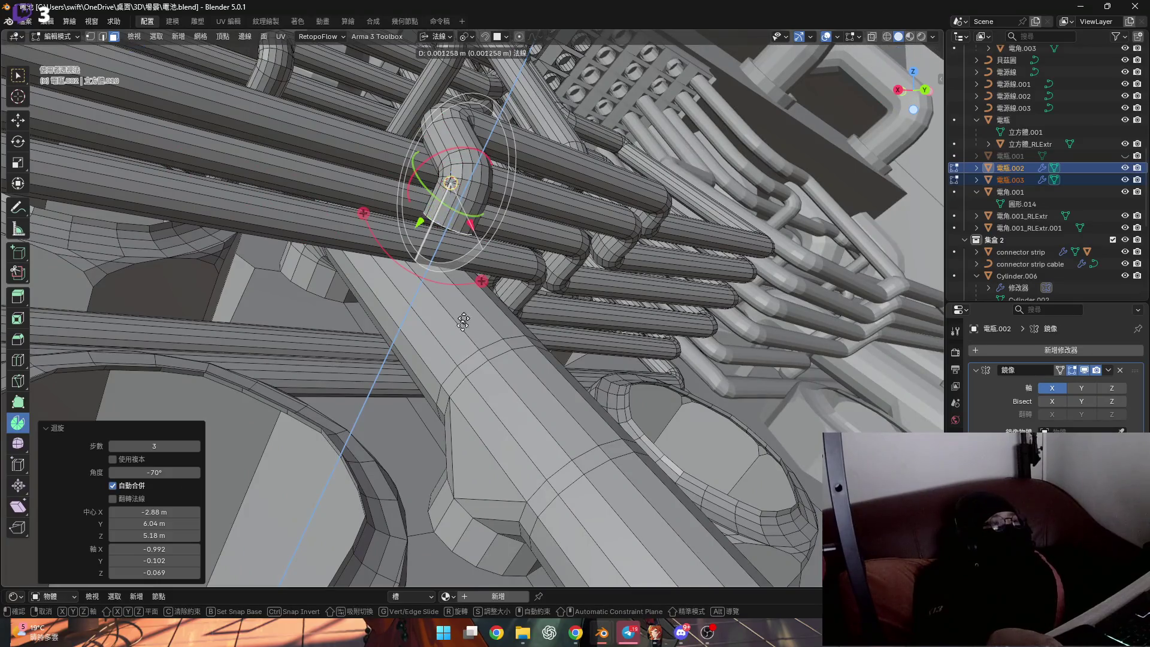
click(450, 182)
mouse_move(383, 312)
middle_down()
mouse_move(379, 331)
mouse_move(386, 323)
middle_up()
scroll(387, 323, down, 4)
scroll(407, 310, up, 4)
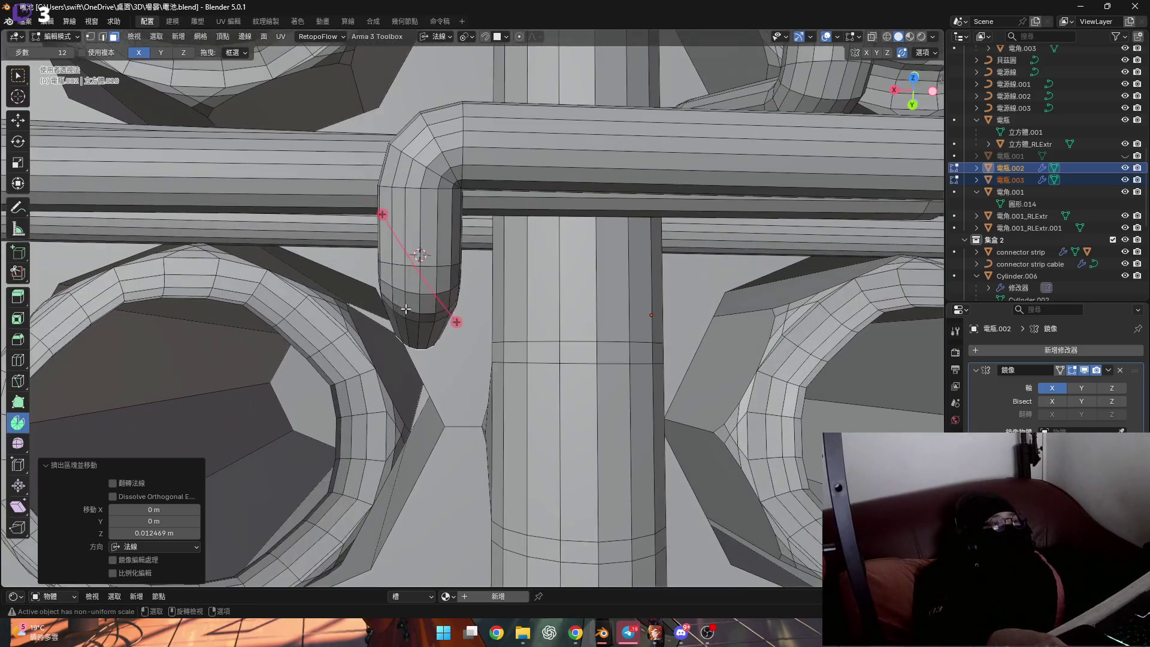
Slide the end loop slightly and grow the selection over the lower tube segment
middle_drag(407, 308, 451, 286)
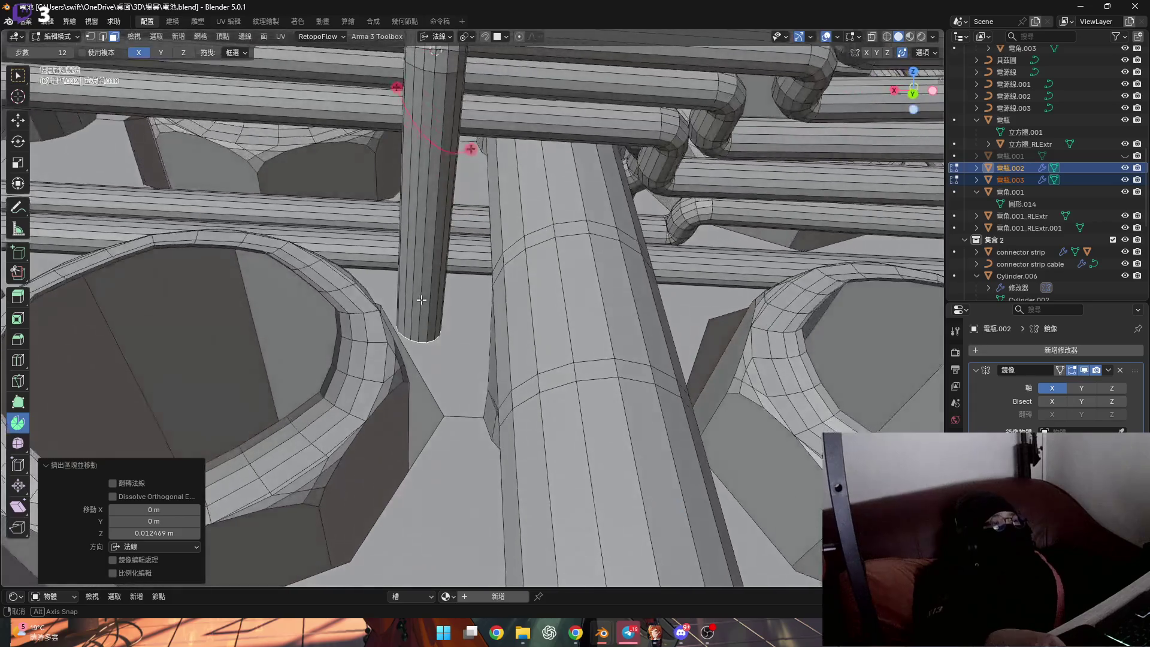
key(g)
key(g)
key(g)
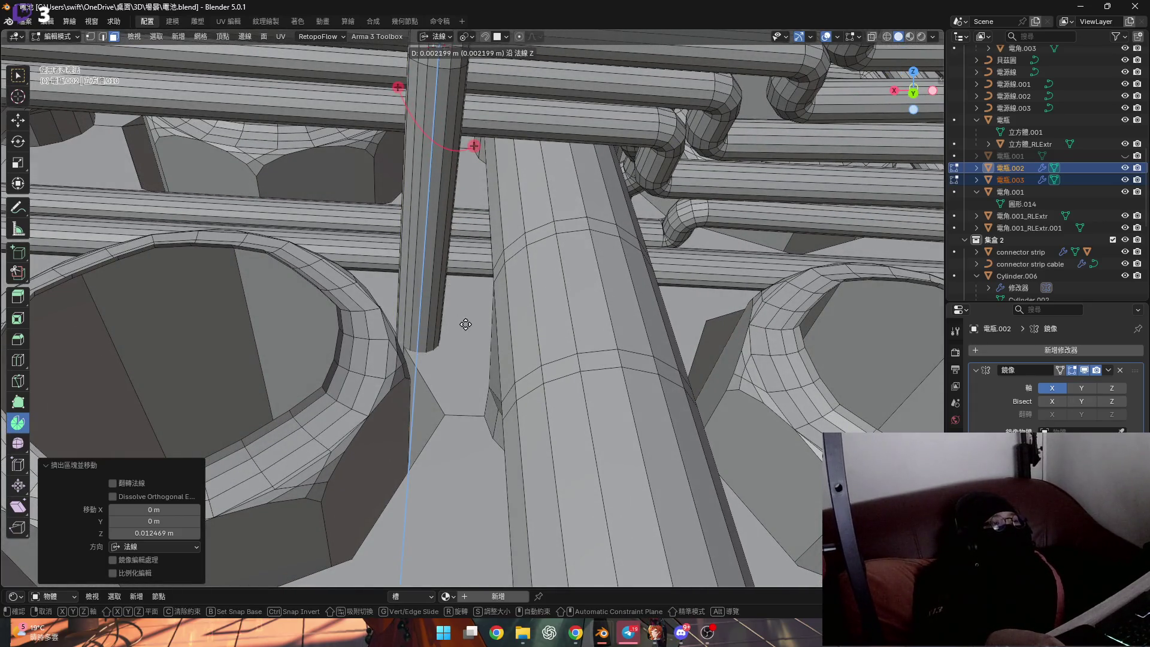
click(464, 324)
middle_drag(464, 323, 418, 358)
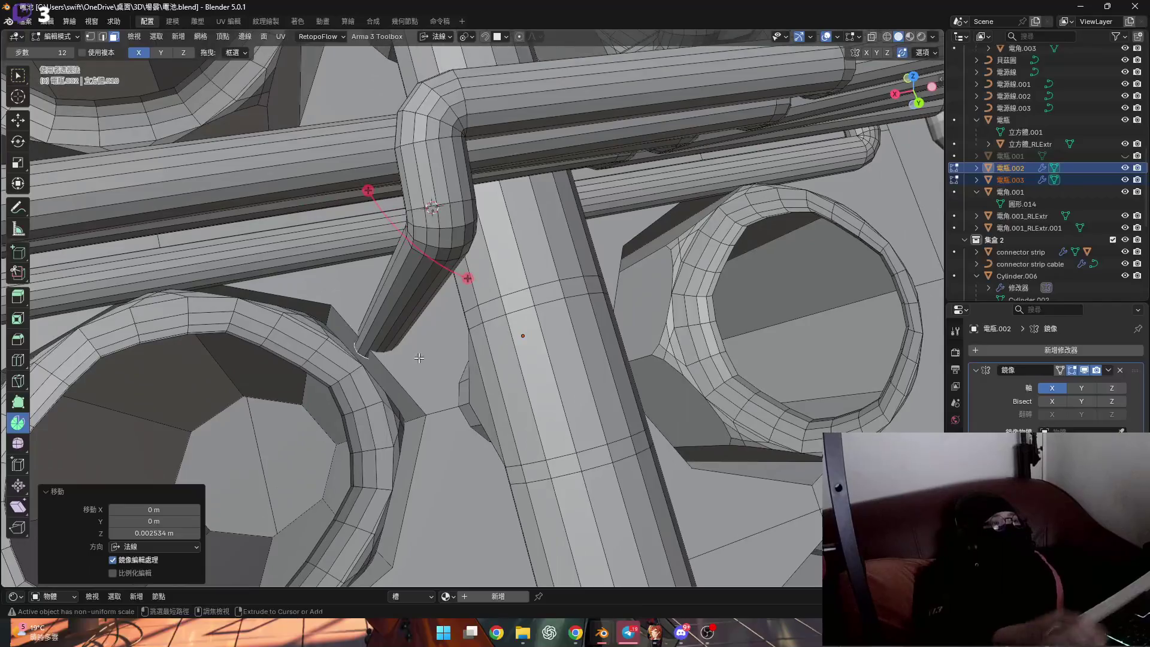
key(ctrl+KP_Add)
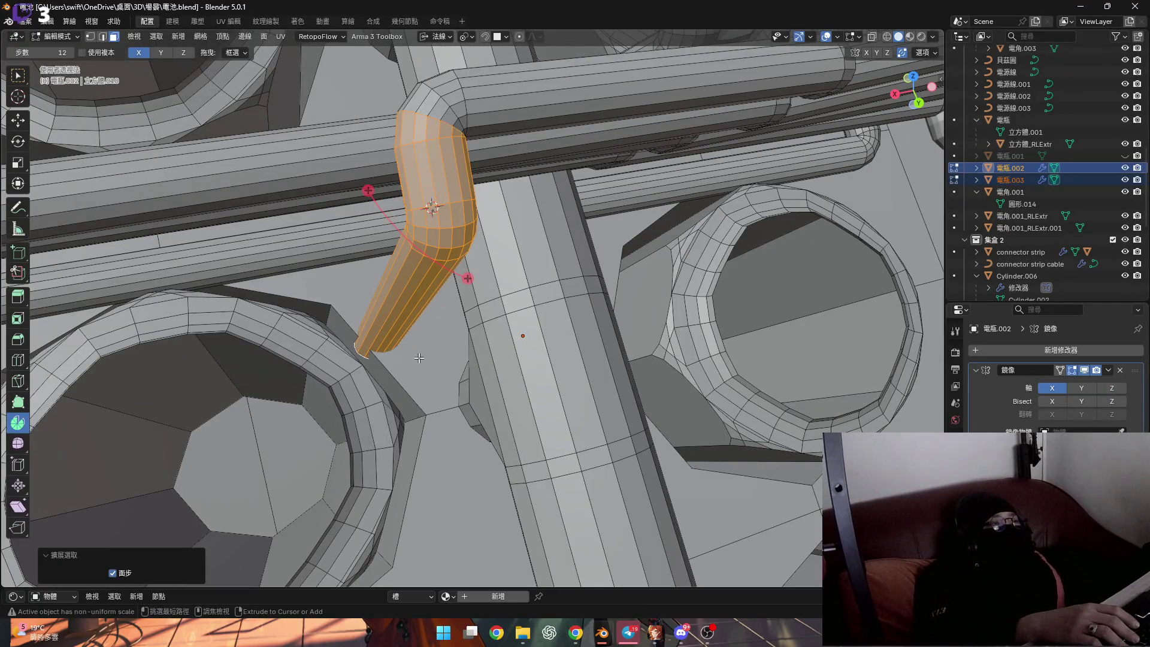
middle_drag(451, 357, 439, 351)
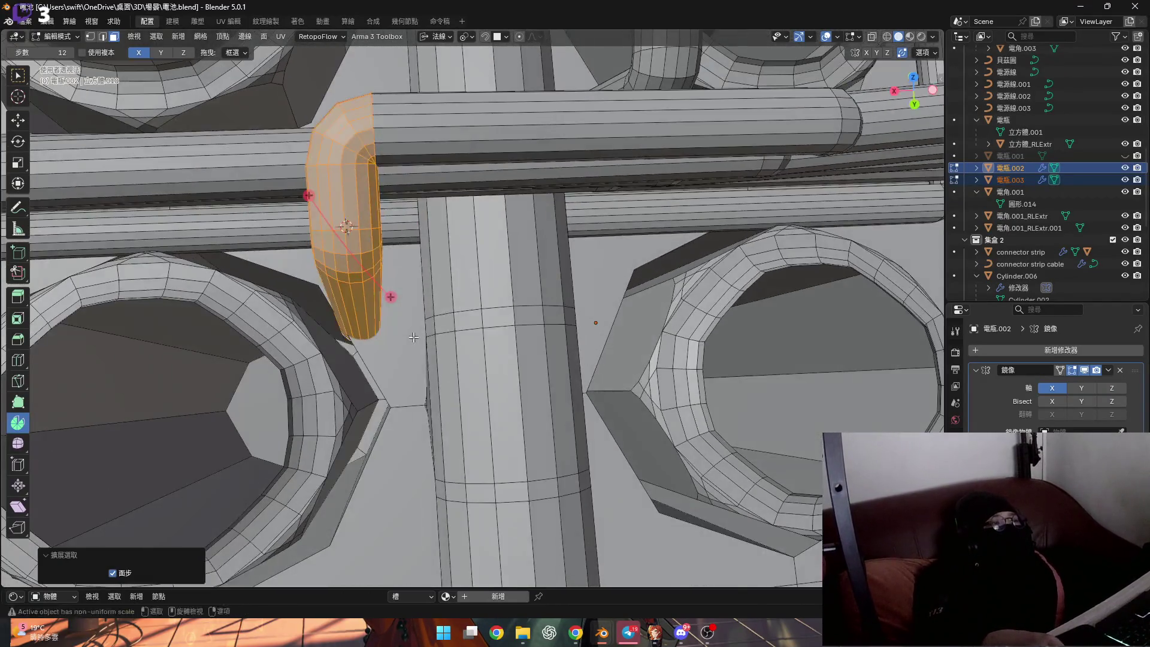
Abandon the normal-axis move and switch Transform Orientation to Local
key(g)
key(x)
click(448, 204)
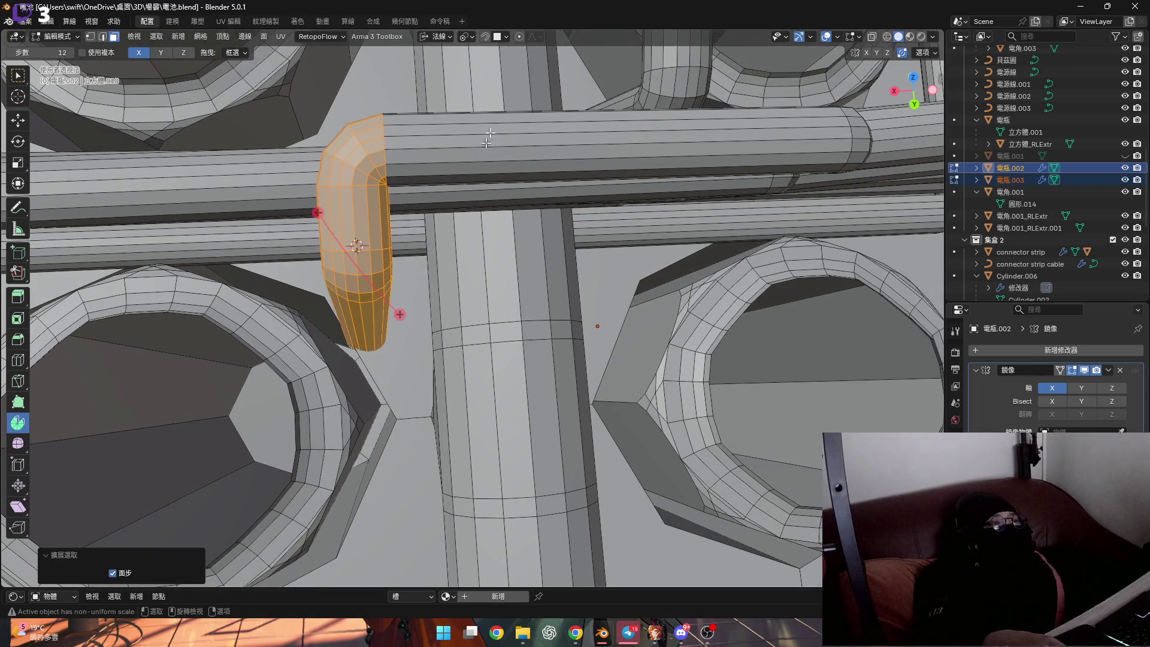
click(449, 35)
click(451, 84)
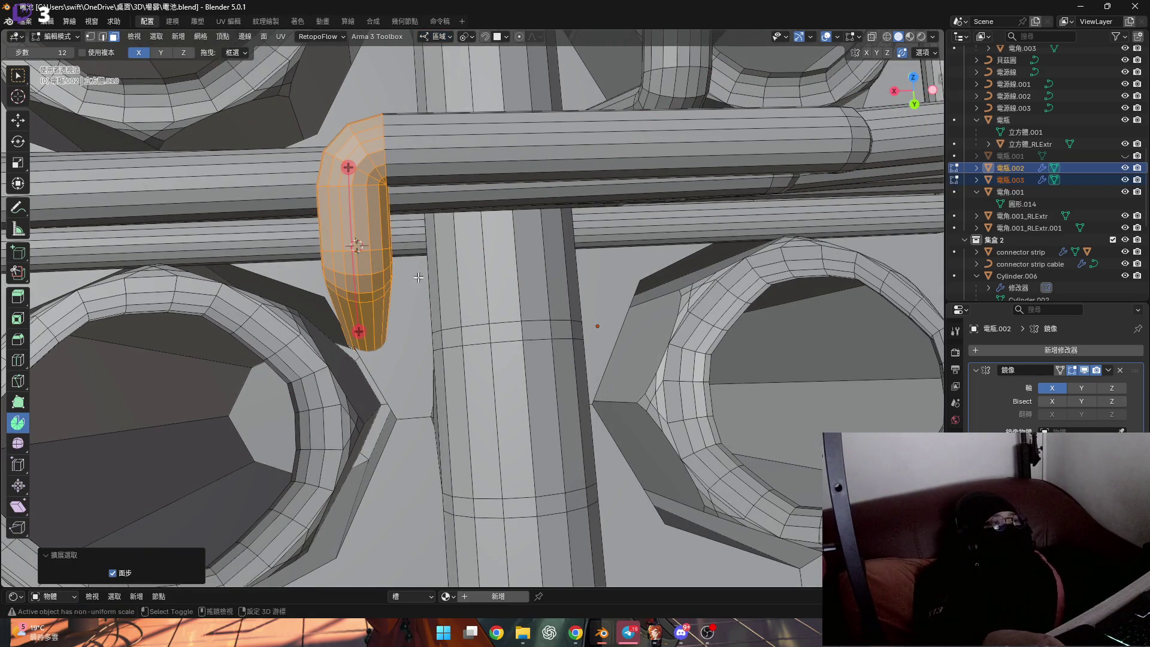
Shift the lower segment about 0.001 m along local X past the crossbar
key(g)
key(x)
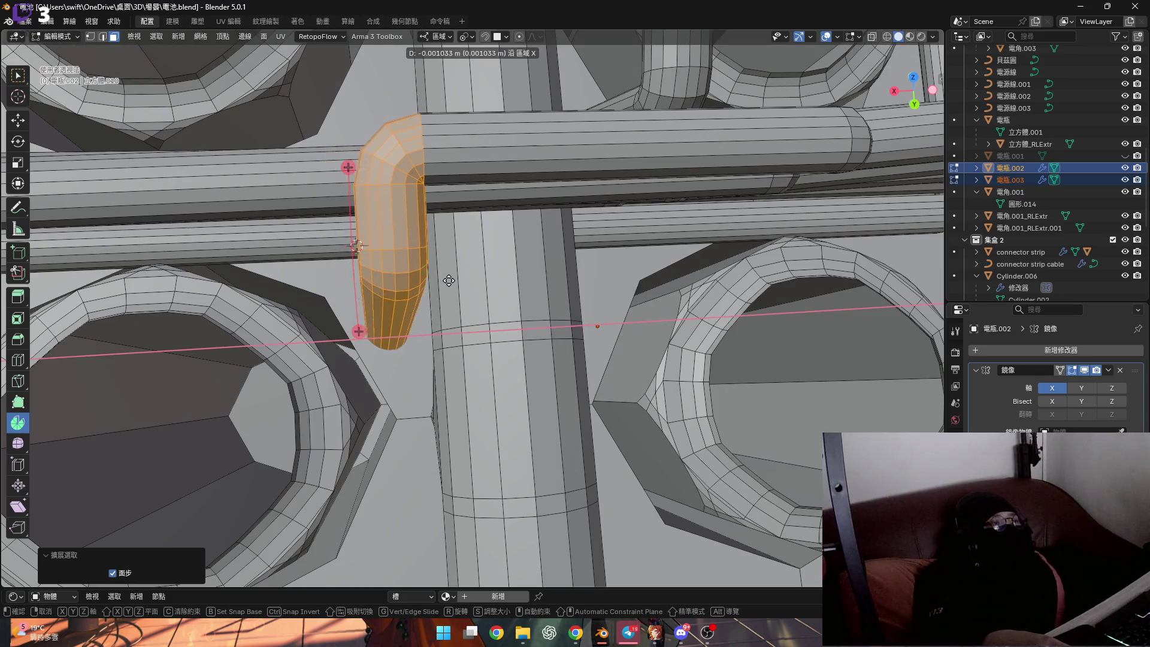
click(449, 280)
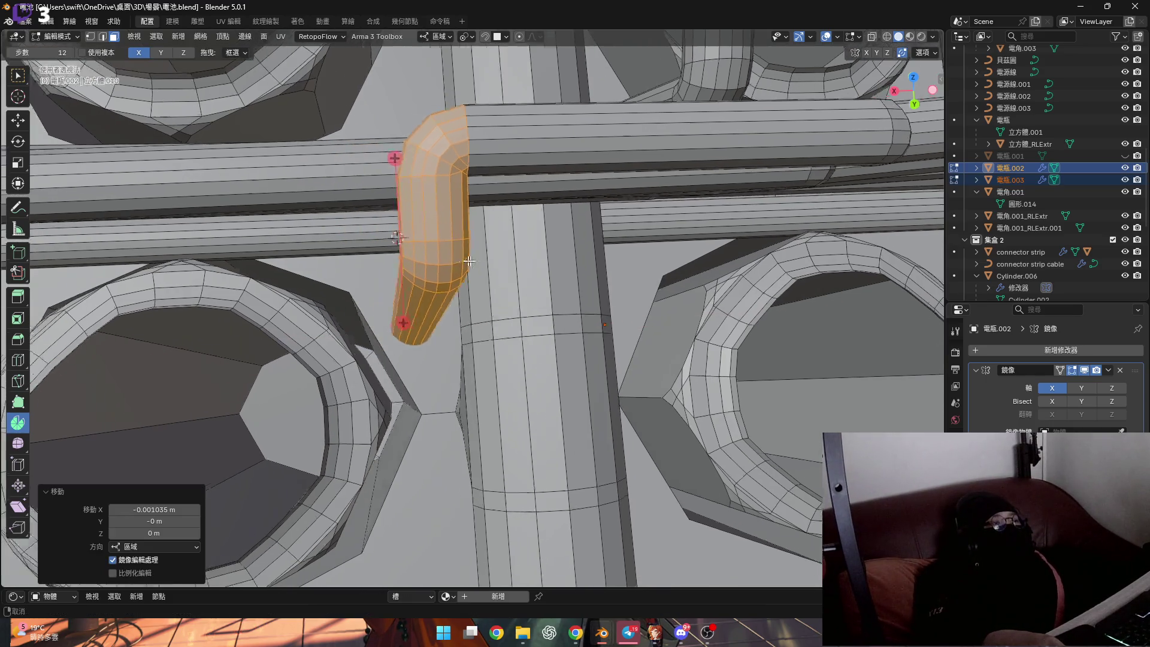
middle_drag(449, 280, 350, 279)
scroll(350, 279, up, 1)
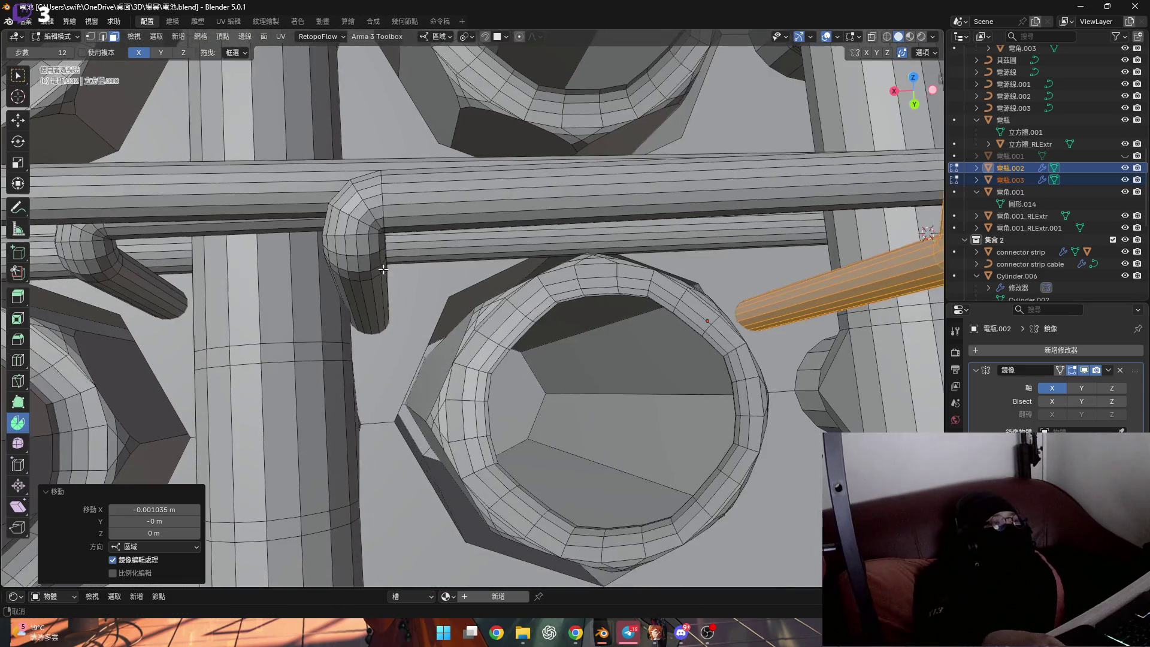
scroll(366, 260, up, 2)
middle_drag(371, 317, 363, 128)
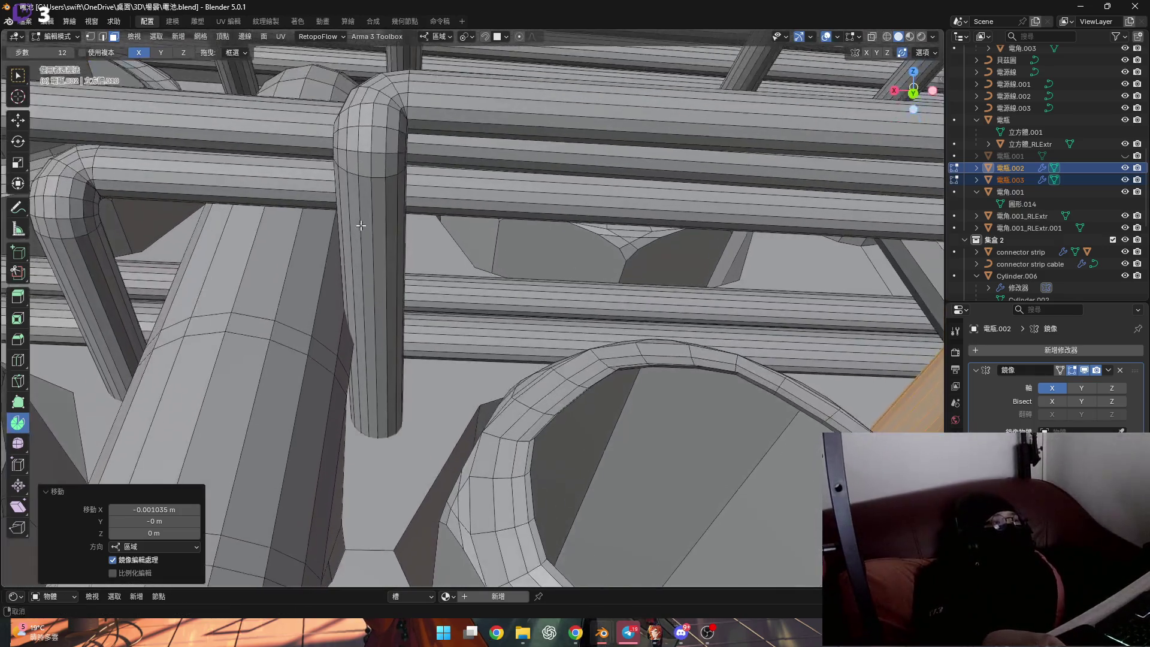
middle_drag(363, 129, 381, 206)
Select the pipe's face loop and grow it by one ring
alt+click(375, 208)
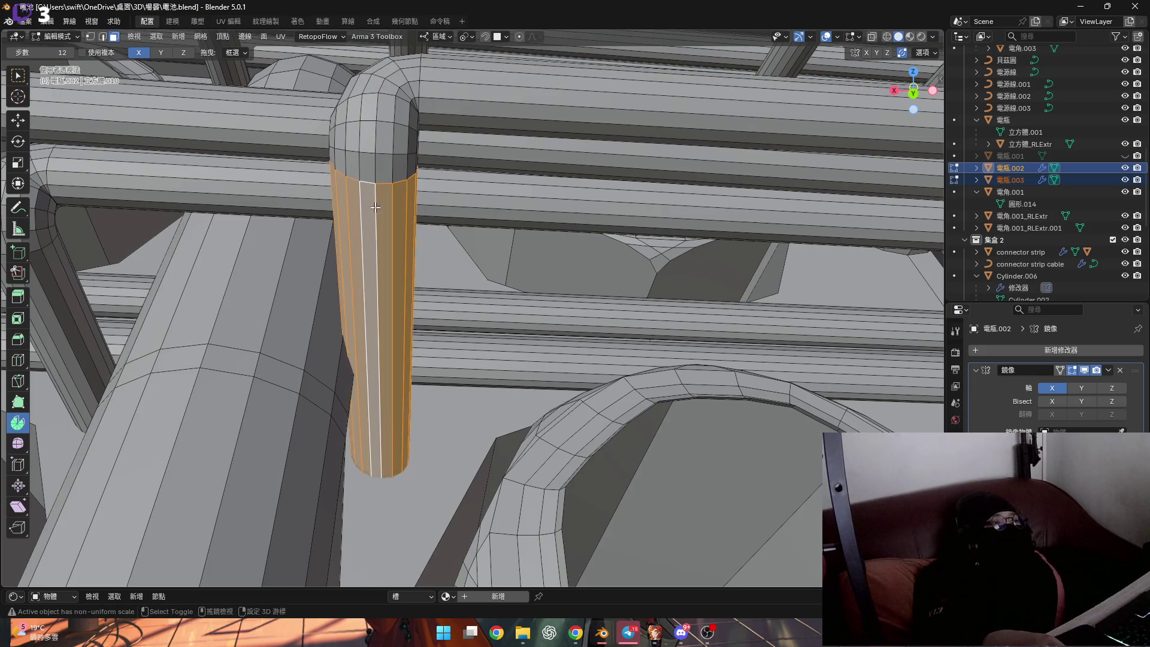
middle_drag(374, 208, 371, 270)
key(ctrl+KP_Add)
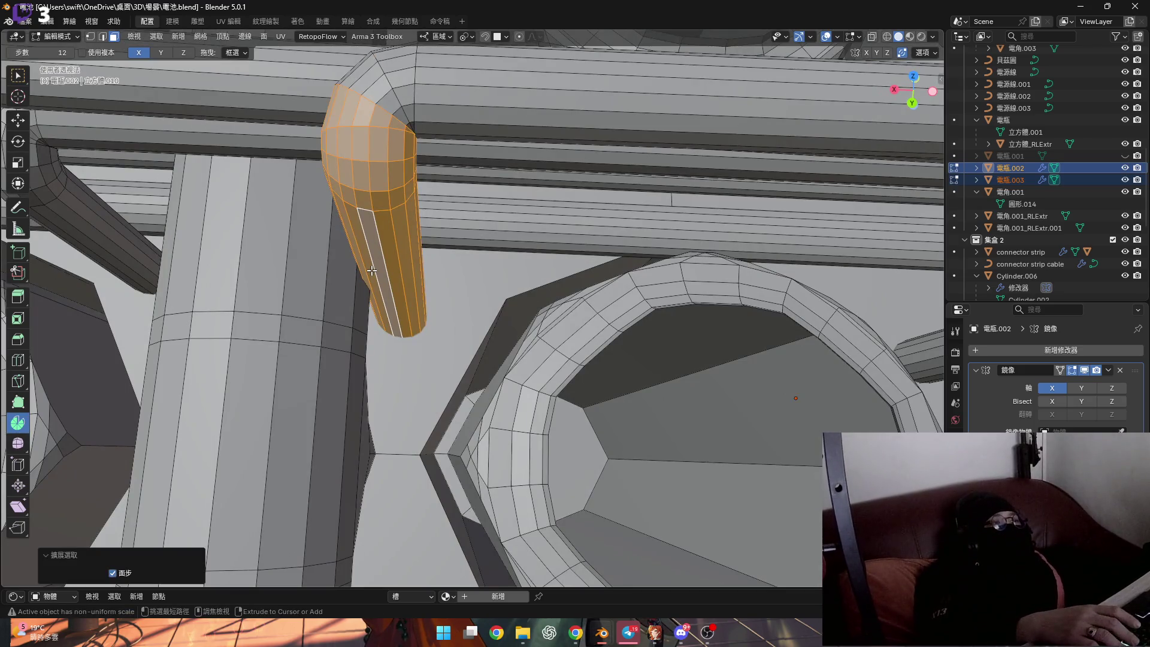
middle_drag(419, 249, 435, 289)
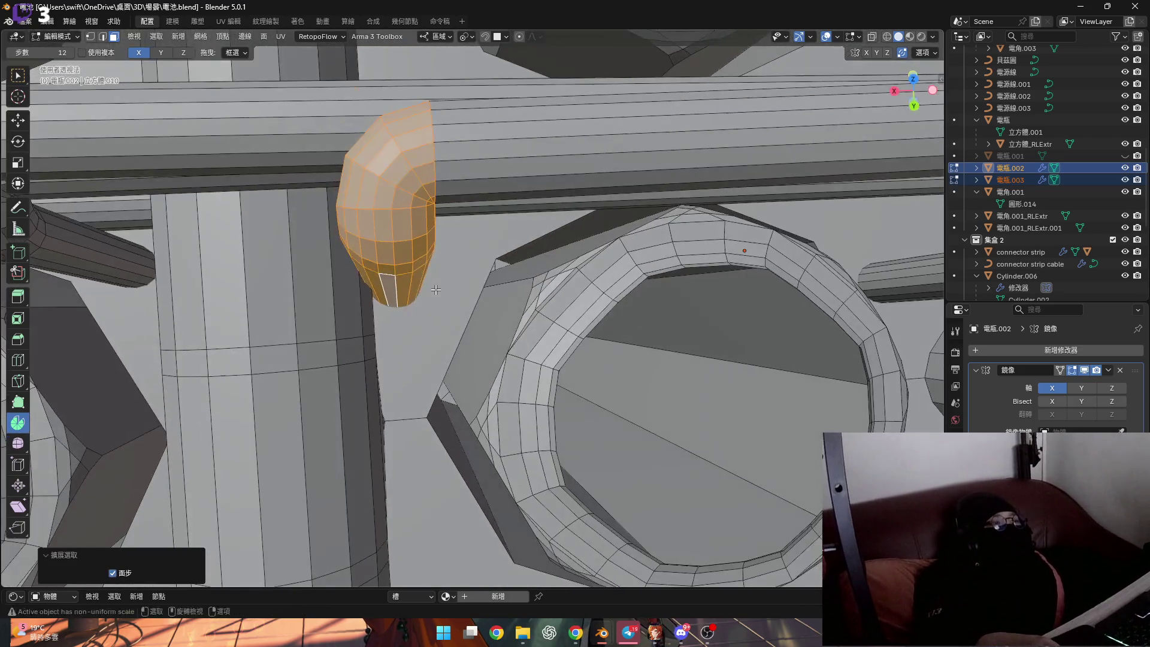
Nudge the lower pipe section slightly along X toward the connector sockets
key(g)
key(x)
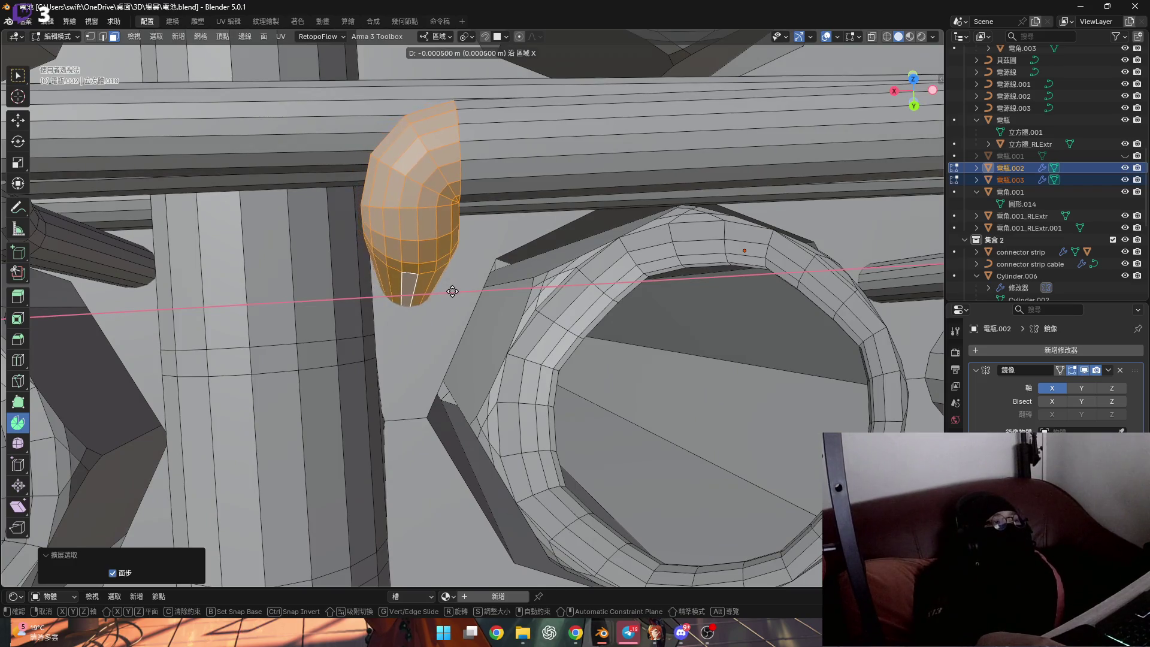
click(457, 291)
scroll(431, 269, down, 5)
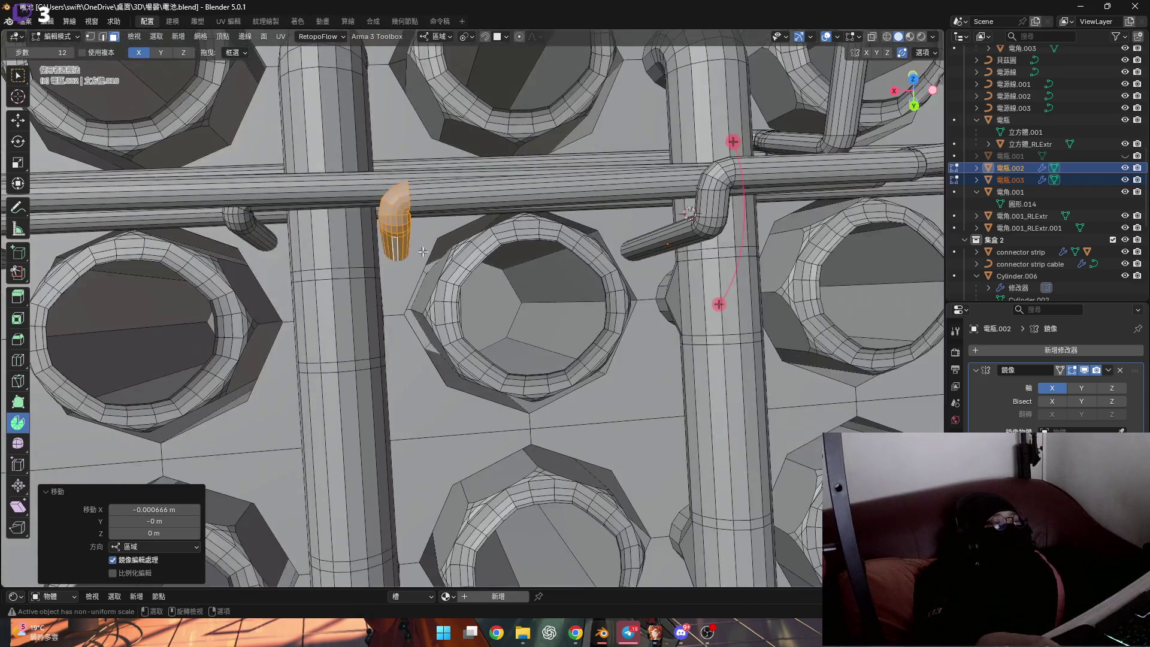
mouse_move(405, 260)
middle_down()
mouse_move(367, 243)
mouse_move(512, 269)
middle_up()
scroll(500, 271, down, 3)
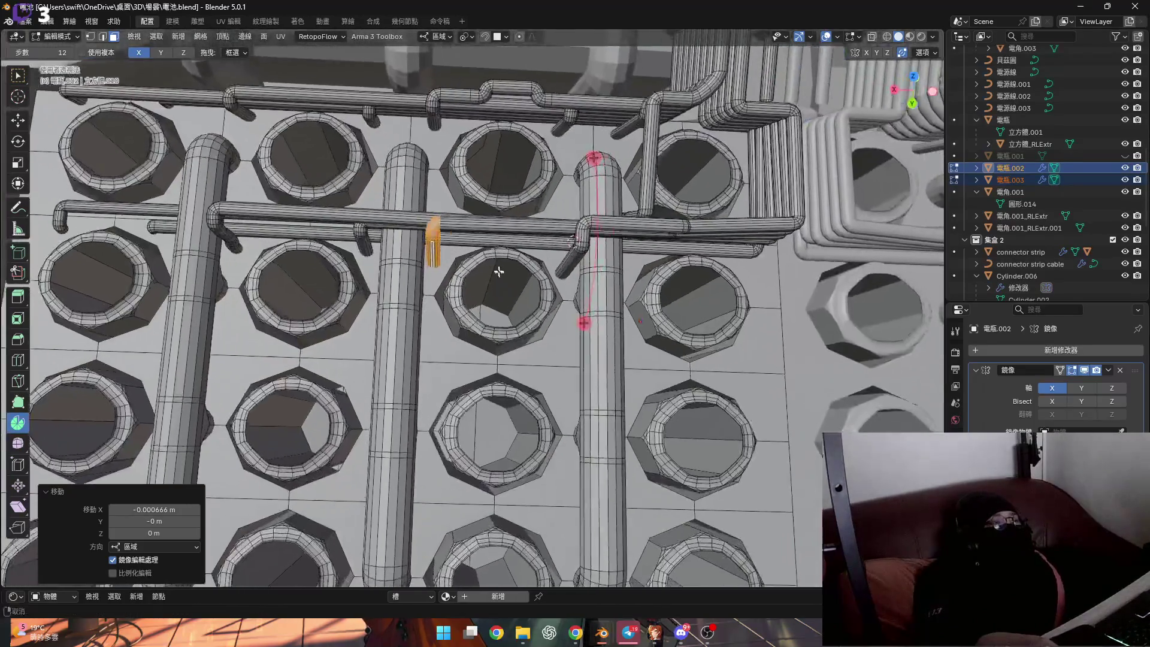
scroll(501, 261, down, 2)
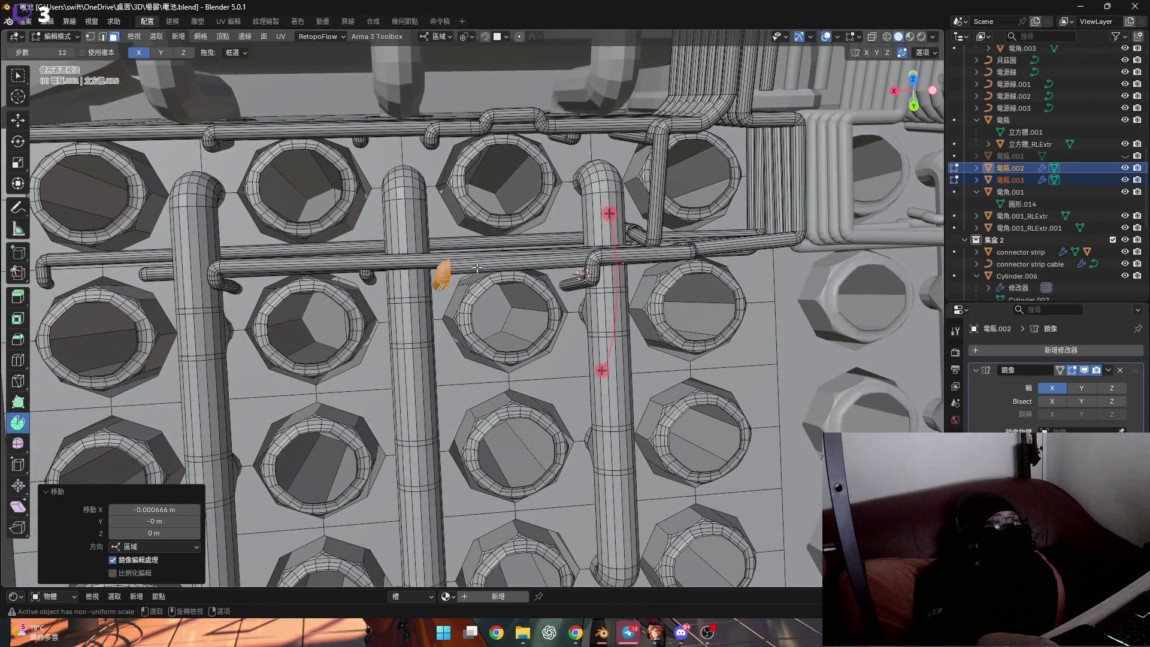
scroll(474, 266, up, 2)
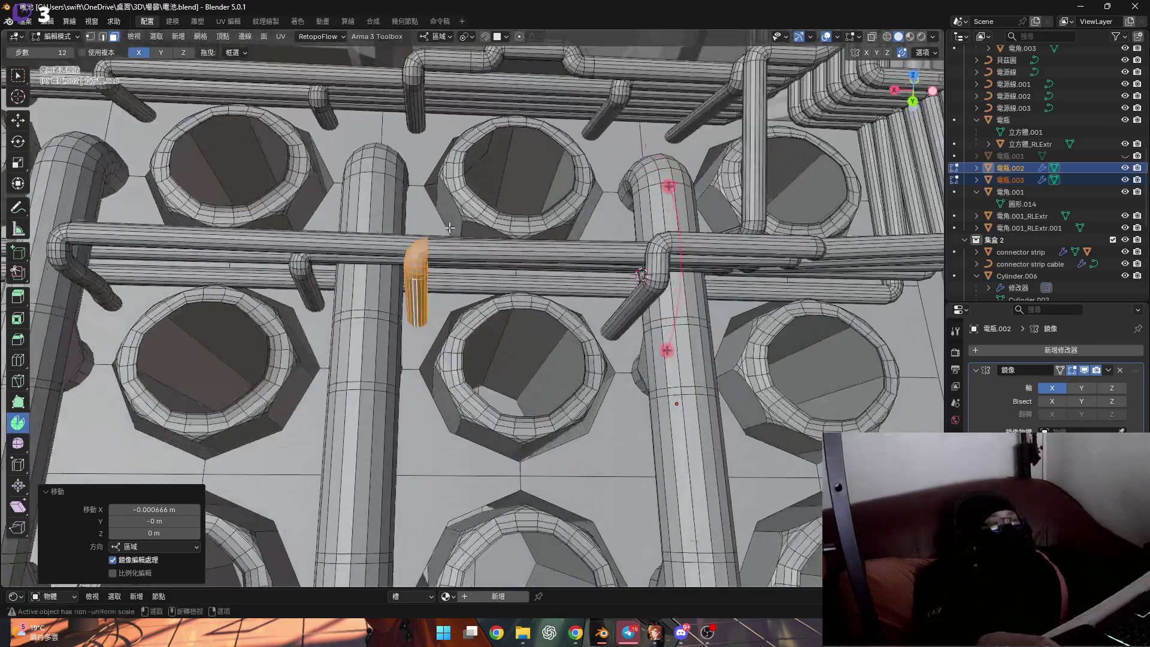
mouse_move(475, 266)
middle_down()
mouse_move(559, 230)
mouse_move(539, 179)
mouse_move(514, 172)
mouse_move(511, 234)
middle_up()
scroll(559, 231, down, 3)
scroll(537, 159, up, 5)
scroll(536, 159, up, 4)
key(2)
scroll(506, 209, down, 4)
scroll(511, 235, up, 2)
scroll(512, 247, up, 2)
key(e)
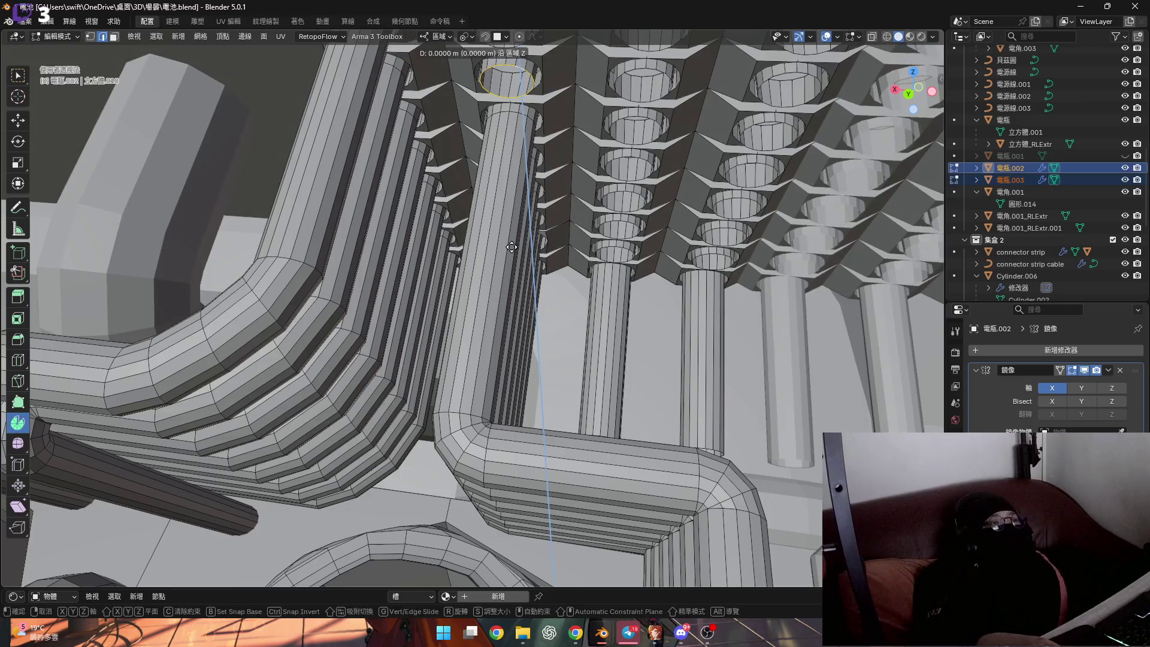
Keep Local orientation and extend the extruded end loop along local Y
key(Escape)
click(464, 38)
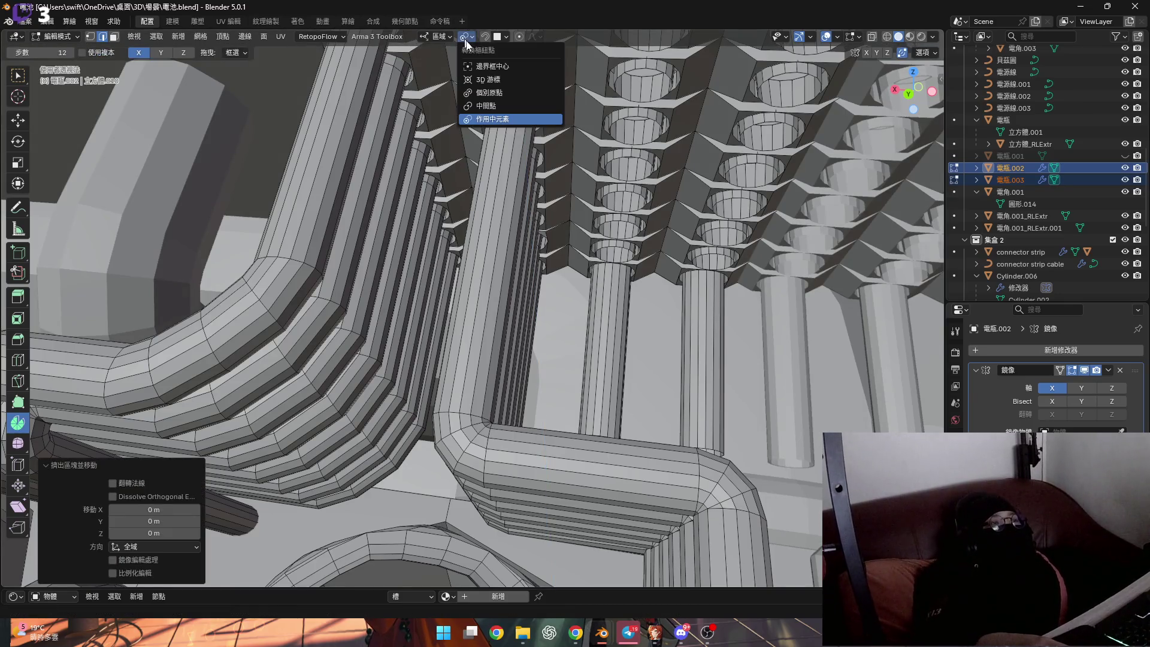
click(435, 39)
click(443, 84)
middle_drag(503, 135, 540, 185)
key(g)
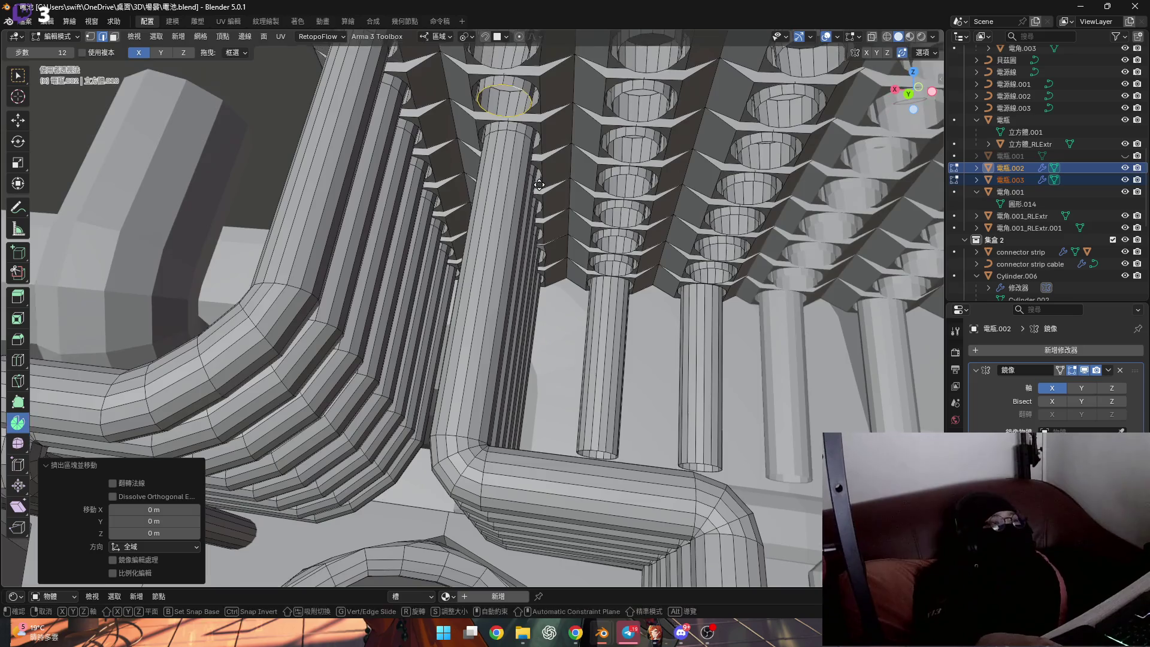
key(y)
click(530, 207)
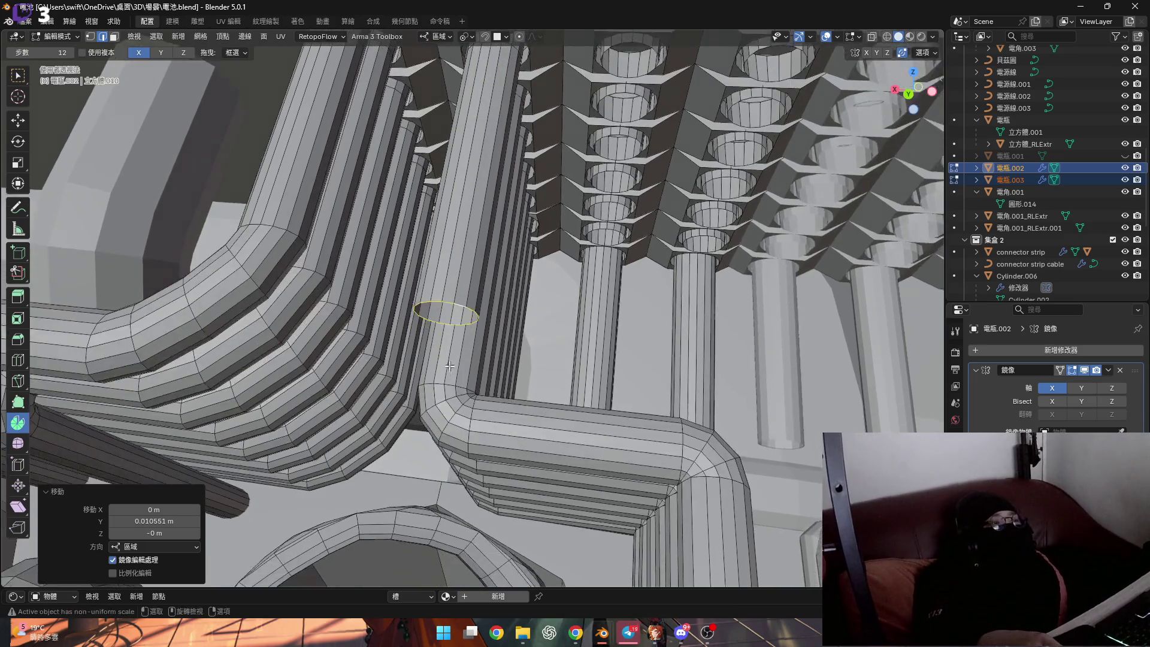
scroll(449, 297, up, 4)
Flatten the extruded loop to zero along Y
mouse_move(449, 296)
middle_down()
mouse_move(412, 349)
mouse_move(450, 342)
mouse_move(488, 239)
middle_up()
key(s)
key(y)
key(0)
key(Return)
Slide the end edges, then spin the end loop into a roughly 58° bend
key(1)
alt+click(486, 284)
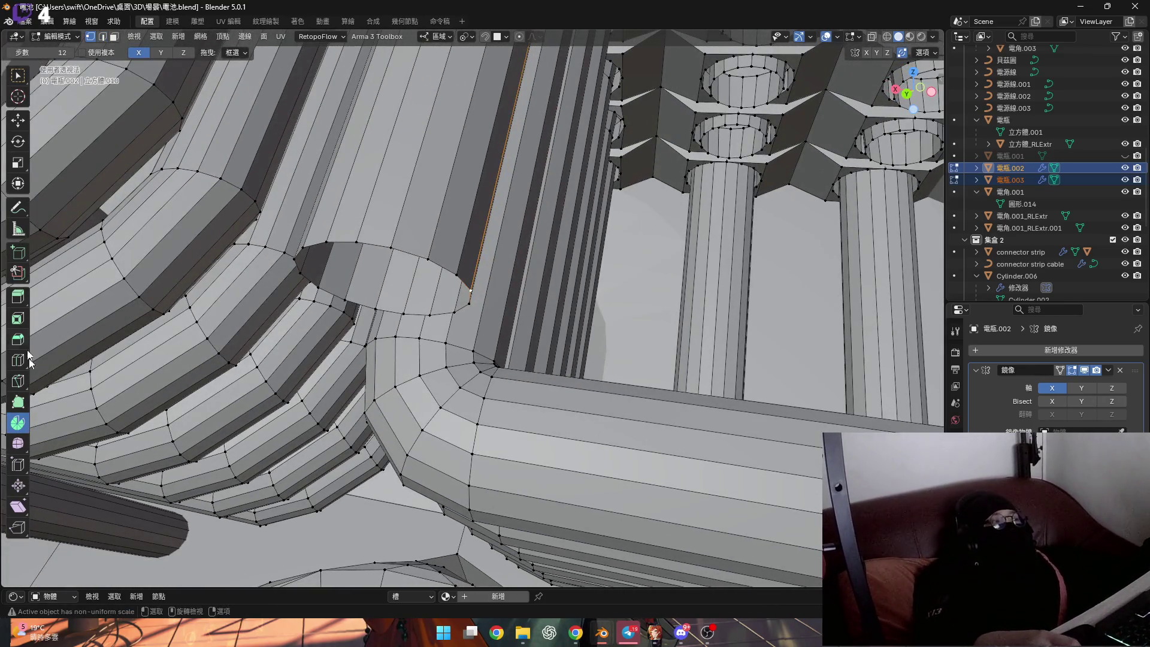
scroll(509, 296, down, 2)
key(shift+v)
click(527, 296)
scroll(460, 261, up, 3)
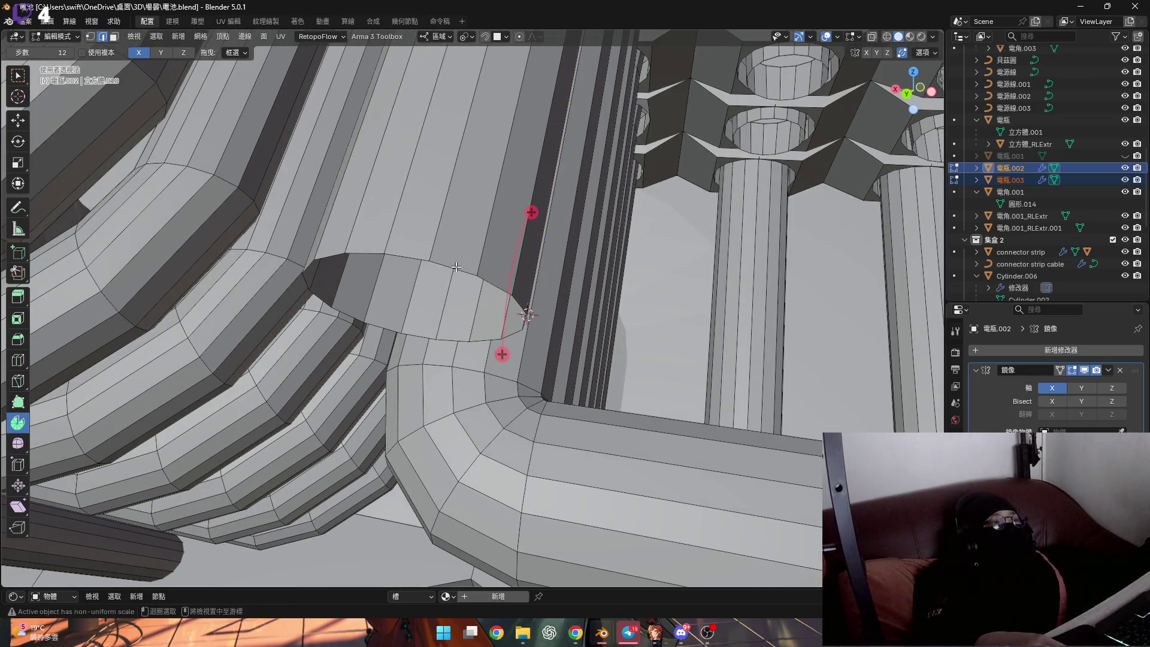
middle_drag(528, 293, 462, 125)
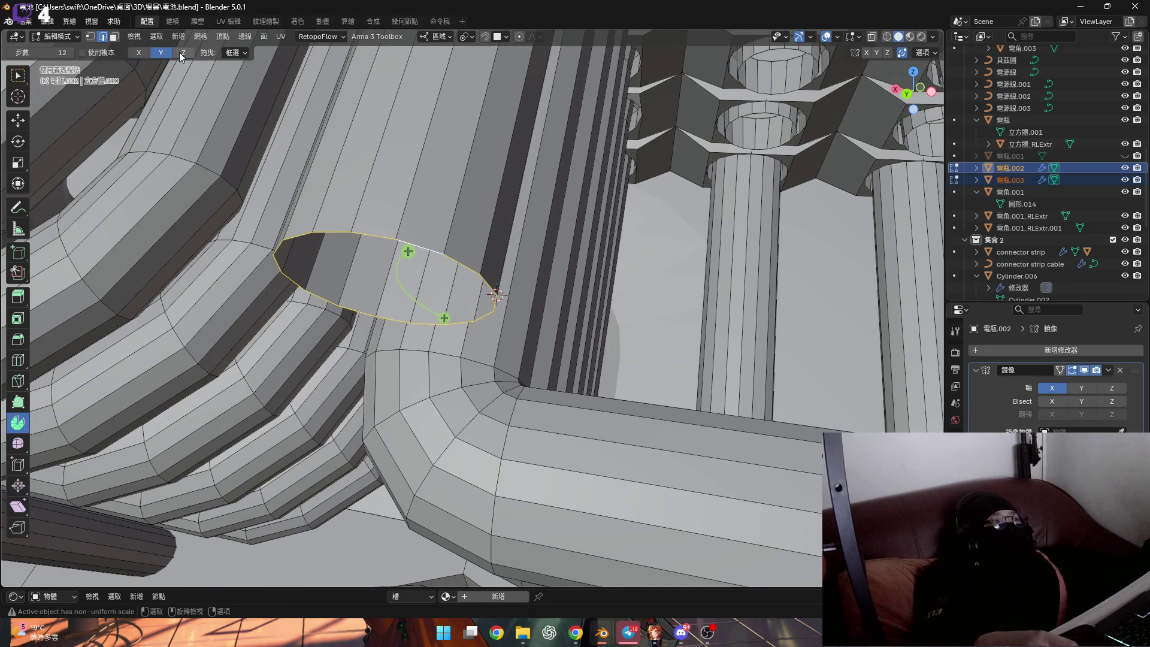
drag(559, 372, 457, 351)
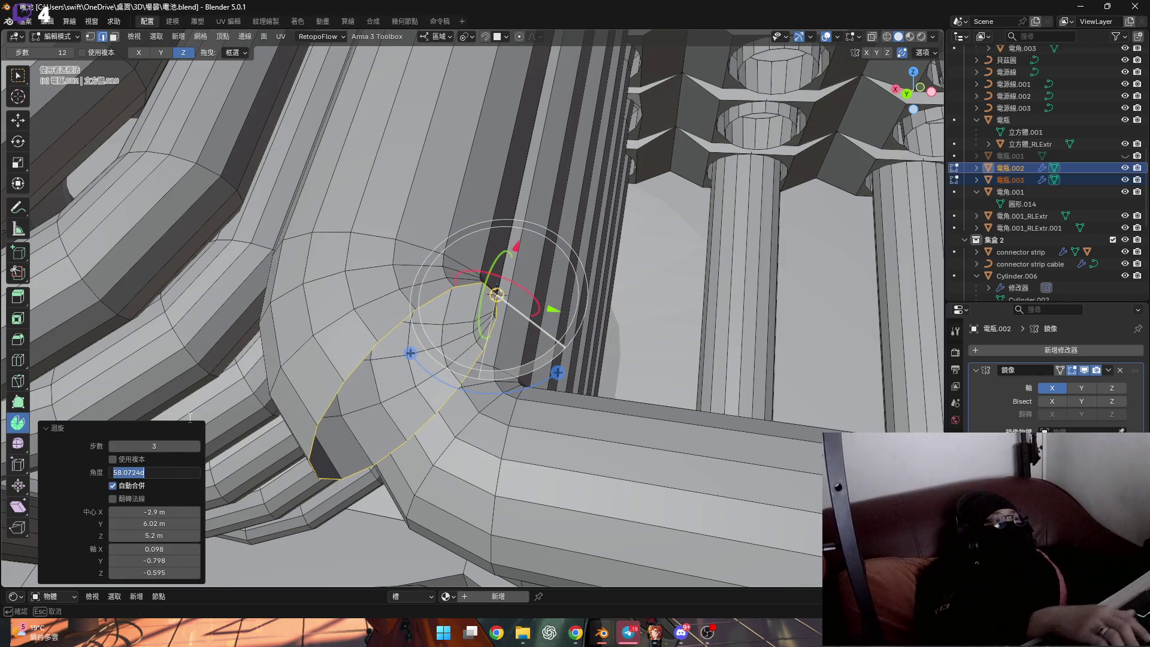
text(90)
Set the spin bend angle to 90° and reposition the end loop along X
key(Return)
middle_drag(459, 431, 385, 231)
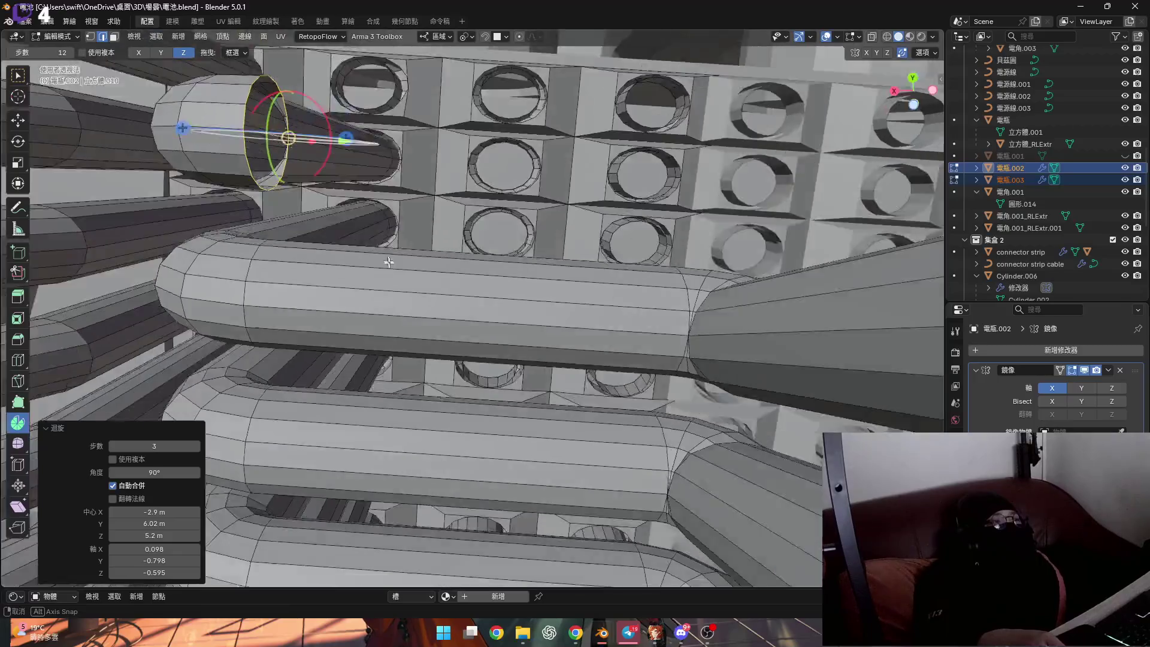
mouse_move(386, 231)
middle_down()
mouse_move(378, 292)
mouse_move(431, 265)
middle_up()
key(g)
key(x)
click(501, 270)
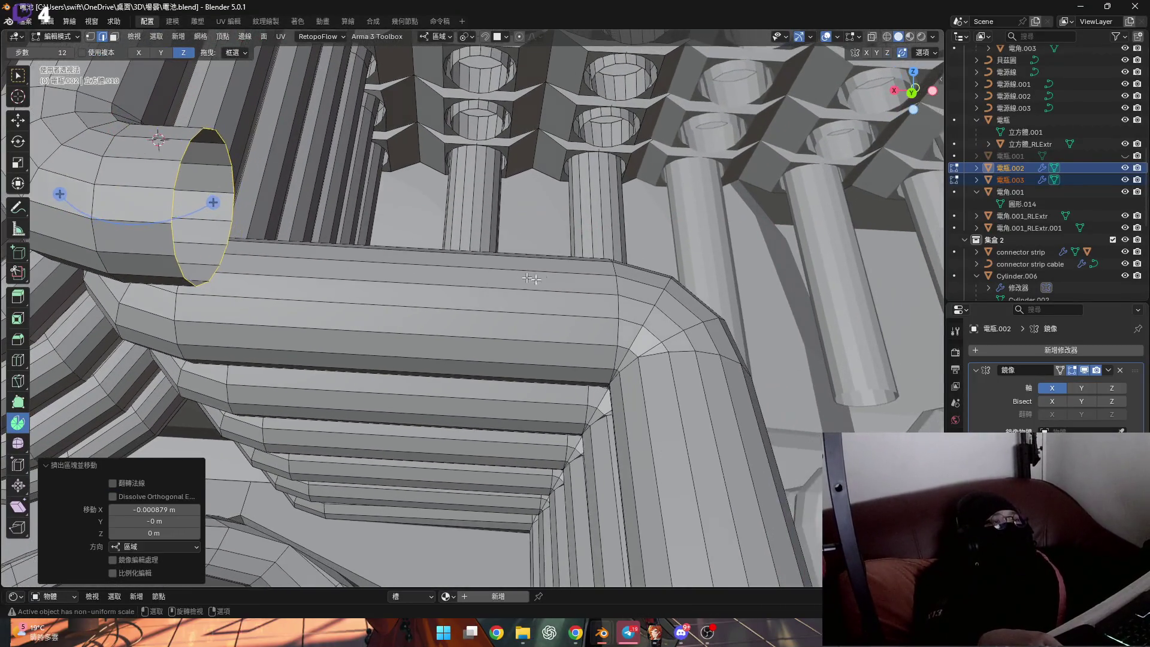
middle_drag(502, 269, 620, 292)
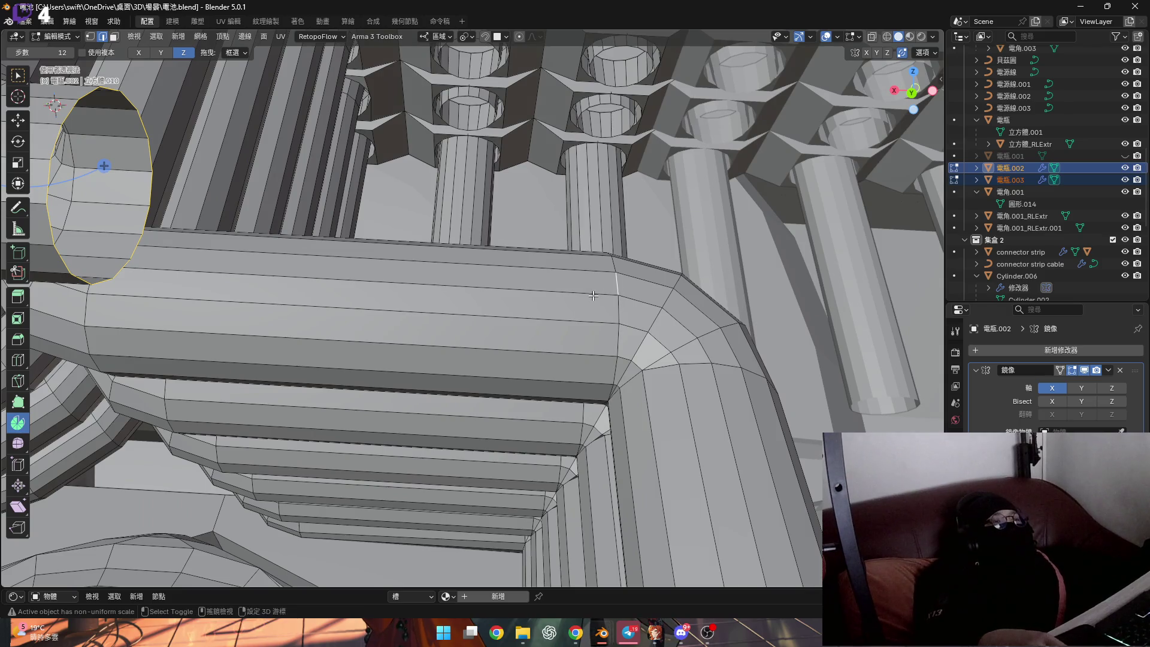
Flatten the pipe's end loop by scaling it to 0 along X
key(s)
key(x)
key(0)
key(Return)
mouse_move(593, 295)
middle_down()
mouse_move(570, 246)
mouse_move(557, 256)
mouse_move(656, 273)
middle_up()
Snap the 3D cursor to the end of a long cylinder edge
click(656, 272)
key(shift+s)
click(662, 358)
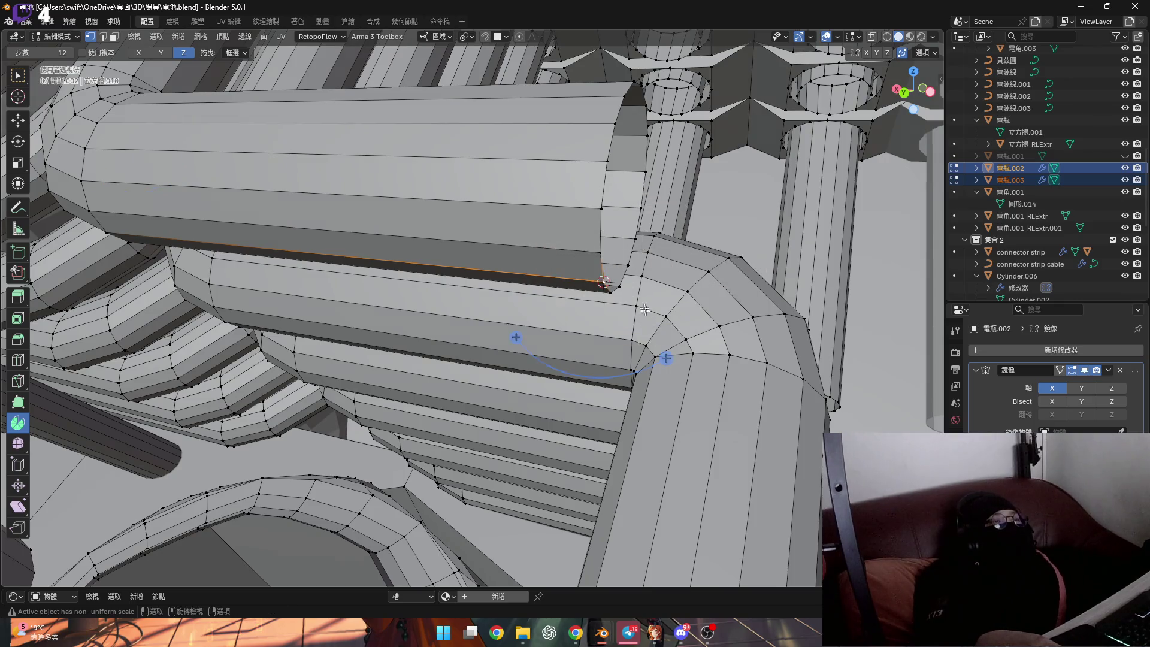
Select the whole second cylinder and spin its end -90° around the 3D cursor
middle_drag(662, 357, 589, 250)
key(l)
middle_drag(522, 278, 620, 363)
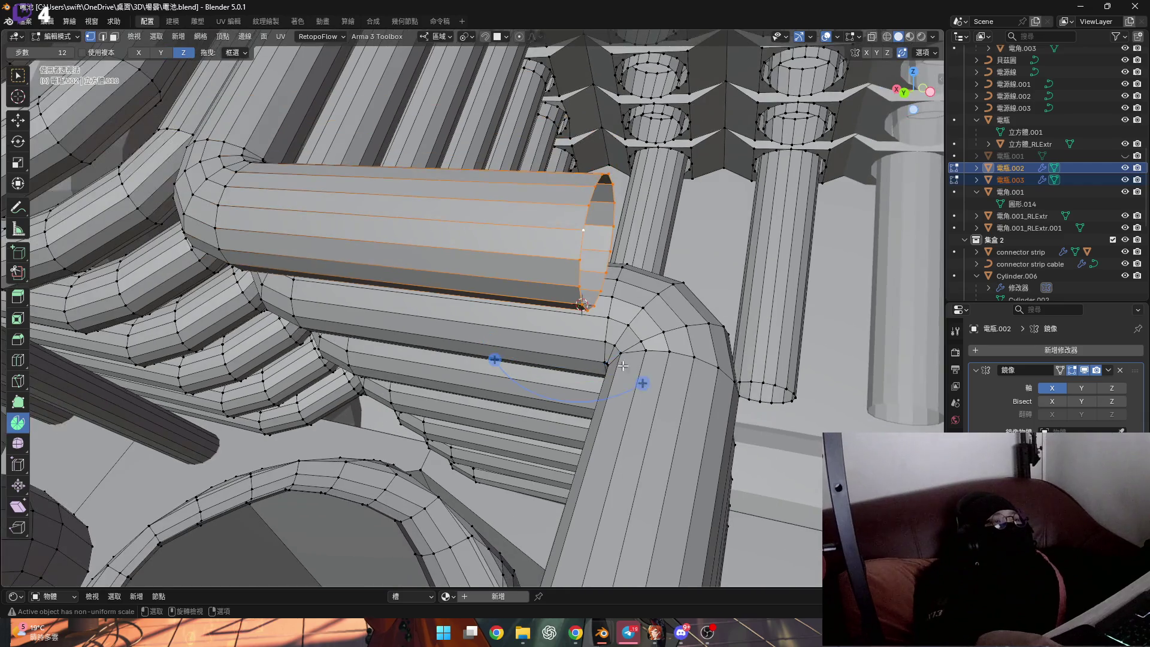
click(636, 381)
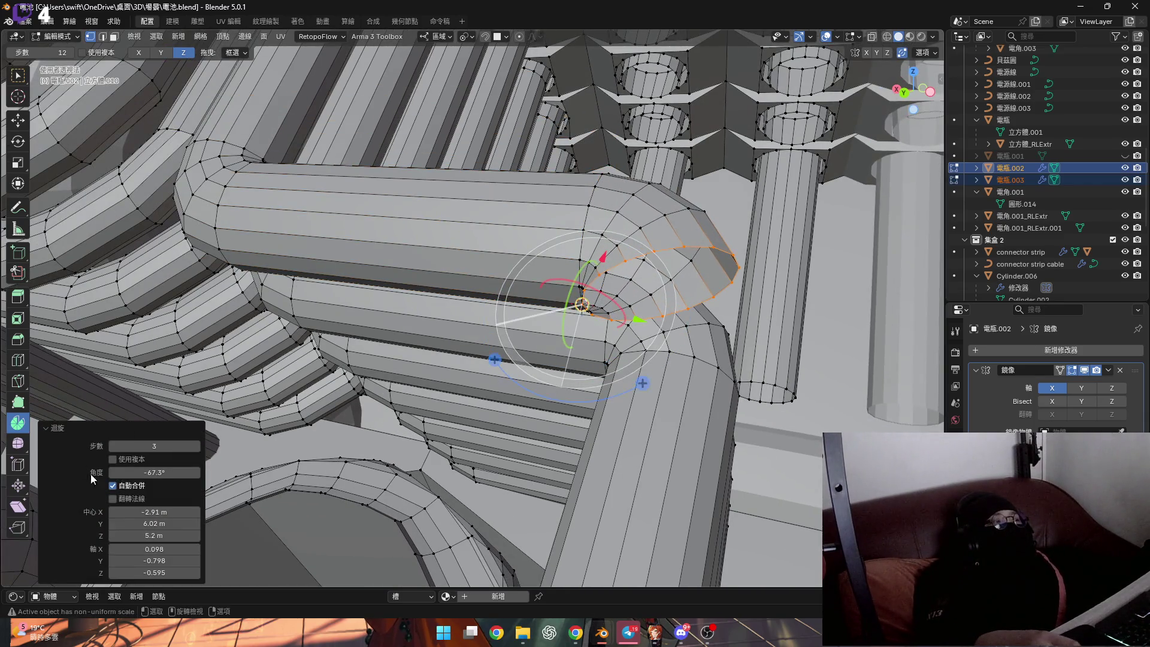
key(Return)
Tilt the end face 15° about X twice to angle it among the neighbouring pipes
mouse_move(503, 378)
middle_down()
mouse_move(564, 339)
mouse_move(699, 324)
middle_up()
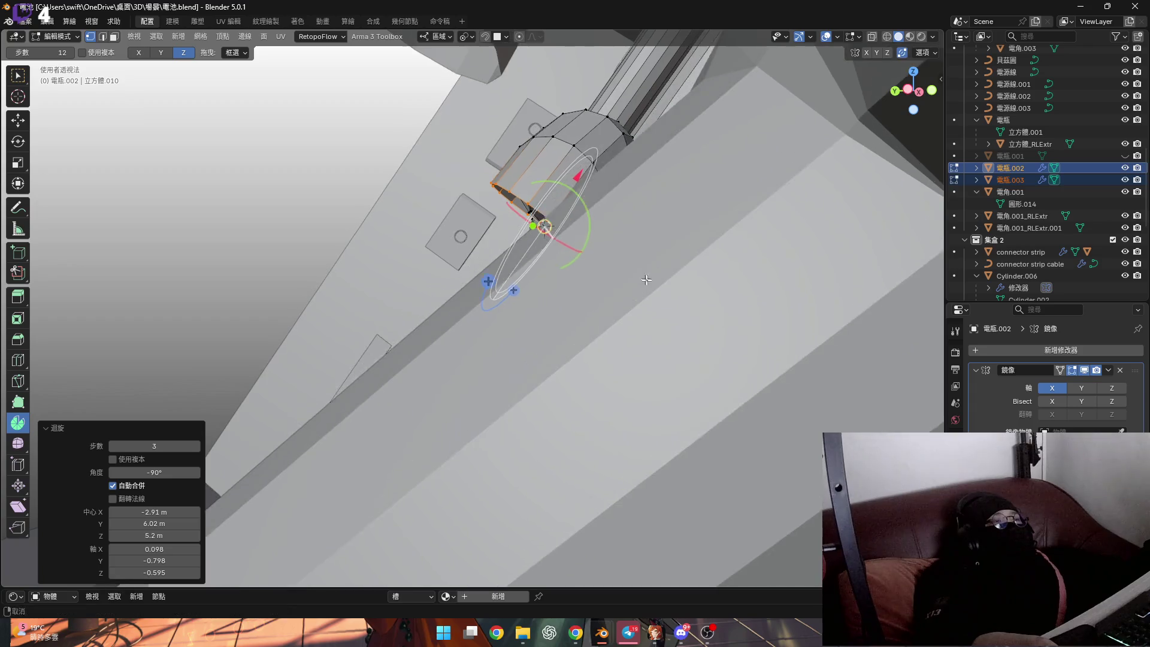
middle_drag(698, 324, 713, 244)
key(r)
key(x)
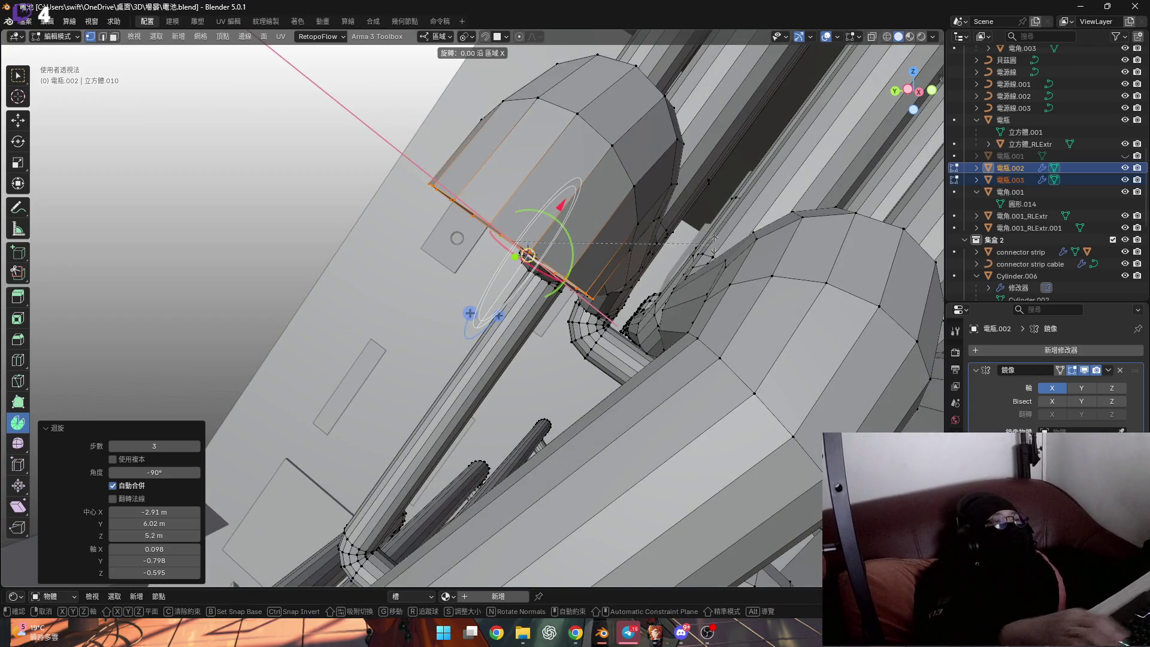
key(Return)
middle_drag(653, 257, 621, 203)
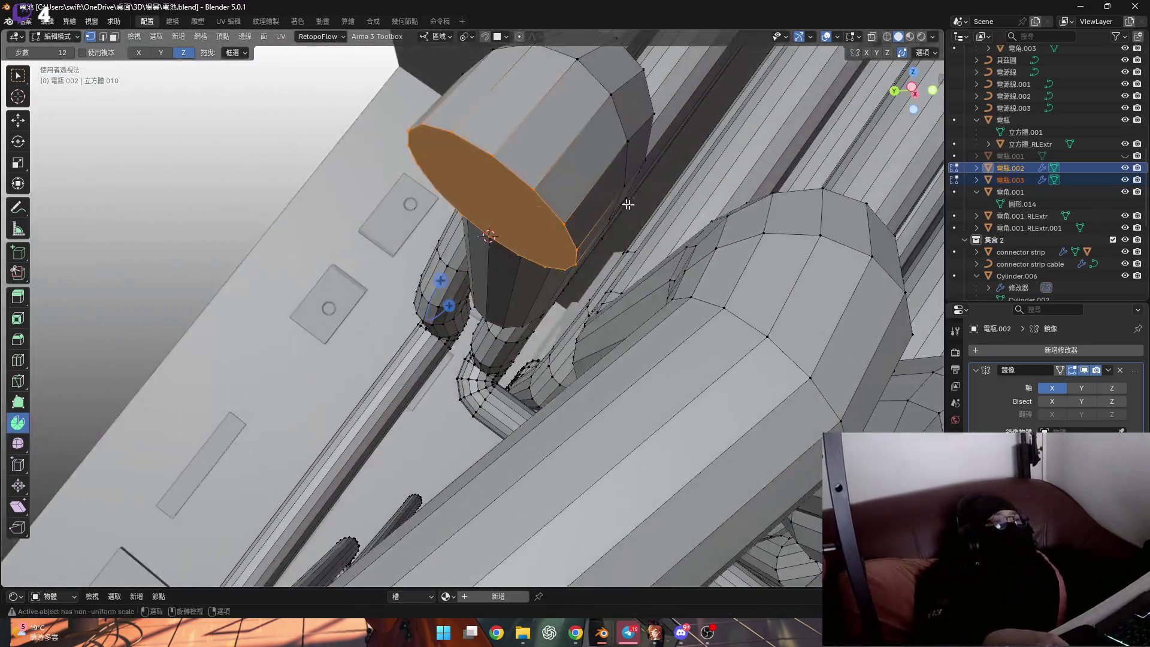
key(r)
key(x)
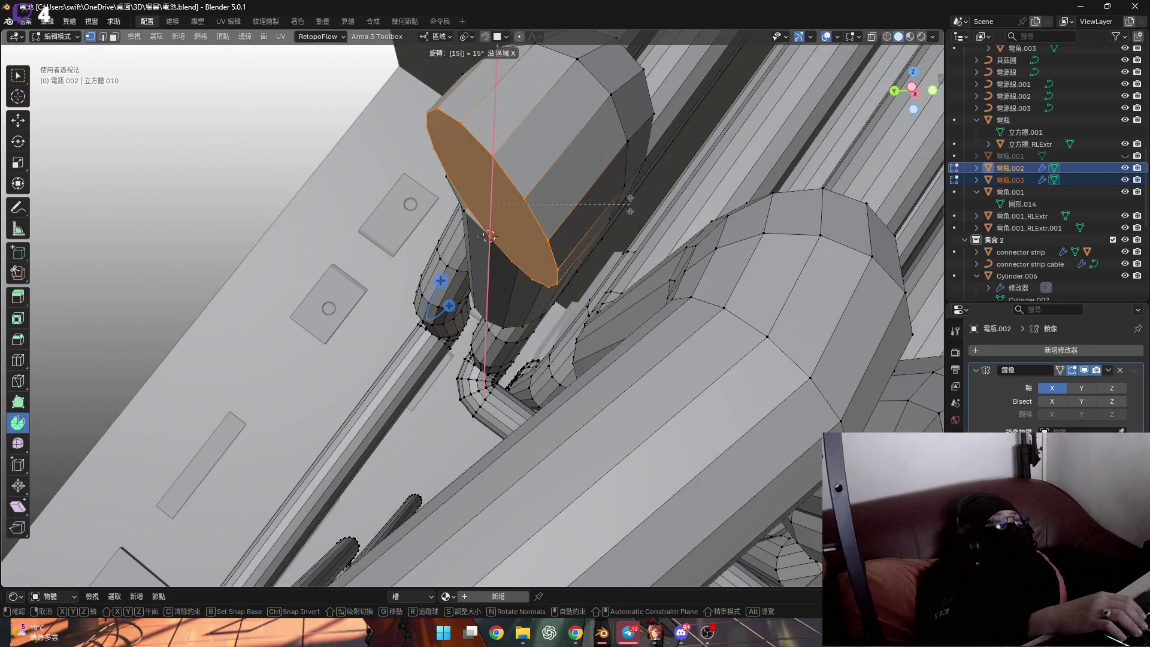
key(Return)
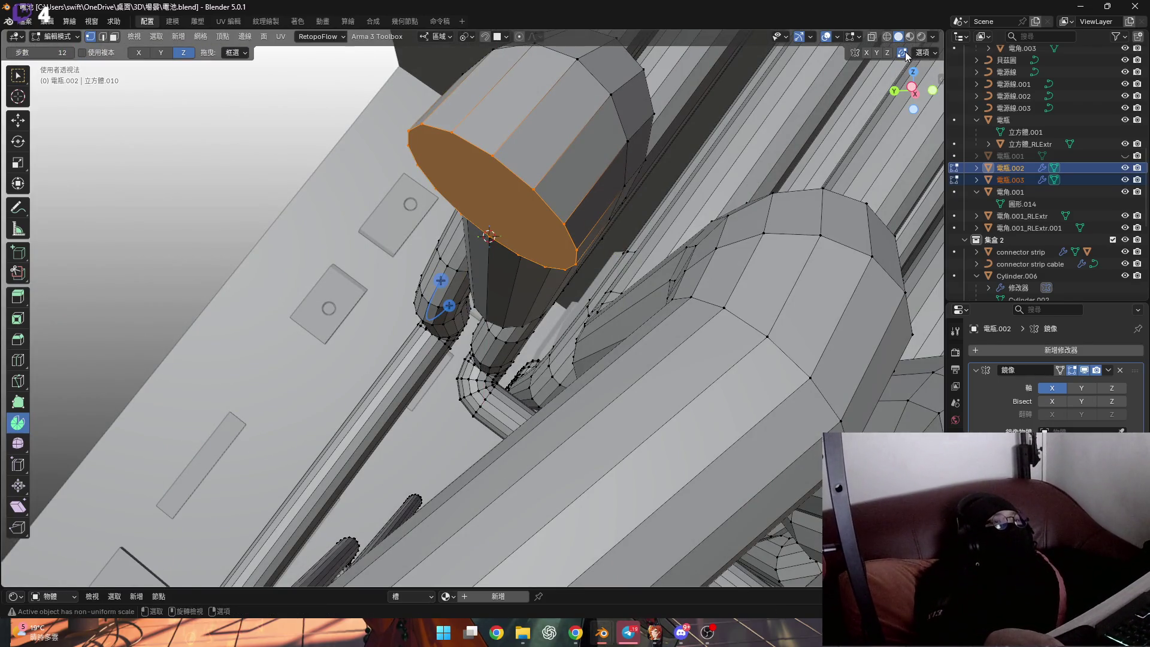
text(rx15)
key(Return)
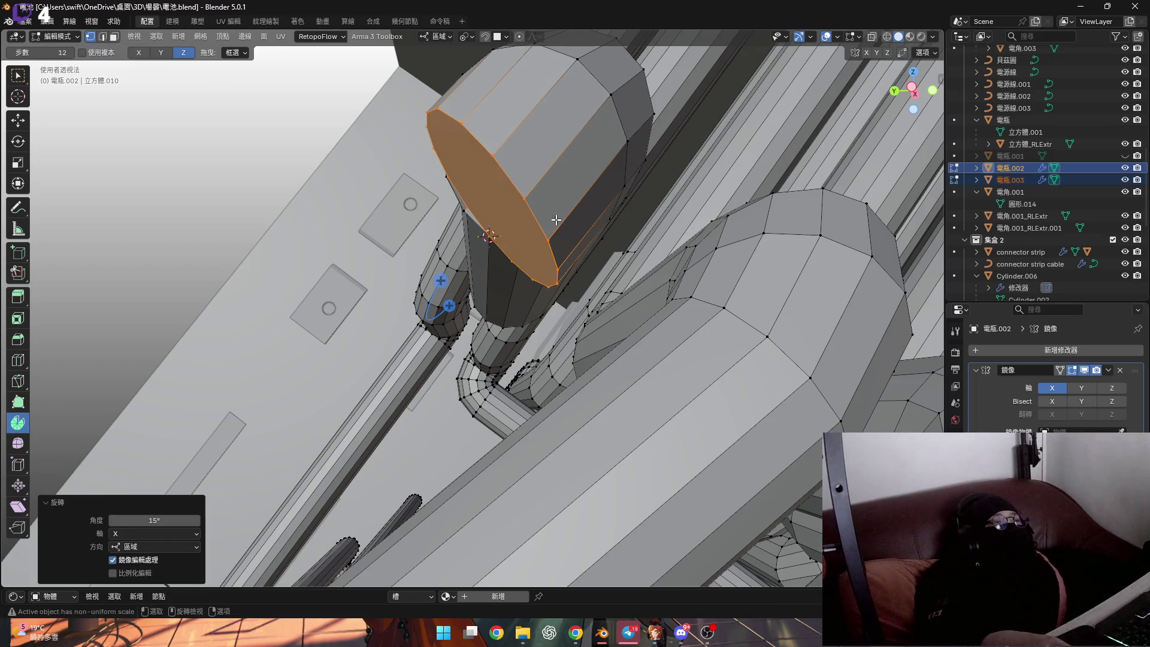
scroll(556, 220, up, 5)
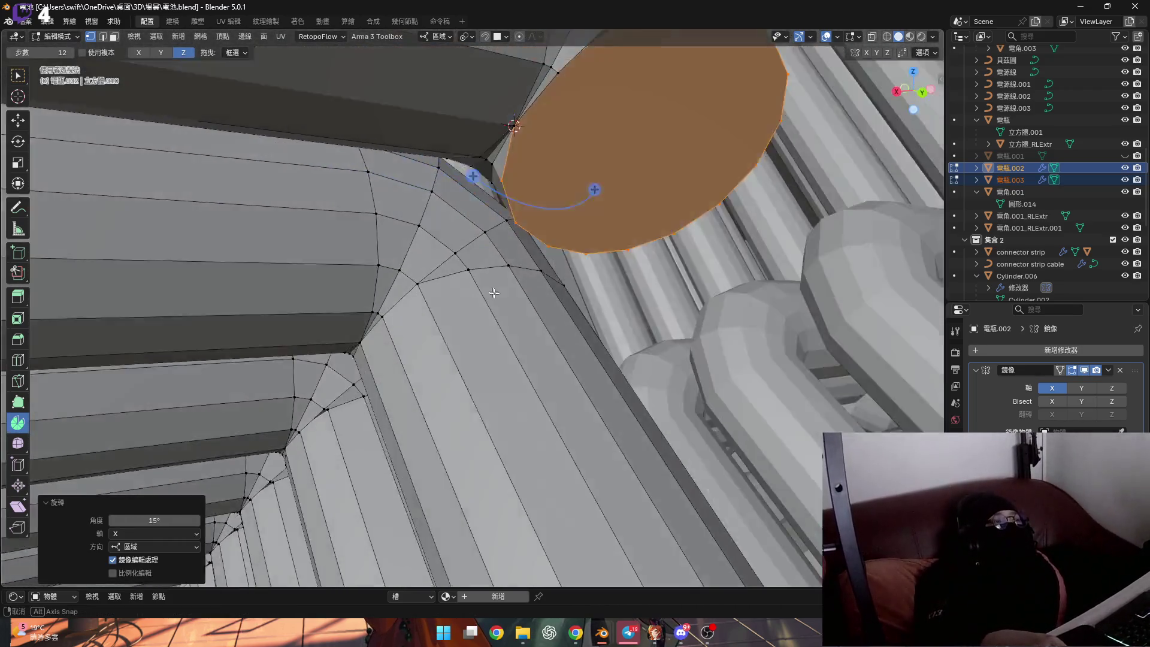
mouse_move(557, 221)
middle_down()
mouse_move(492, 299)
mouse_move(448, 241)
mouse_move(466, 6)
middle_up()
click(445, 38)
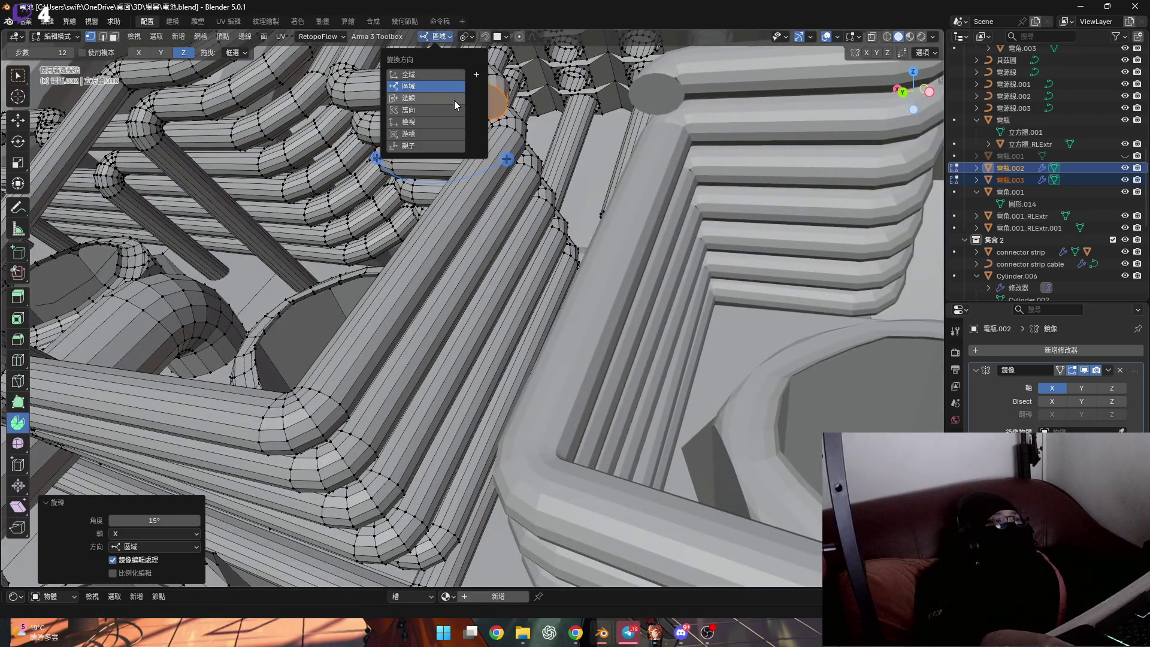
With Normal transform orientation, extrude the end face about 0.014 m along its normal
click(410, 86)
mouse_move(409, 90)
middle_down()
mouse_move(375, 289)
mouse_move(503, 288)
middle_up()
key(g)
key(z)
key(z)
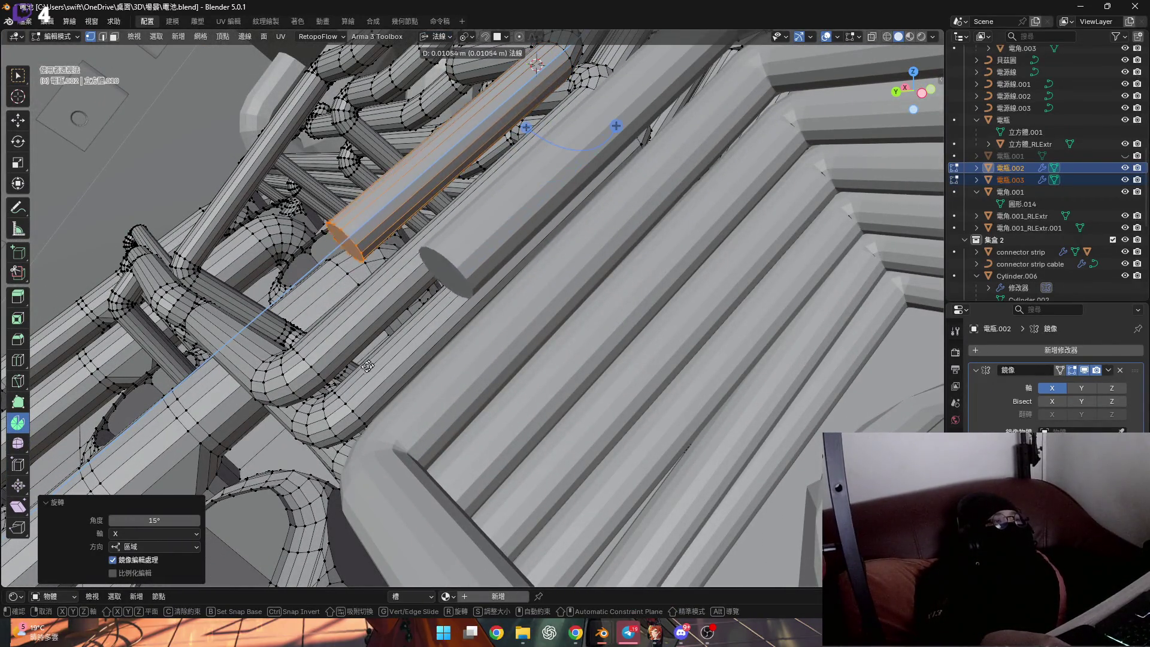
click(331, 309)
mouse_move(331, 309)
middle_down()
mouse_move(422, 256)
mouse_move(572, 288)
mouse_move(478, 318)
middle_up()
scroll(398, 270, up, 5)
scroll(478, 318, down, 4)
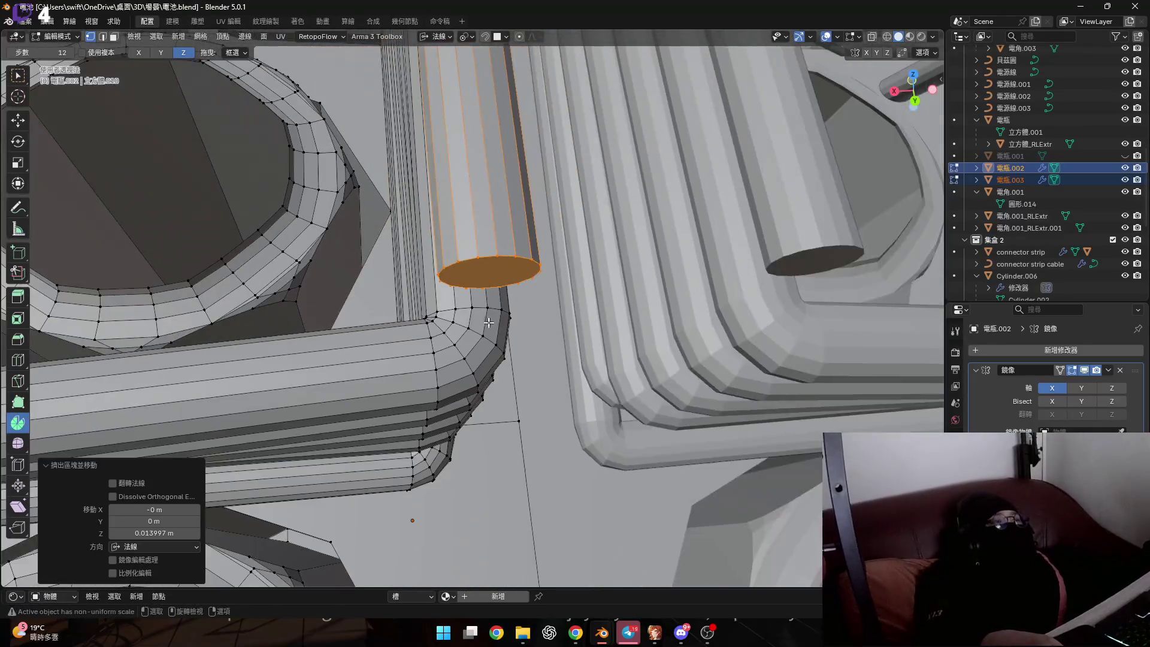
scroll(478, 319, up, 2)
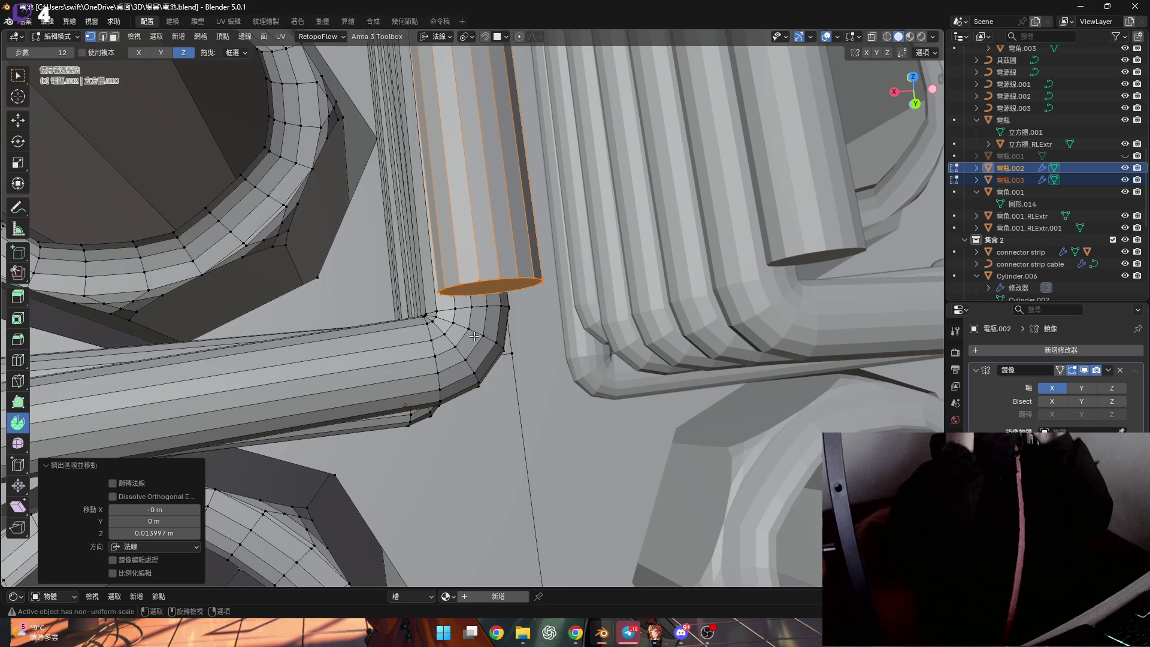
scroll(474, 335, down, 1)
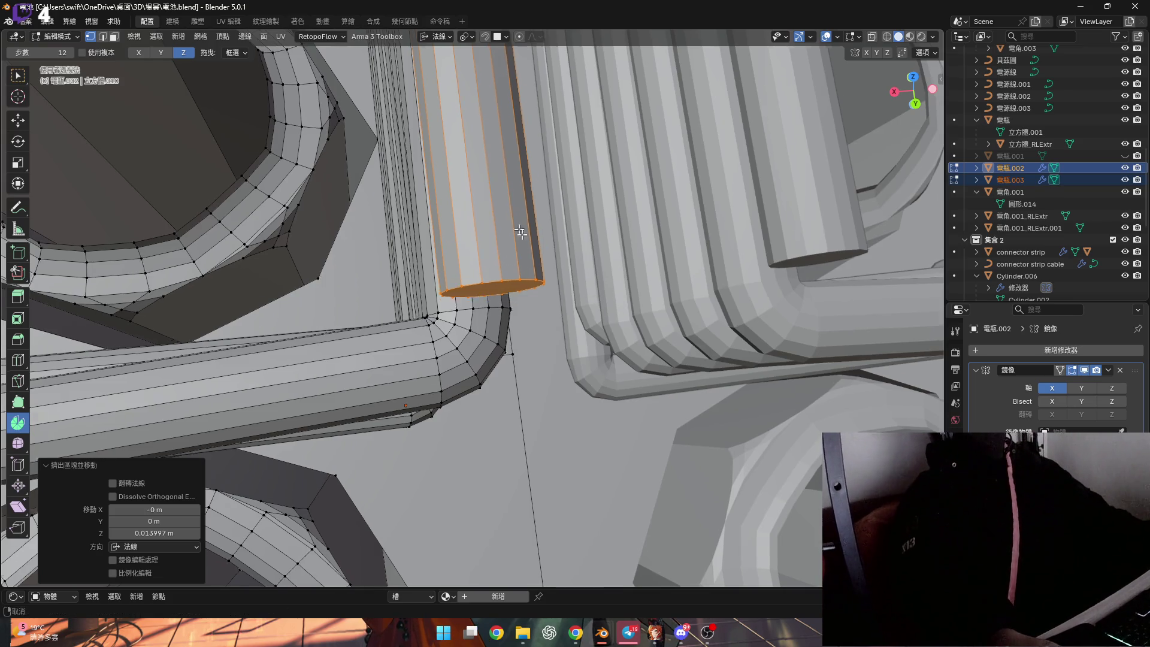
scroll(503, 319, down, 2)
scroll(503, 319, down, 2)
scroll(508, 311, down, 3)
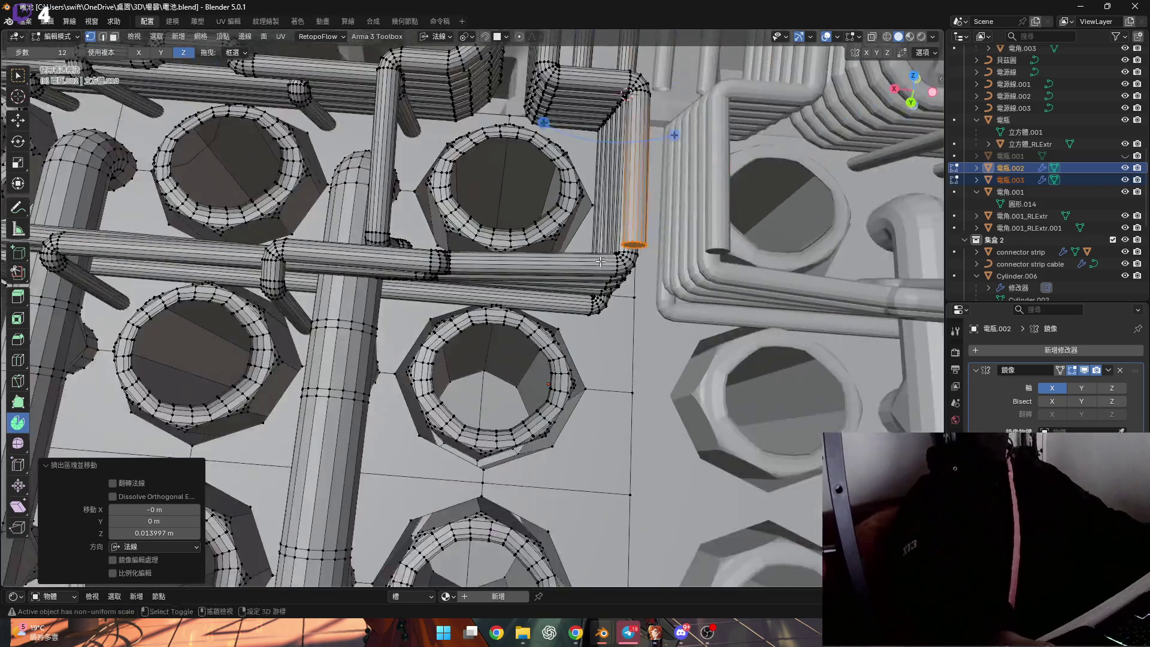
scroll(515, 302, up, 2)
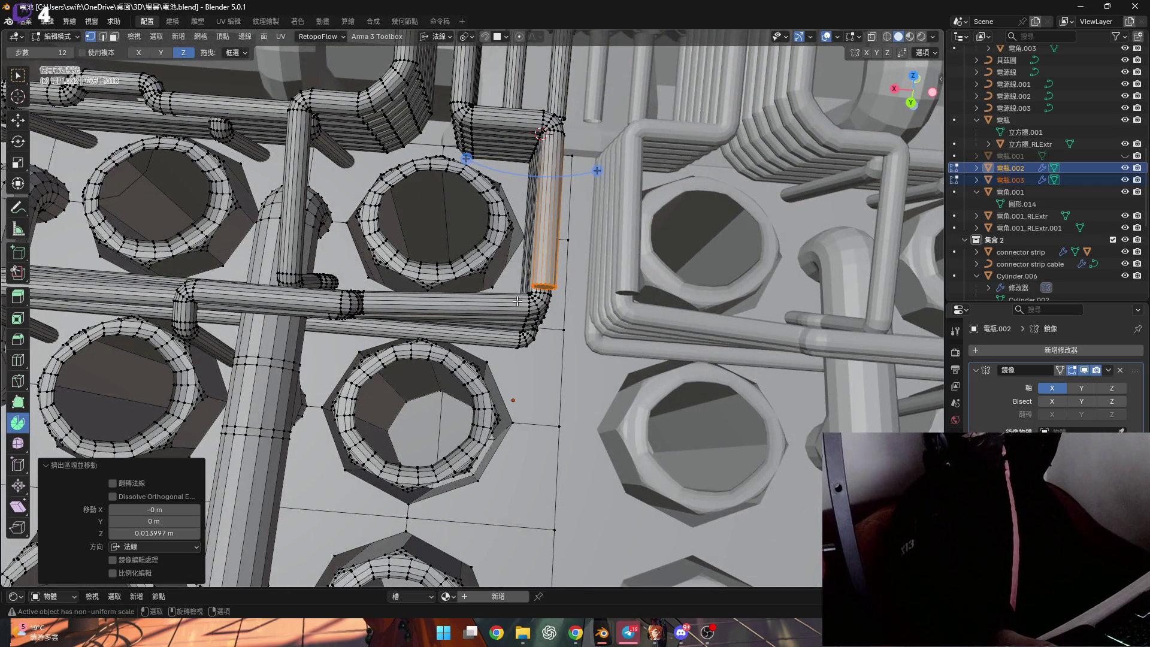
Check the extrusion against the sockets from above and select the next pipe's end face
middle_drag(525, 305, 525, 244)
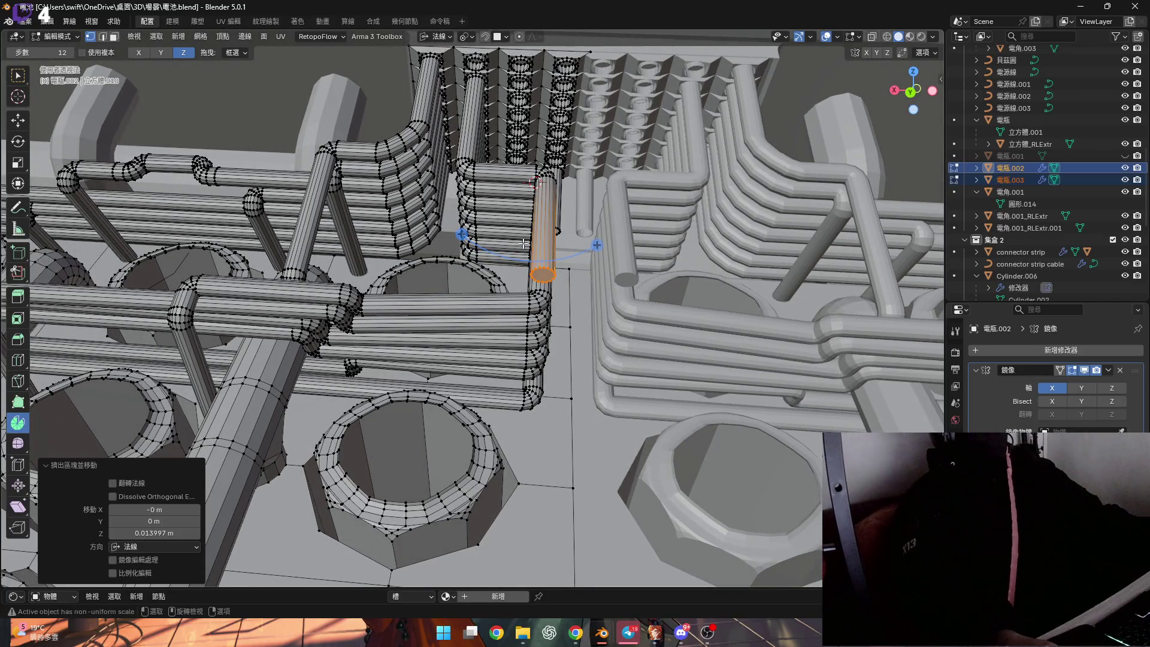
scroll(515, 258, up, 3)
scroll(514, 258, up, 2)
mouse_move(517, 269)
middle_down()
mouse_move(525, 324)
mouse_move(558, 202)
middle_up()
scroll(528, 322, down, 3)
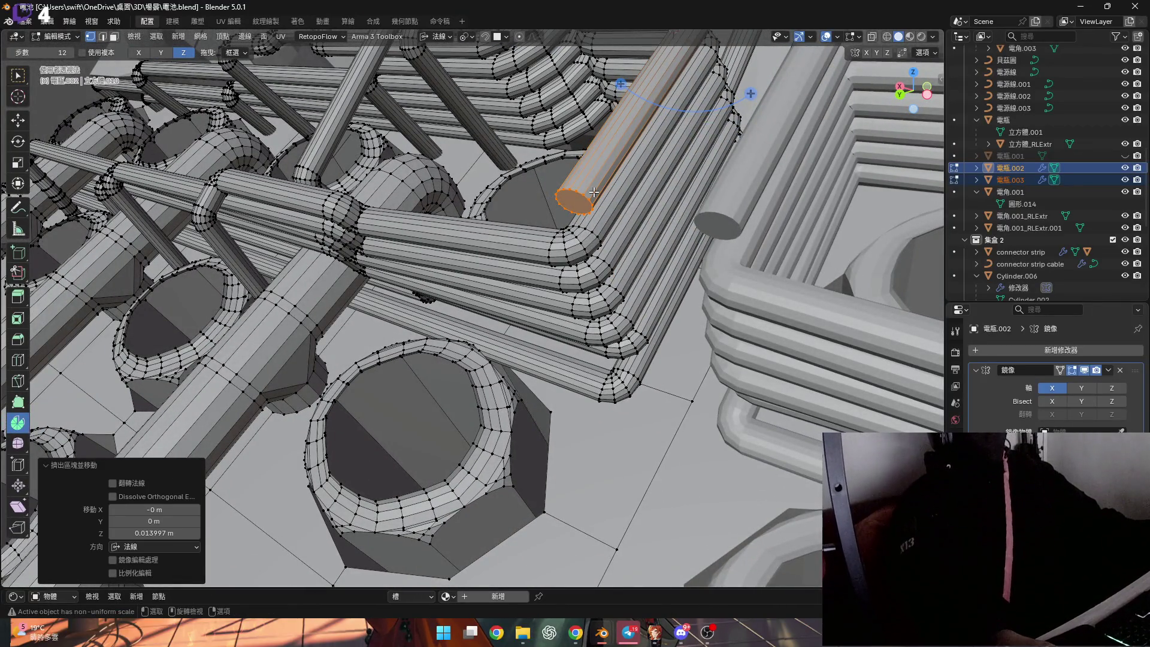
scroll(560, 209, down, 3)
mouse_move(559, 209)
middle_down()
mouse_move(566, 324)
mouse_move(695, 281)
middle_up()
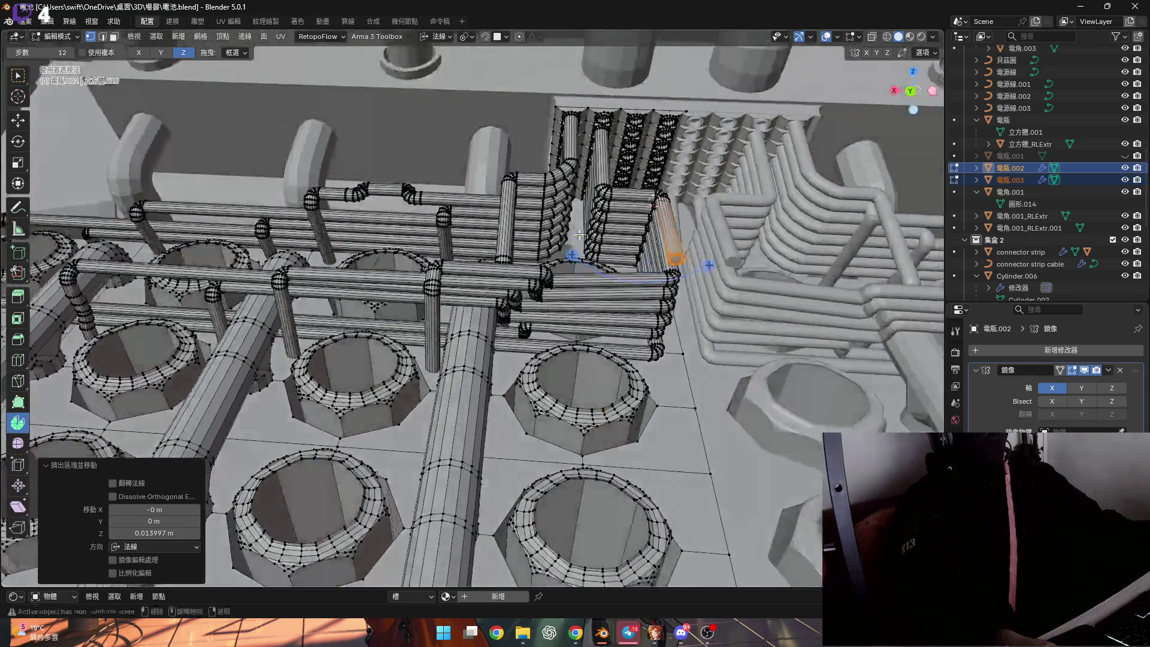
scroll(694, 281, up, 2)
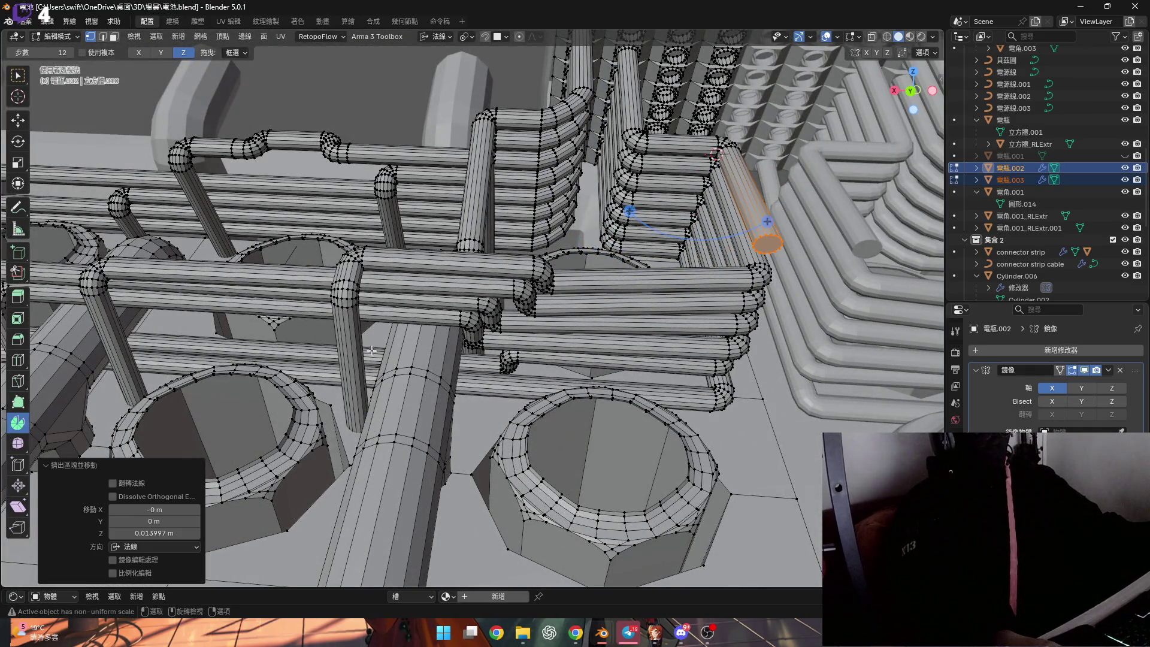
mouse_move(746, 286)
middle_down()
mouse_move(657, 256)
mouse_move(711, 278)
mouse_move(592, 308)
mouse_move(666, 298)
middle_up()
scroll(682, 269, up, 3)
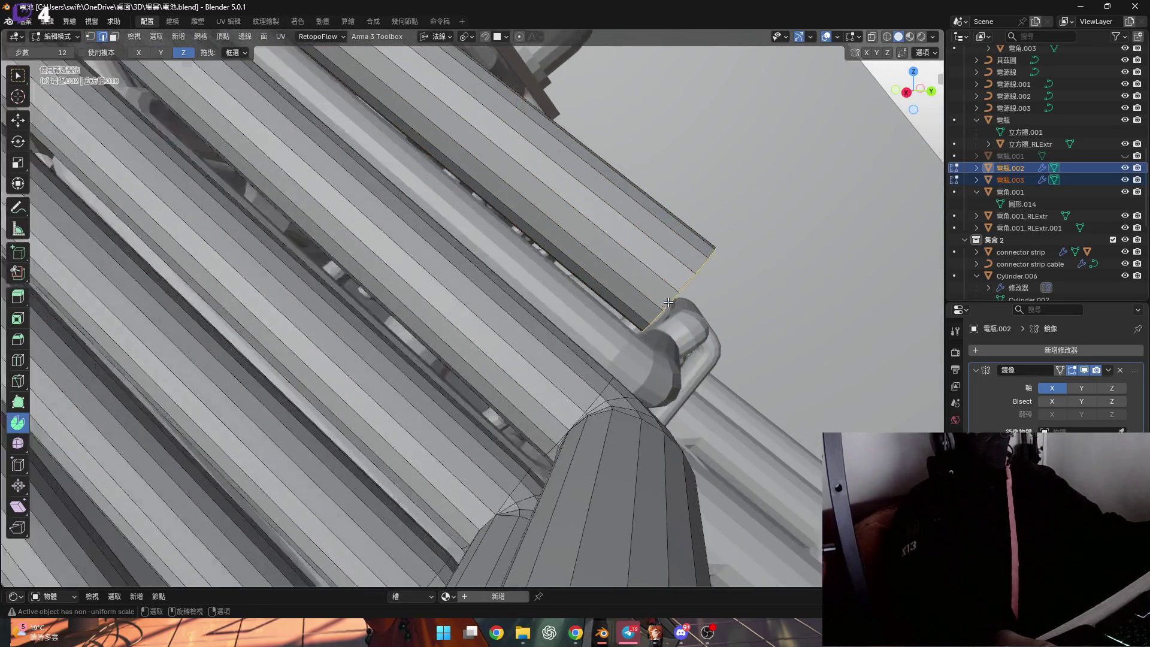
key(2)
click(666, 297)
key(f)
middle_drag(666, 298, 661, 303)
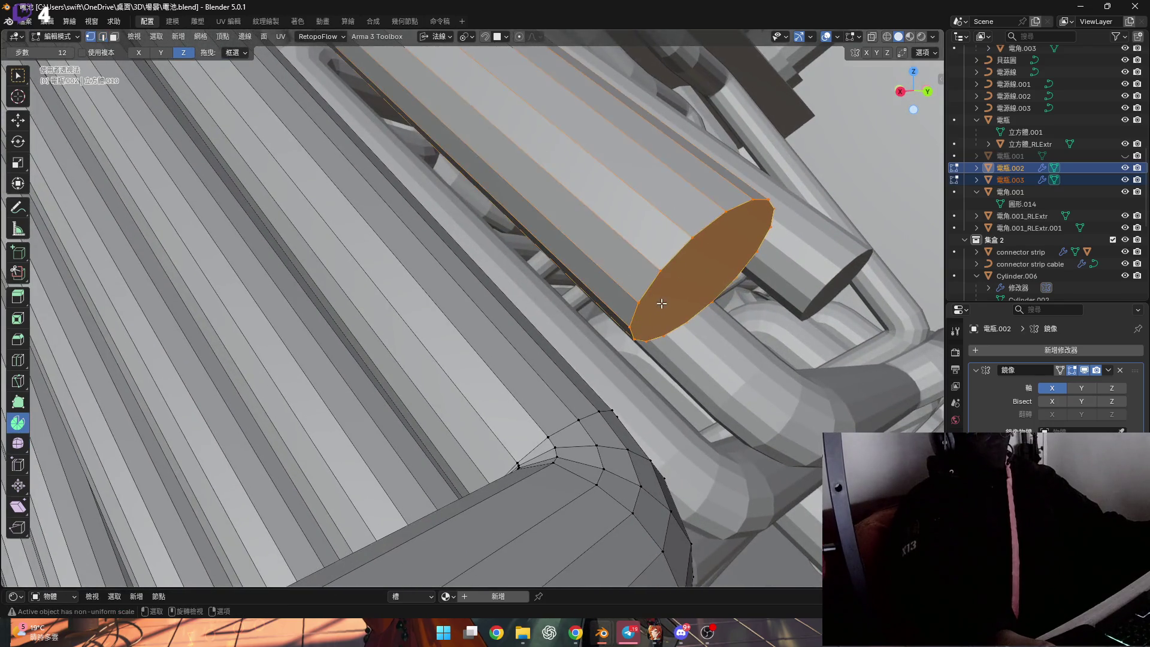
Switch the transform orientation to Normal after briefly trying Local
mouse_move(611, 360)
middle_down()
mouse_move(554, 397)
mouse_move(430, 81)
middle_up()
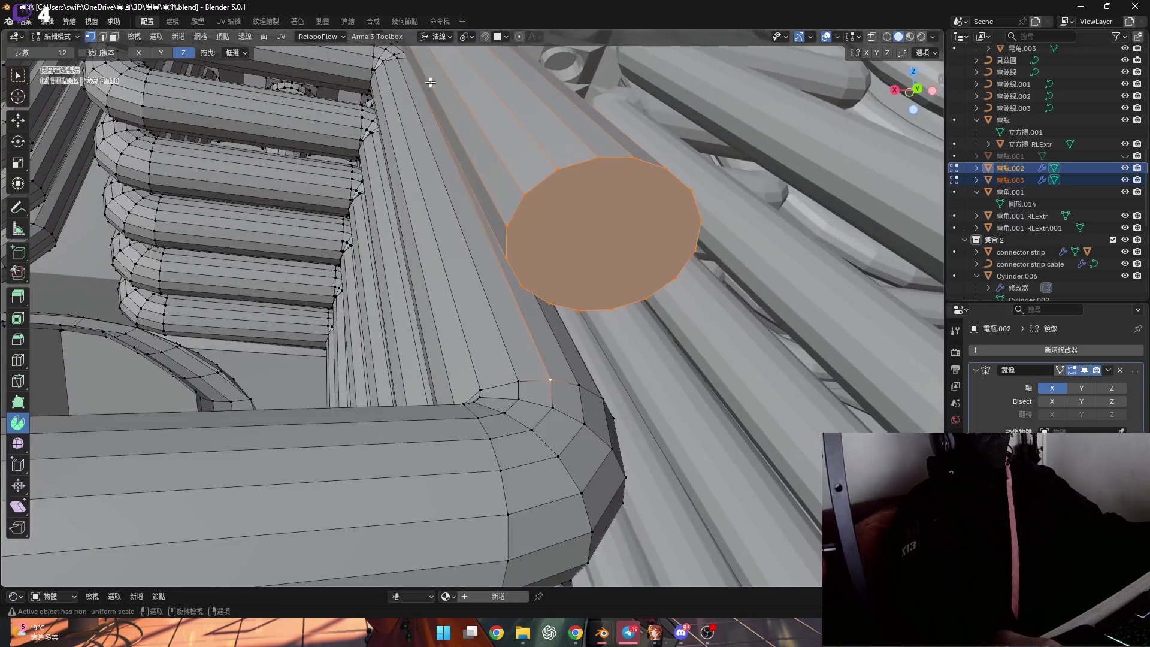
click(440, 36)
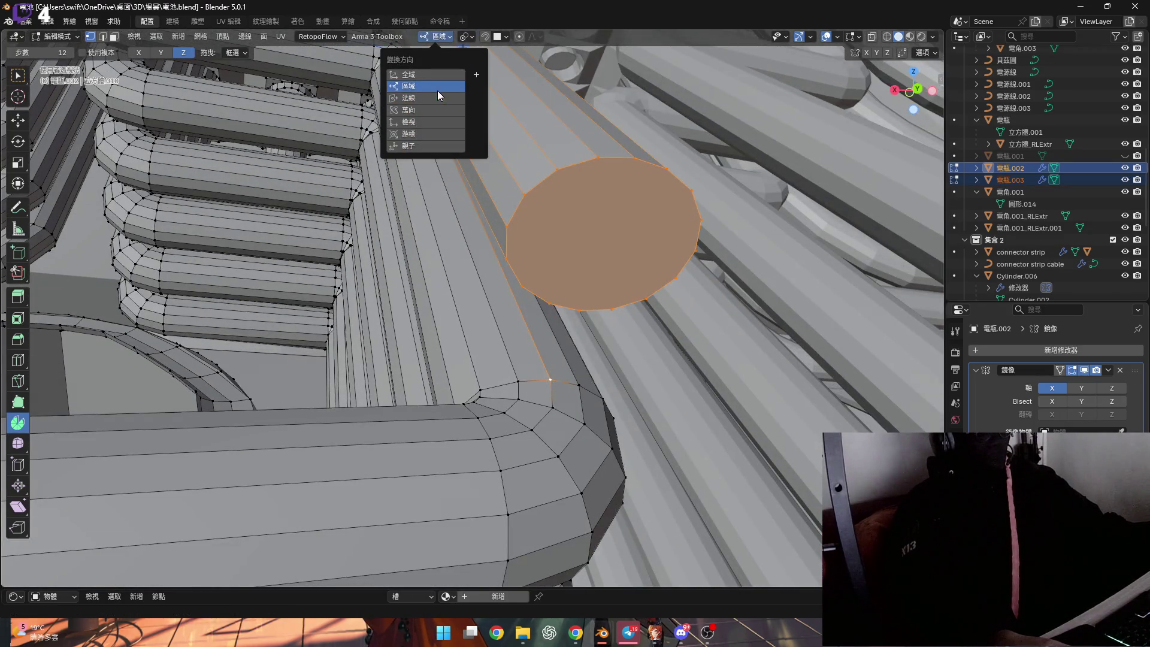
click(412, 85)
middle_drag(411, 85, 538, 330)
key(Escape)
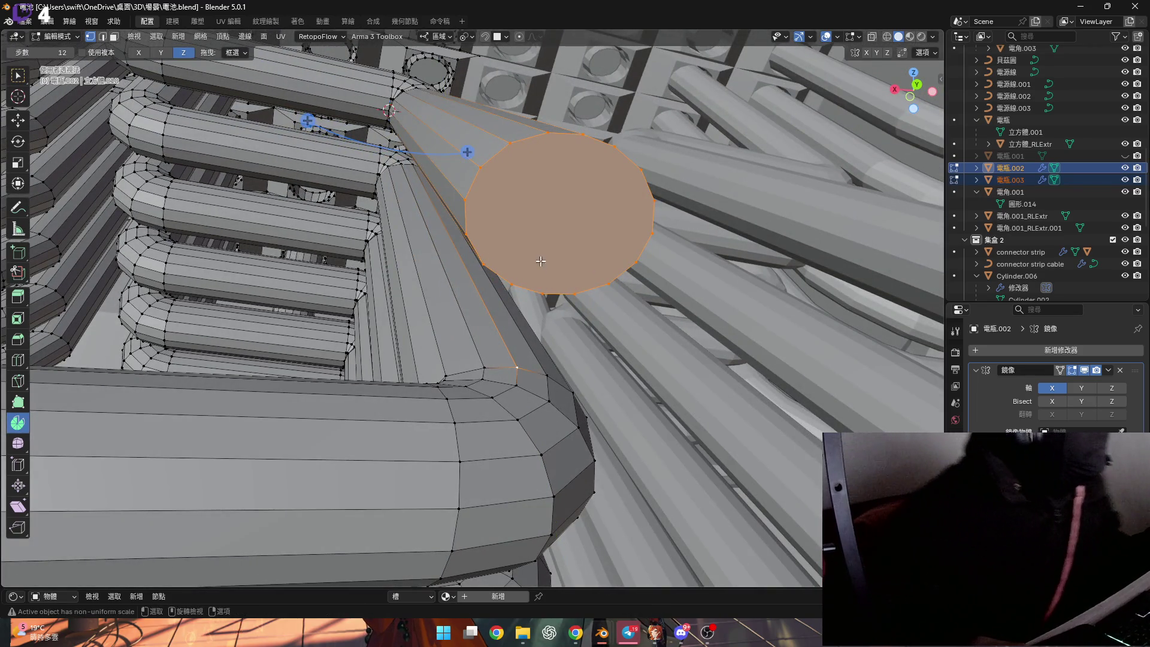
click(438, 37)
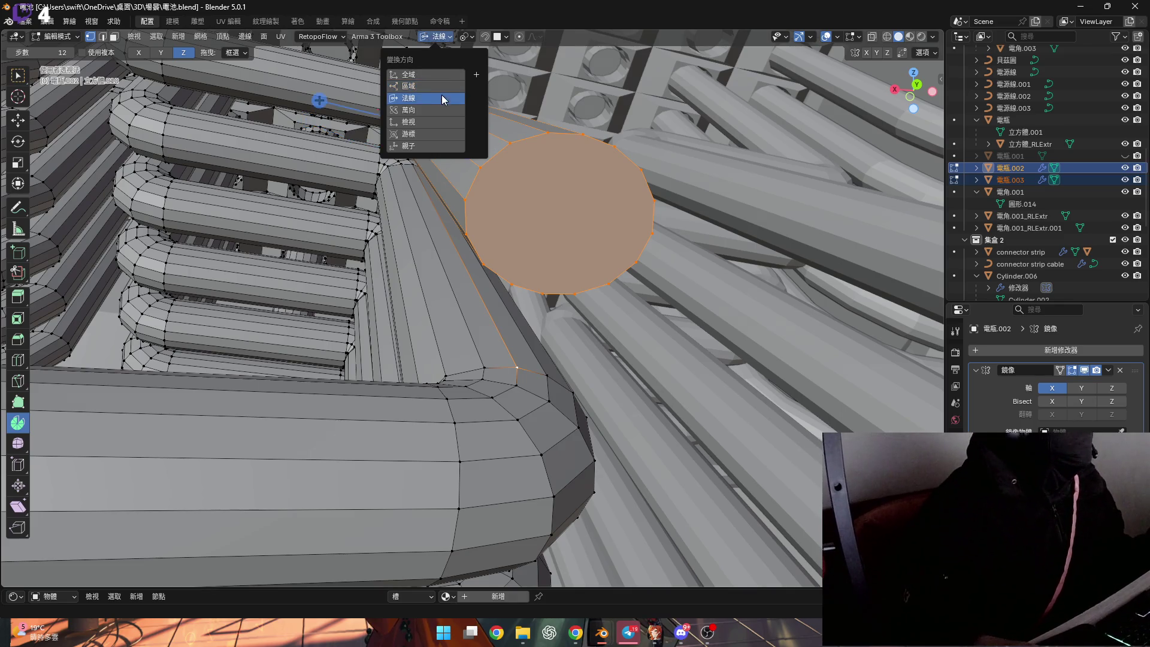
click(441, 97)
Snap the 3D cursor to the end edge's vertex and select the pipe's end face
mouse_move(441, 97)
middle_down()
mouse_move(563, 331)
mouse_move(485, 344)
middle_up()
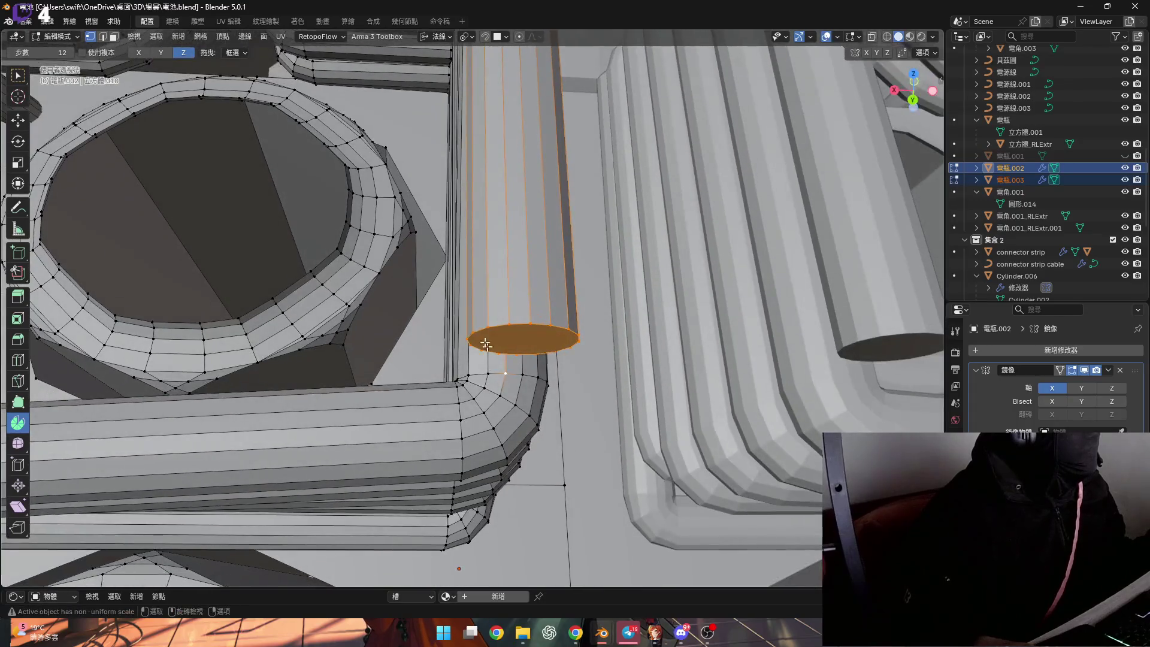
click(482, 349)
key(shift+s)
click(524, 419)
key(3)
click(526, 337)
Spin the end face -90° around the 3D cursor to bend the pipe a quarter turn
middle_drag(526, 336, 267, 59)
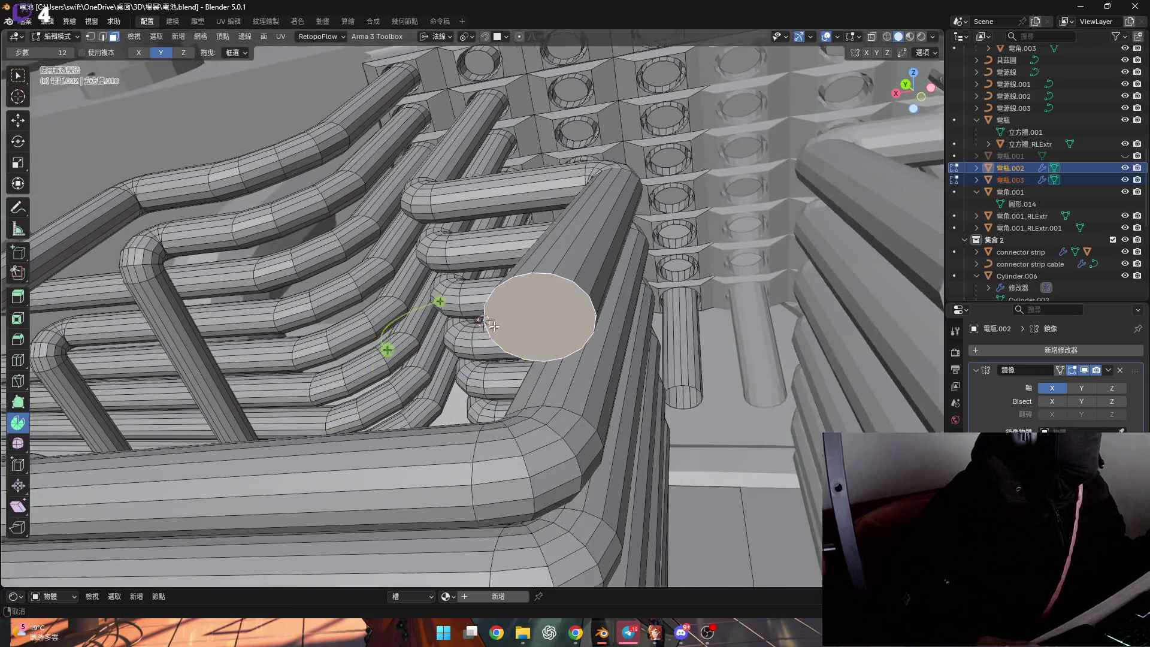
middle_drag(359, 270, 510, 379)
scroll(509, 380, up, 3)
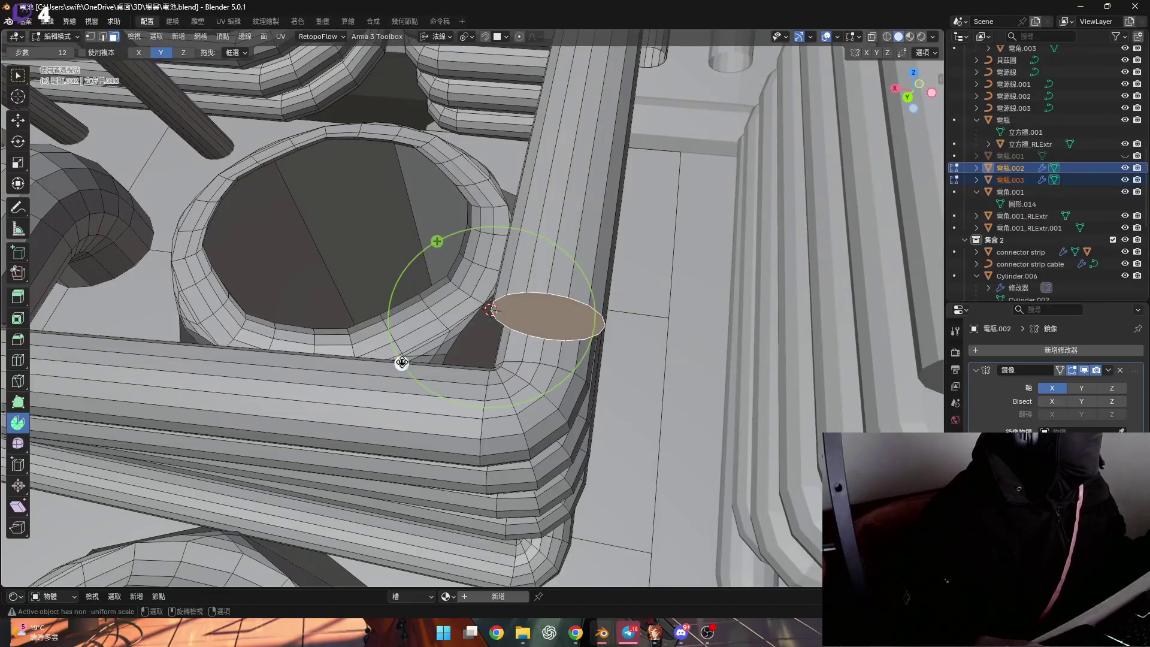
drag(401, 363, 378, 318)
click(149, 471)
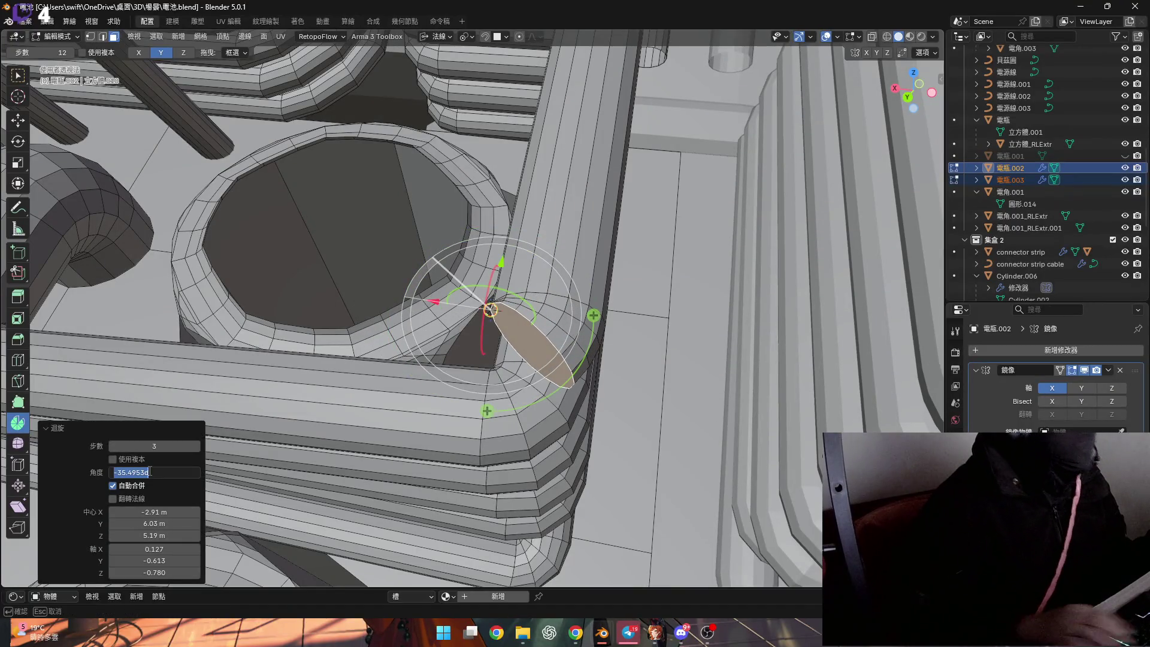
text(-90)
key(Return)
scroll(463, 418, down, 5)
middle_drag(462, 419, 561, 345)
scroll(561, 344, up, 2)
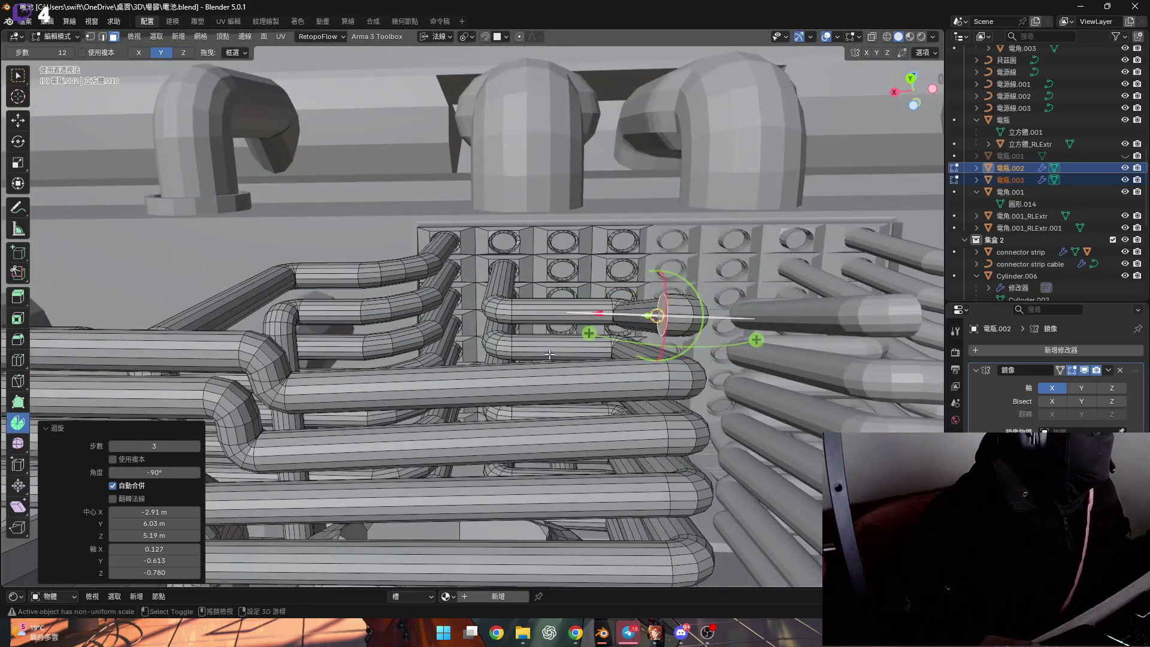
scroll(575, 343, up, 2)
scroll(593, 340, up, 2)
scroll(610, 337, up, 2)
mouse_move(610, 337)
middle_down()
mouse_move(596, 308)
mouse_move(651, 285)
middle_up()
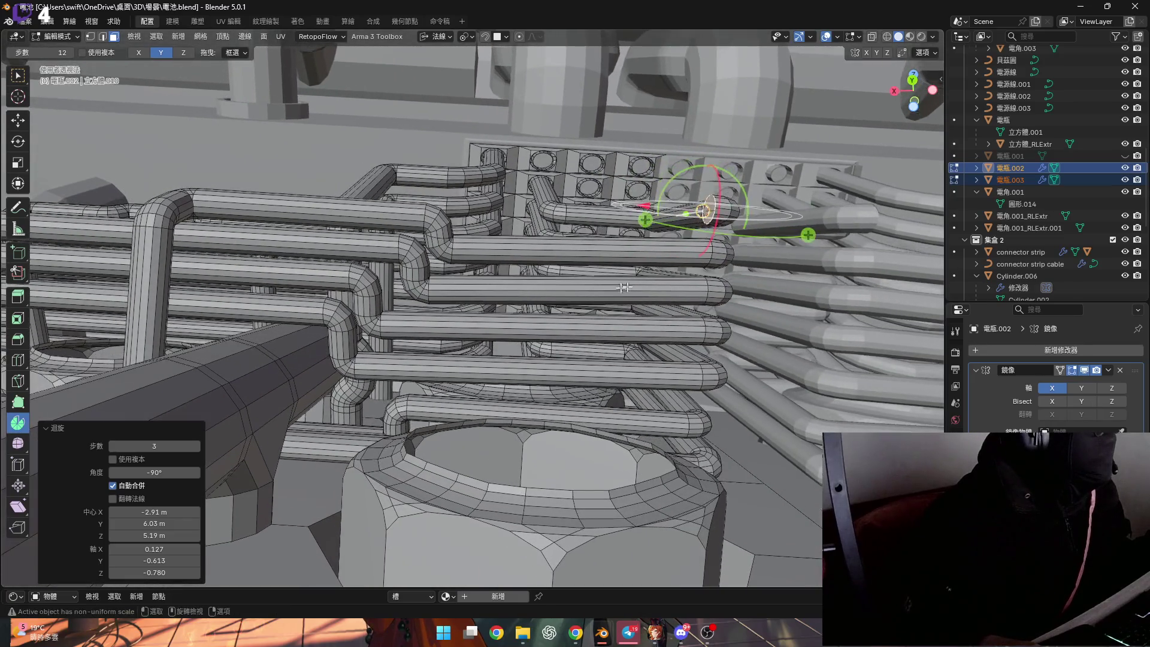
Extrude the bent end about 0.0125 m along its normal and begin a move along normal Y
key(g)
key(z)
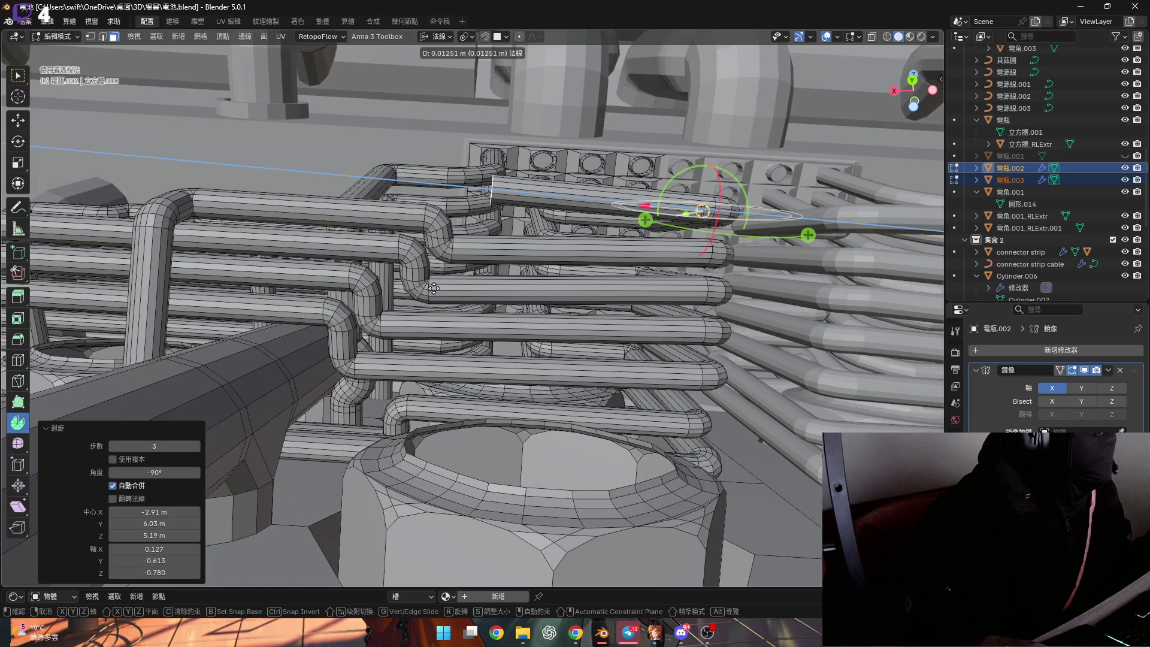
click(434, 288)
scroll(433, 287, up, 2)
scroll(445, 269, up, 2)
scroll(458, 252, up, 2)
scroll(475, 233, up, 2)
scroll(474, 233, down, 3)
scroll(432, 245, down, 4)
scroll(432, 244, up, 2)
scroll(434, 248, up, 1)
key(g)
key(y)
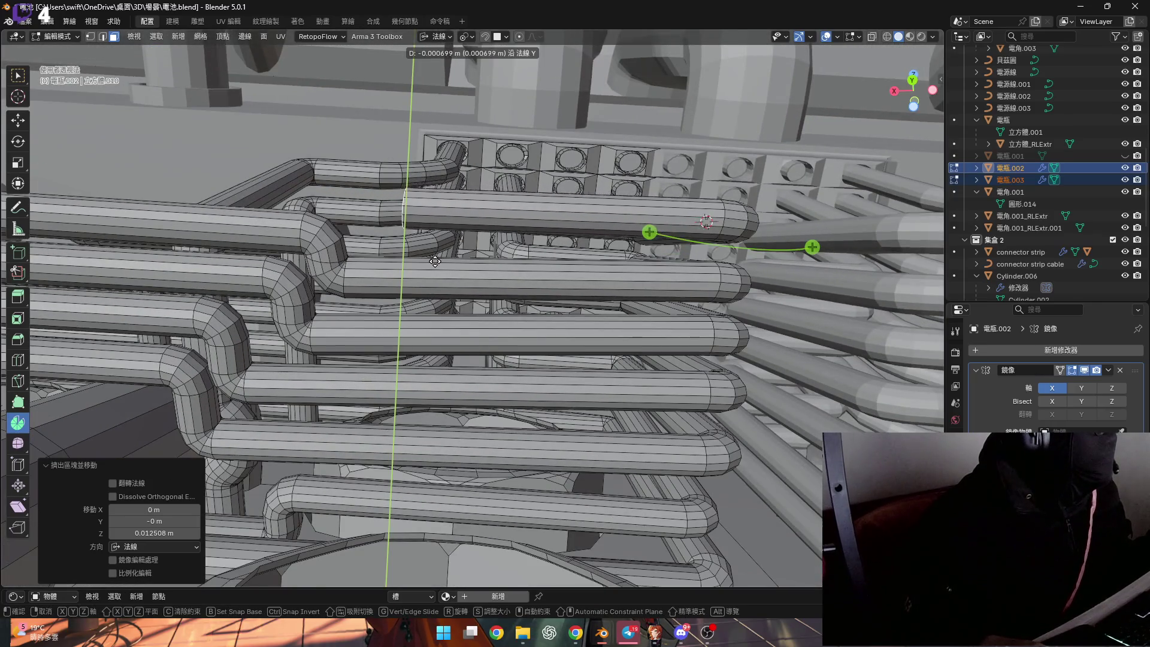
Confirm the Y move, then nudge the pipe end slightly along its normal Z
click(432, 295)
mouse_move(432, 294)
middle_down()
mouse_move(395, 333)
mouse_move(444, 298)
mouse_move(417, 301)
mouse_move(515, 202)
mouse_move(577, 299)
middle_up()
scroll(396, 334, up, 3)
scroll(396, 333, down, 2)
scroll(445, 298, up, 2)
scroll(445, 298, down, 2)
scroll(418, 302, up, 2)
scroll(449, 269, up, 3)
key(g)
key(y)
key(z)
click(530, 302)
middle_drag(531, 303, 499, 264)
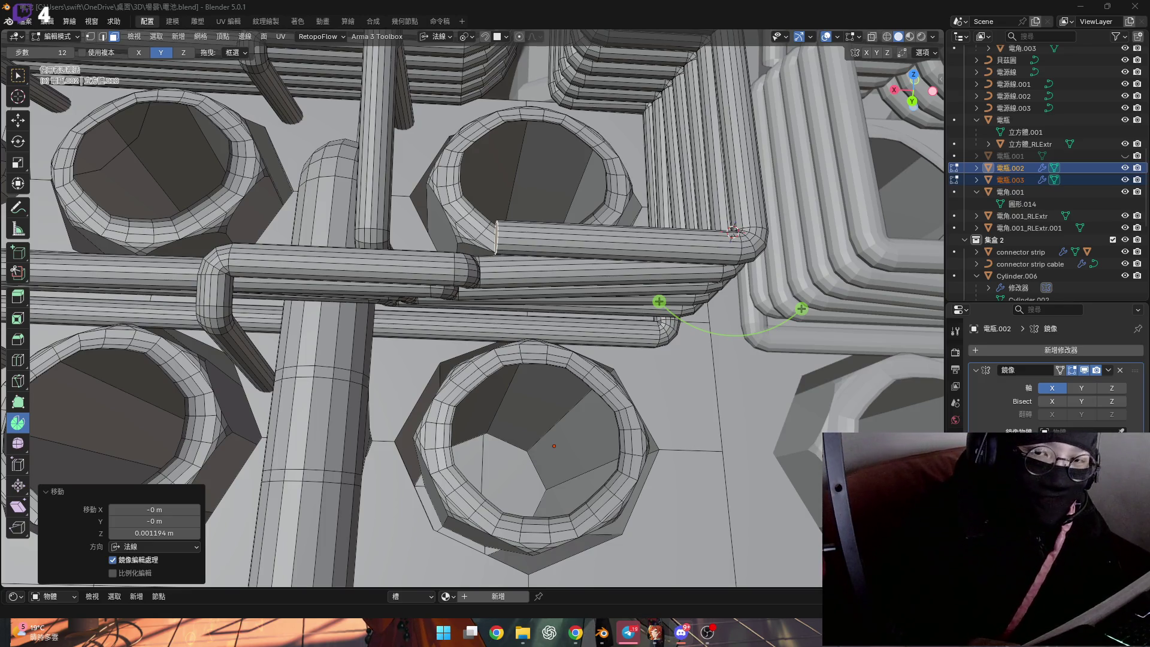
Shift the pipe end about 0.0015 m along normal X to line up with the parallel runs
mouse_move(544, 337)
middle_down()
mouse_move(519, 292)
mouse_move(622, 245)
mouse_move(522, 244)
mouse_move(399, 271)
middle_up()
scroll(539, 333, up, 5)
scroll(519, 292, up, 5)
scroll(519, 292, down, 8)
scroll(467, 261, up, 5)
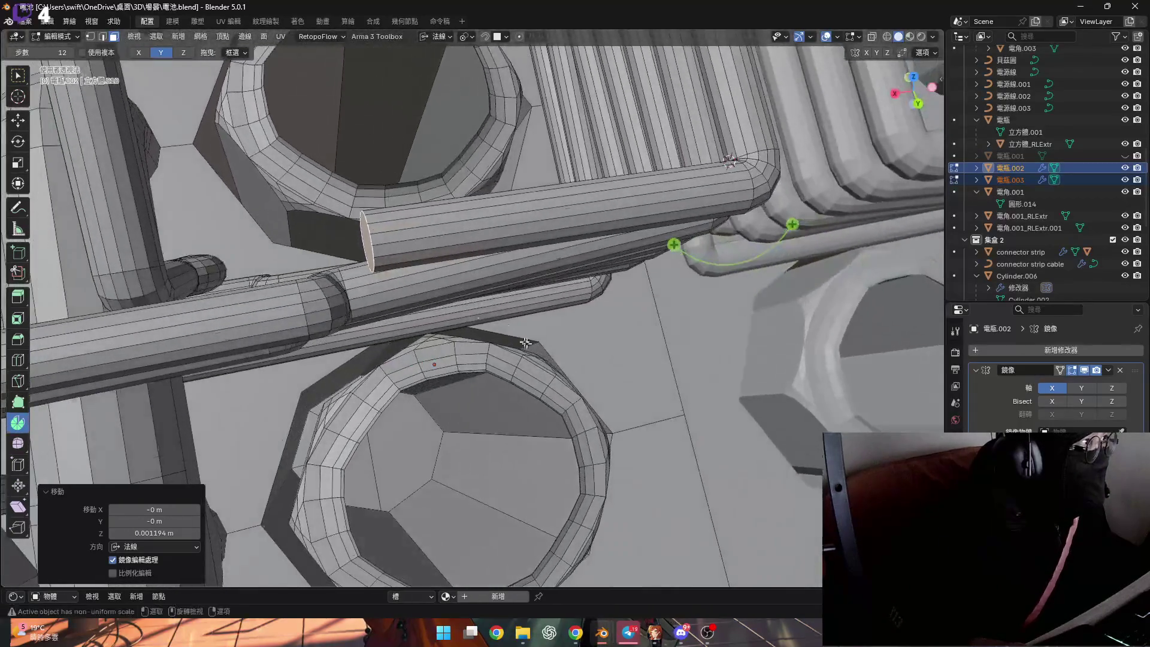
key(g)
key(y)
key(y)
key(x)
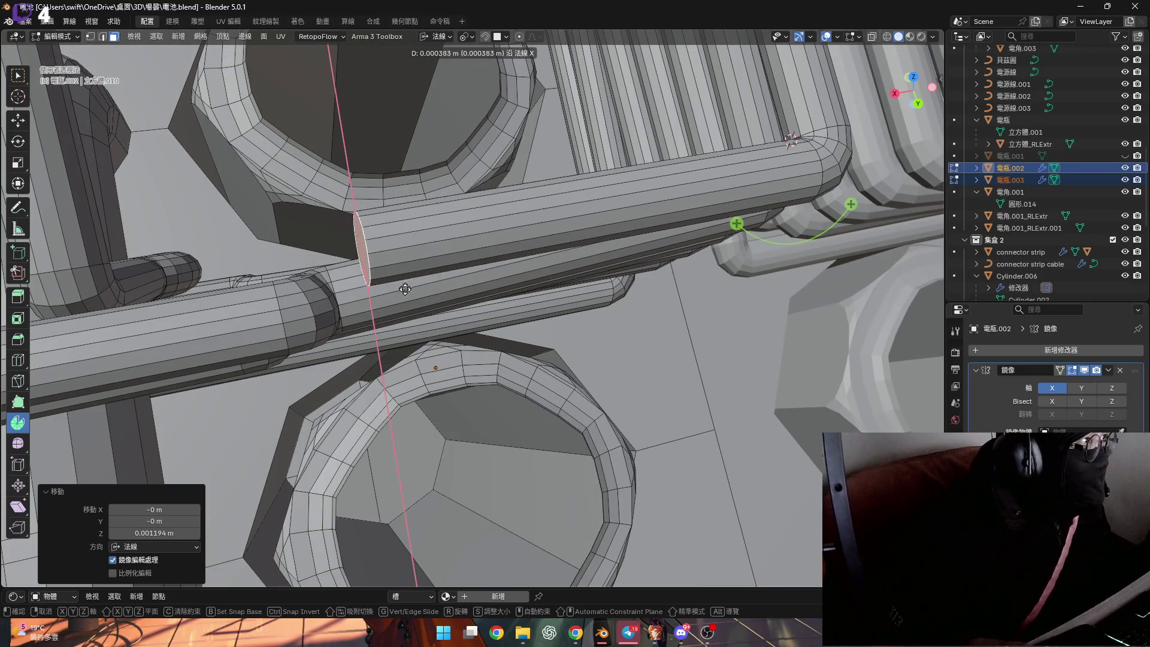
click(414, 327)
mouse_move(415, 328)
middle_down()
mouse_move(390, 317)
mouse_move(354, 262)
mouse_move(647, 191)
middle_up()
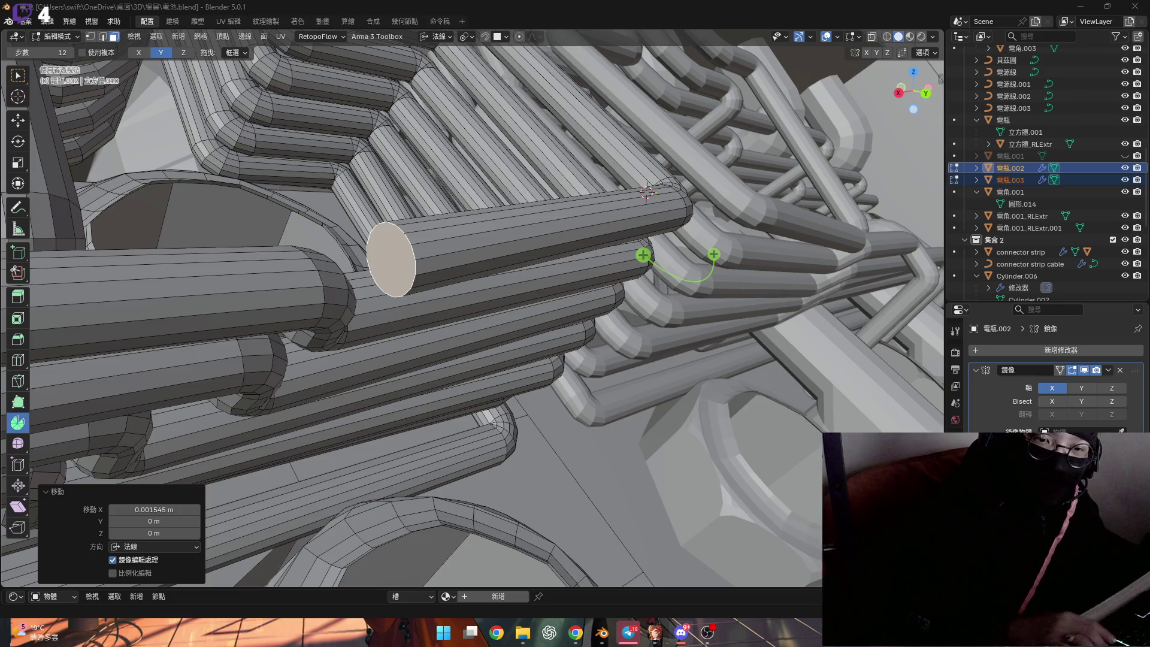
mouse_move(375, 296)
middle_down()
mouse_move(432, 288)
mouse_move(465, 325)
mouse_move(462, 288)
middle_up()
scroll(432, 288, up, 3)
scroll(465, 326, down, 3)
scroll(460, 319, down, 3)
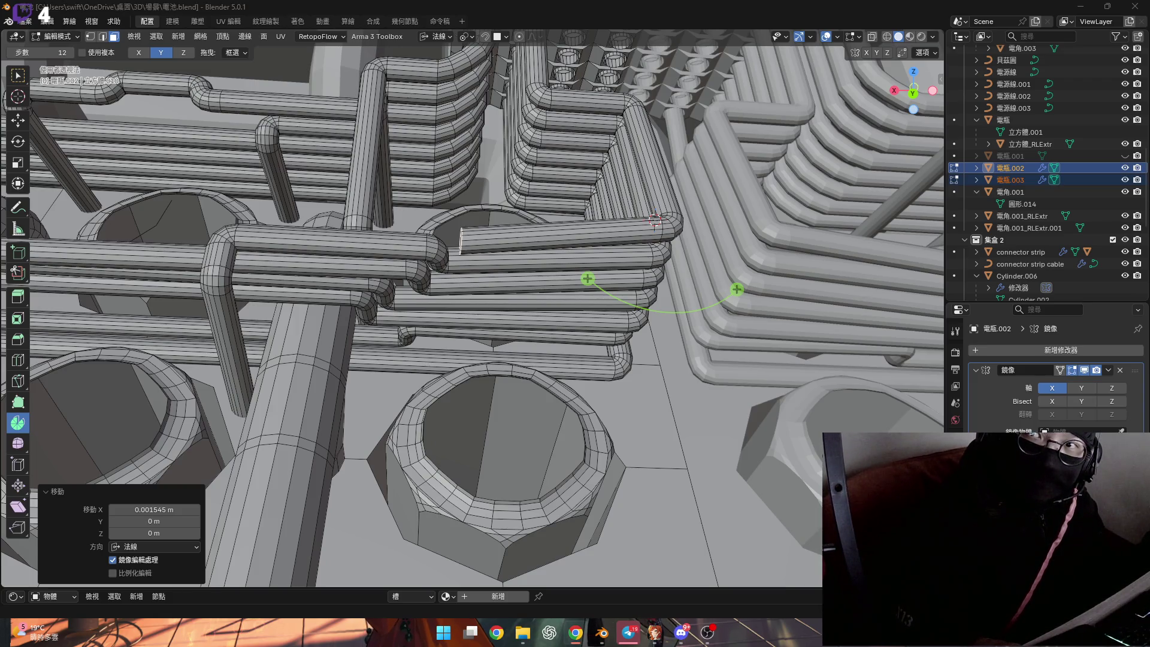
scroll(470, 293, up, 2)
scroll(470, 293, up, 1)
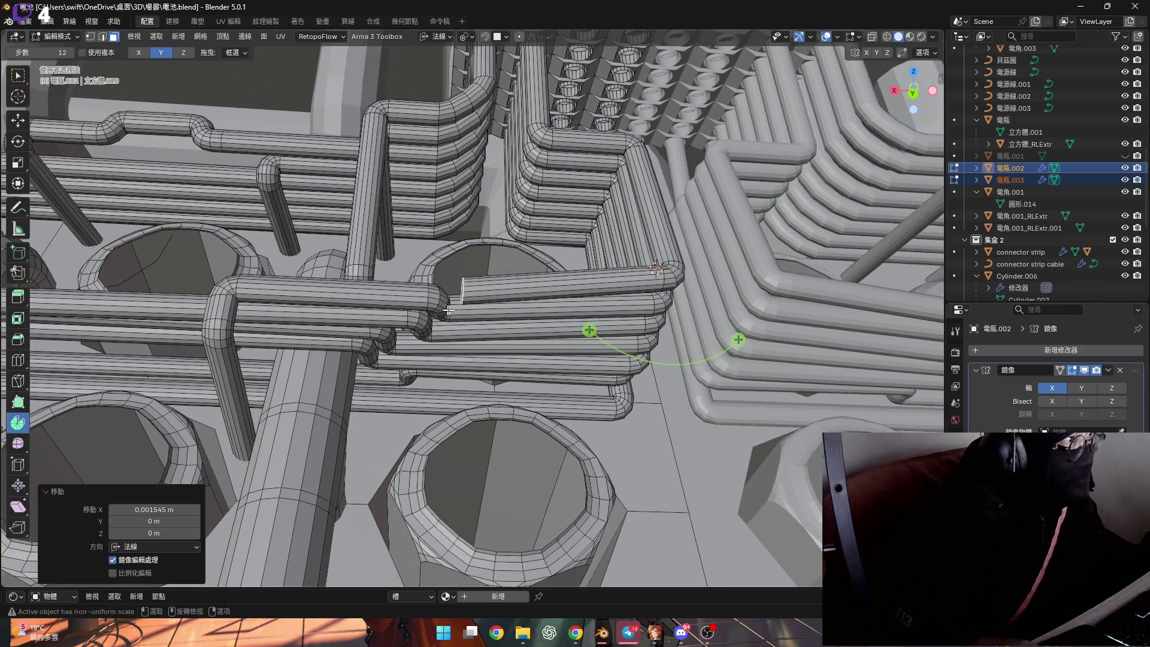
scroll(470, 293, up, 3)
scroll(461, 270, down, 3)
Reveal the hidden large pipe and select the next cylinder's end cap face
mouse_move(461, 270)
middle_down()
mouse_move(521, 249)
mouse_move(543, 255)
middle_up()
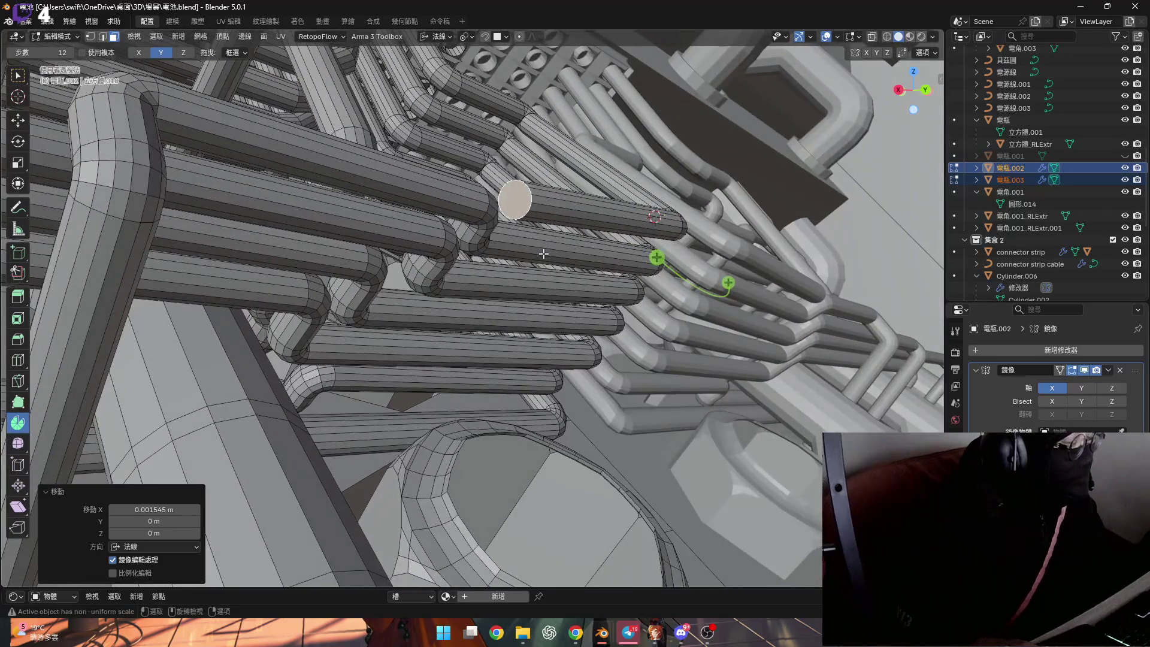
key(alt+h)
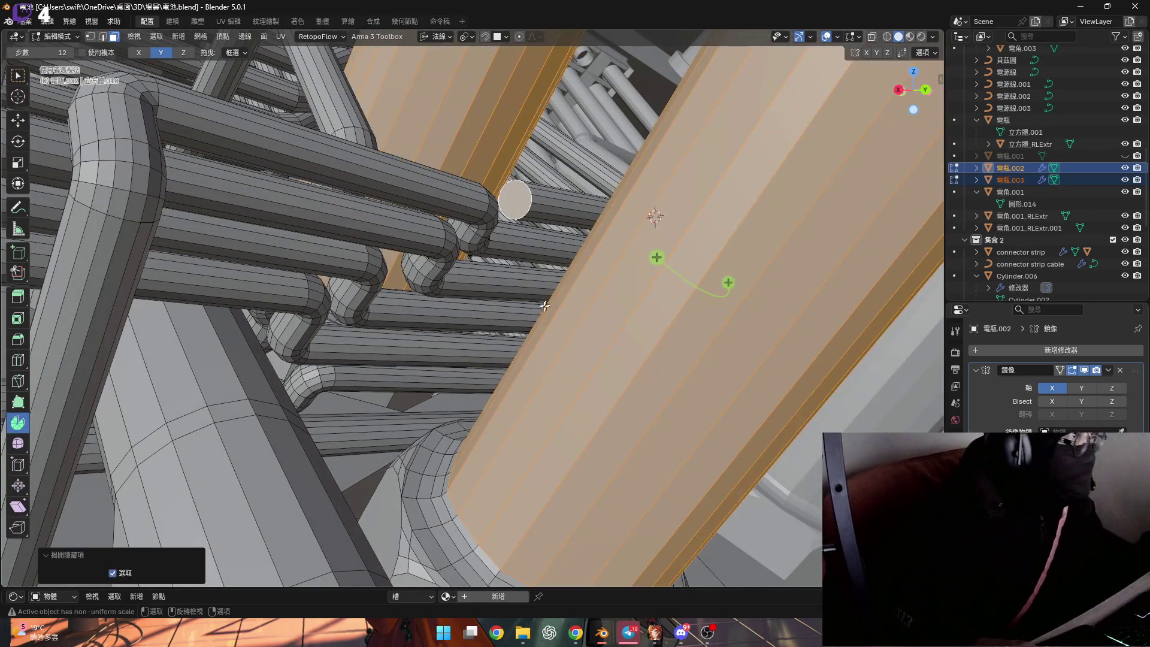
mouse_move(530, 308)
middle_down()
mouse_move(544, 285)
mouse_move(497, 263)
middle_up()
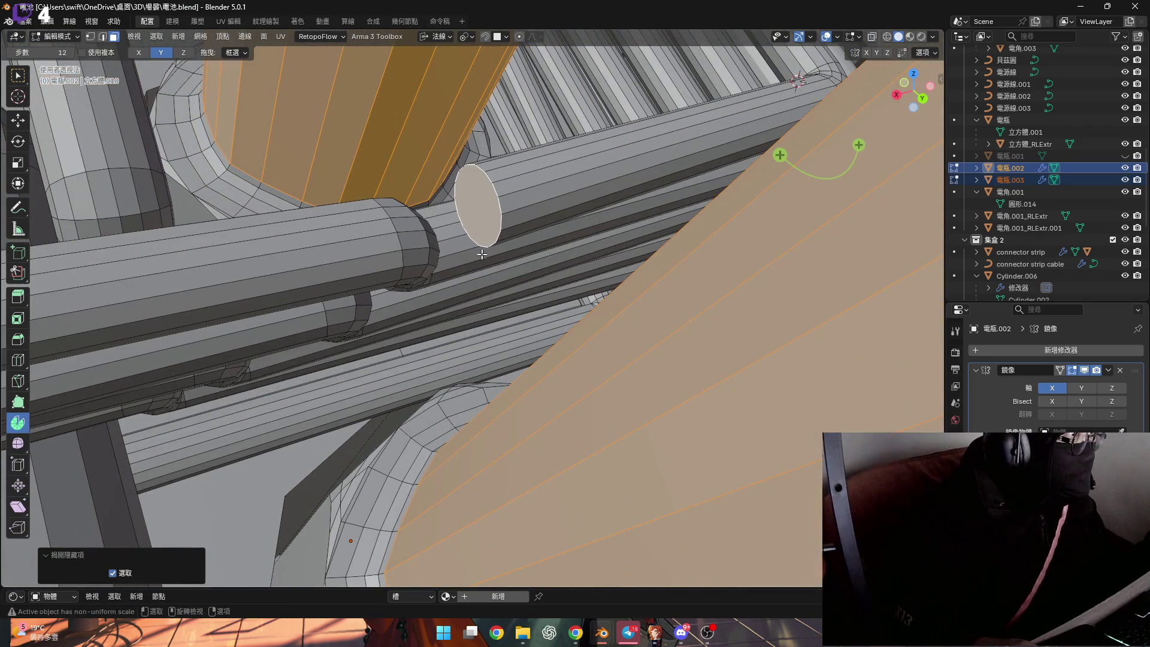
scroll(481, 254, up, 1)
scroll(486, 250, up, 3)
scroll(489, 246, up, 1)
scroll(497, 242, up, 2)
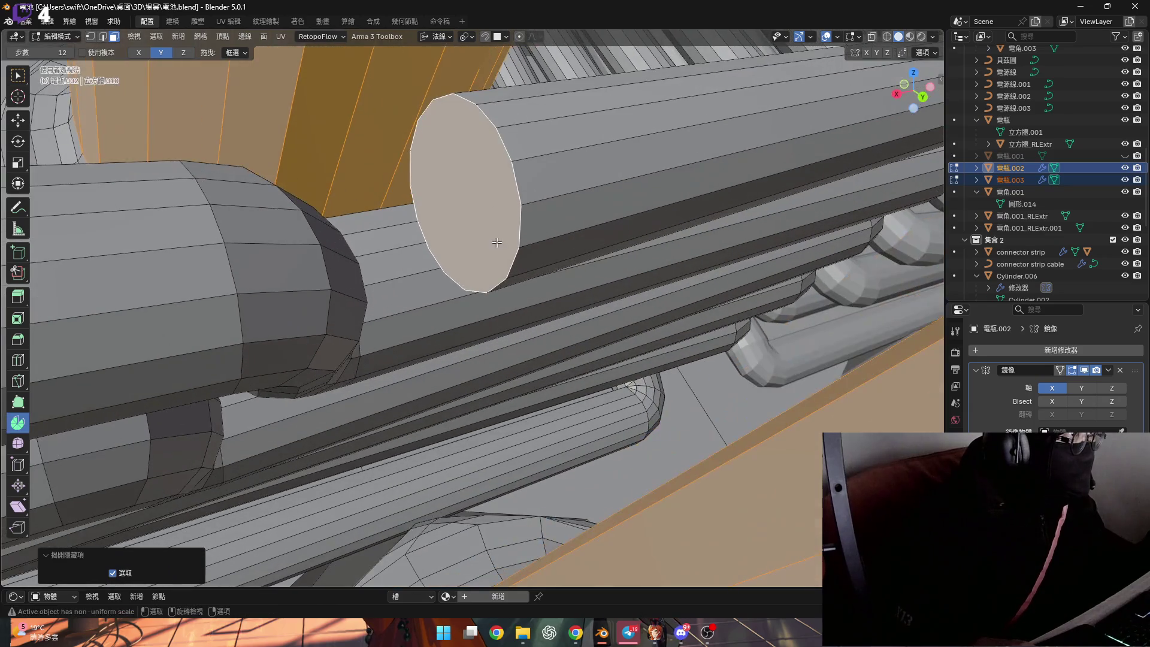
middle_drag(497, 242, 490, 253)
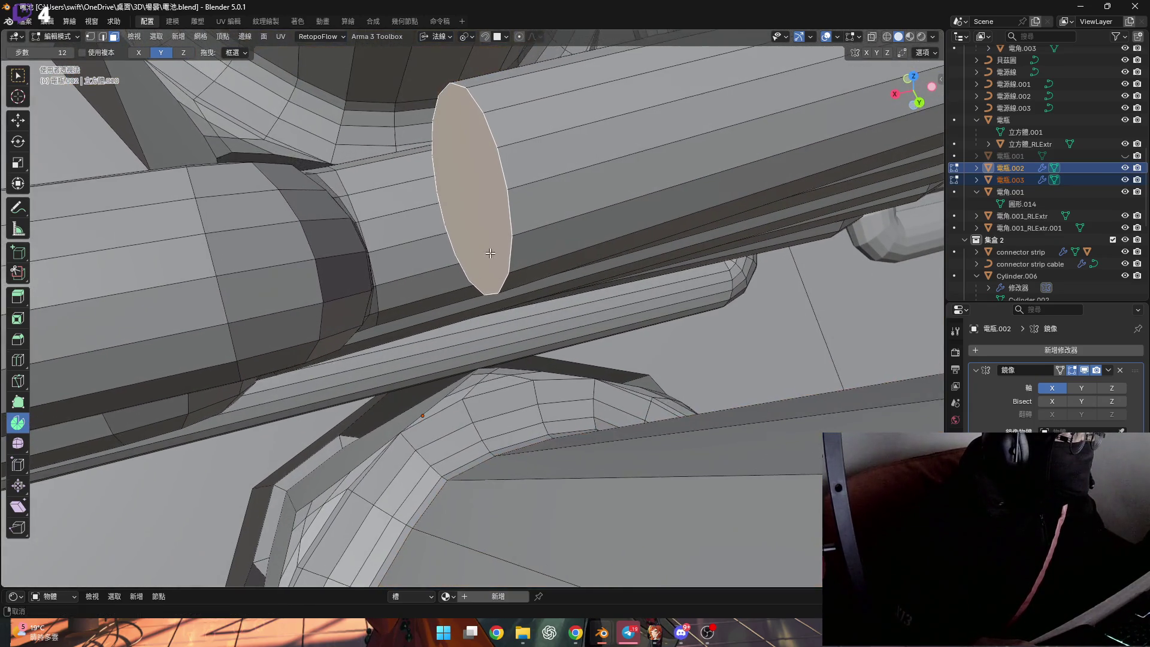
key(1)
mouse_move(490, 252)
middle_down()
mouse_move(461, 234)
mouse_move(468, 268)
mouse_move(545, 258)
mouse_move(482, 331)
mouse_move(514, 265)
mouse_move(527, 310)
middle_up()
key(3)
click(465, 250)
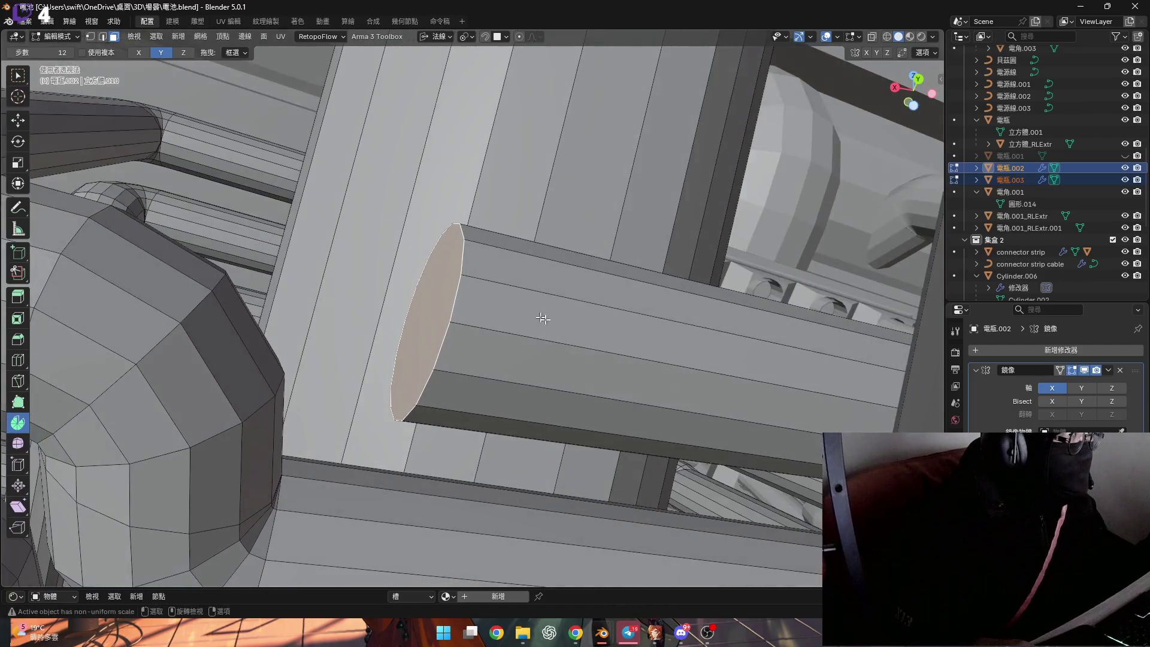
Try an X rotation and a spin around the snapped cursor on the cap, cancelling and undoing both
key(r)
key(x)
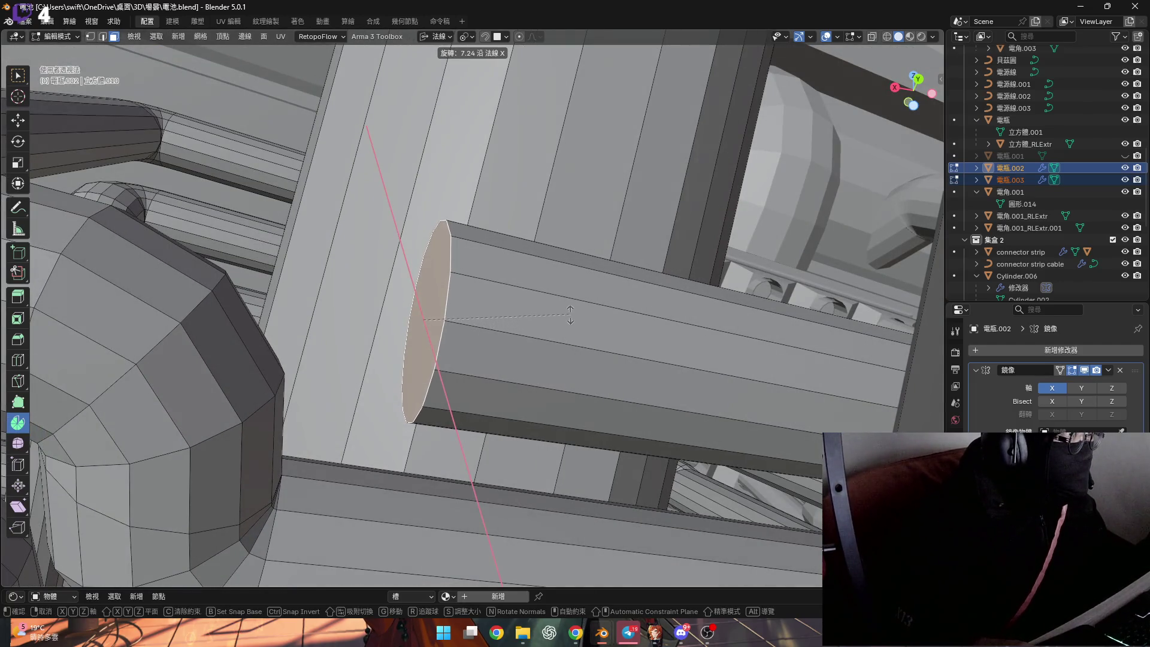
key(Escape)
mouse_move(508, 329)
middle_down()
mouse_move(457, 329)
mouse_move(477, 339)
mouse_move(484, 371)
mouse_move(465, 358)
middle_up()
key(shift+s)
click(483, 402)
click(438, 271)
mouse_move(438, 271)
middle_down()
mouse_move(422, 323)
mouse_move(440, 329)
mouse_move(406, 396)
middle_up()
drag(406, 396, 613, 445)
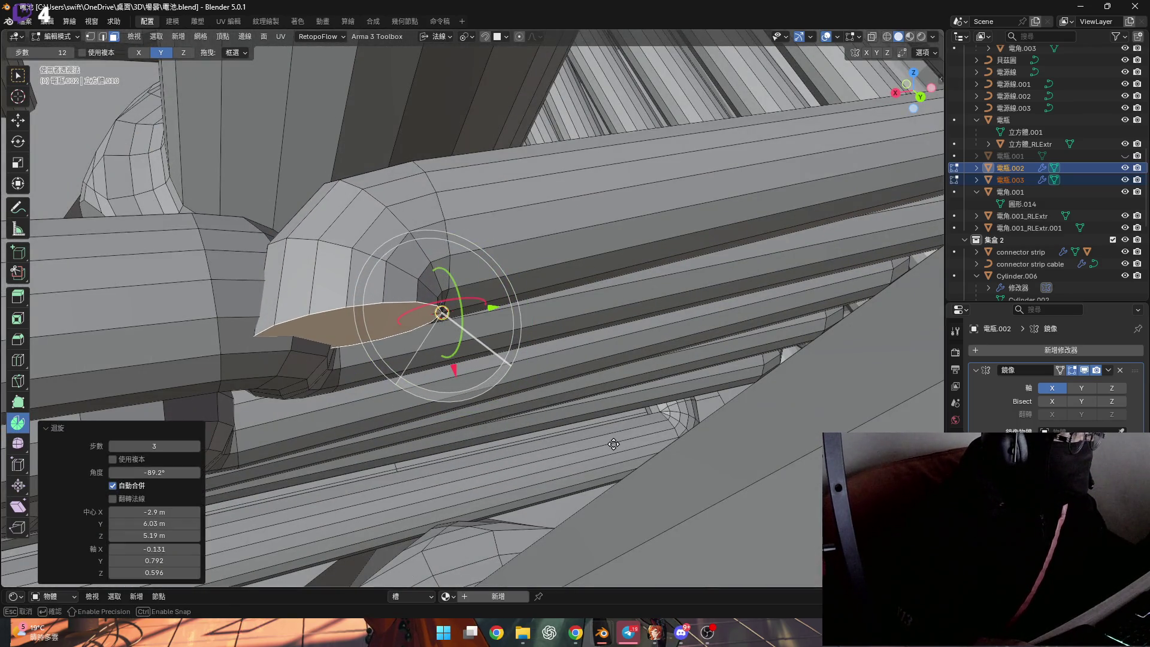
key(Escape)
key(alt+a)
mouse_move(613, 444)
middle_down()
mouse_move(447, 296)
mouse_move(465, 276)
middle_up()
click(464, 271)
key(ctrl+z)
key(ctrl+z)
key(ctrl+z)
key(ctrl+z)
Move the end cap about 0.0013 m along its normal Z, reveal hidden geometry and reselect the cap
mouse_move(468, 279)
middle_down()
mouse_move(442, 287)
mouse_move(442, 266)
middle_up()
key(g)
key(y)
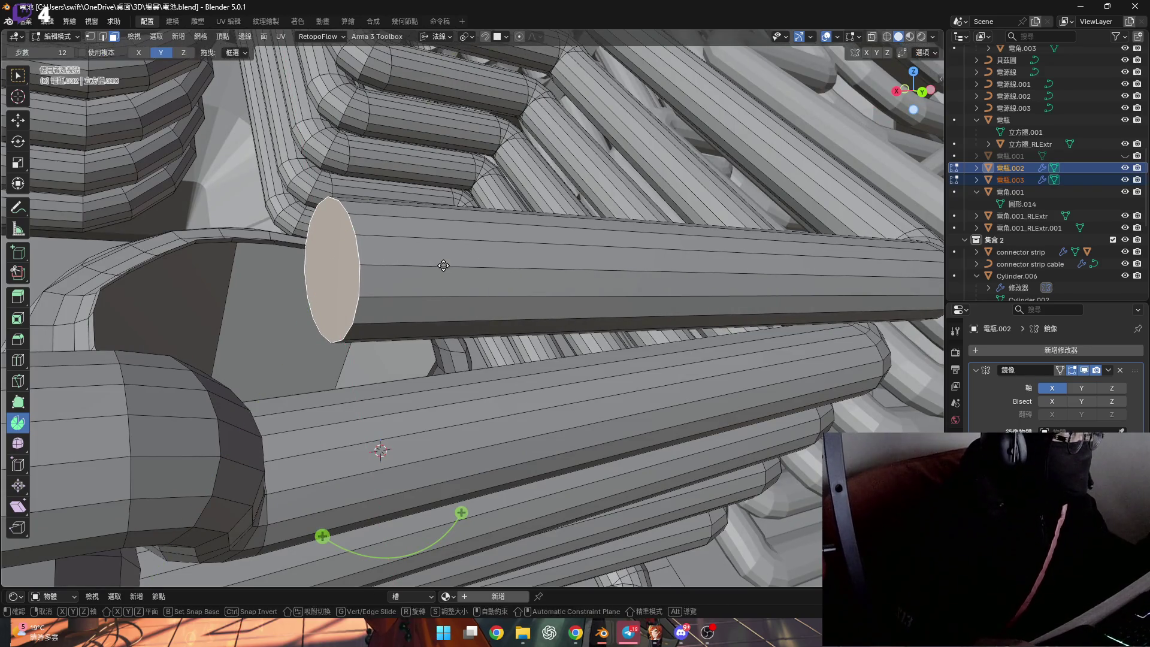
key(z)
click(528, 268)
mouse_move(528, 268)
middle_down()
mouse_move(500, 260)
mouse_move(426, 343)
mouse_move(455, 298)
mouse_move(423, 278)
mouse_move(490, 283)
middle_up()
key(alt+h)
scroll(455, 298, up, 3)
scroll(455, 297, up, 2)
key(alt+a)
key(3)
click(423, 278)
key(g)
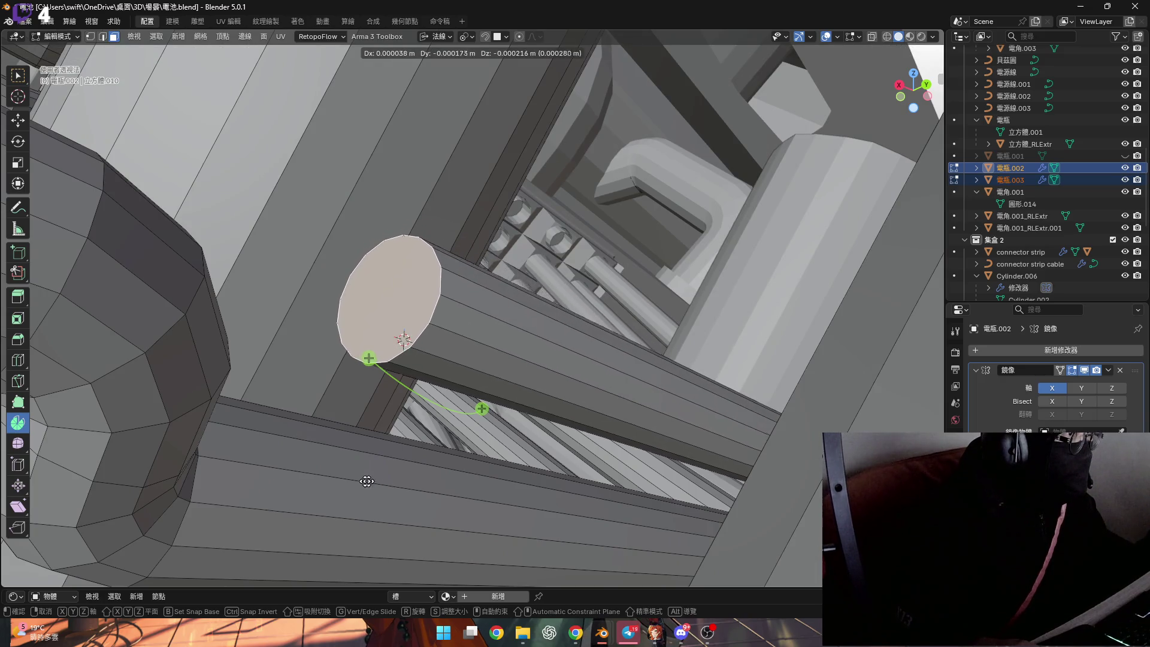
Finish the end-cap Y move, then try hiding the large face strip and beam faces, undoing each
key(y)
key(y)
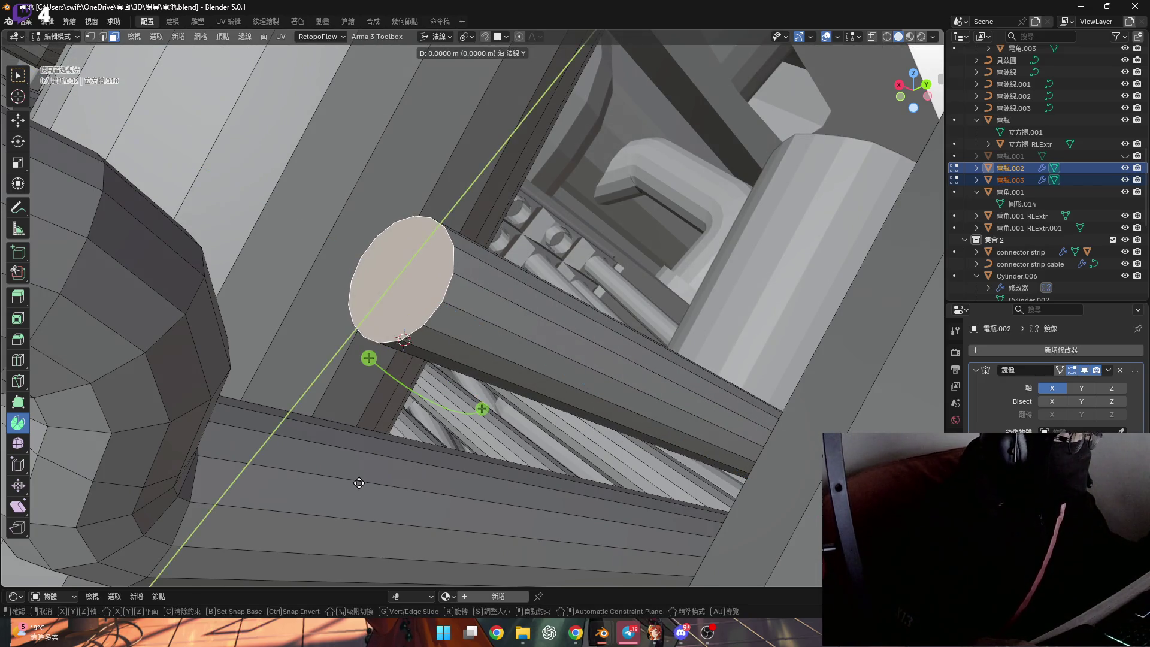
click(259, 150)
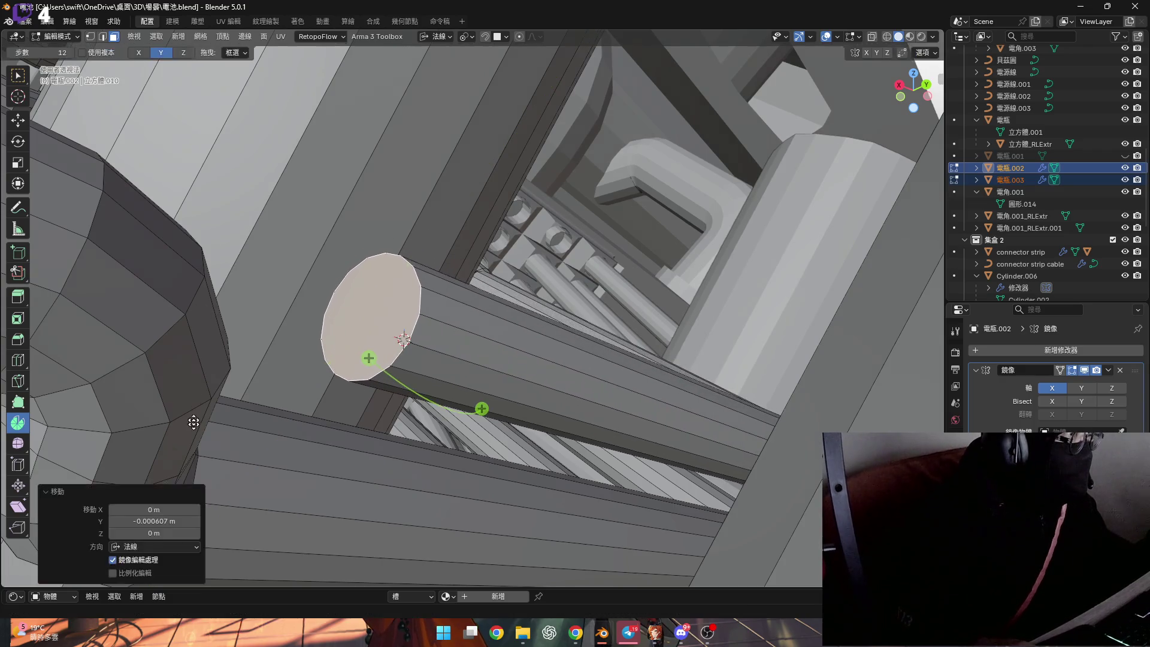
middle_drag(260, 150, 315, 282)
scroll(290, 284, up, 3)
mouse_move(346, 317)
shift+middle_down()
mouse_move(404, 334)
mouse_move(430, 288)
shift+middle_up()
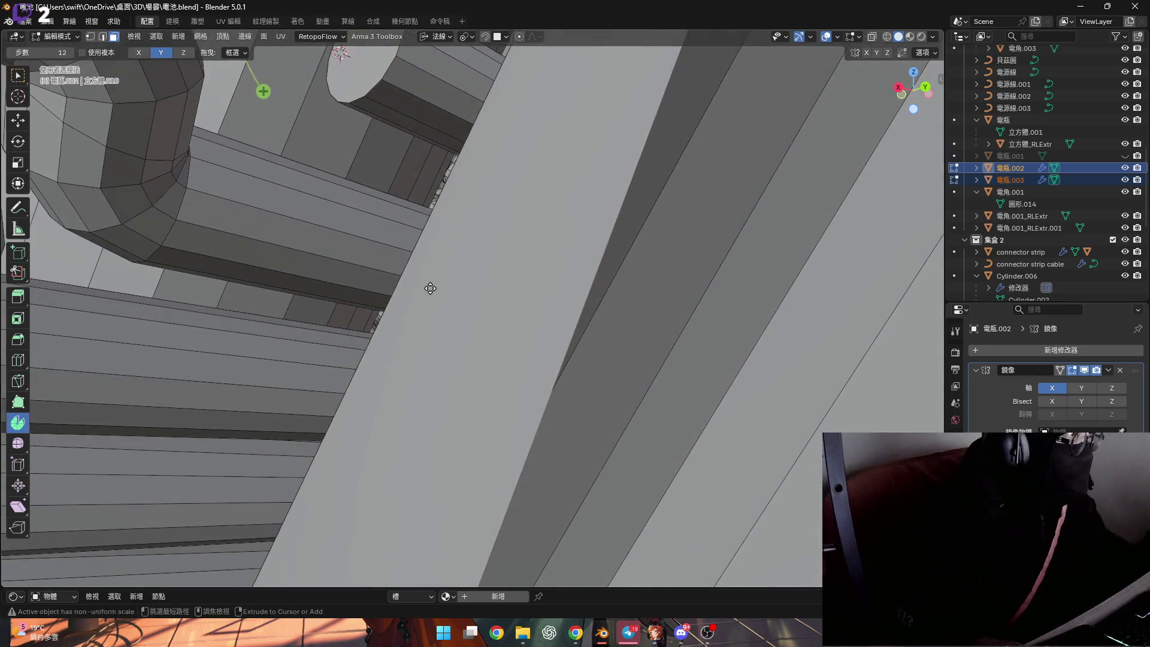
ctrl+click(429, 288)
key(h)
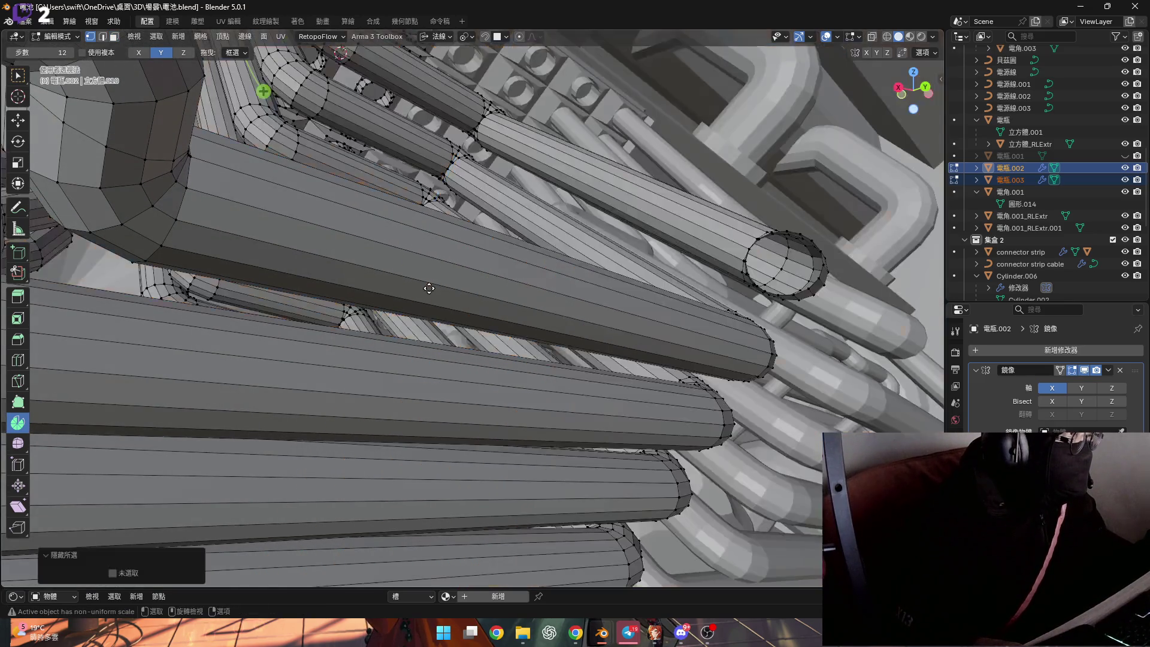
key(ctrl+z)
scroll(402, 266, down, 2)
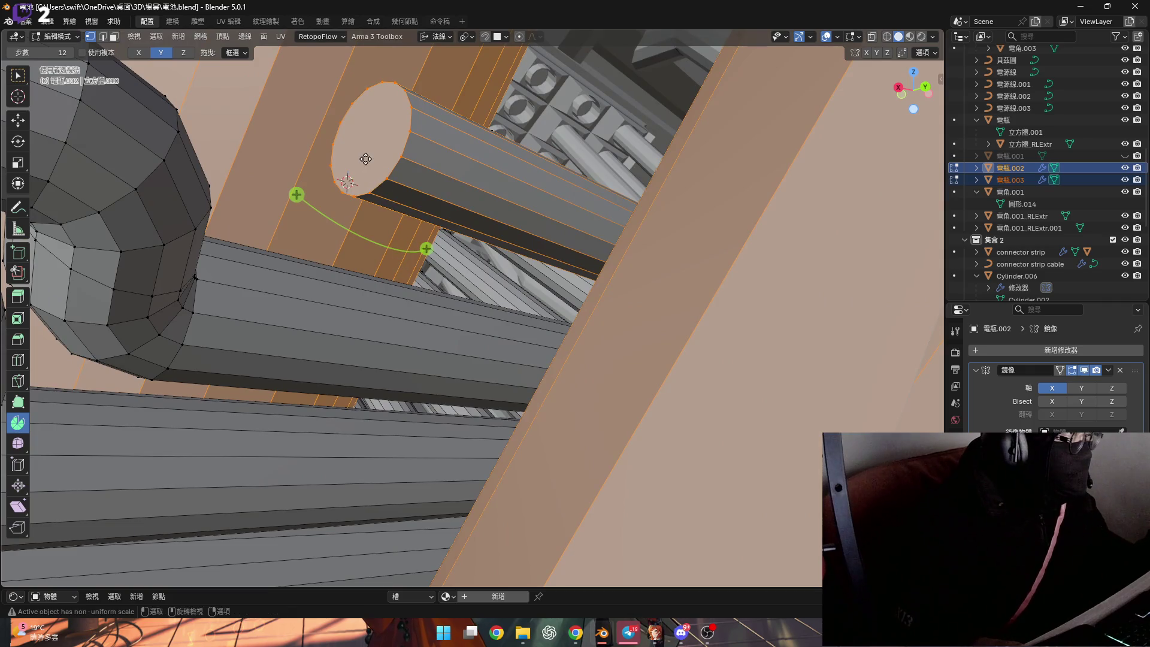
key(h)
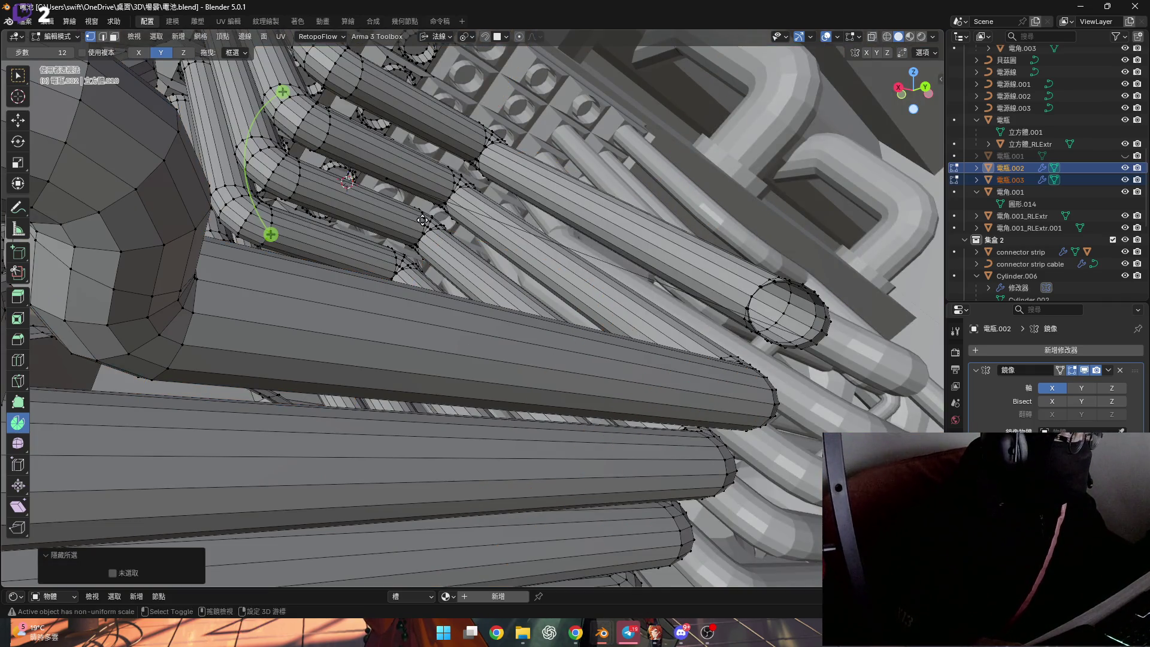
key(ctrl+z)
Select the cylinder's end cap and nudge it slightly along normal Y, then normal X
mouse_move(422, 218)
middle_down()
mouse_move(423, 351)
mouse_move(406, 311)
mouse_move(375, 409)
middle_up()
key(3)
click(423, 350)
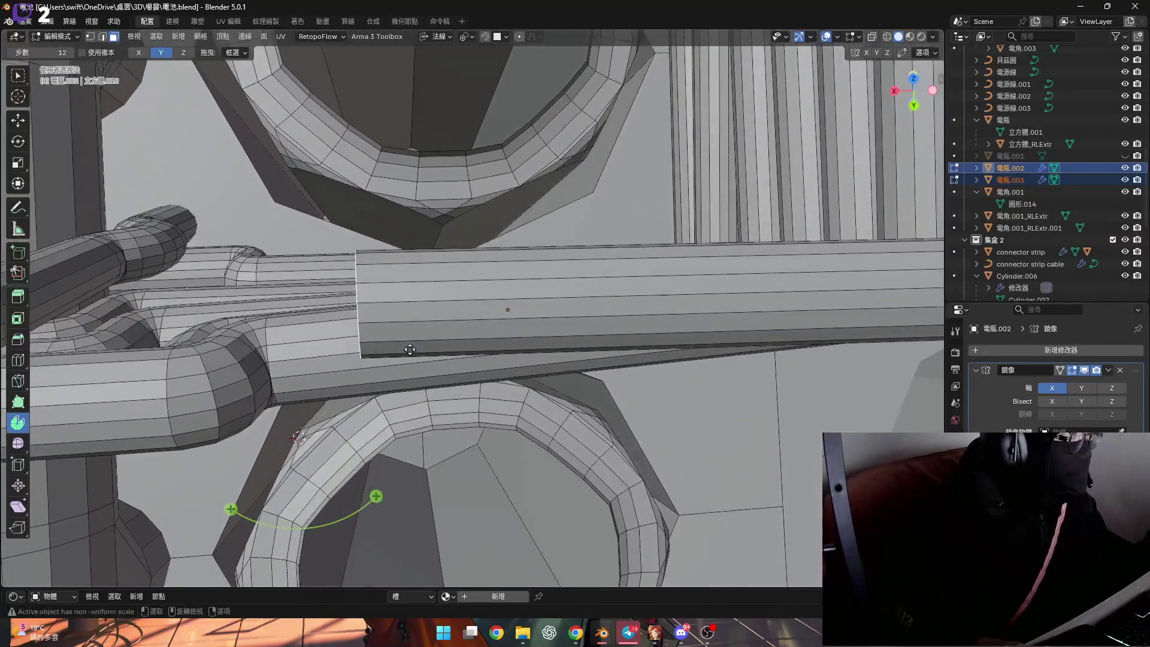
middle_drag(375, 409, 412, 332)
key(g)
key(y)
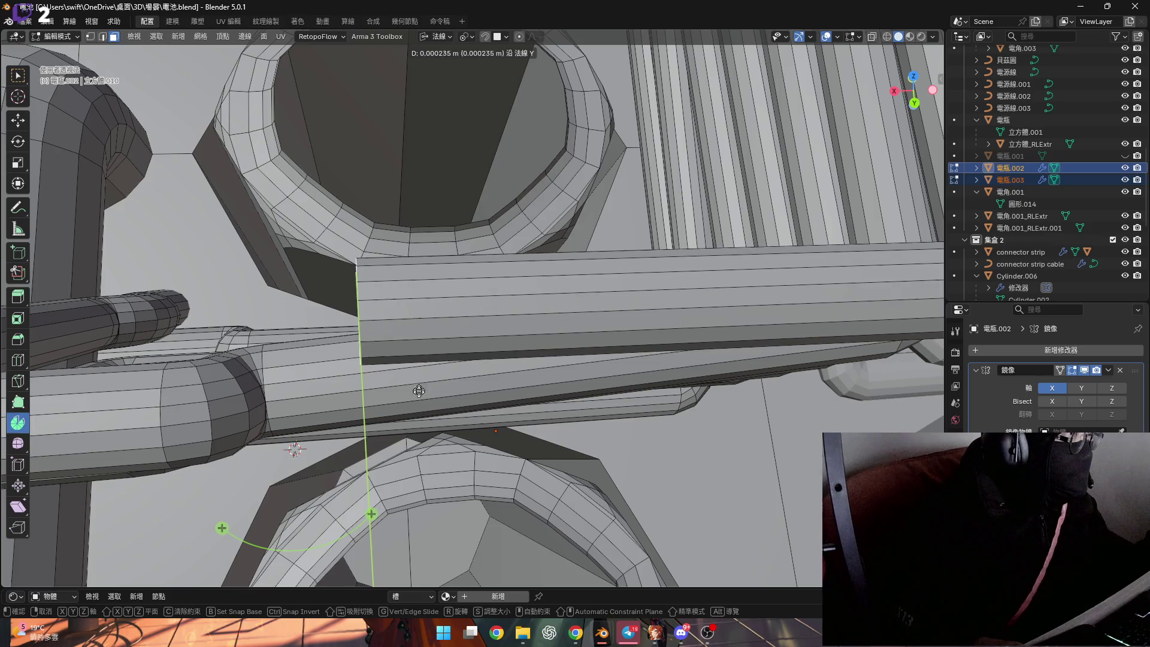
middle_drag(416, 417, 411, 379)
click(411, 378)
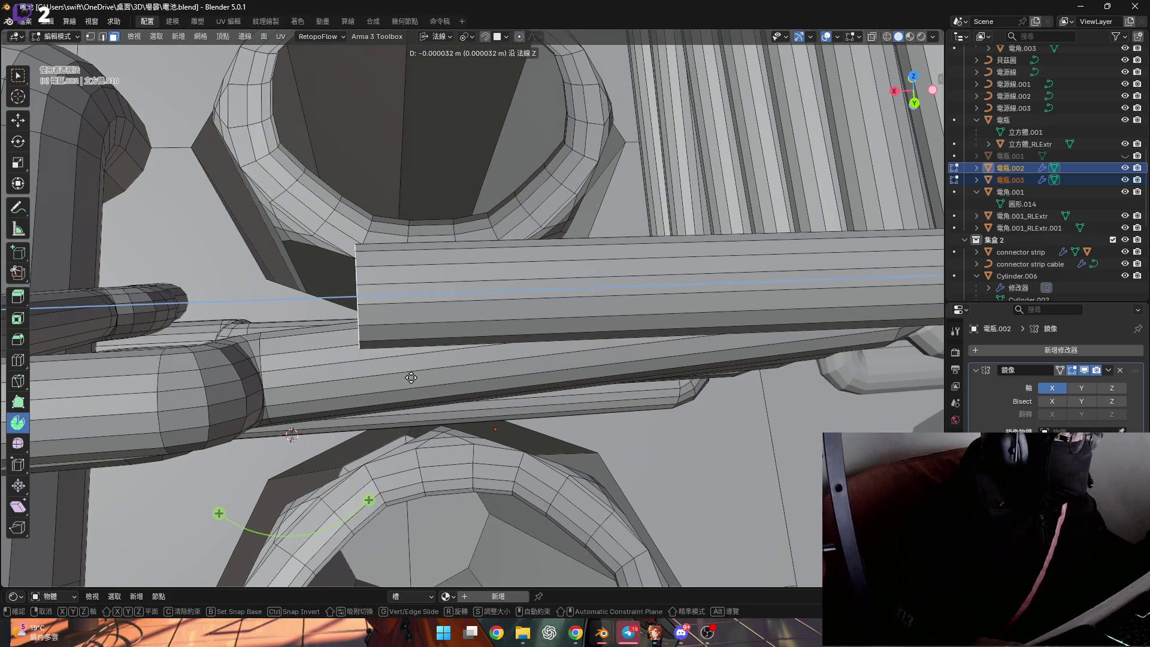
key(g)
key(x)
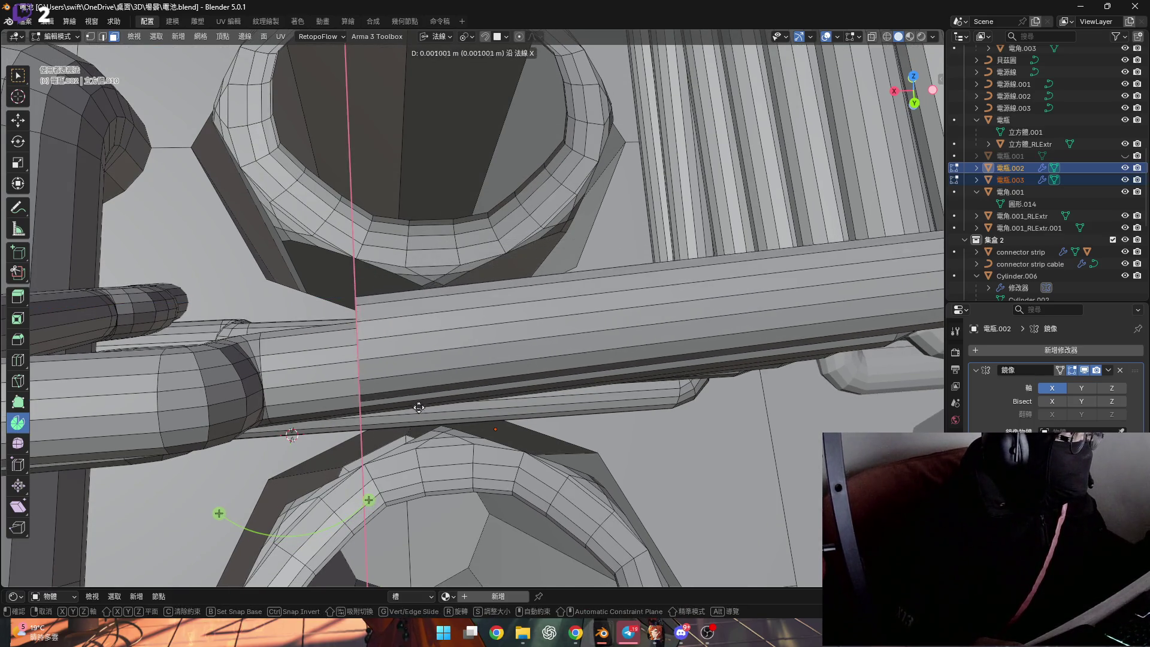
click(422, 420)
Cancel a free move, then nudge the end cap a tiny 0.000059 m along normal Y
middle_drag(420, 418, 408, 396)
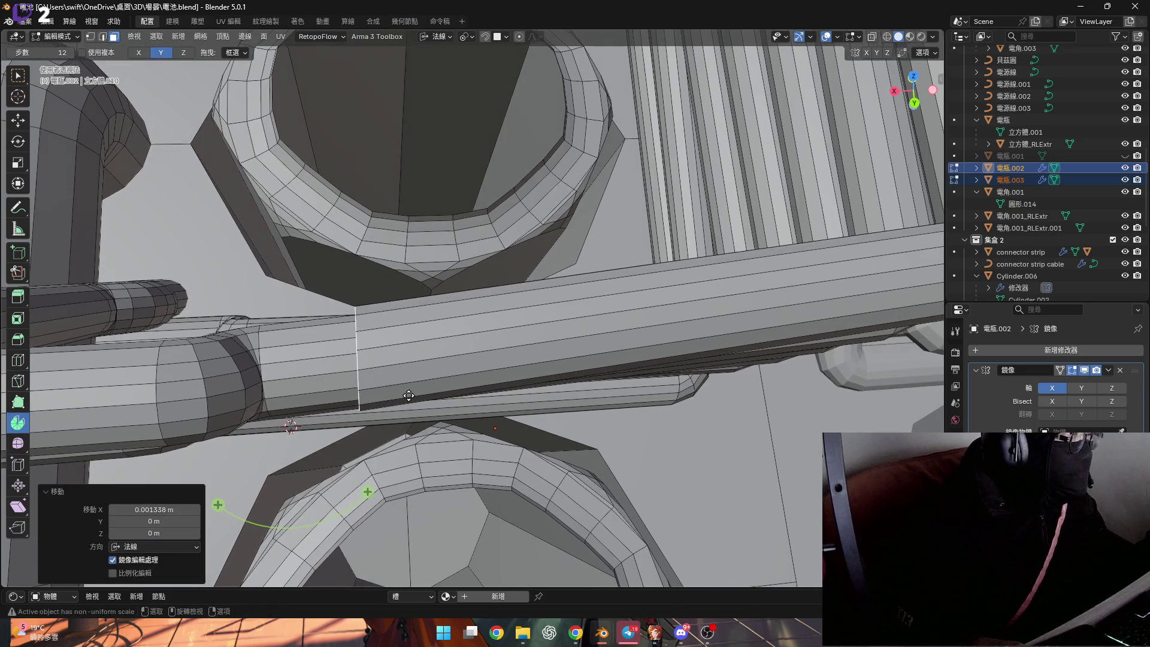
key(g)
key(x)
key(x)
key(x)
click(407, 396)
mouse_move(408, 395)
middle_down()
mouse_move(382, 302)
mouse_move(443, 362)
middle_up()
key(g)
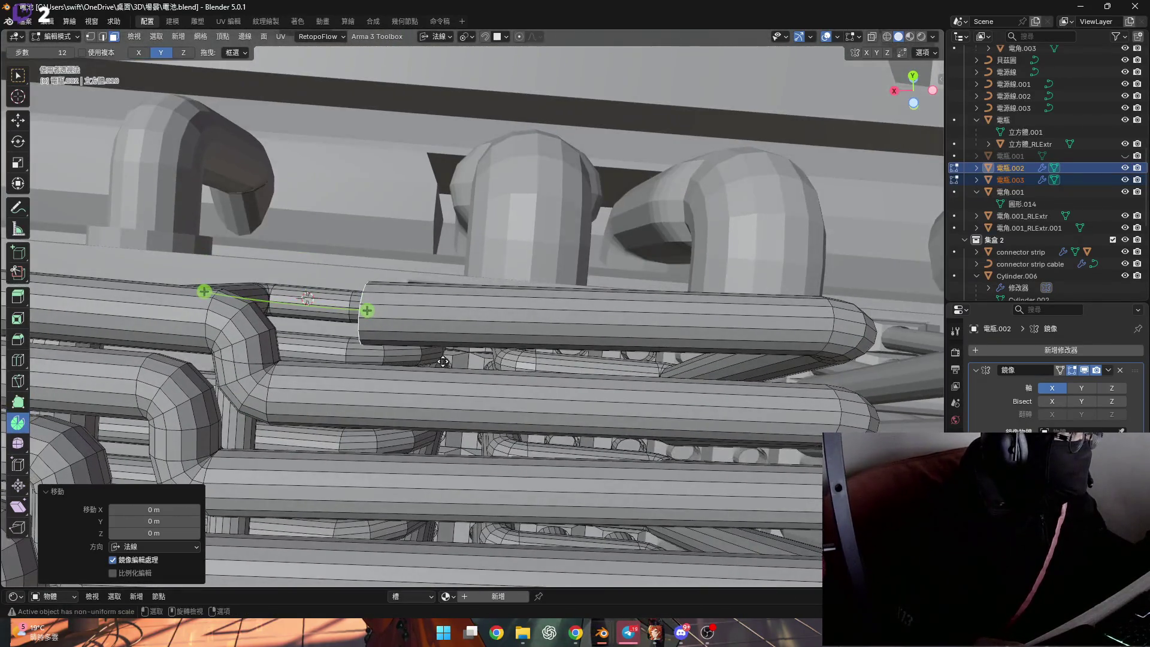
key(y)
key(y)
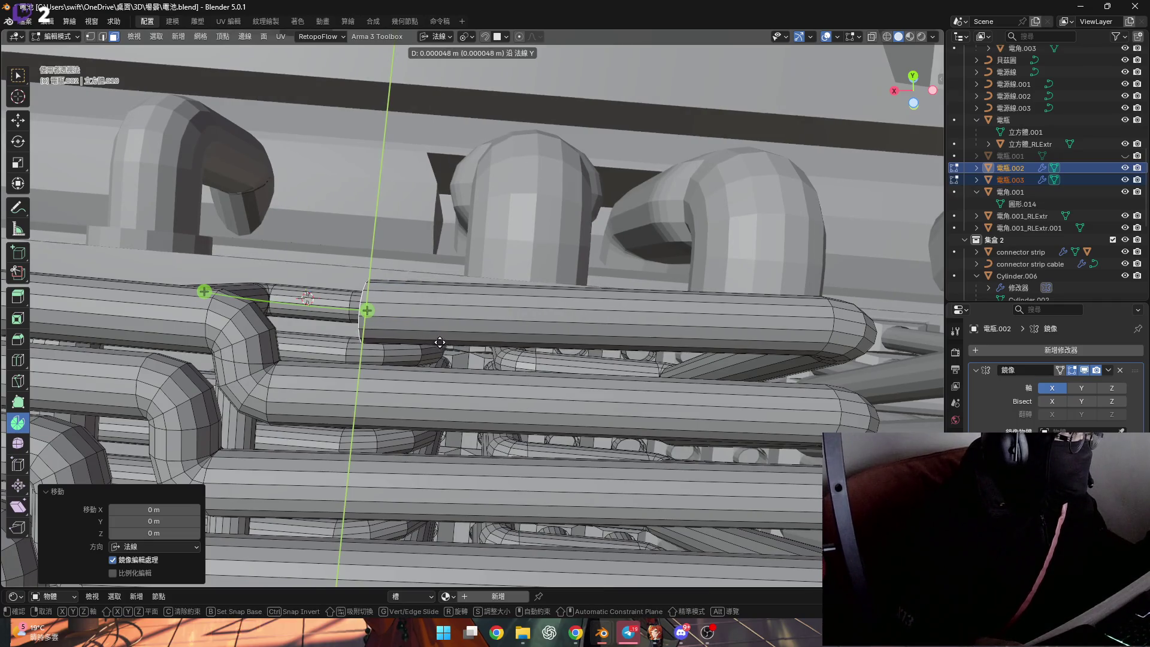
click(440, 342)
Reveal all hidden geometry, hide the obstructing beam, and select the whole connected pipe
mouse_move(440, 342)
middle_down()
mouse_move(418, 330)
mouse_move(419, 294)
middle_up()
key(alt+h)
scroll(420, 294, up, 3)
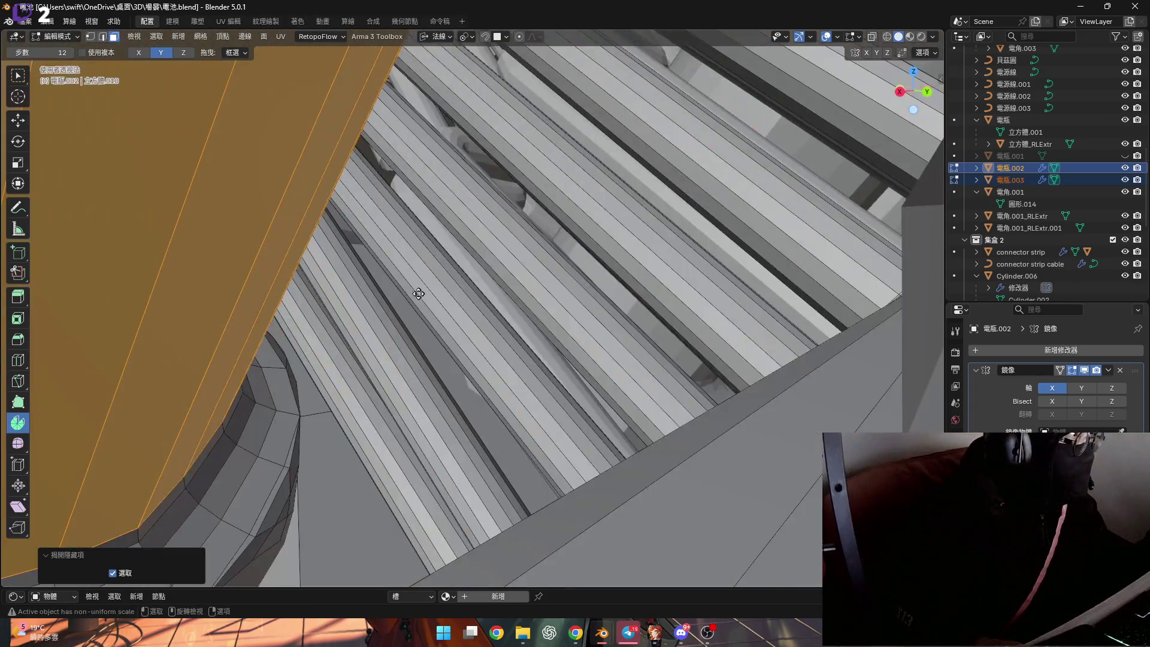
scroll(420, 294, down, 5)
key(h)
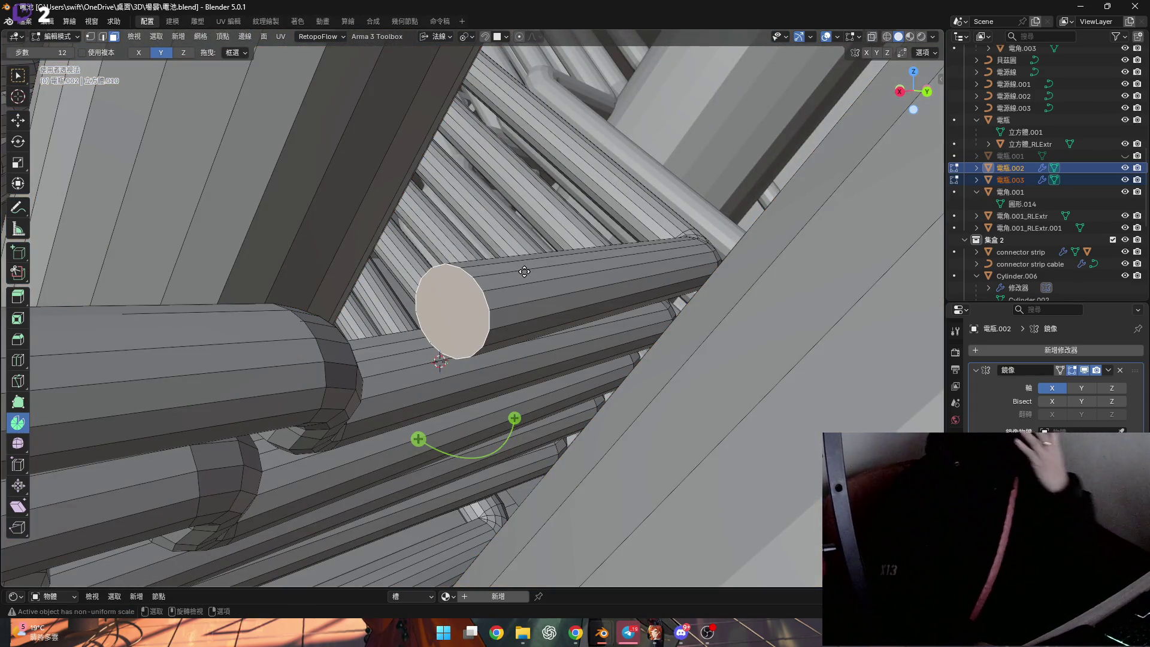
key(1)
key(l)
scroll(480, 349, up, 2)
Set the spin pivot on a pipe-end vertex and spin the end face into a -60° downward bend
alt+click(496, 336)
shift+right_click(497, 335)
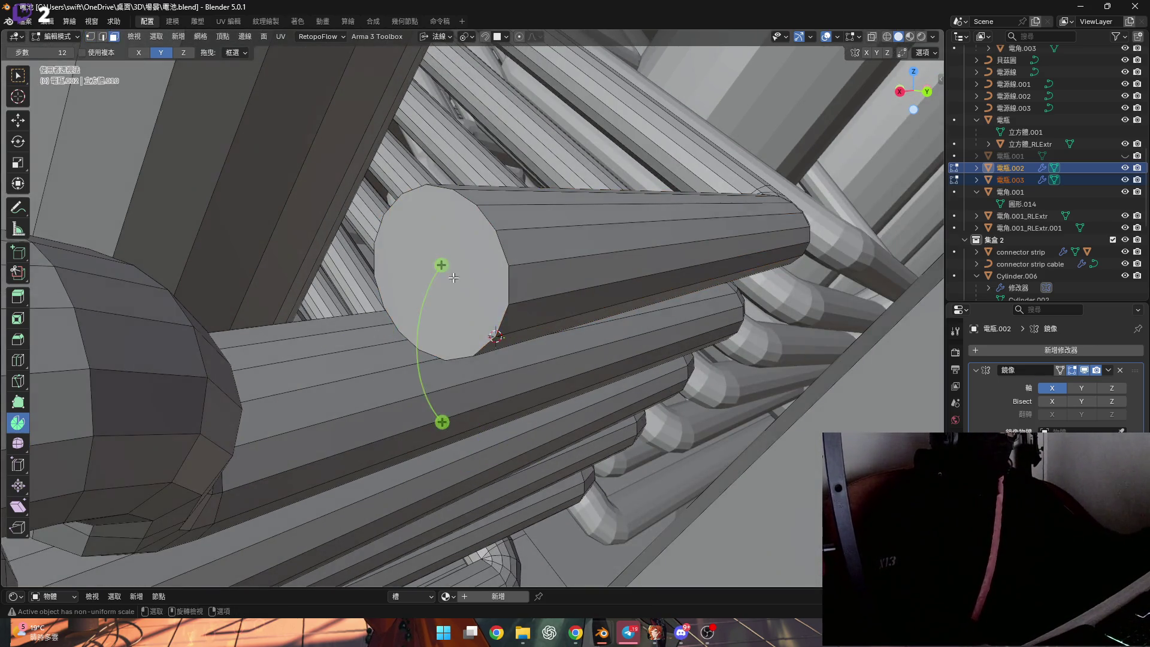
key(f)
middle_drag(455, 278, 446, 336)
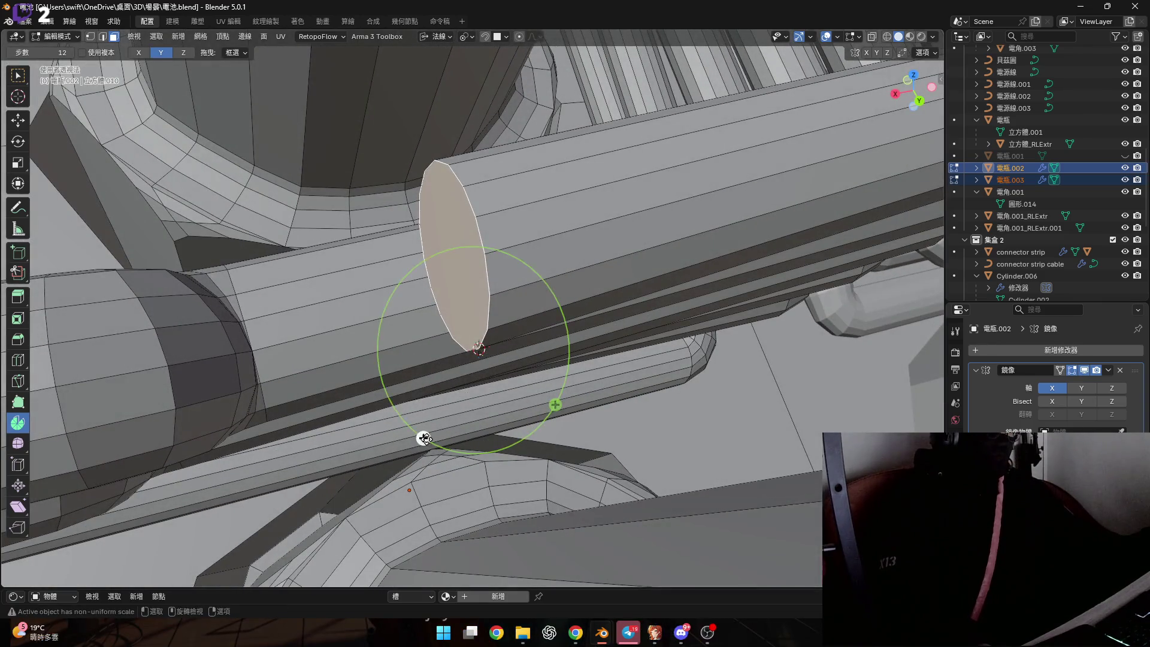
drag(423, 437, 251, 496)
middle_drag(268, 410, 392, 336)
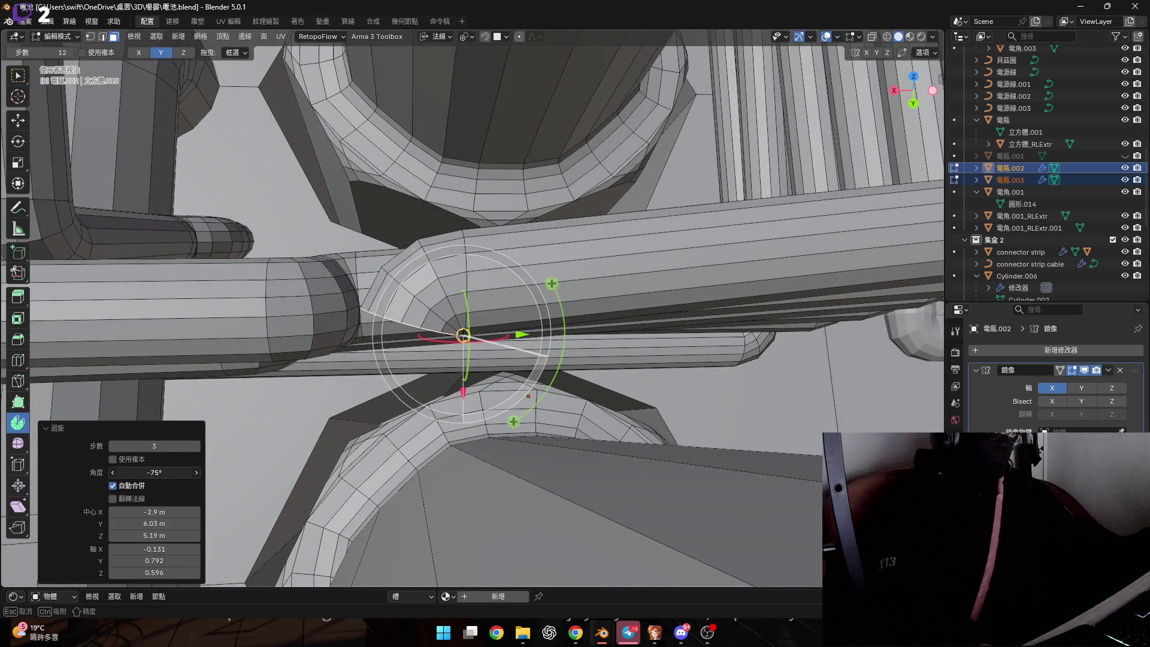
click(151, 475)
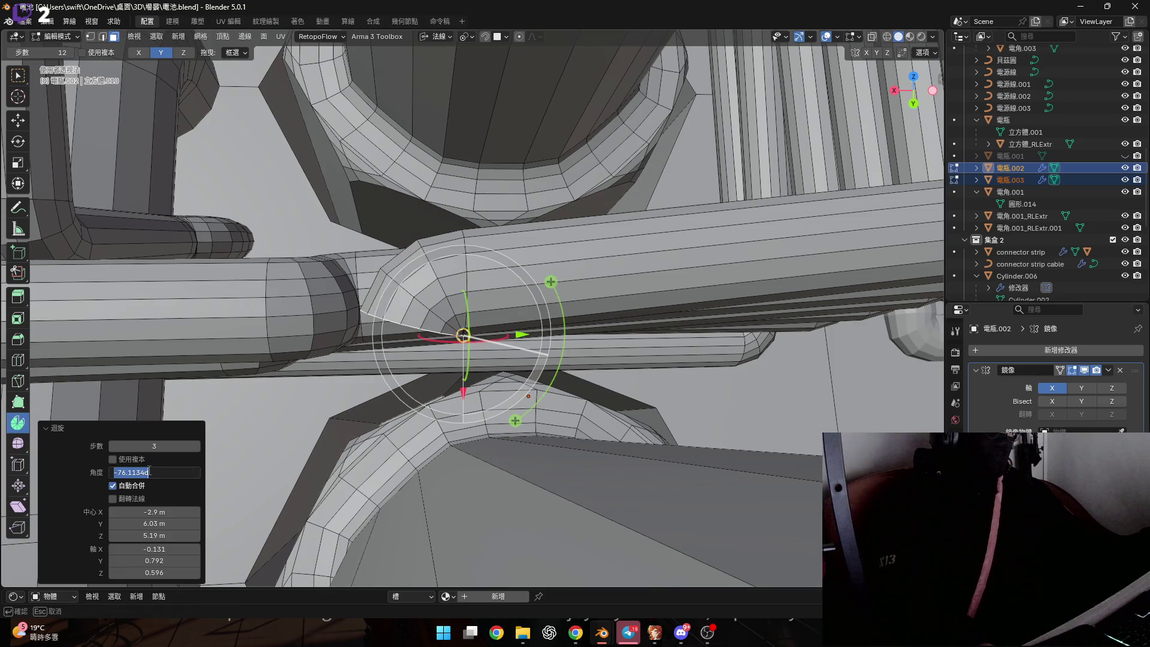
text(90)
key(Return)
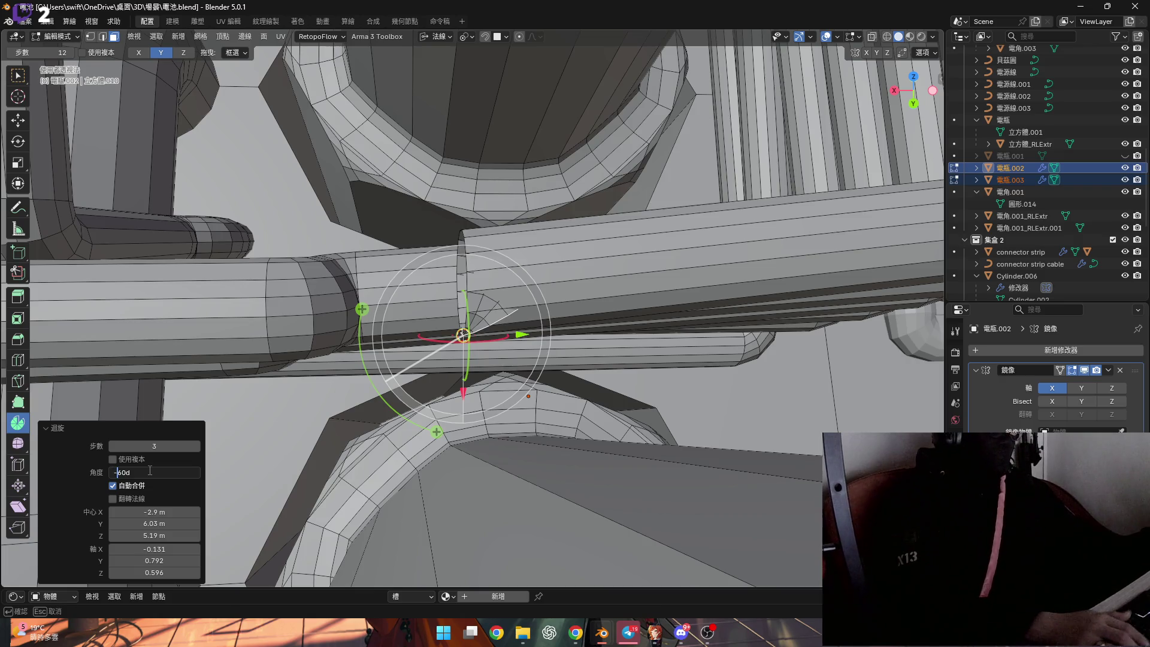
text(-)
key(Return)
Extrude the bent end along its normal, redoing it shorter after undoing a too-long extrusion
middle_drag(539, 305, 572, 284)
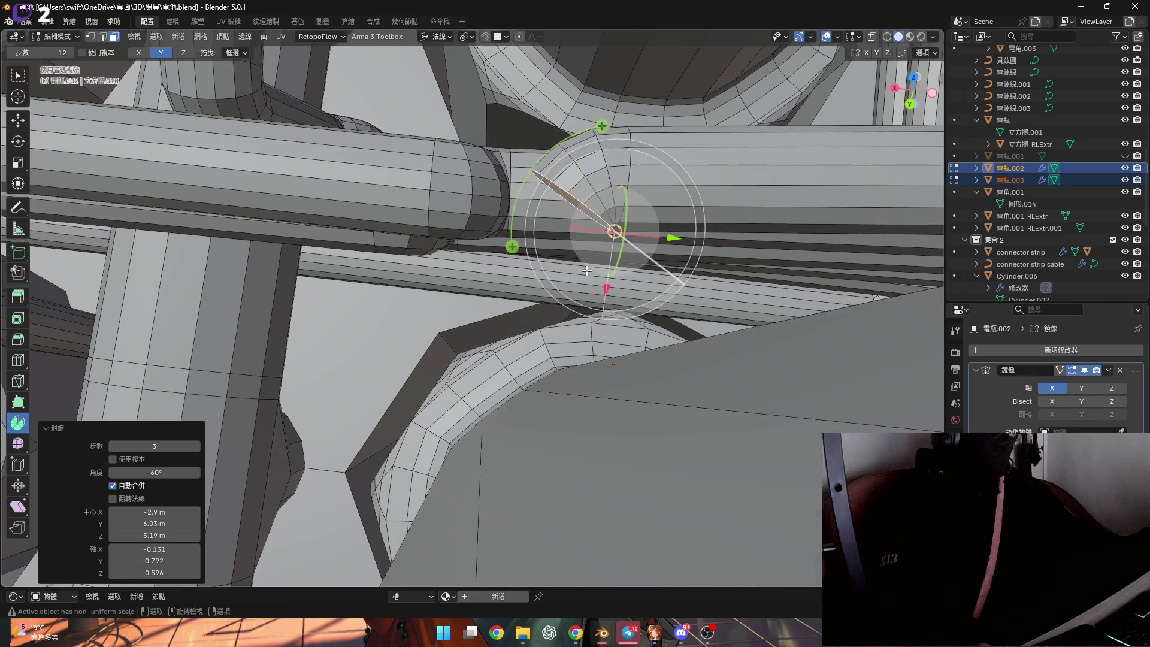
key(e)
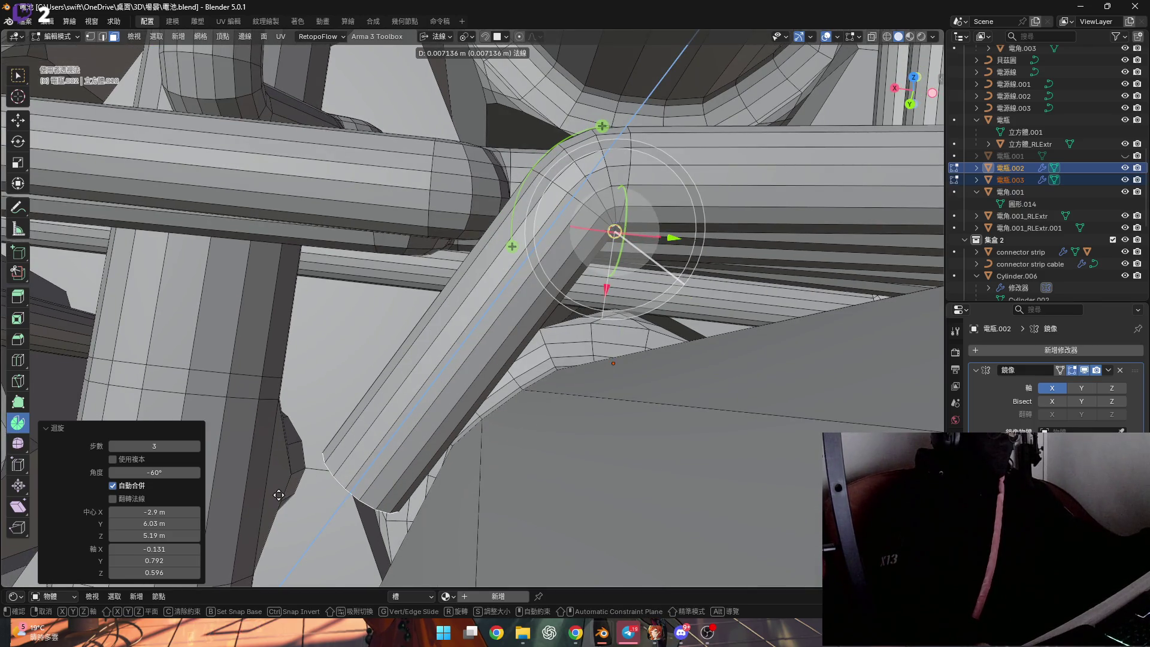
click(279, 496)
mouse_move(279, 495)
middle_down()
mouse_move(589, 186)
mouse_move(488, 363)
middle_up()
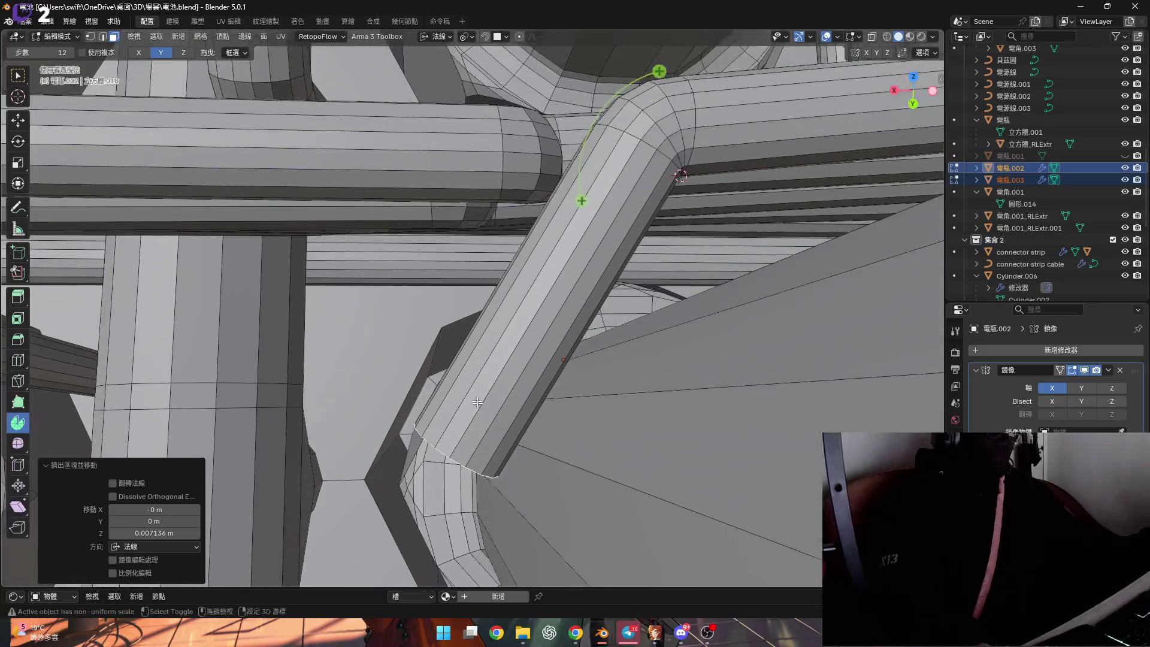
key(ctrl+z)
key(e)
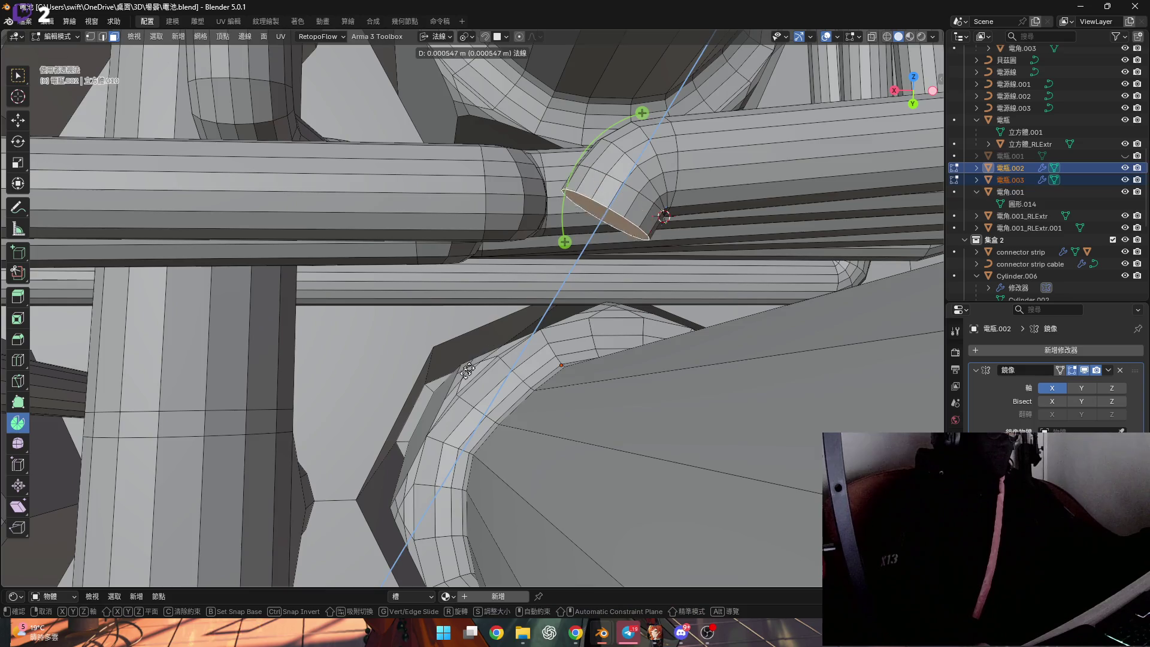
click(393, 448)
Snap the pivot to an end vertex and spin the end loop into a second 58.2° bend toward the socket
mouse_move(393, 448)
middle_down()
mouse_move(431, 353)
mouse_move(454, 349)
middle_up()
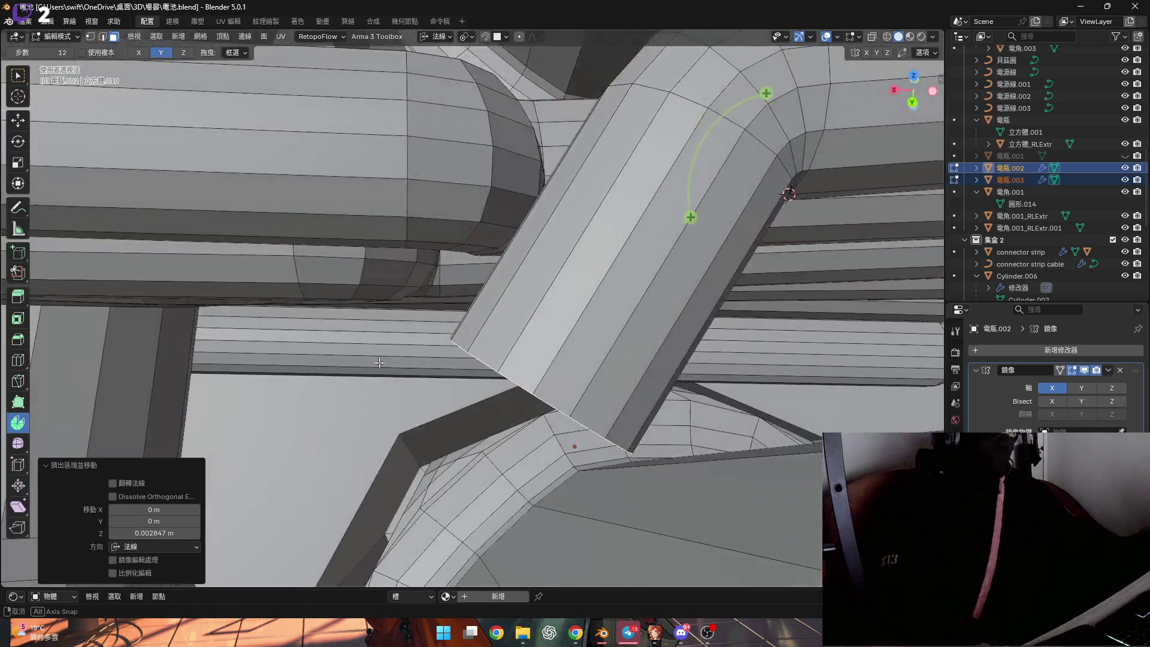
key(1)
click(465, 339)
key(shift+s)
click(470, 380)
alt+click(486, 350)
mouse_move(485, 350)
middle_down()
mouse_move(423, 349)
mouse_move(390, 365)
middle_up()
middle_drag(409, 293, 655, 528)
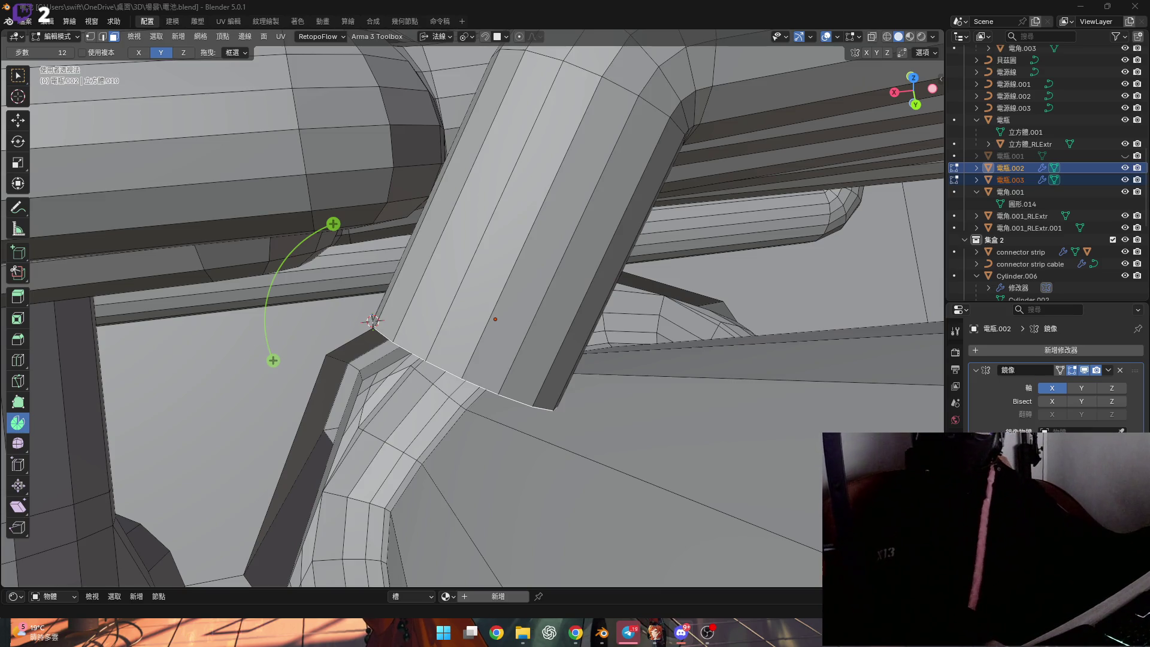
shift+middle_drag(363, 382, 392, 274)
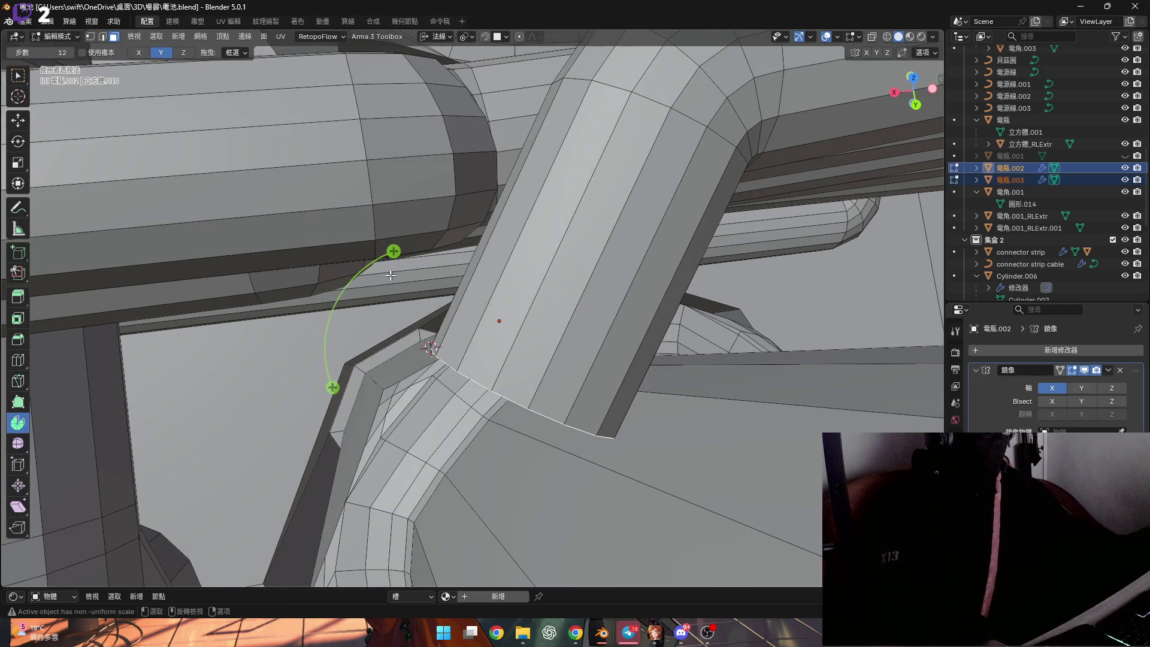
drag(394, 251, 494, 267)
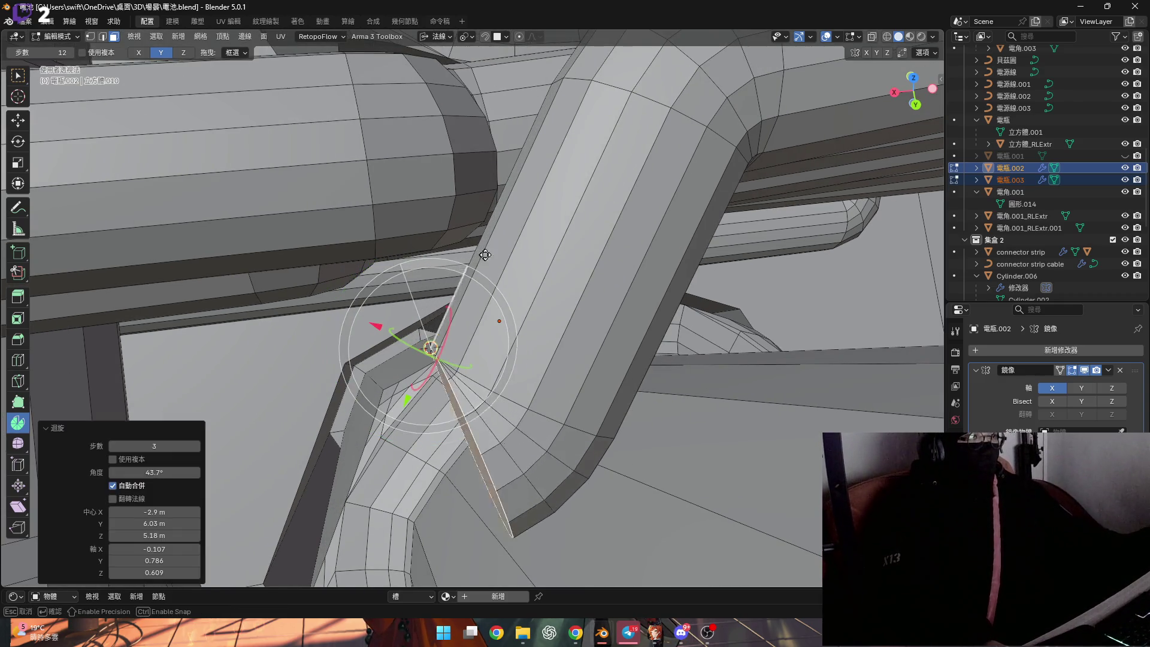
mouse_move(494, 268)
middle_down()
mouse_move(513, 283)
mouse_move(493, 272)
middle_up()
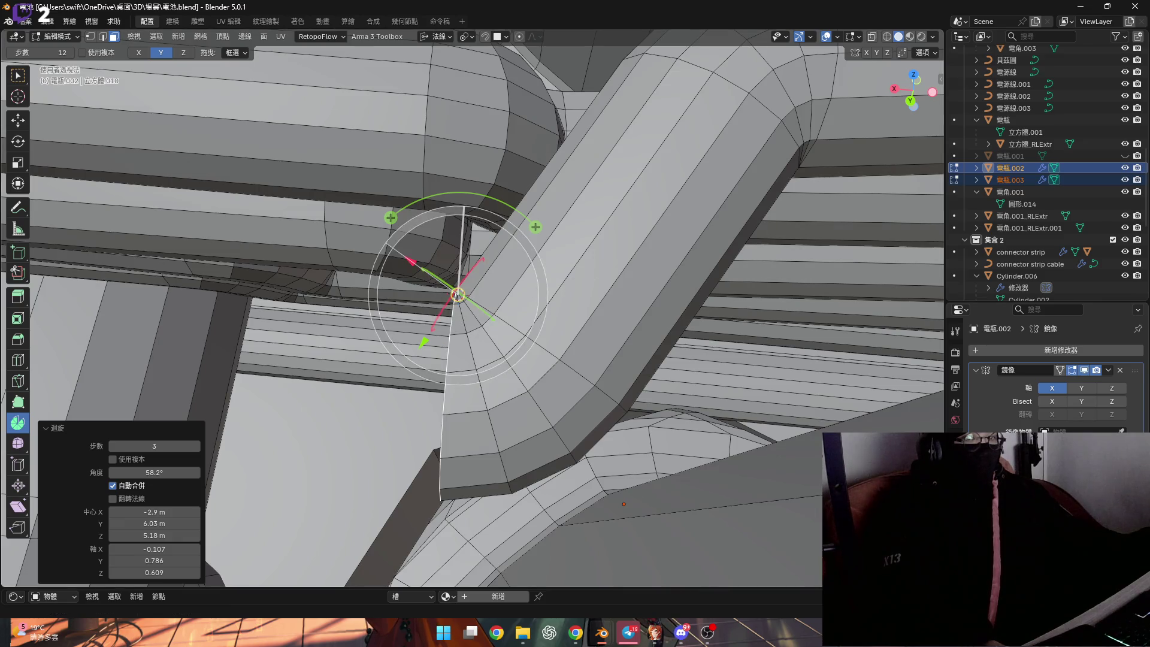
middle_drag(485, 367, 504, 344)
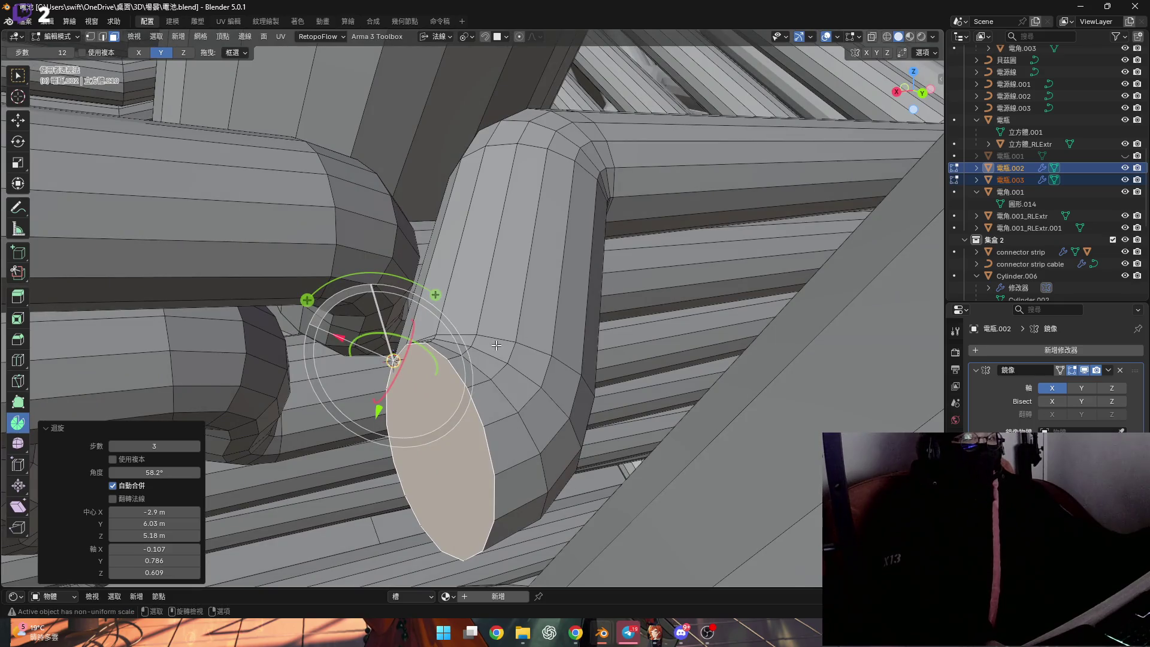
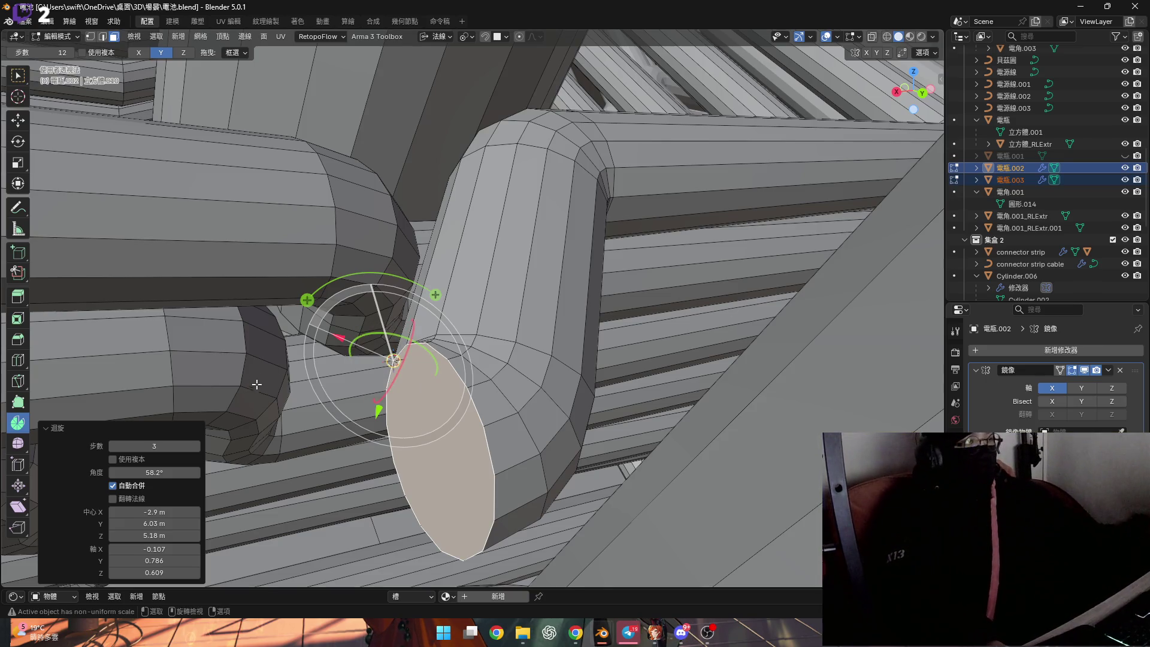
Set the spun bend's angle to 60 degrees and inspect it
middle_drag(379, 412, 182, 508)
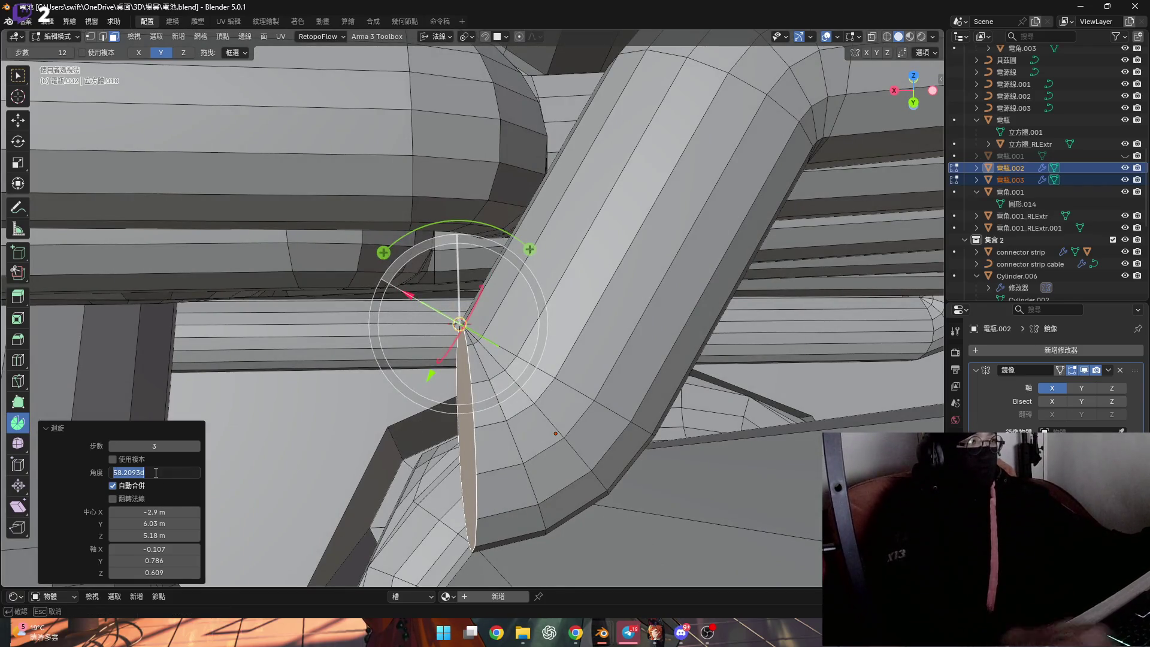
text(0)
key(Return)
scroll(580, 346, up, 3)
scroll(580, 346, down, 4)
mouse_move(580, 345)
middle_down()
mouse_move(690, 231)
mouse_move(483, 254)
middle_up()
Extrude a short straight section from the bend's end face along its normal
key(g)
key(z)
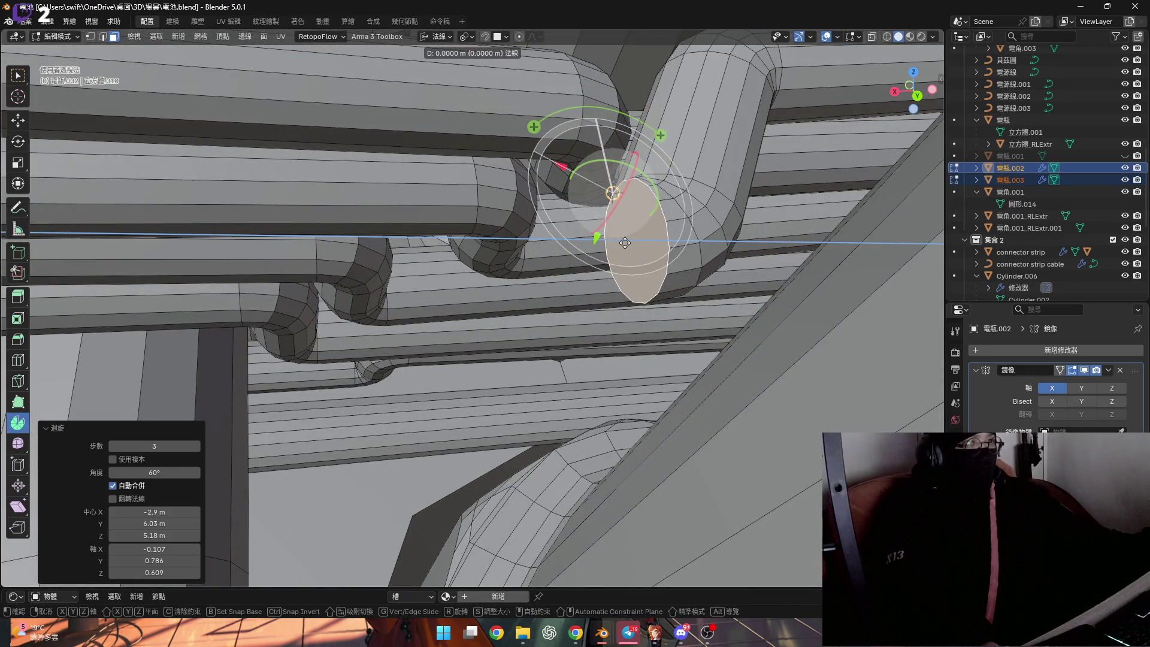
click(389, 255)
mouse_move(388, 254)
middle_down()
mouse_move(454, 307)
mouse_move(383, 429)
middle_up()
scroll(453, 308, down, 5)
scroll(383, 429, up, 2)
middle_drag(388, 364, 385, 382)
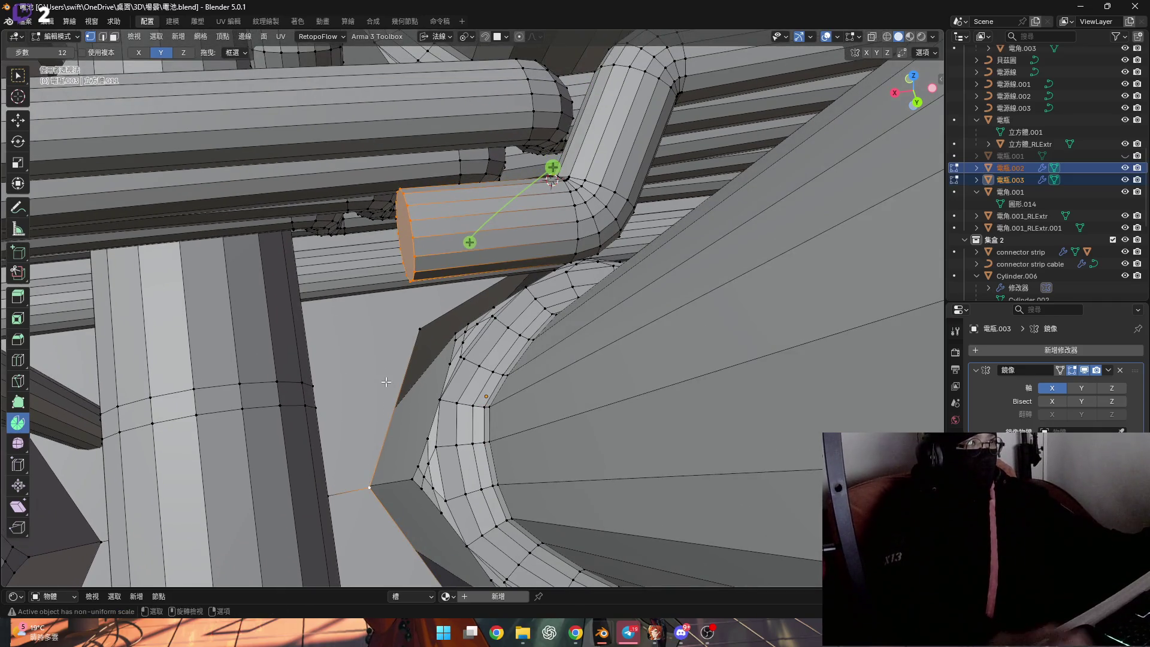
Switch transforms to Local orientation and scale the cylinder end flat to zero along local X
key(s)
key(x)
key(Escape)
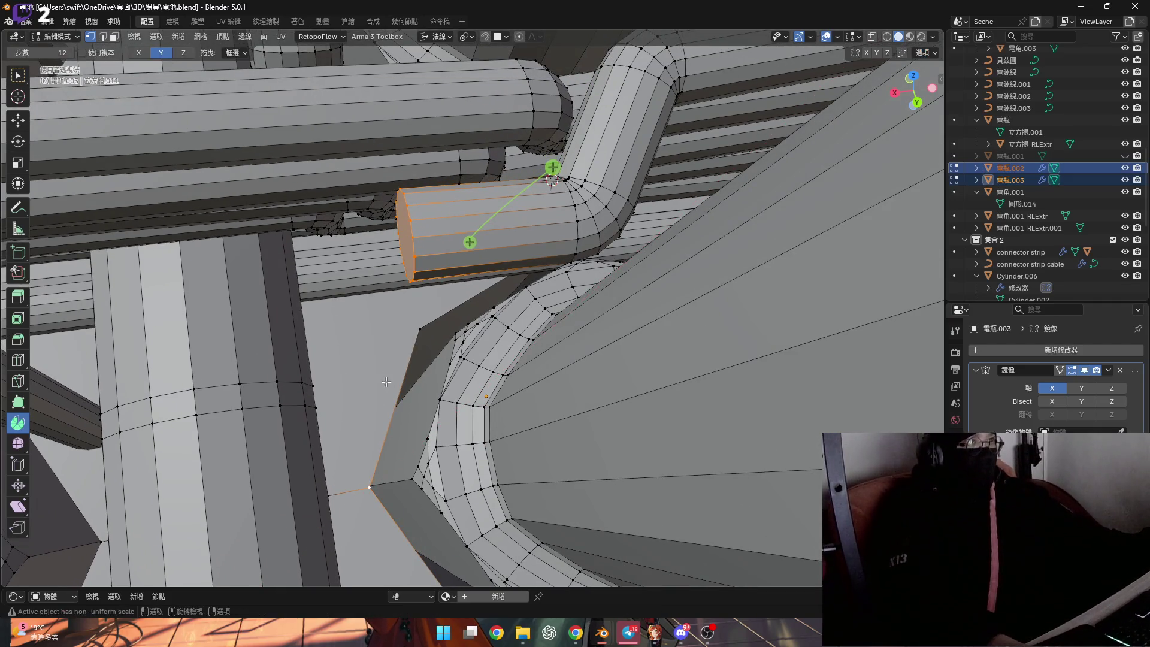
click(434, 40)
click(426, 81)
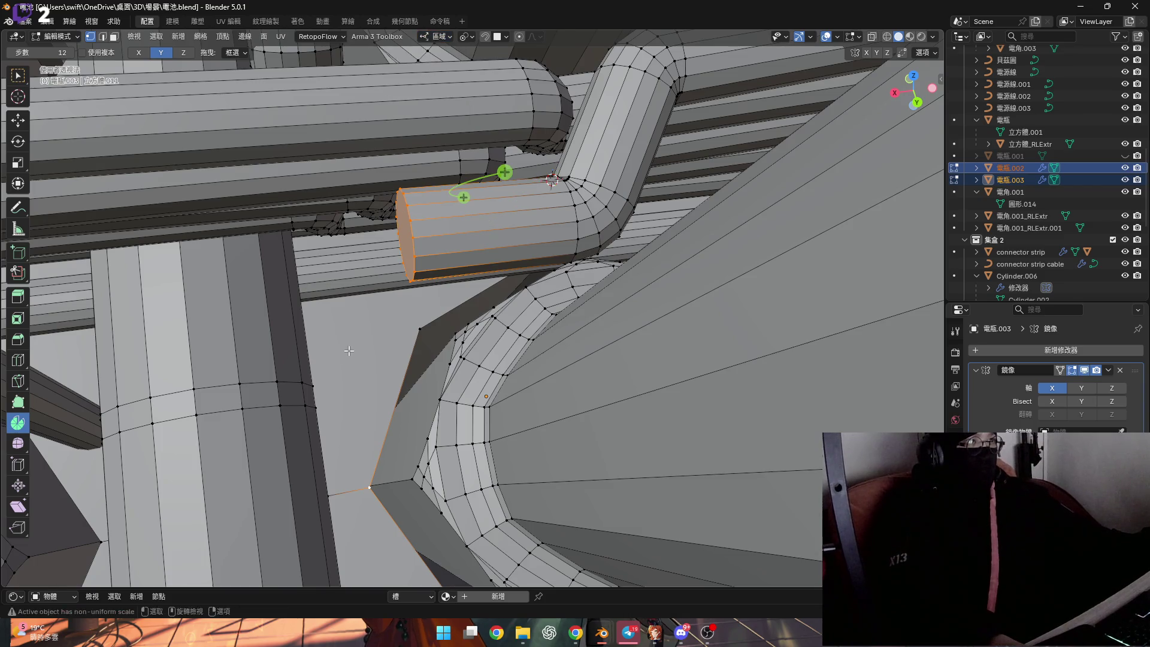
key(s)
text(yx)
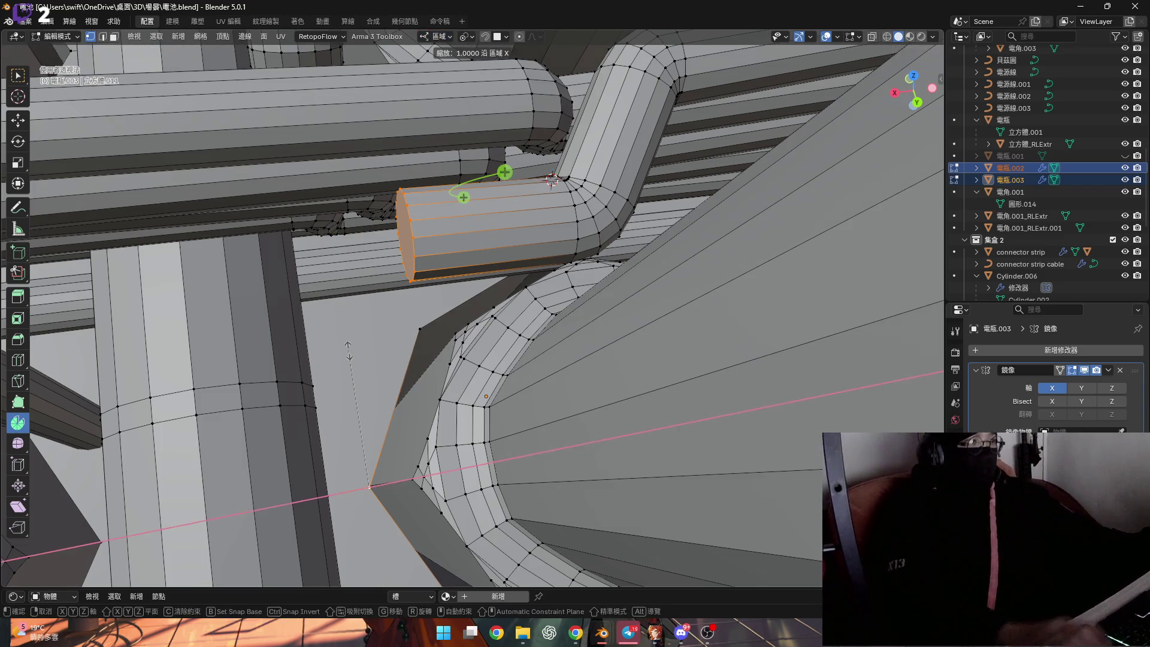
text(0)
key(Return)
scroll(349, 350, up, 5)
mouse_move(349, 350)
middle_down()
mouse_move(348, 296)
mouse_move(354, 328)
mouse_move(324, 312)
mouse_move(336, 364)
middle_up()
click(369, 301)
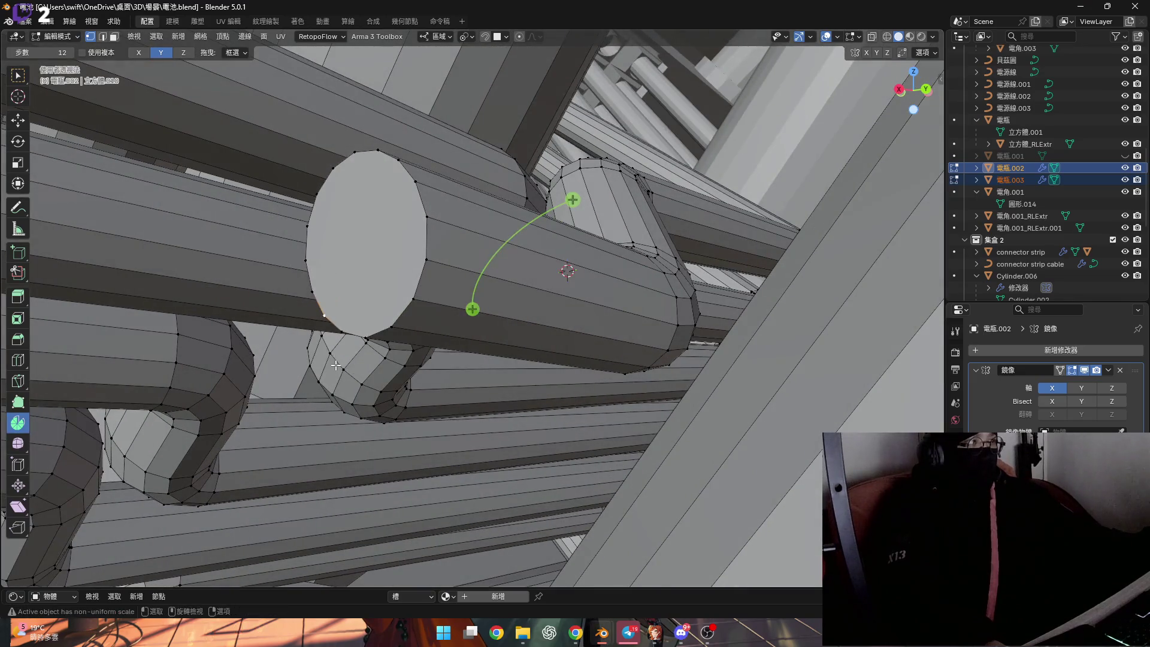
Place the 3D cursor at the cap edge, select the end cap face and set the spin axis to X
shift+right_click(331, 314)
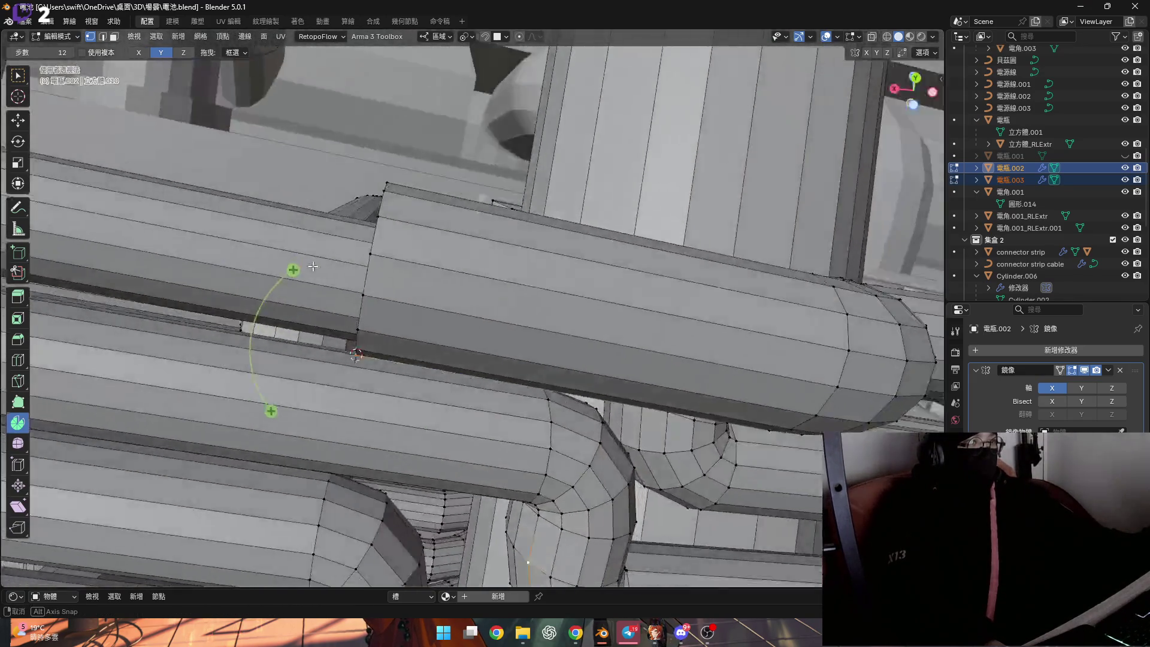
mouse_move(350, 333)
middle_down()
mouse_move(368, 289)
mouse_move(454, 300)
mouse_move(369, 236)
middle_up()
click(375, 279)
click(440, 36)
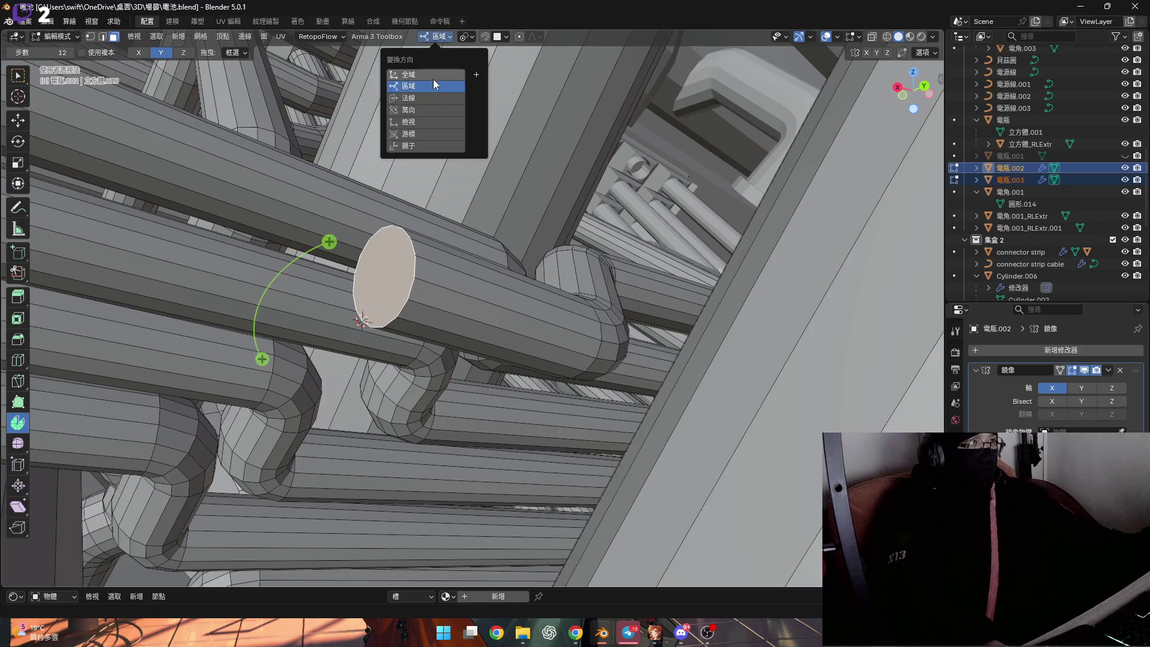
click(184, 53)
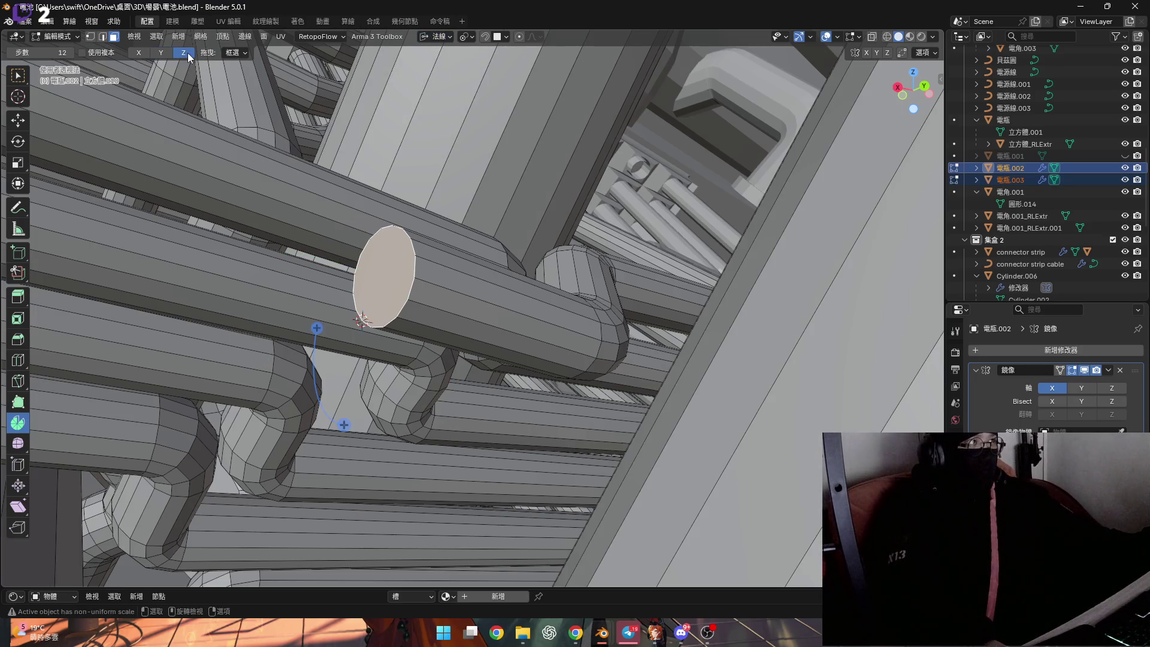
middle_drag(335, 241, 355, 232)
click(138, 53)
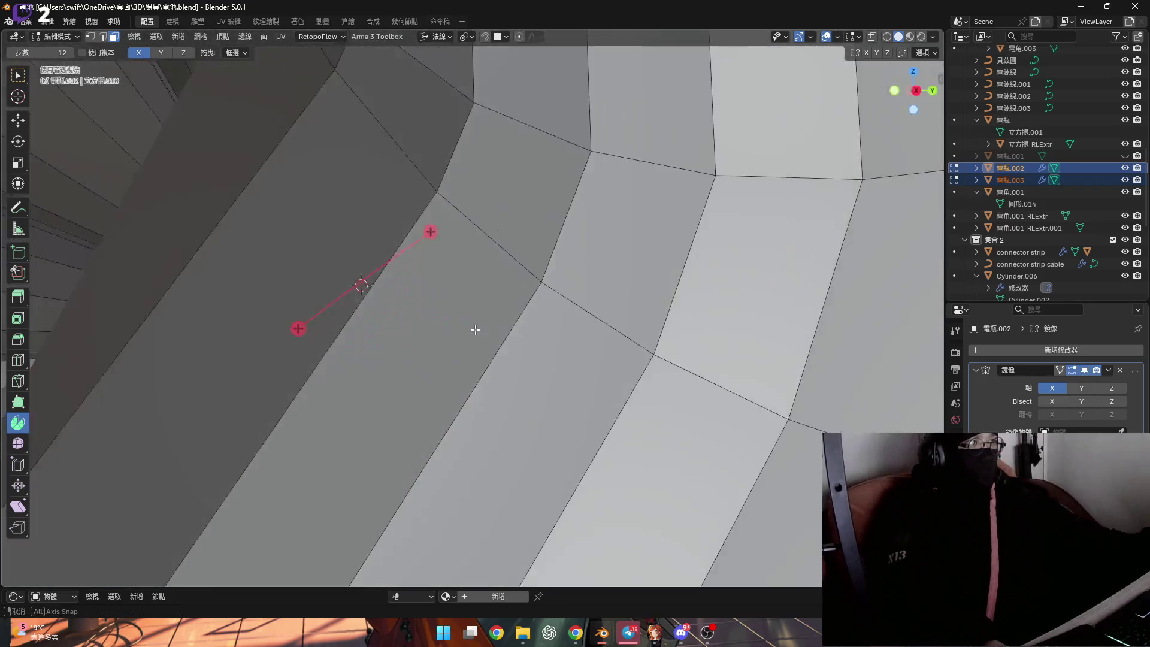
mouse_move(432, 321)
middle_down()
mouse_move(457, 340)
mouse_move(554, 282)
middle_up()
Switch to Local orientation and tilt the end cap by rotating it about local X, twice
key(r)
key(x)
key(Escape)
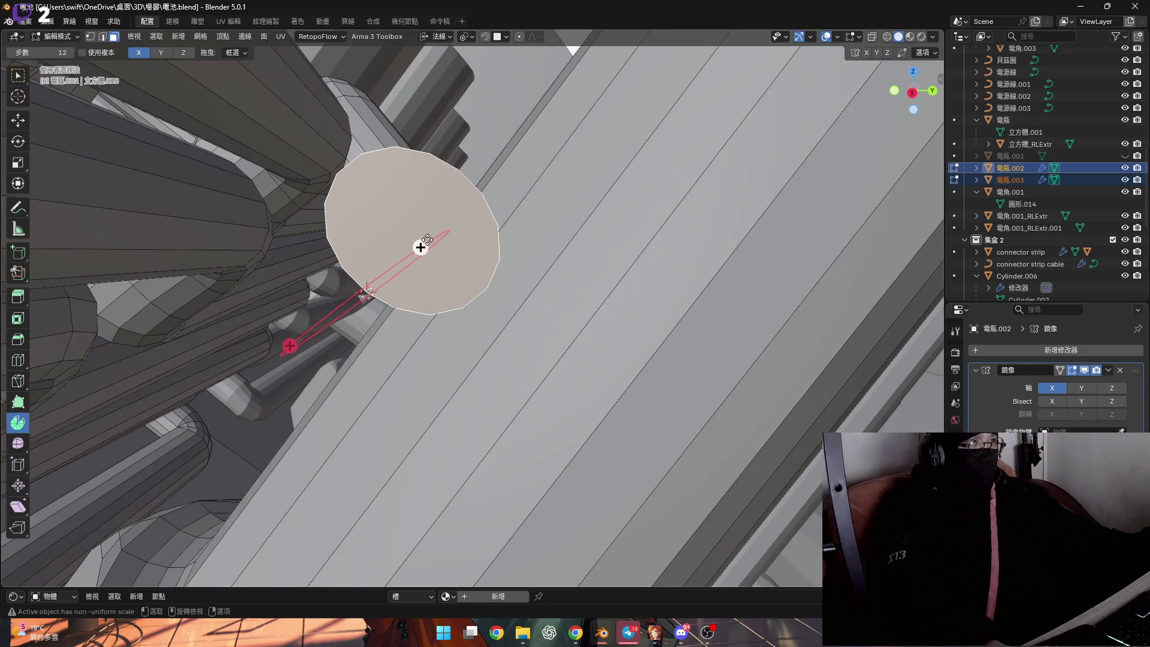
click(445, 36)
click(432, 87)
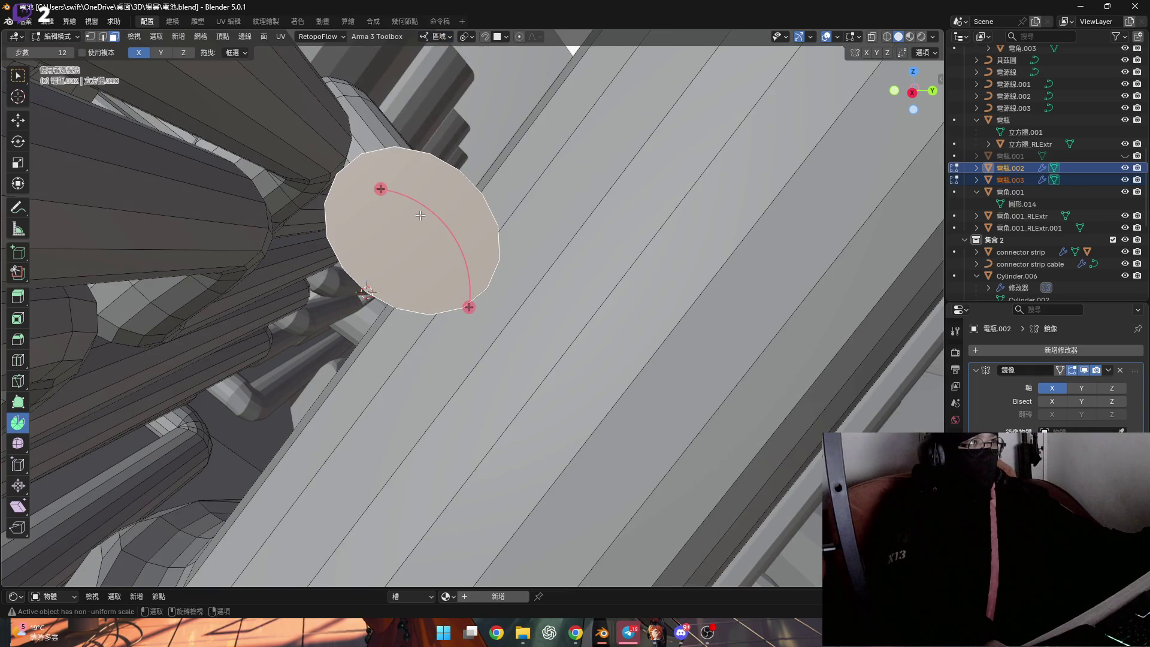
middle_drag(432, 87, 188, 59)
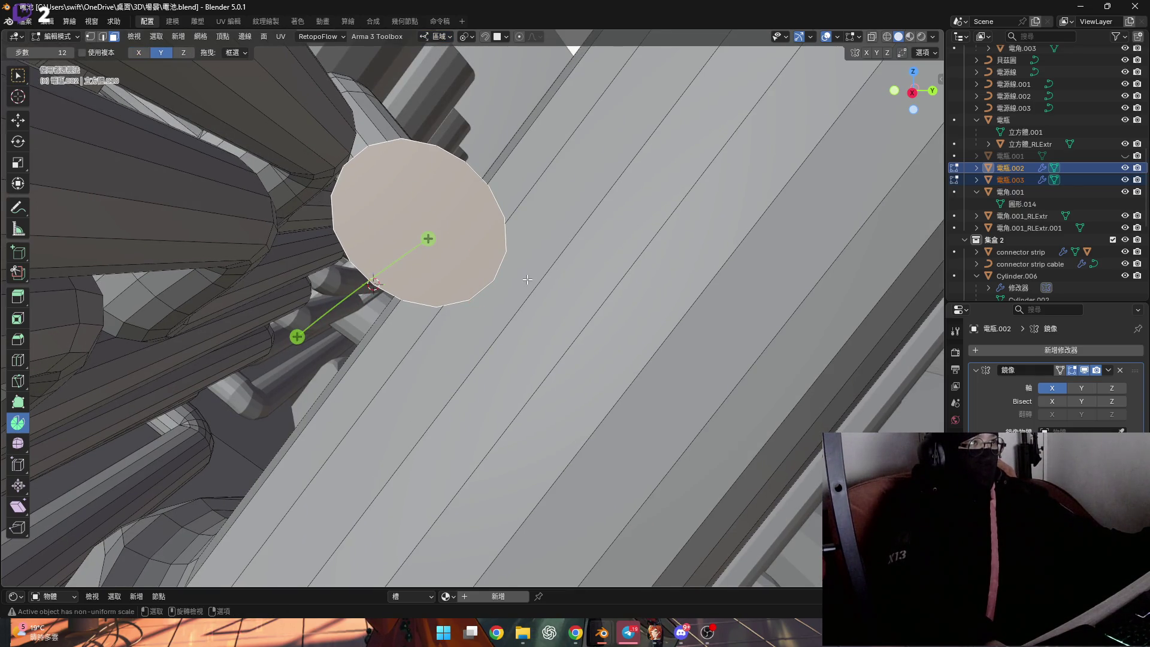
key(r)
key(x)
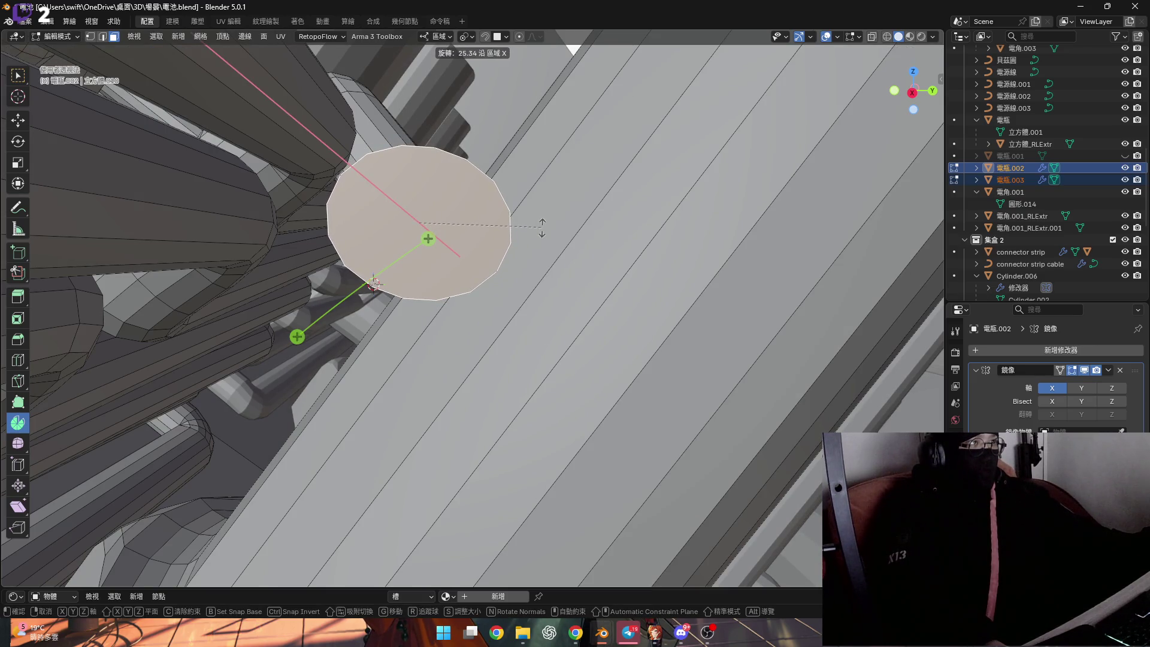
click(542, 227)
mouse_move(542, 228)
middle_down()
mouse_move(437, 260)
mouse_move(562, 269)
middle_up()
key(r)
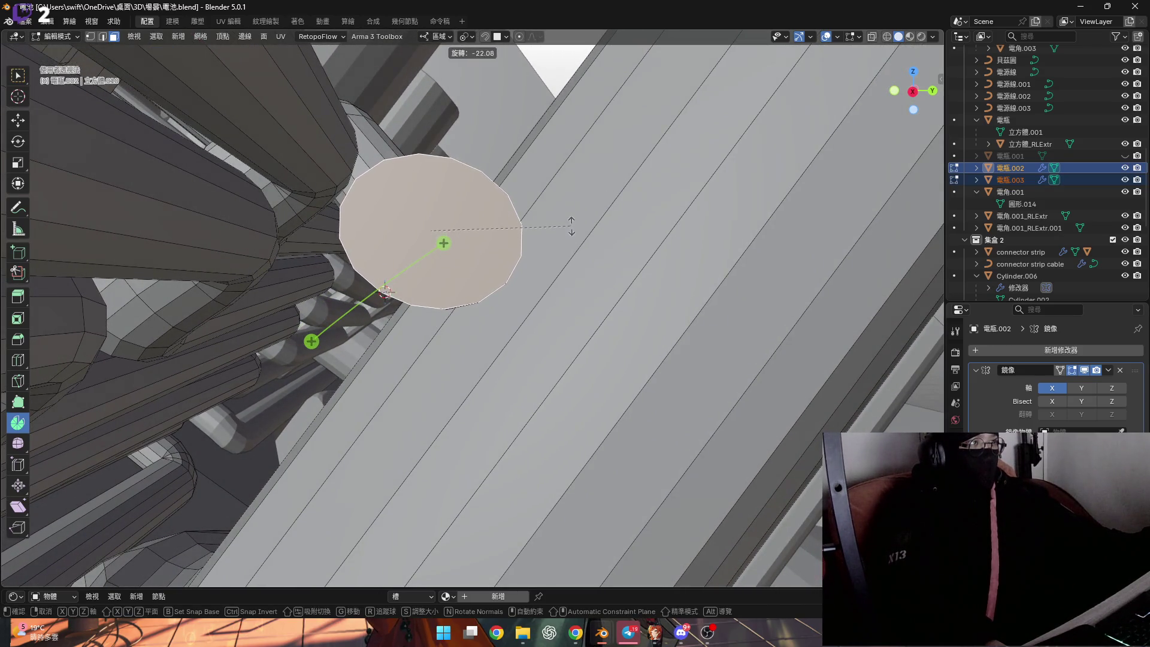
key(x)
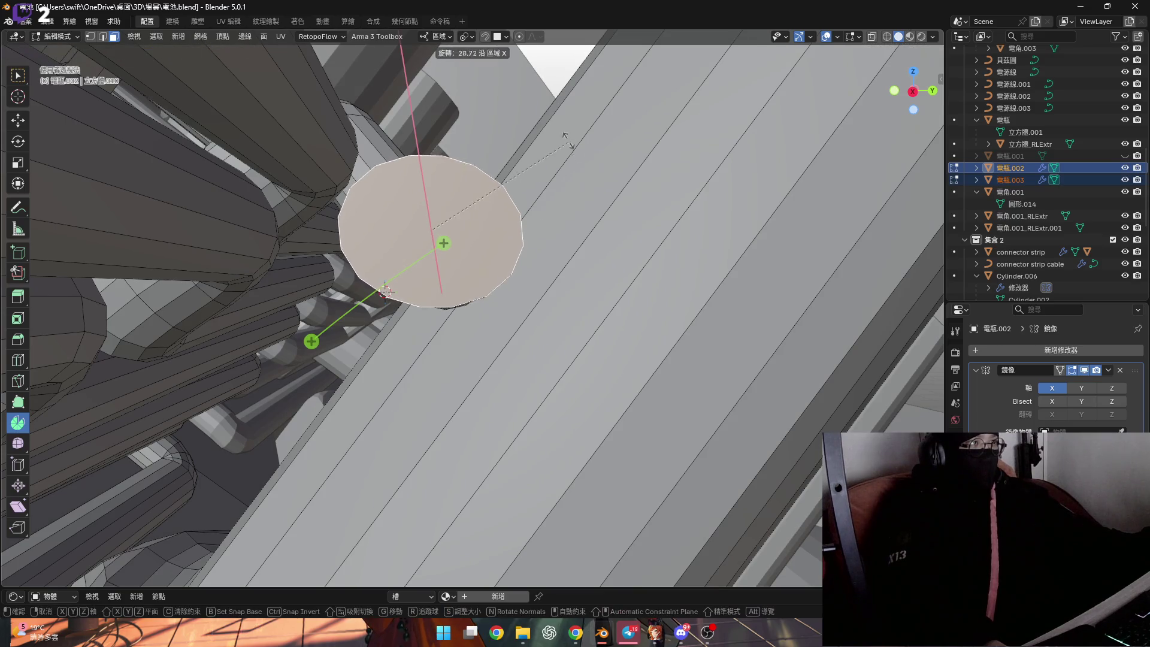
click(563, 162)
Snap the 3D cursor onto a rim vertex of the cap and start spinning the cap around it
key(1)
key(l)
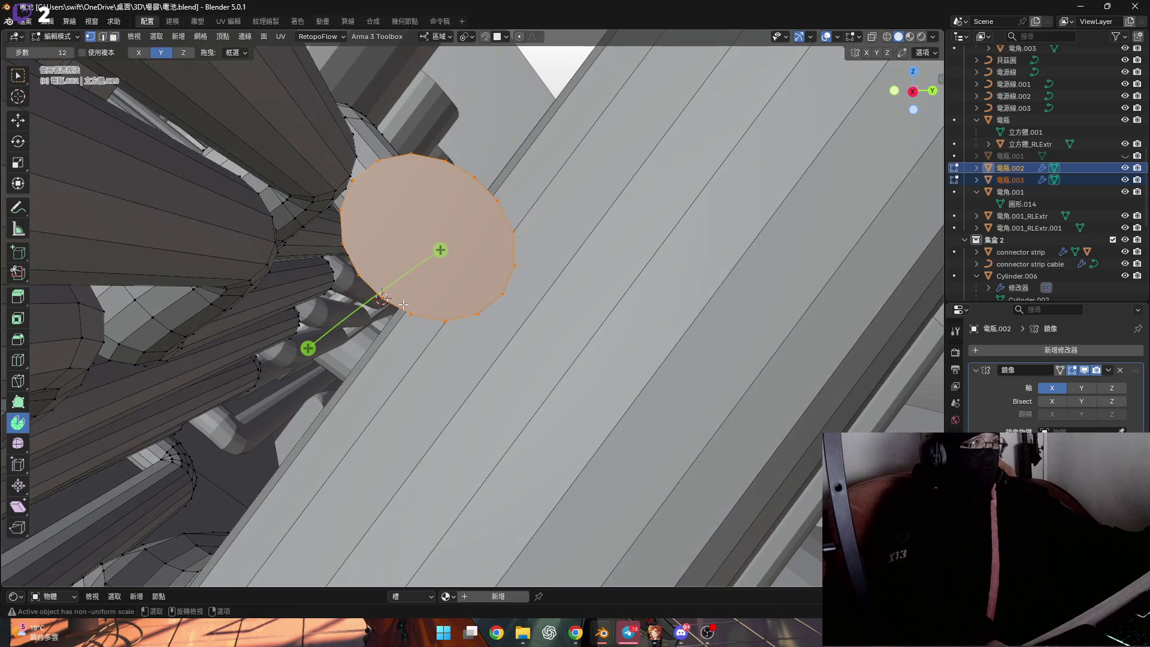
key(shift+s)
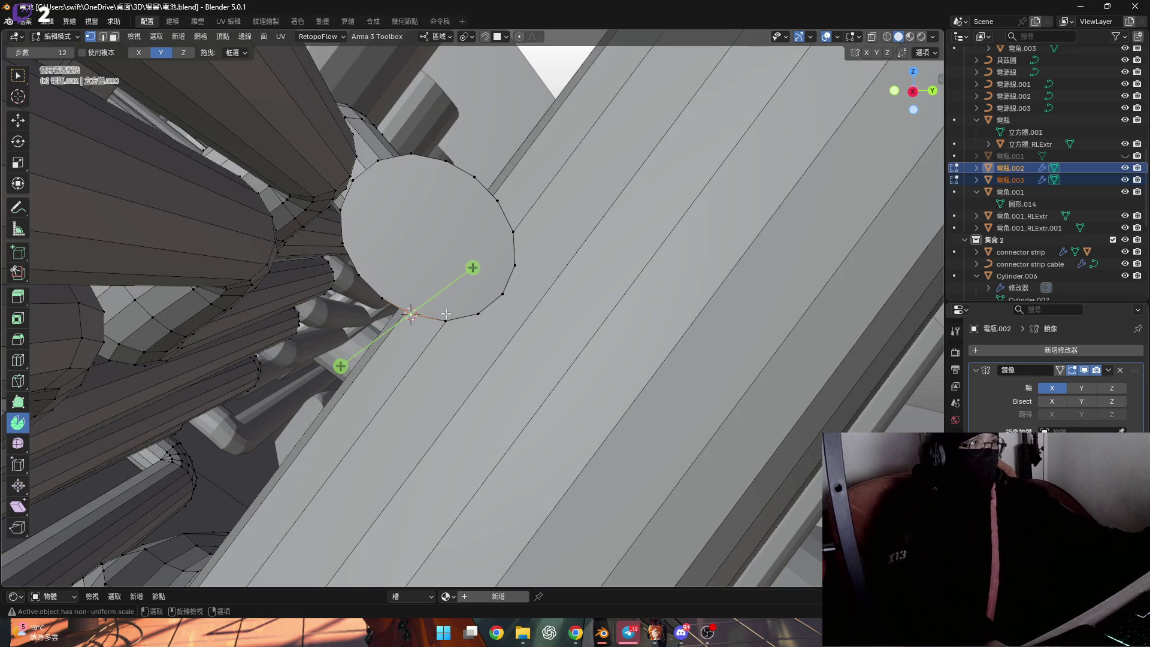
key(shift+s)
key(2)
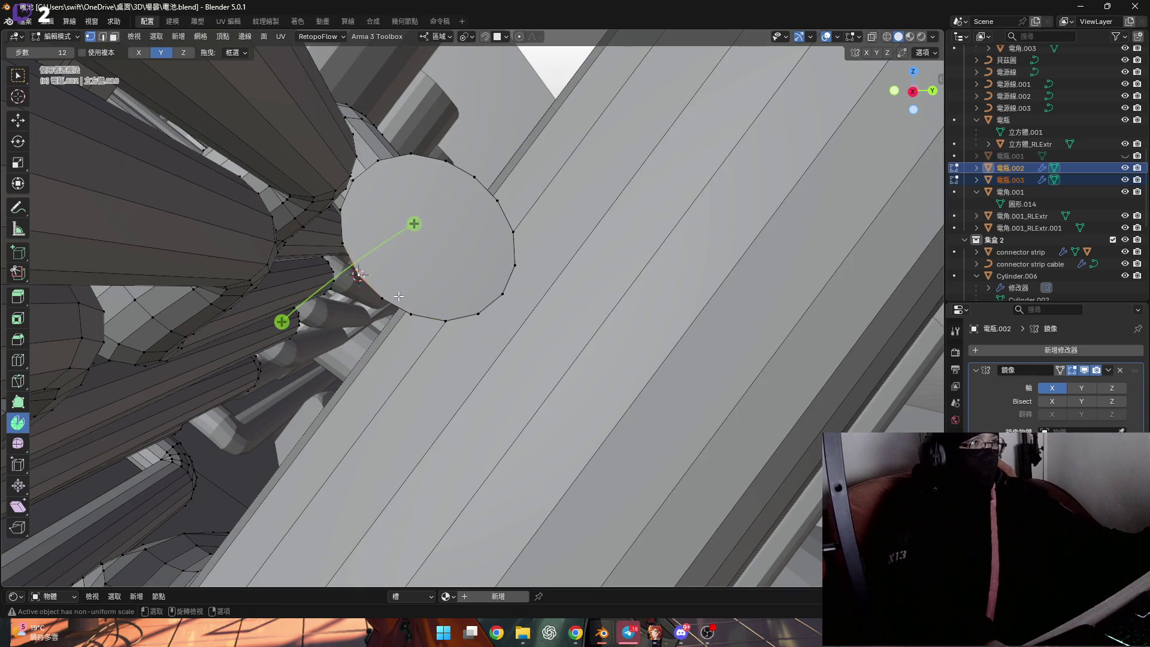
key(shift+s)
click(404, 352)
drag(441, 250, 461, 256)
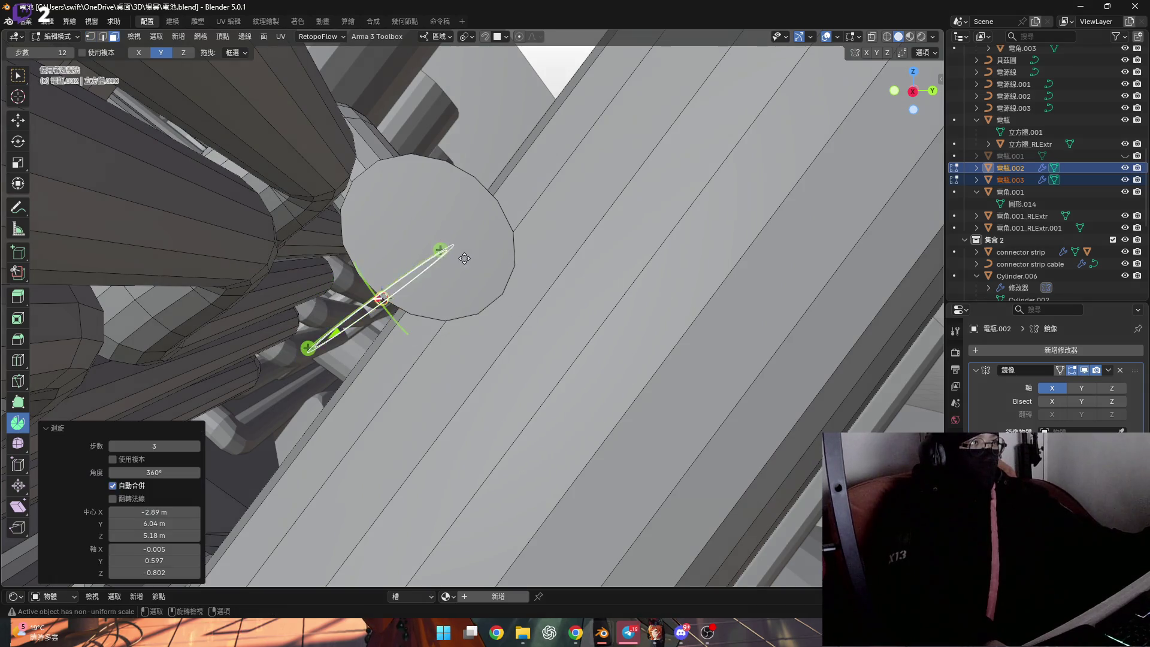
Undo the spin, reselect the end cap and spin it into a 90-degree curved bend
key(ctrl+z)
middle_drag(474, 253, 285, 96)
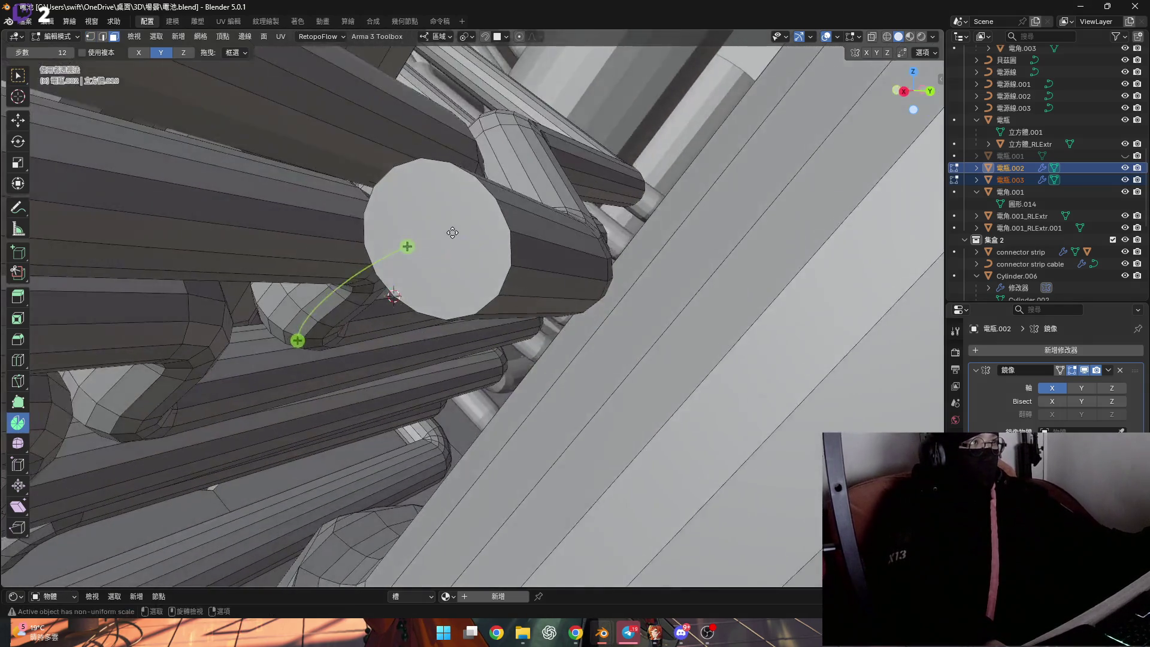
click(459, 212)
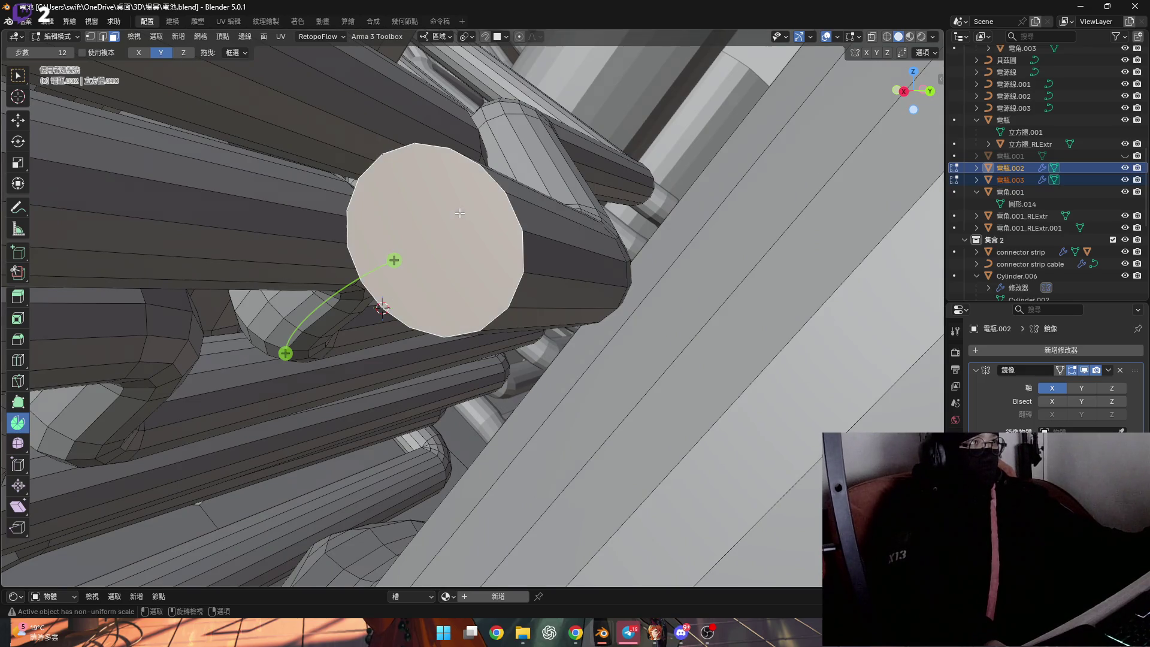
middle_drag(460, 213, 286, 263)
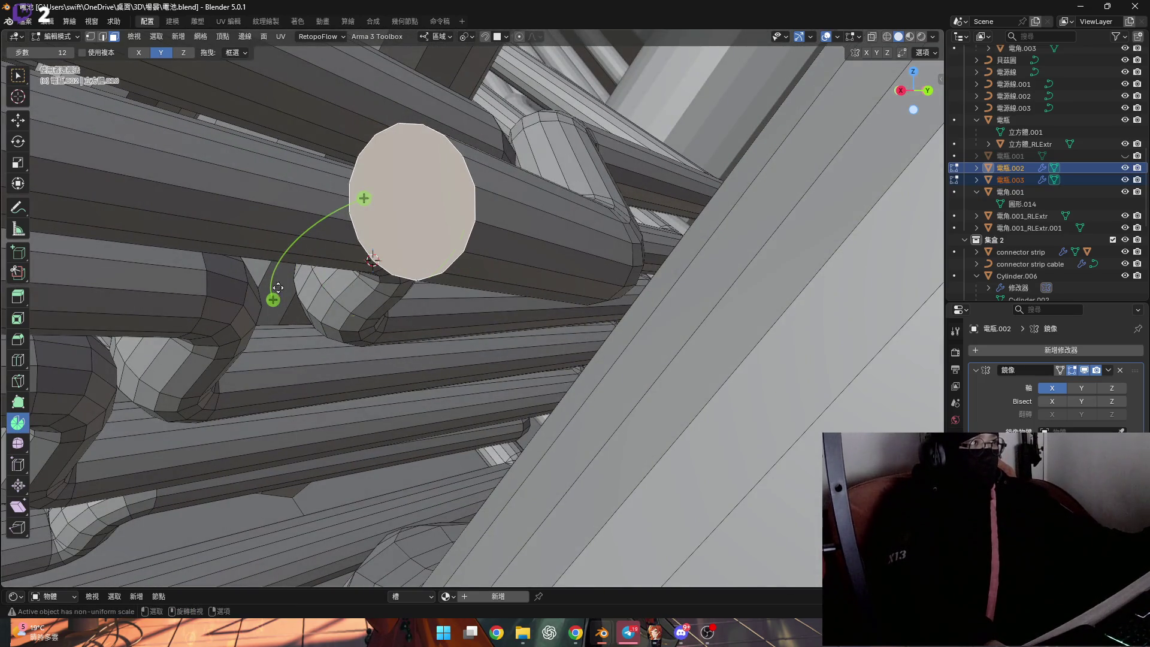
drag(273, 299, 196, 436)
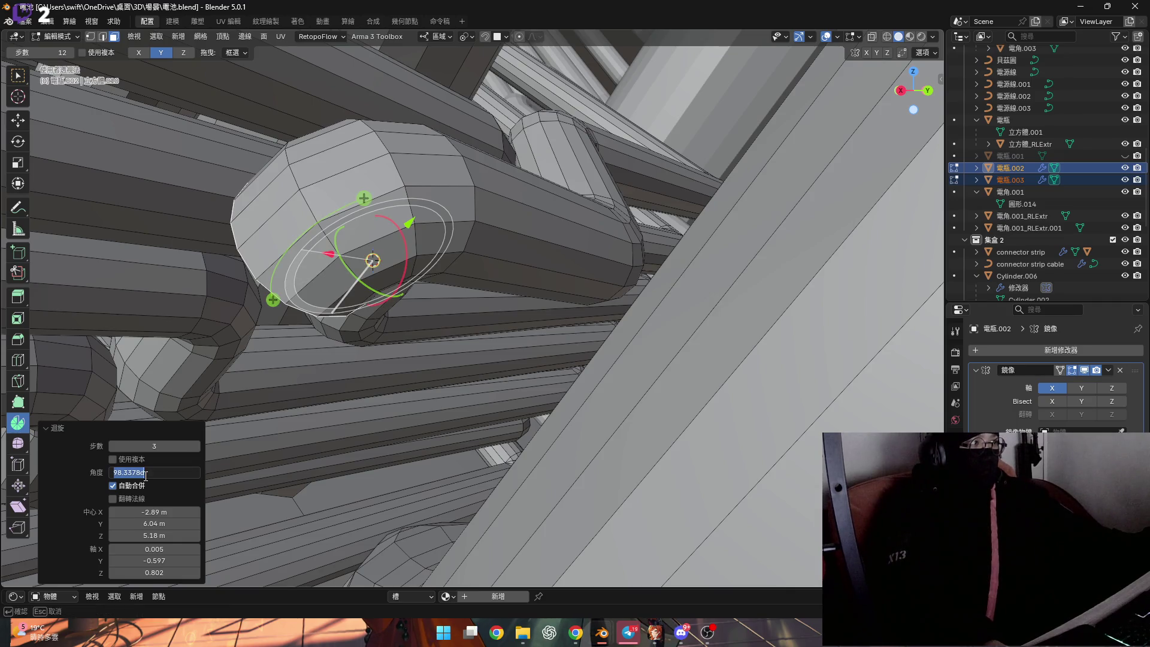
text(90)
key(Return)
mouse_move(404, 267)
middle_down()
mouse_move(456, 269)
mouse_move(409, 264)
mouse_move(386, 243)
middle_up()
Grow the selection, tilt it 16.7 degrees about X, then undo the tilt and selection
key(ctrl+KP_Add)
key(ctrl+KP_Add)
key(ctrl+KP_Add)
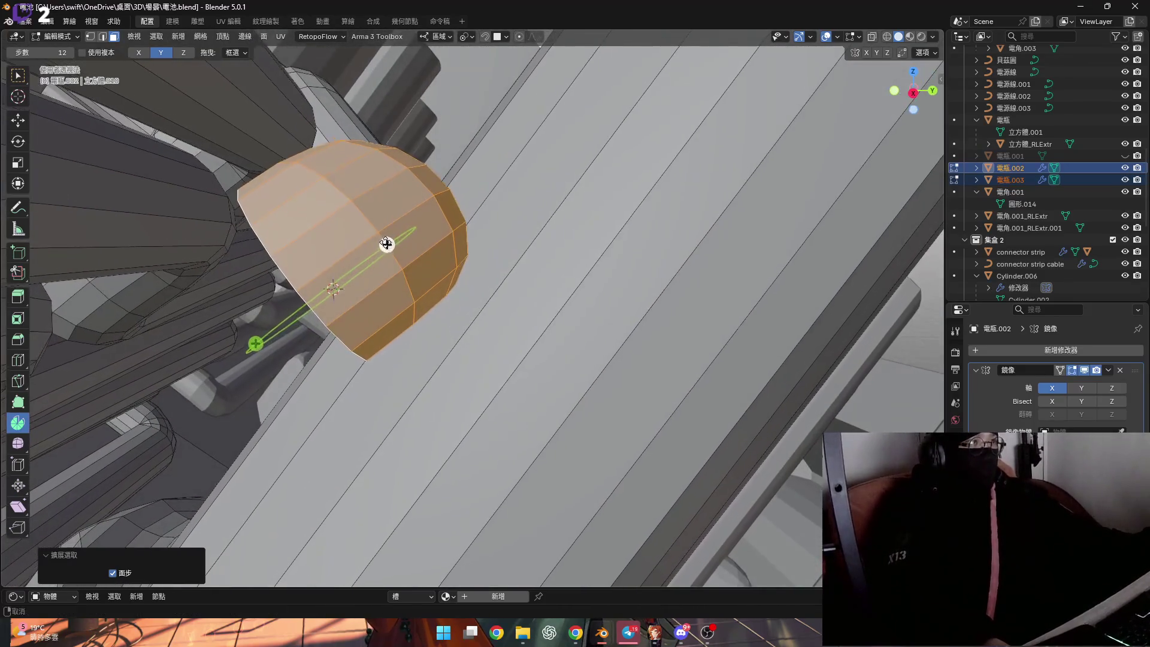
key(r)
key(x)
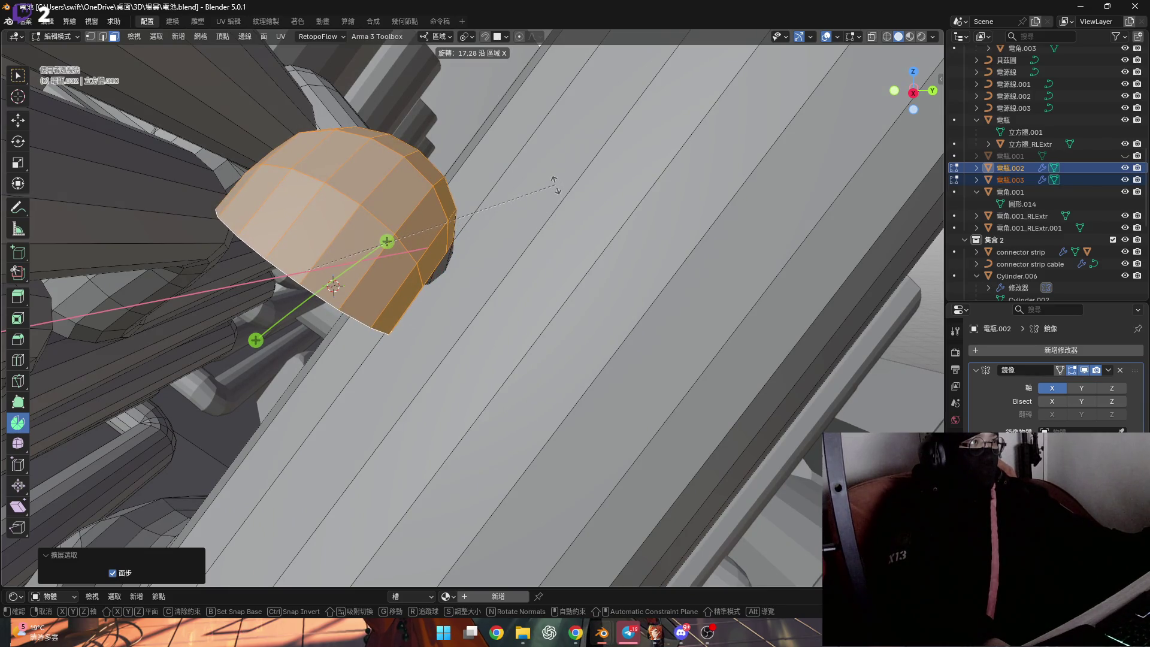
click(555, 186)
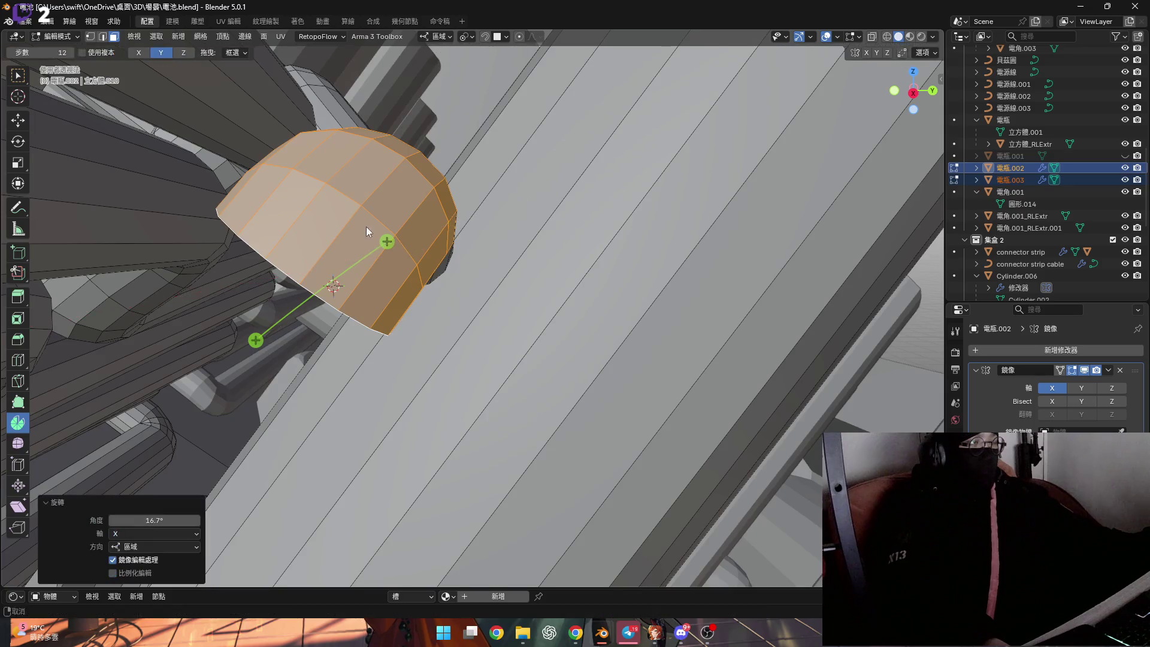
middle_drag(366, 227, 314, 235)
key(1)
key(ctrl+l)
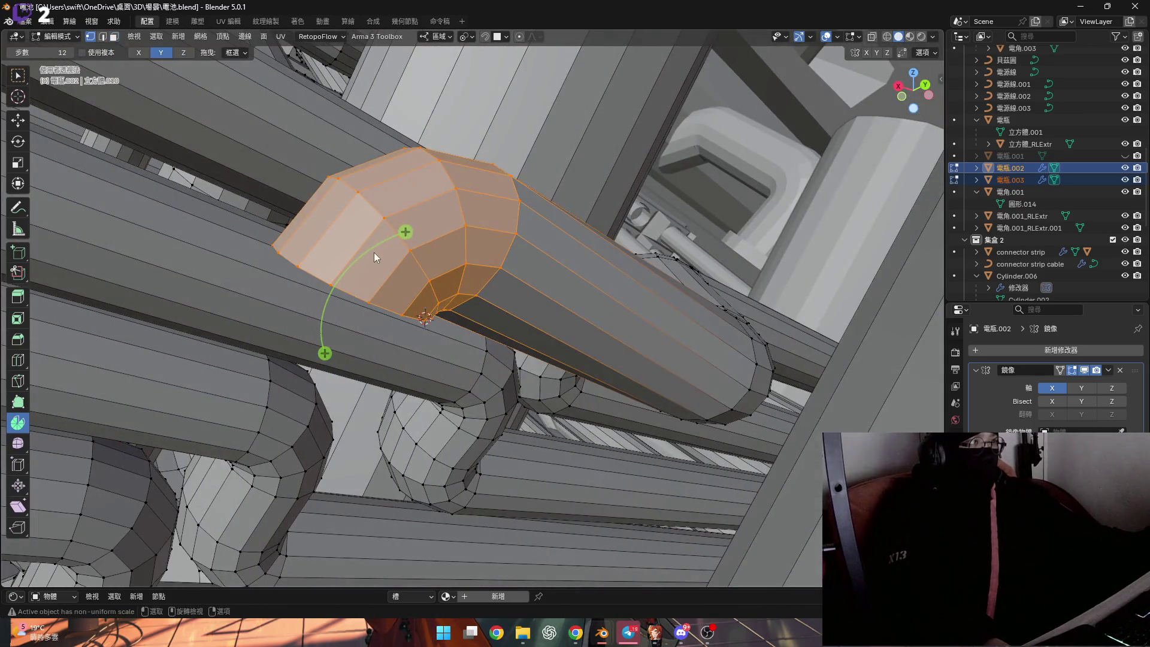
key(ctrl+z)
key(ctrl+z)
key(ctrl+z)
mouse_move(508, 251)
middle_down()
mouse_move(484, 270)
mouse_move(464, 315)
mouse_move(453, 306)
mouse_move(504, 300)
mouse_move(589, 230)
mouse_move(538, 269)
mouse_move(506, 251)
mouse_move(488, 288)
mouse_move(474, 244)
mouse_move(454, 254)
mouse_move(400, 214)
mouse_move(403, 241)
mouse_move(440, 269)
middle_up()
key(ctrl+z)
key(ctrl+z)
mouse_move(433, 308)
middle_down()
mouse_move(439, 319)
mouse_move(409, 261)
mouse_move(414, 284)
mouse_move(409, 250)
middle_up()
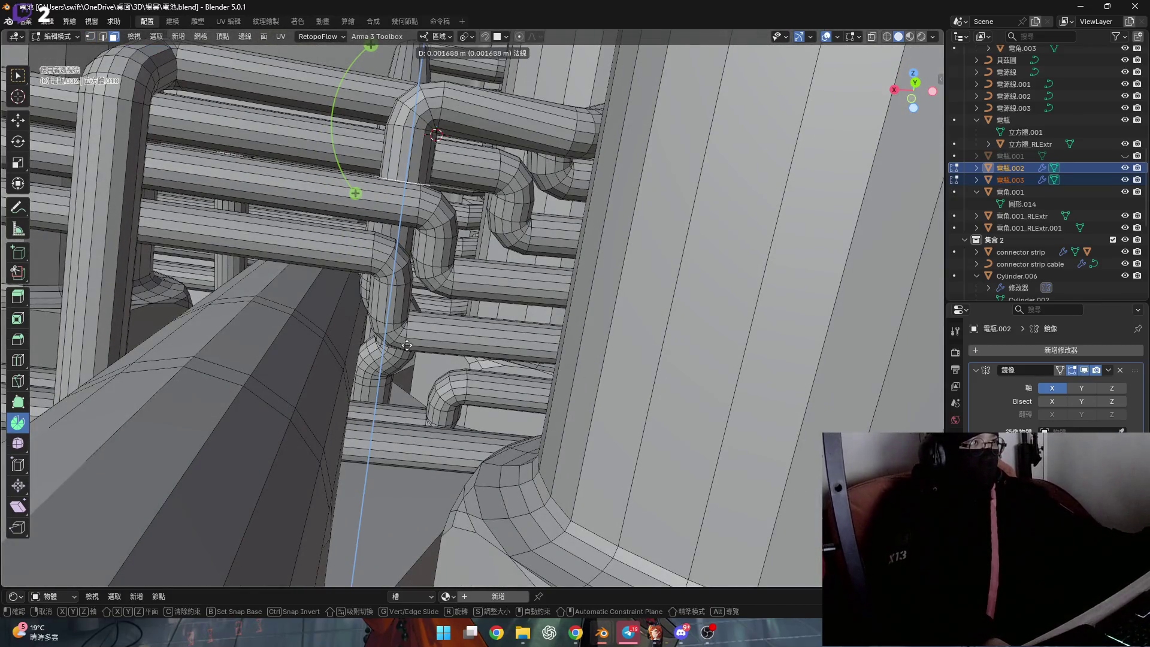
Confirm the extrusion of the elbow's end face and inspect the pipes
click(445, 88)
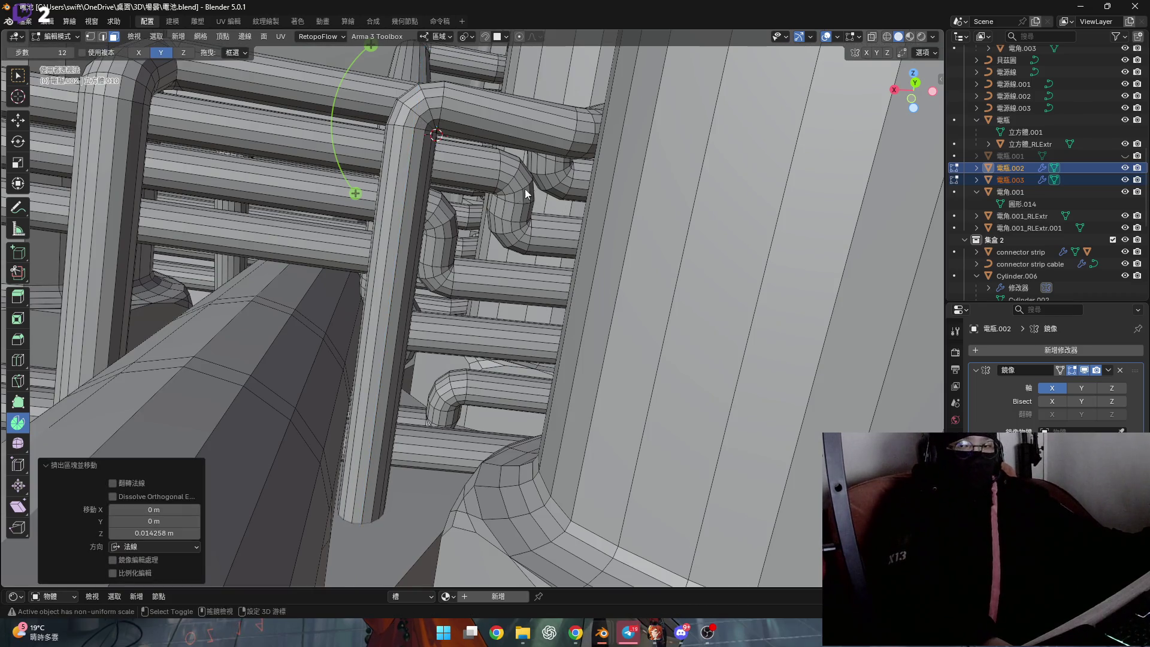
middle_drag(406, 310, 344, 322)
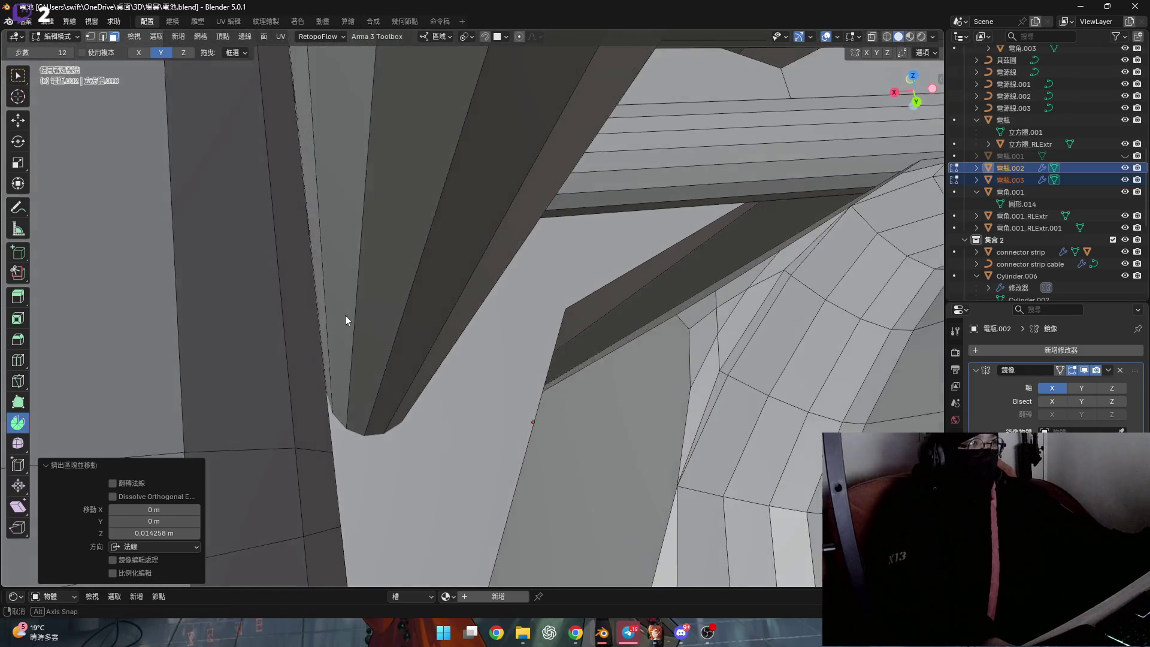
mouse_move(344, 322)
middle_down()
mouse_move(327, 298)
mouse_move(337, 343)
middle_up()
scroll(337, 342, down, 5)
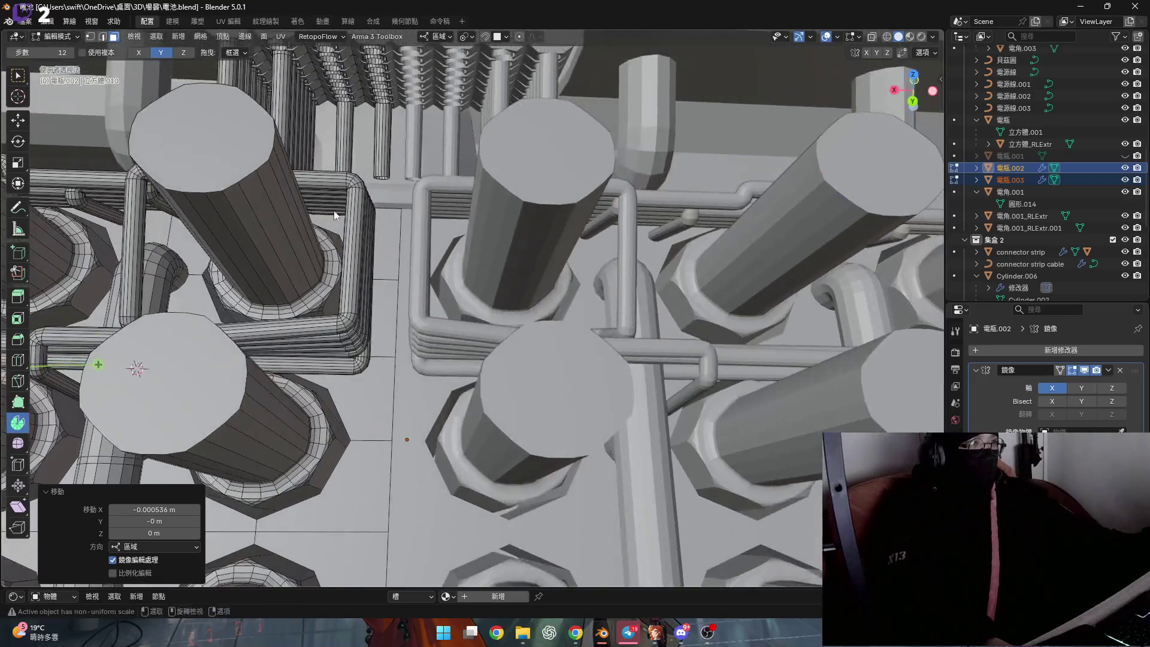
middle_drag(376, 292, 263, 173)
scroll(263, 173, up, 5)
scroll(253, 165, up, 2)
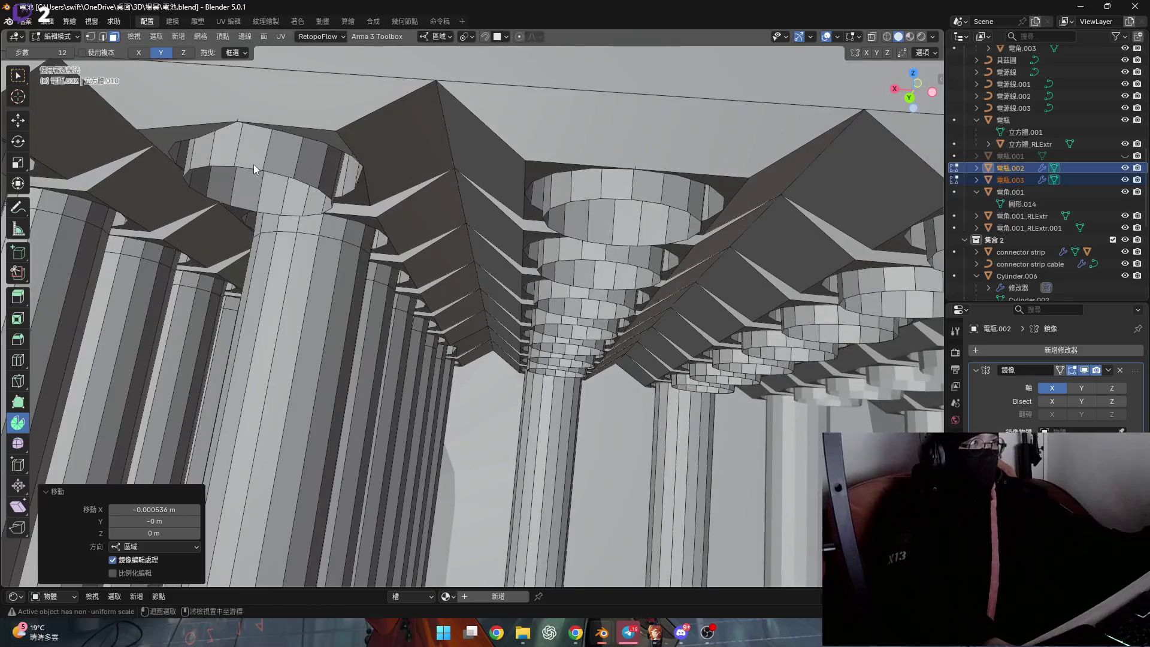
Extrude the cylinder-top edge loop into a short ring and flatten it to zero along Y
key(alt)
alt+click(255, 167)
scroll(255, 167, down, 2)
scroll(268, 194, up, 1)
scroll(283, 163, up, 1)
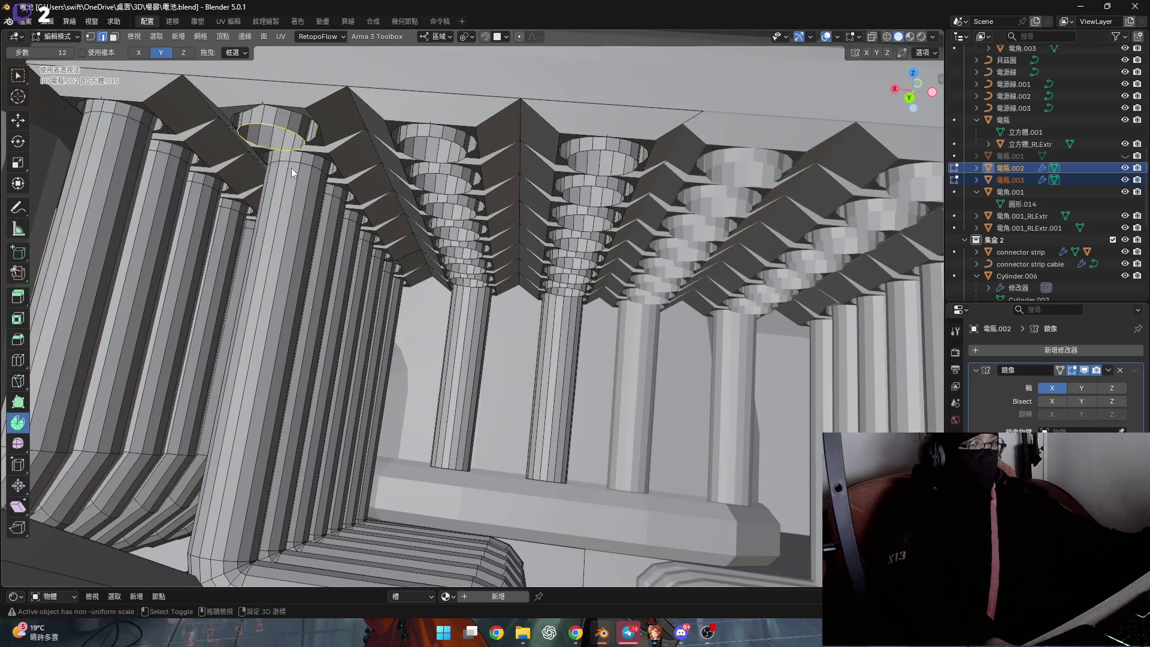
scroll(291, 168, down, 1)
key(e)
click(252, 370)
scroll(251, 371, up, 1)
mouse_move(252, 372)
middle_down()
mouse_move(265, 441)
mouse_move(255, 332)
mouse_move(346, 327)
middle_up()
scroll(346, 327, up, 2)
scroll(371, 303, up, 2)
scroll(366, 258, down, 1)
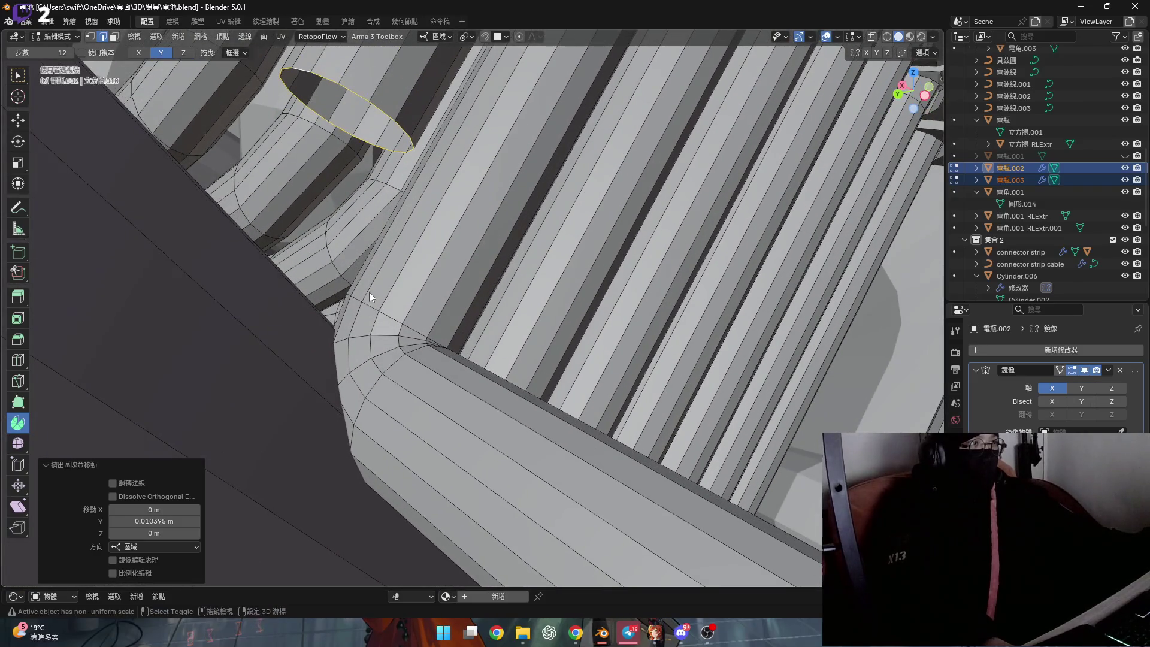
mouse_move(385, 290)
middle_down()
mouse_move(391, 325)
mouse_move(356, 292)
mouse_move(357, 312)
mouse_move(380, 292)
mouse_move(375, 317)
middle_up()
text(sy0)
key(Return)
key(1)
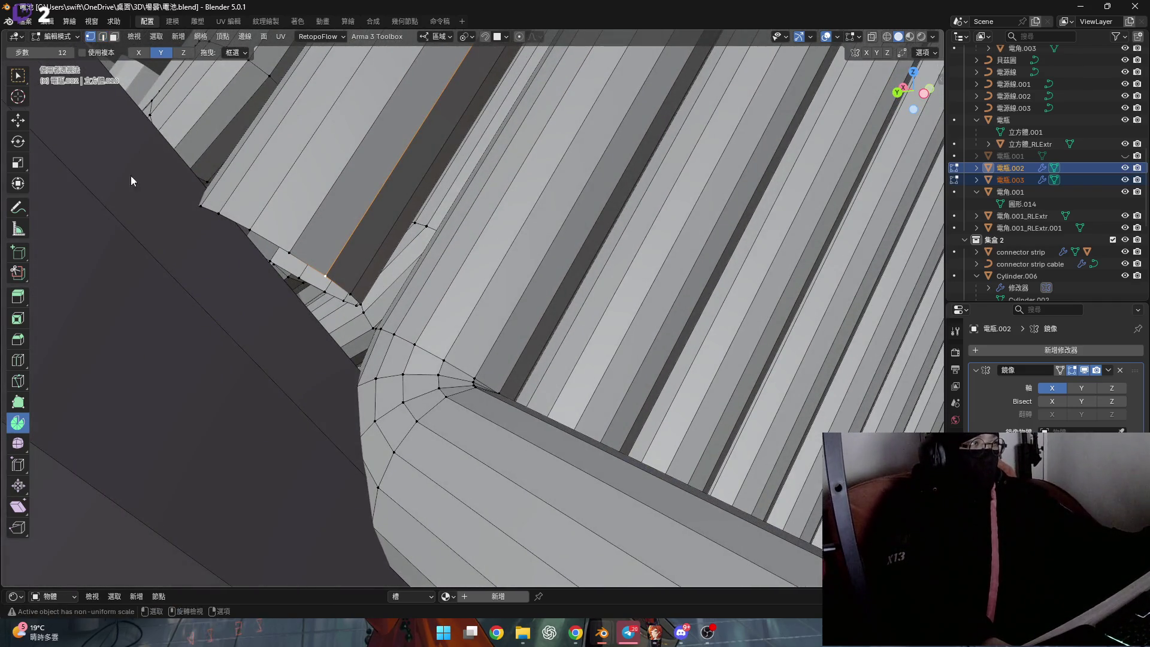
key(shift+s)
Snap the 3D cursor to a vertex, set the spin axis to Z and sweep the pipe end into a 90-degree bend
click(454, 332)
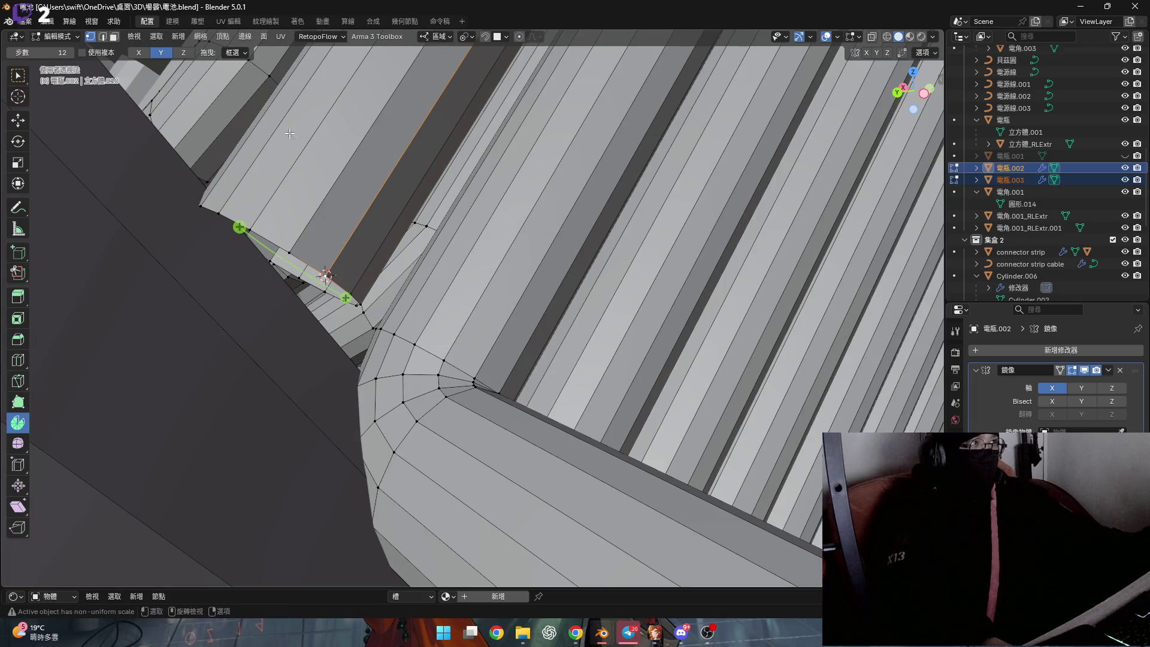
click(178, 56)
middle_drag(261, 324, 300, 349)
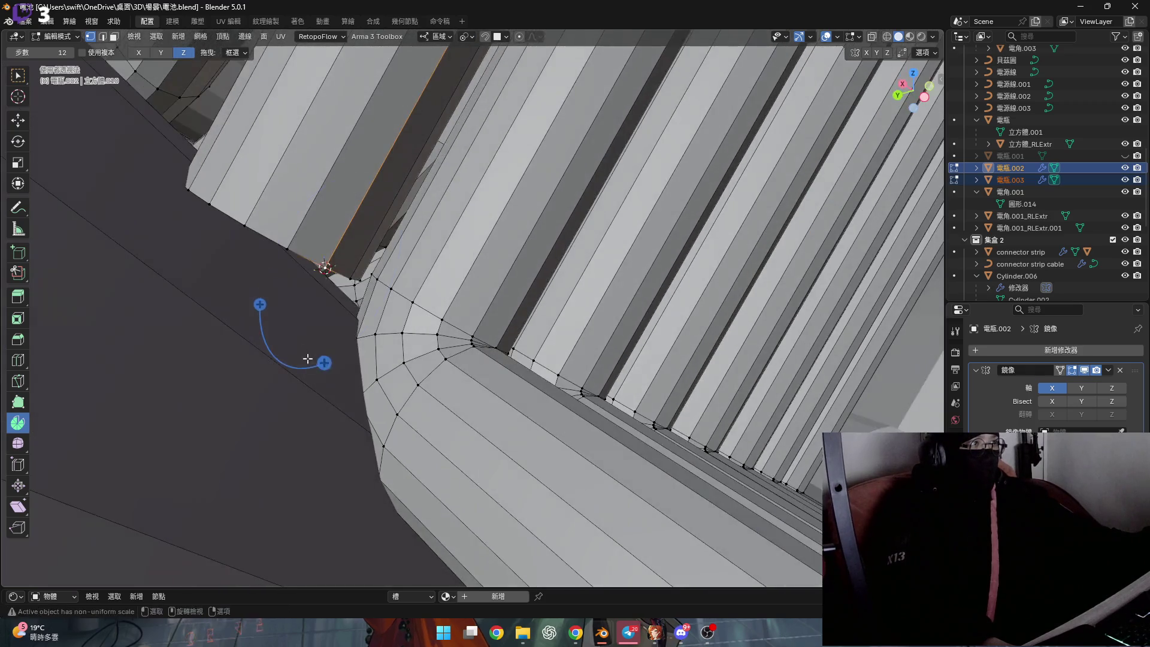
drag(319, 357, 333, 362)
click(336, 257)
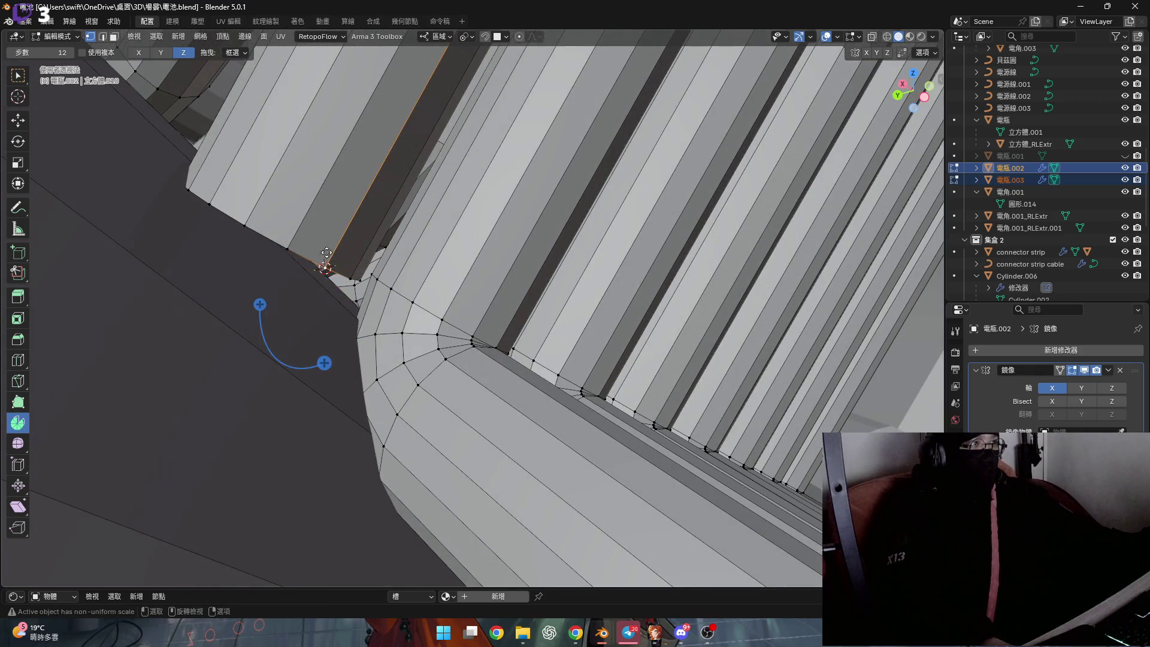
drag(324, 364, 429, 279)
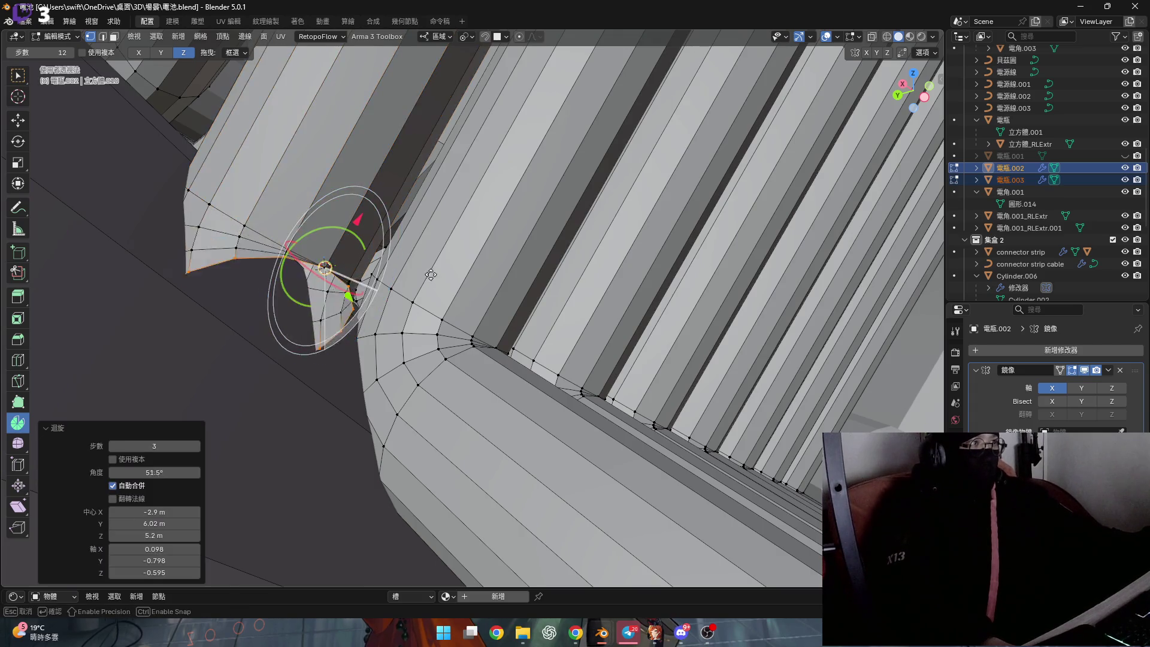
key(Return)
mouse_move(378, 297)
middle_down()
mouse_move(447, 316)
mouse_move(374, 313)
middle_up()
Extrude the bend's end outward and flatten its end face to zero along X
key(g)
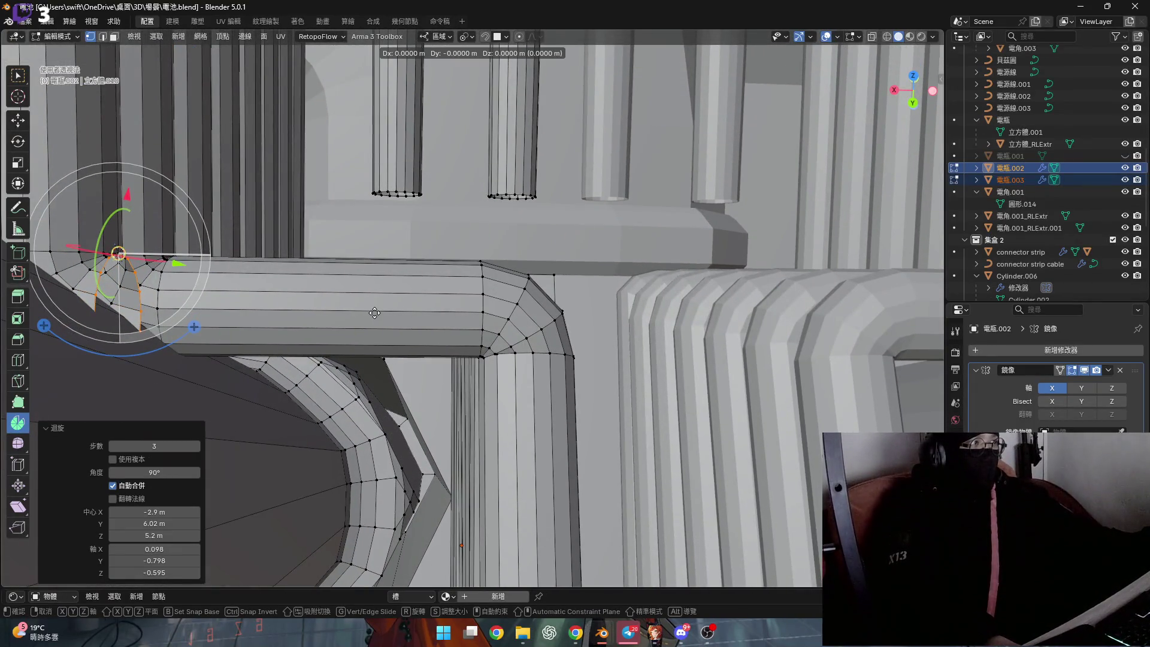
click(744, 293)
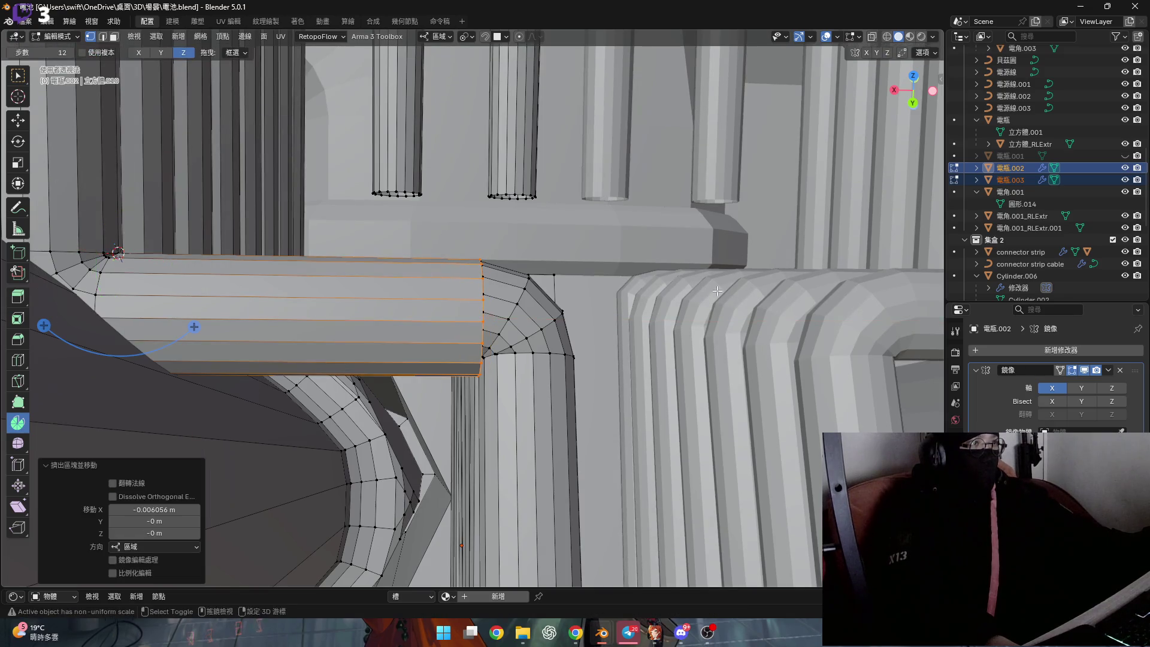
middle_drag(744, 293, 456, 339)
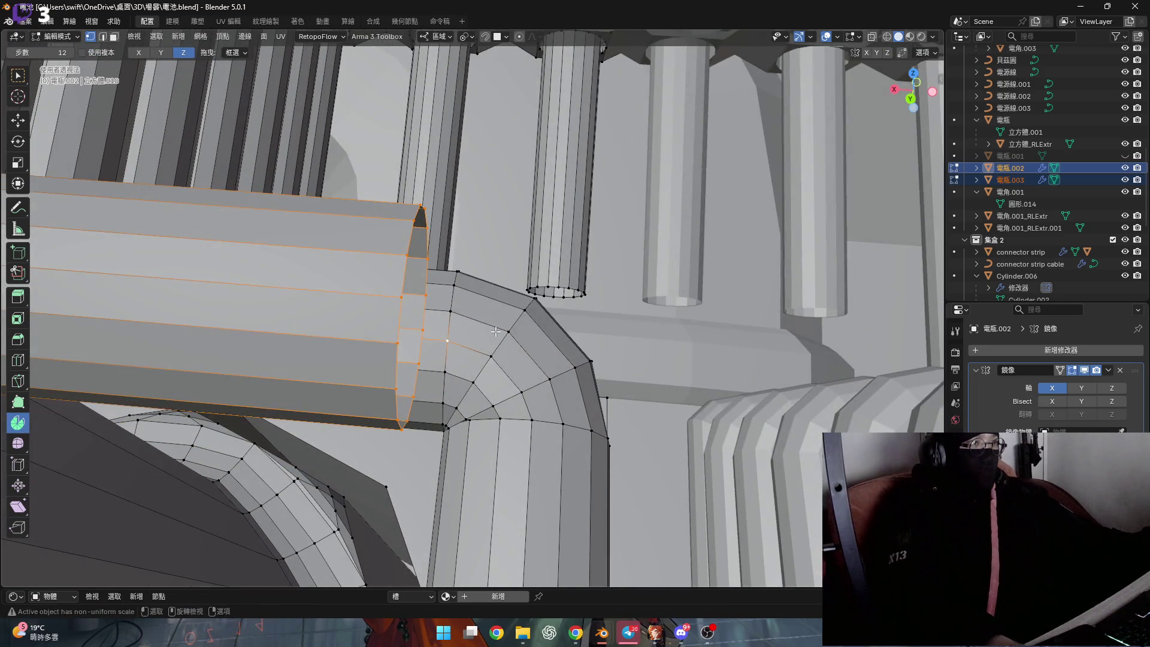
key(s)
key(x)
key(0)
key(Return)
middle_drag(496, 331, 404, 321)
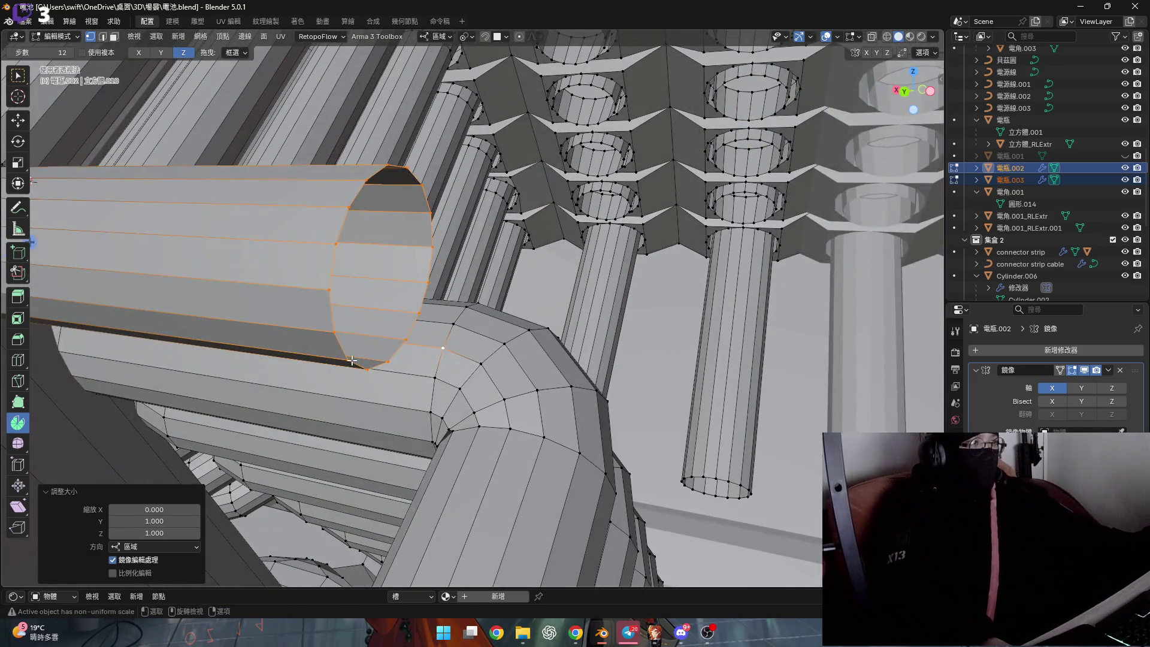
Snap the cursor to a ring vertex, sweep a -90-degree elbow and tilt the end ring 15 degrees on X
key(shift+s)
click(555, 383)
mouse_move(503, 377)
middle_down()
mouse_move(442, 367)
mouse_move(409, 384)
middle_up()
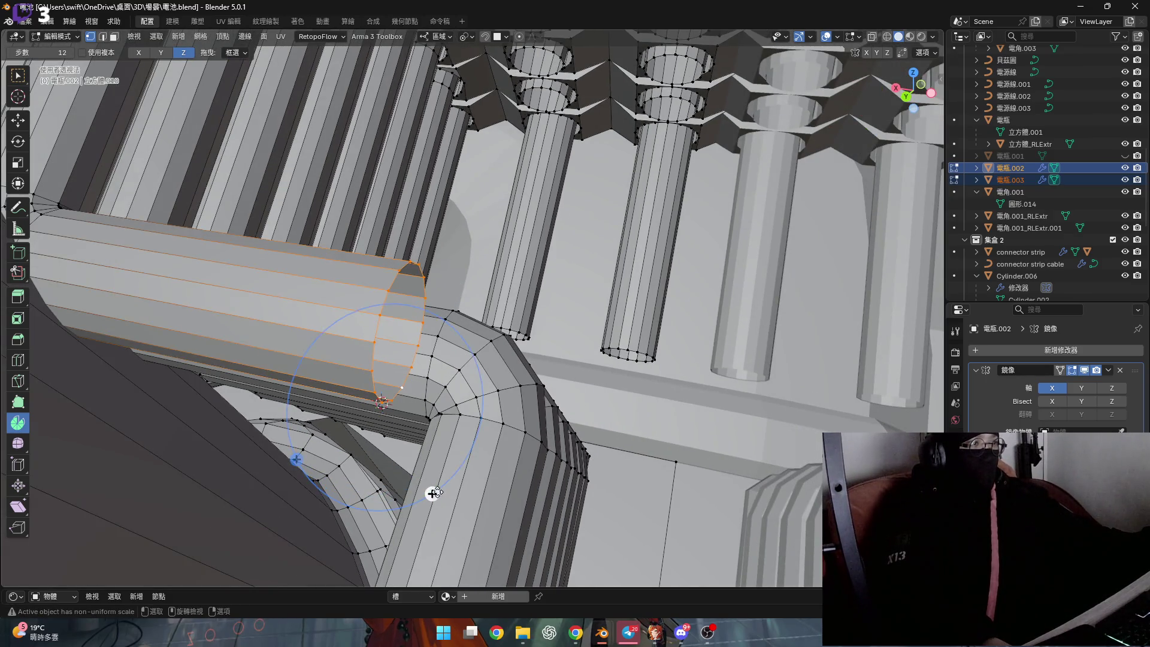
drag(432, 493, 338, 523)
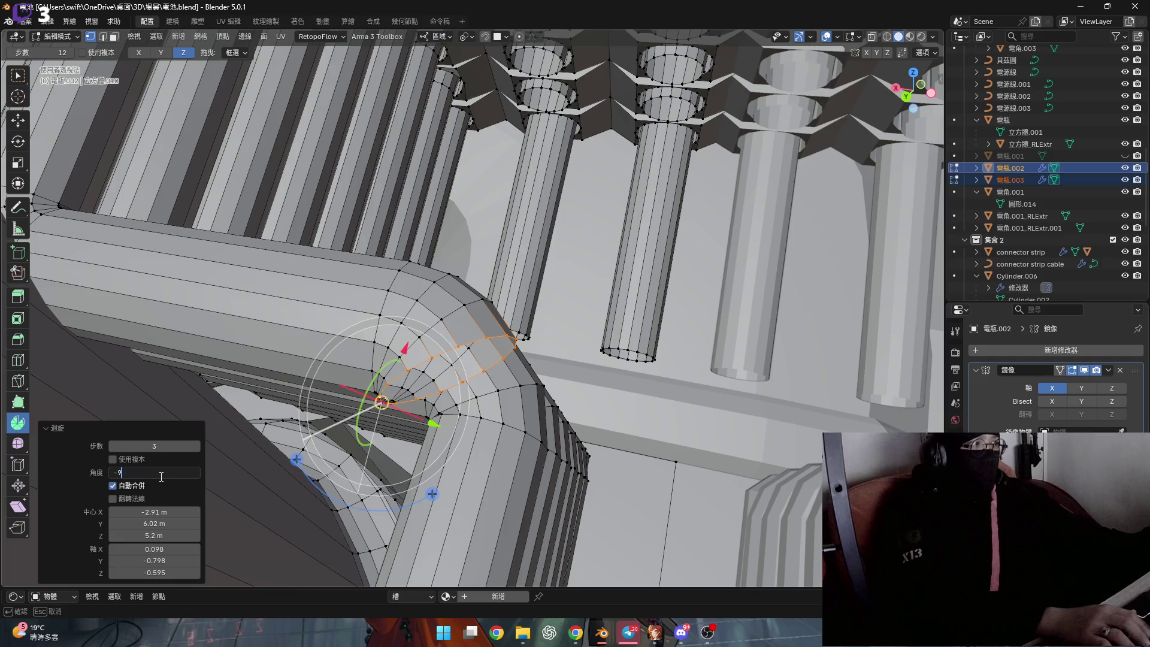
text(0)
key(Return)
mouse_move(384, 383)
middle_down()
mouse_move(644, 317)
mouse_move(732, 335)
mouse_move(693, 330)
mouse_move(712, 318)
middle_up()
key(r)
key(x)
key(Return)
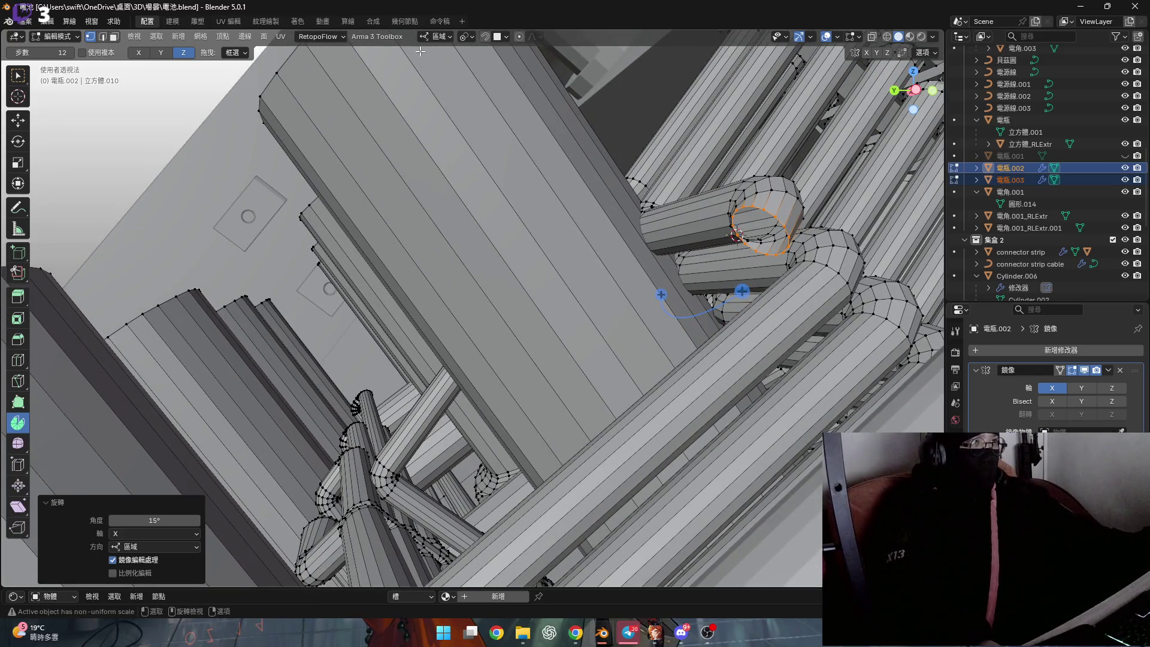
Switch to Normal orientation and push the cylinder end out along its normal
click(431, 37)
click(423, 86)
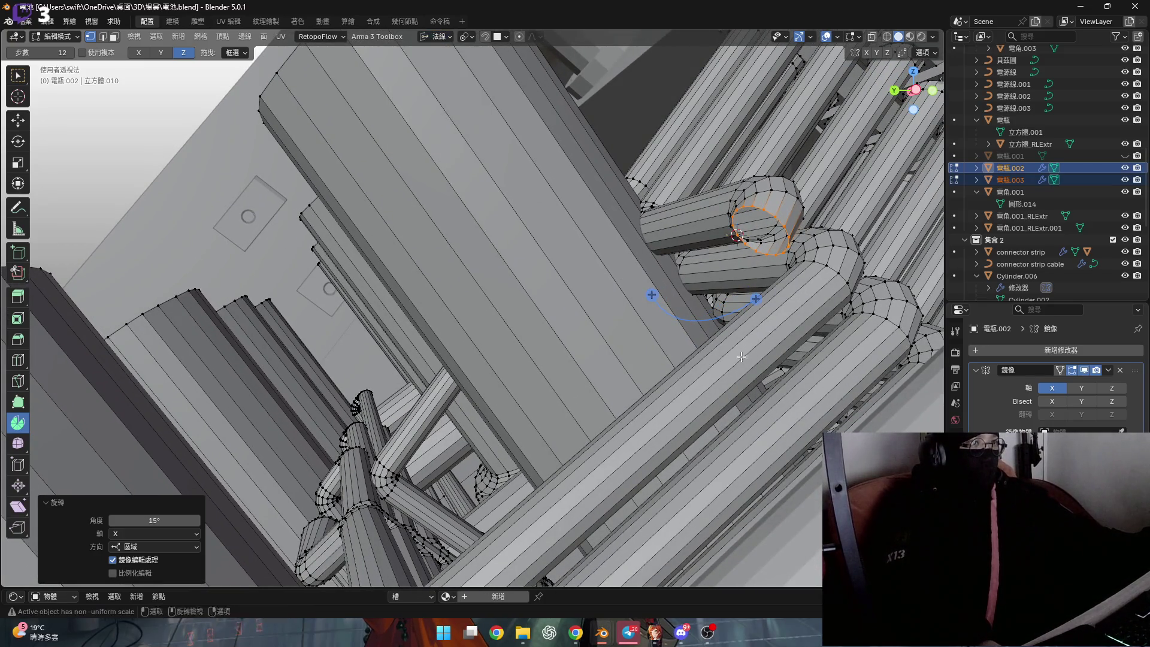
scroll(742, 358, down, 2)
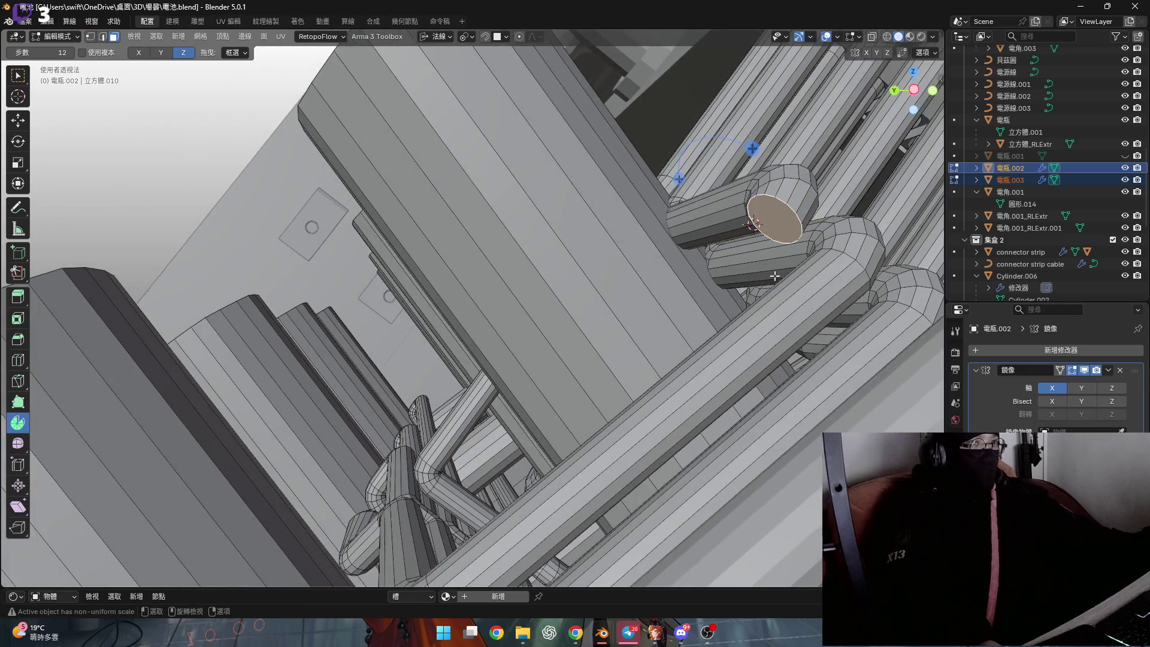
middle_drag(765, 246, 557, 450)
key(g)
key(z)
click(528, 484)
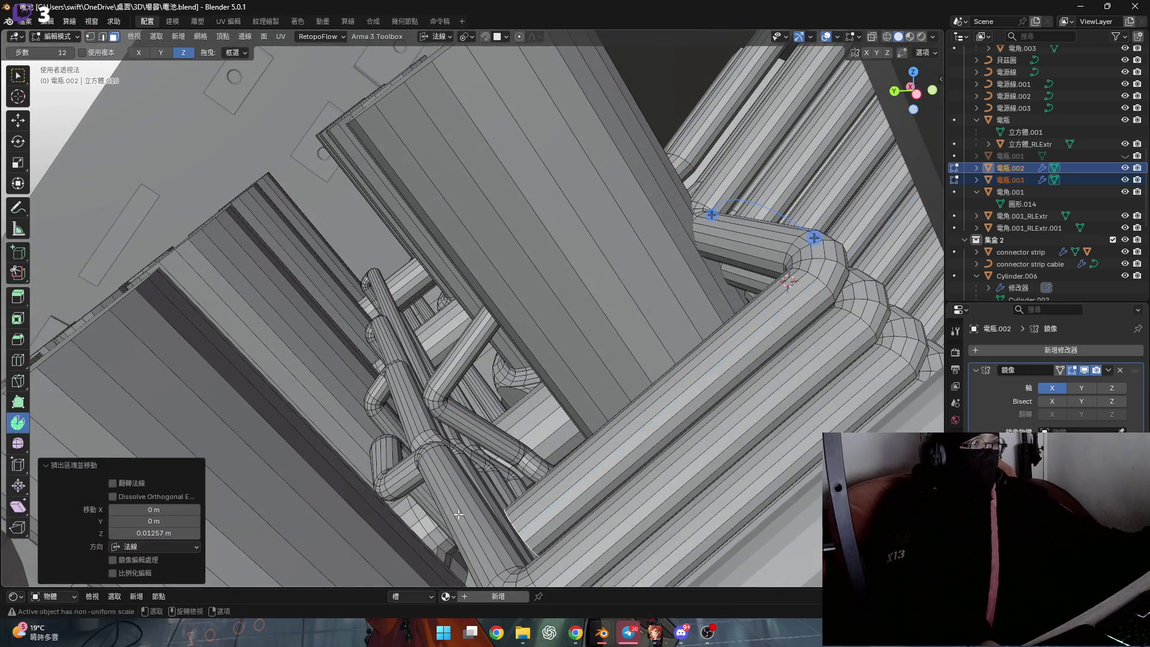
scroll(581, 287, up, 6)
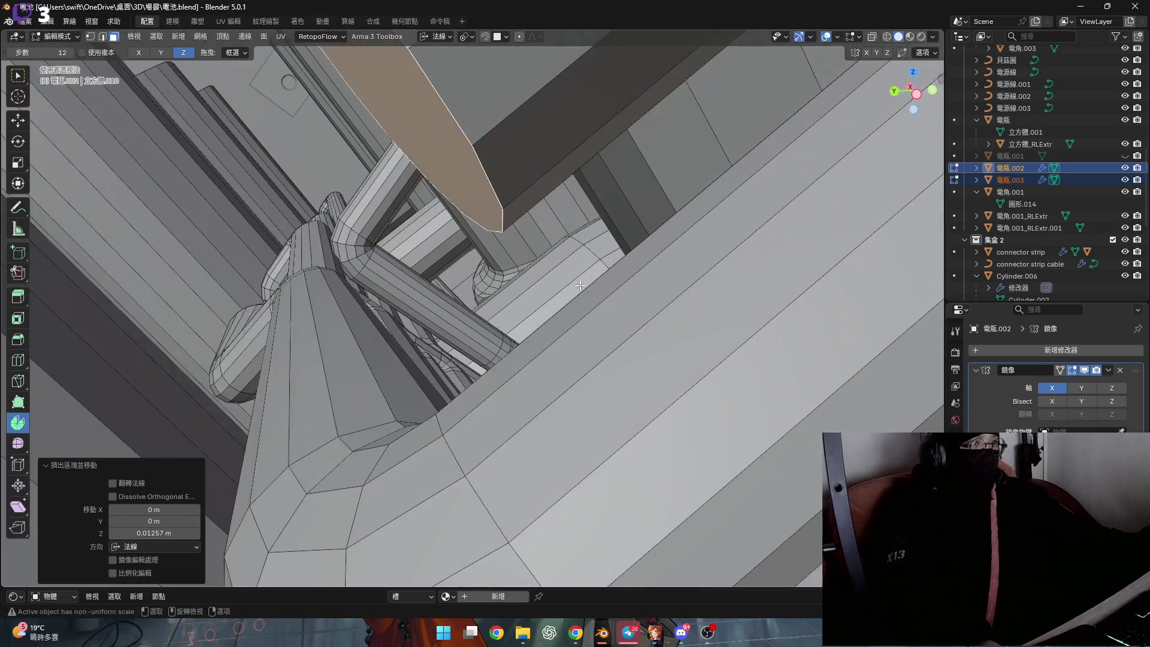
Extrude the pipe's end face twice more along its normal
mouse_move(580, 286)
middle_down()
mouse_move(538, 223)
mouse_move(535, 238)
middle_up()
key(e)
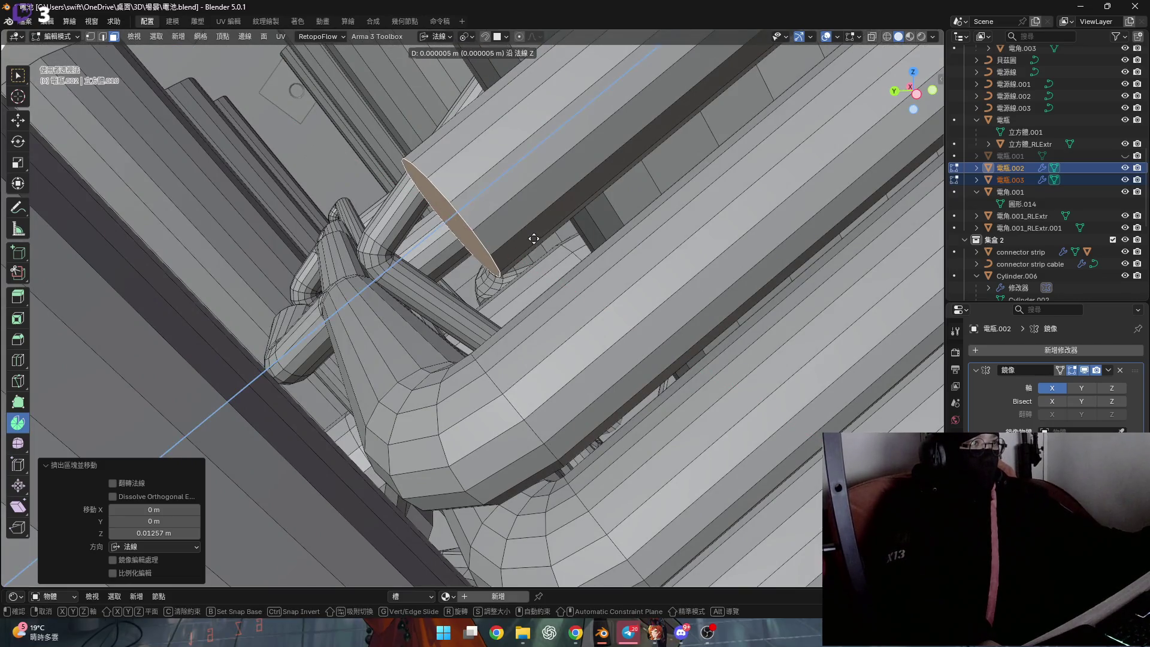
click(480, 268)
mouse_move(466, 297)
middle_down()
mouse_move(460, 280)
mouse_move(564, 309)
mouse_move(548, 405)
middle_up()
key(e)
click(461, 279)
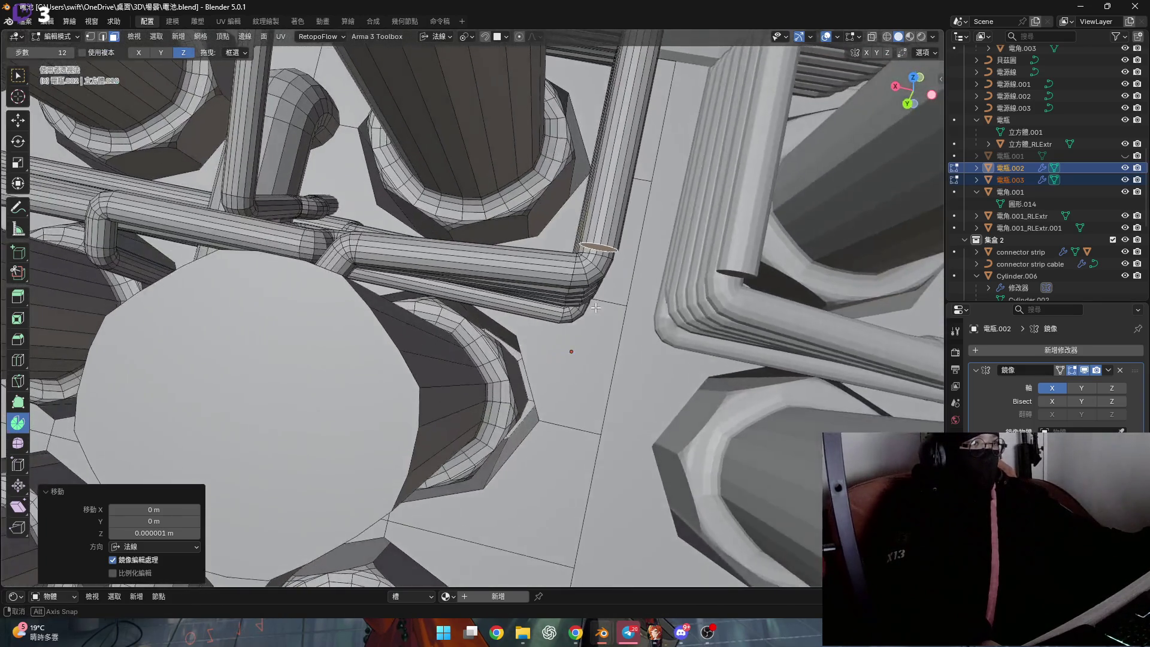
scroll(547, 405, up, 2)
scroll(548, 404, up, 2)
Extrude another pipe's cap face along its normal and scale it along the normal axis
key(1)
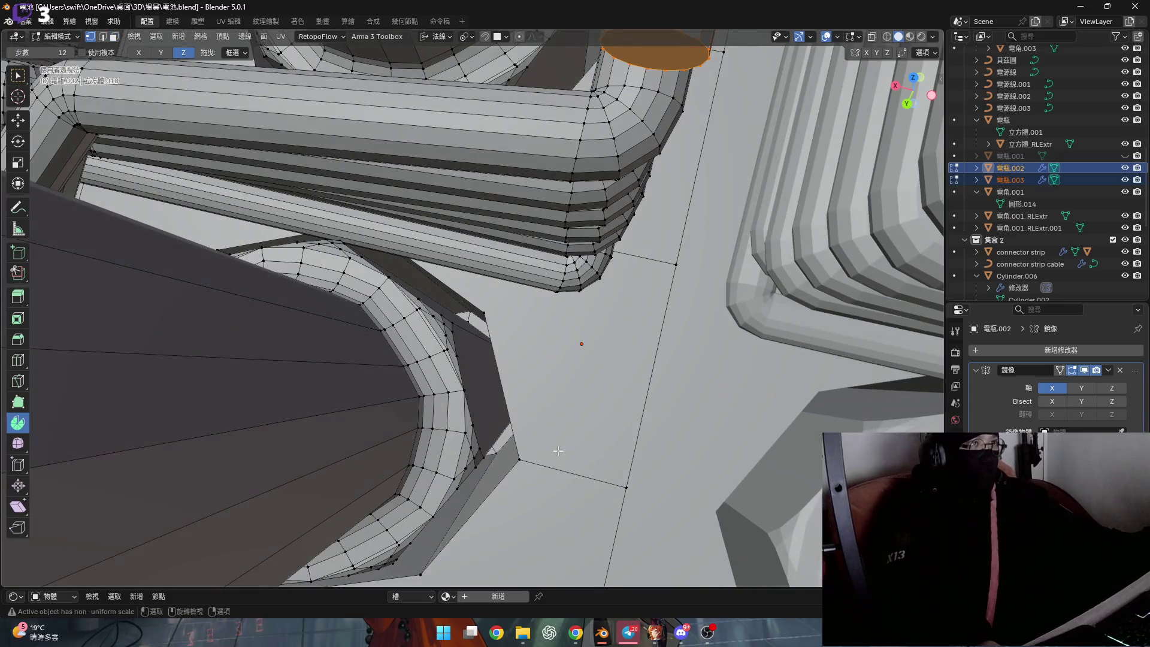
mouse_move(596, 282)
middle_down()
mouse_move(596, 299)
mouse_move(607, 256)
mouse_move(574, 246)
mouse_move(586, 225)
mouse_move(595, 260)
middle_up()
key(3)
click(587, 226)
key(e)
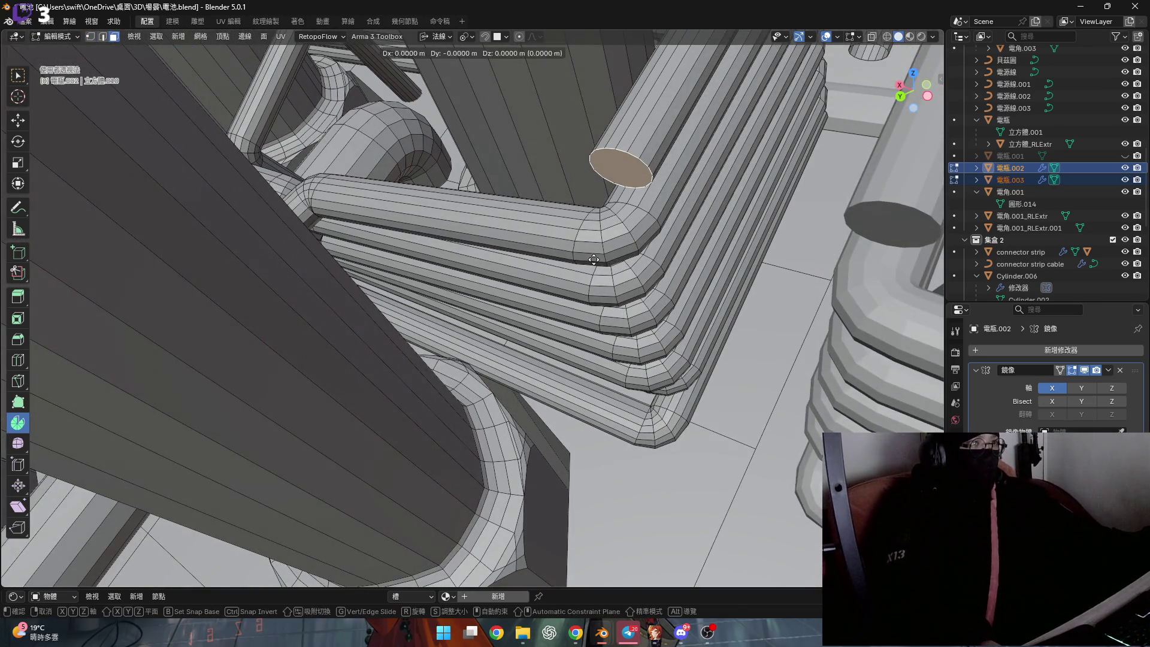
click(507, 379)
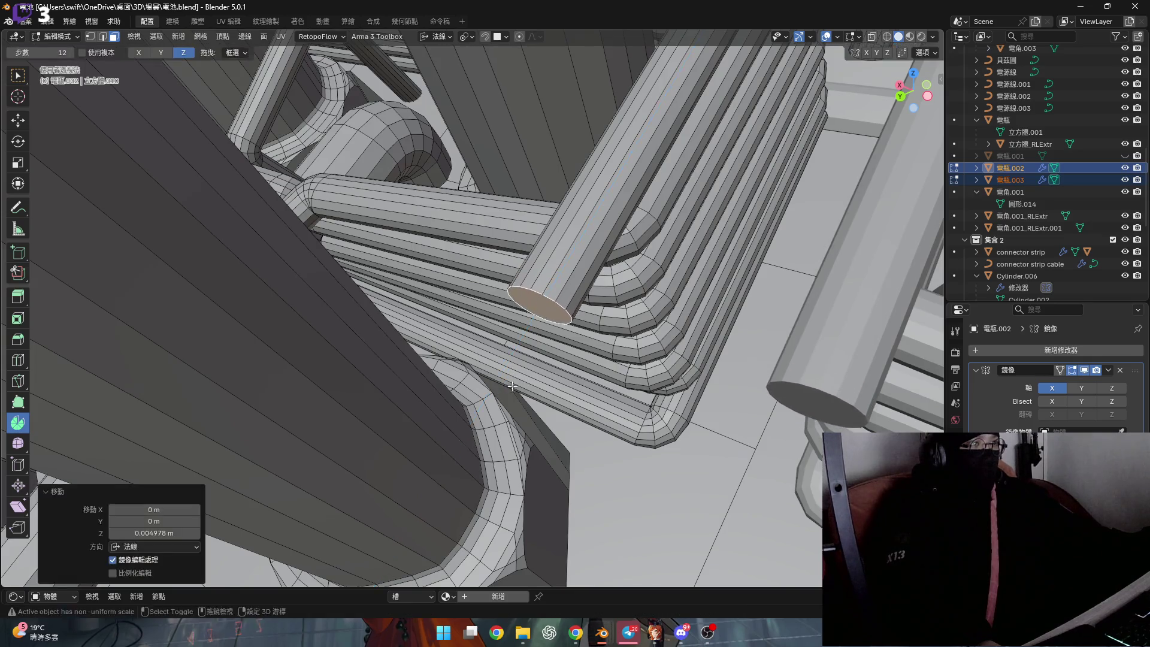
middle_drag(507, 379, 594, 331)
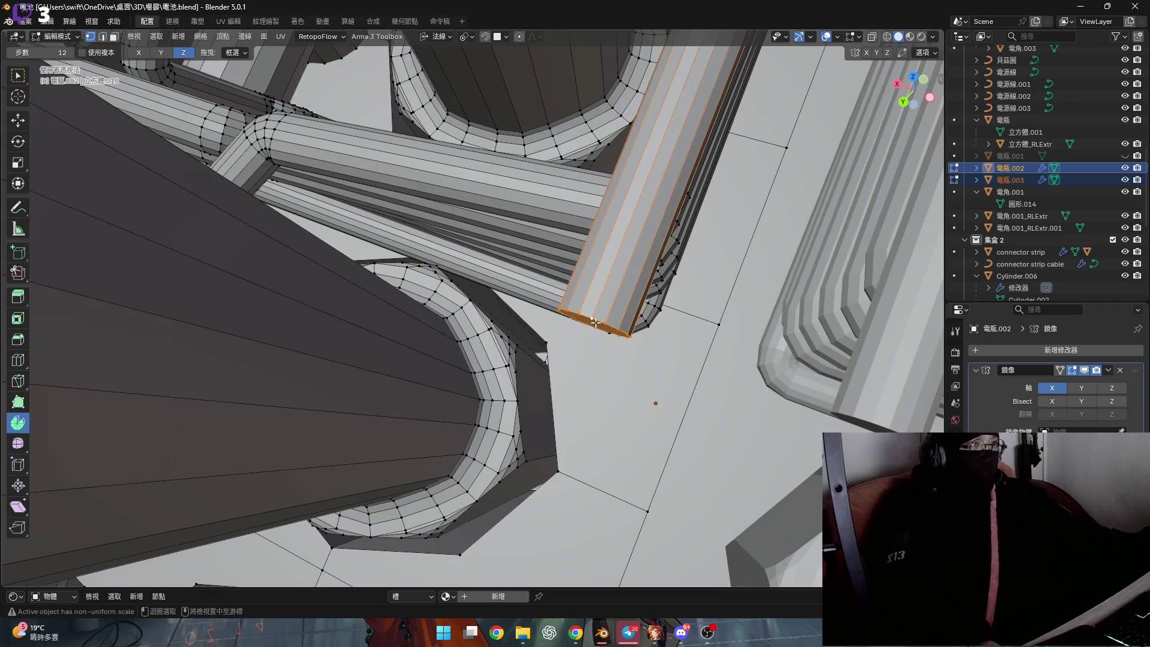
middle_drag(594, 322, 604, 334)
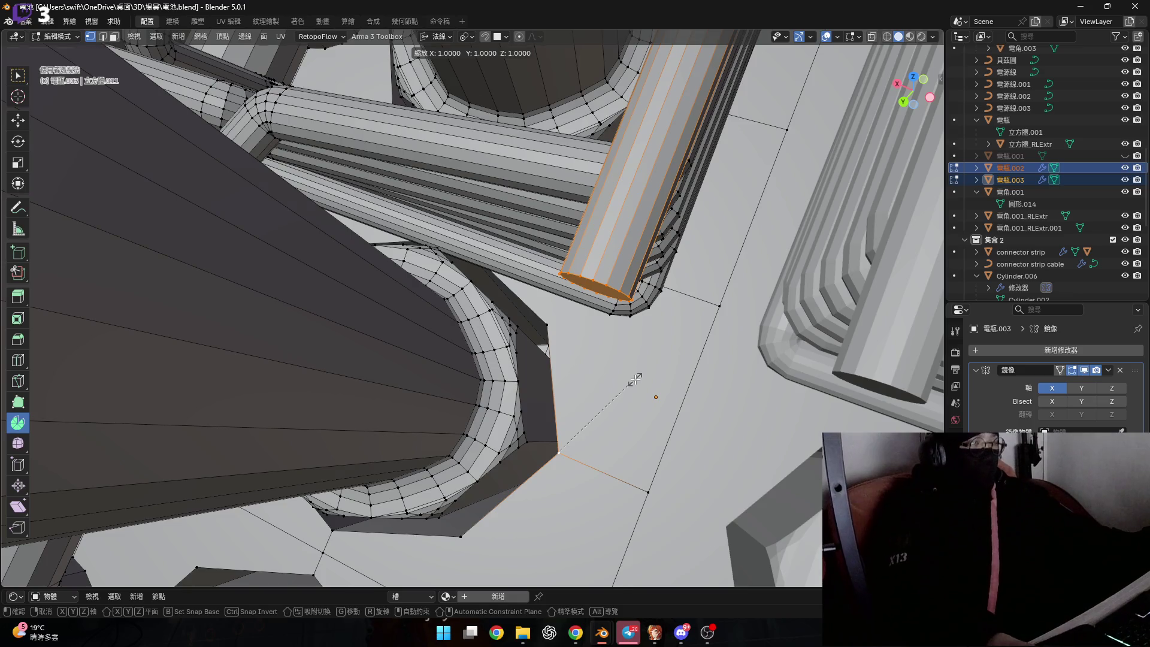
middle_drag(563, 385, 616, 359)
key(s)
key(z)
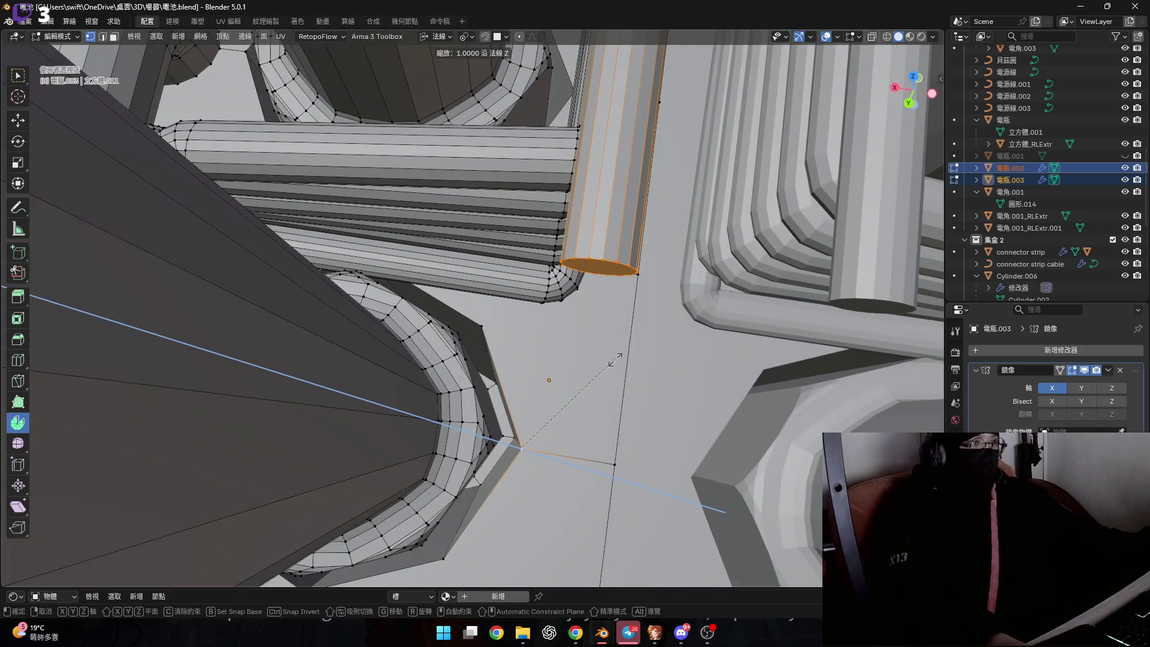
click(616, 360)
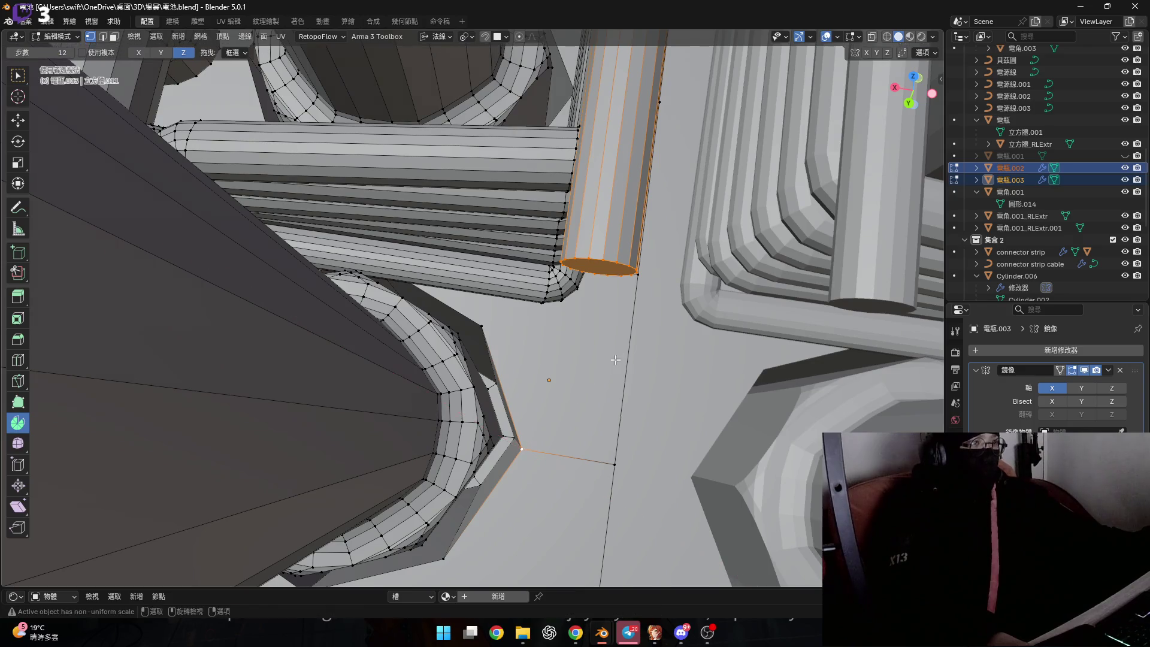
Switch to Local orientation and flatten the pipe end to zero along local Y
click(435, 37)
click(449, 95)
mouse_move(448, 95)
middle_down()
mouse_move(546, 337)
mouse_move(535, 422)
mouse_move(536, 385)
mouse_move(680, 435)
mouse_move(688, 290)
mouse_move(661, 276)
middle_up()
key(s)
key(y)
key(0)
key(Return)
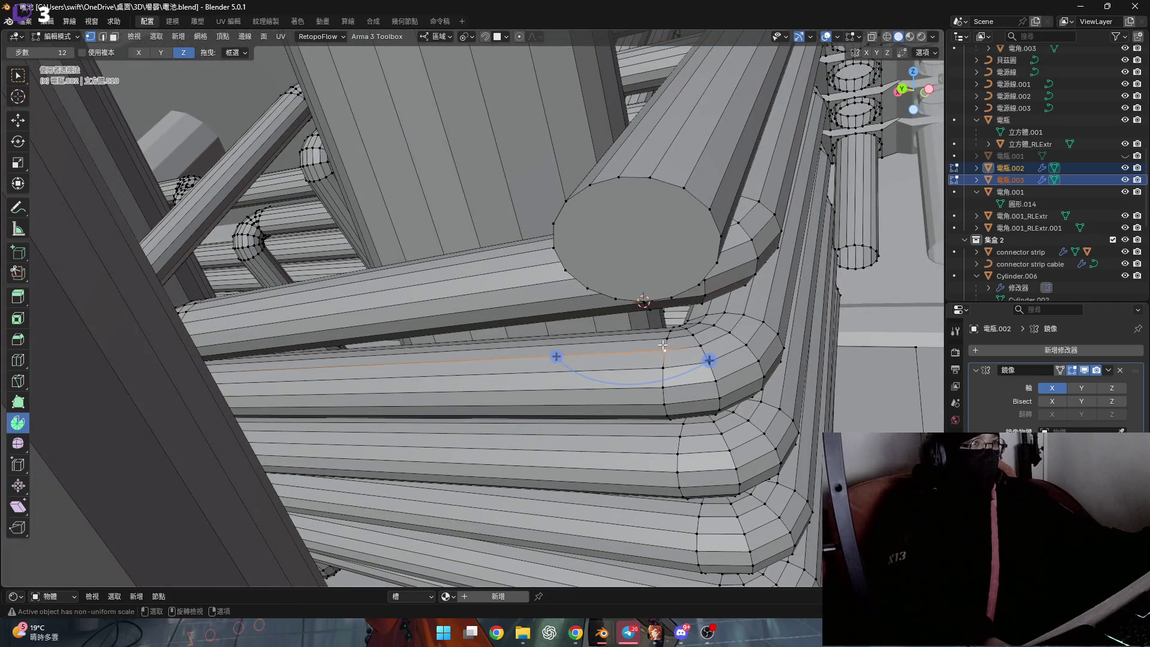
Mirror across X, spin a pipe end face into a 90° bend, try an extrusion and undo it
middle_drag(663, 345, 224, 117)
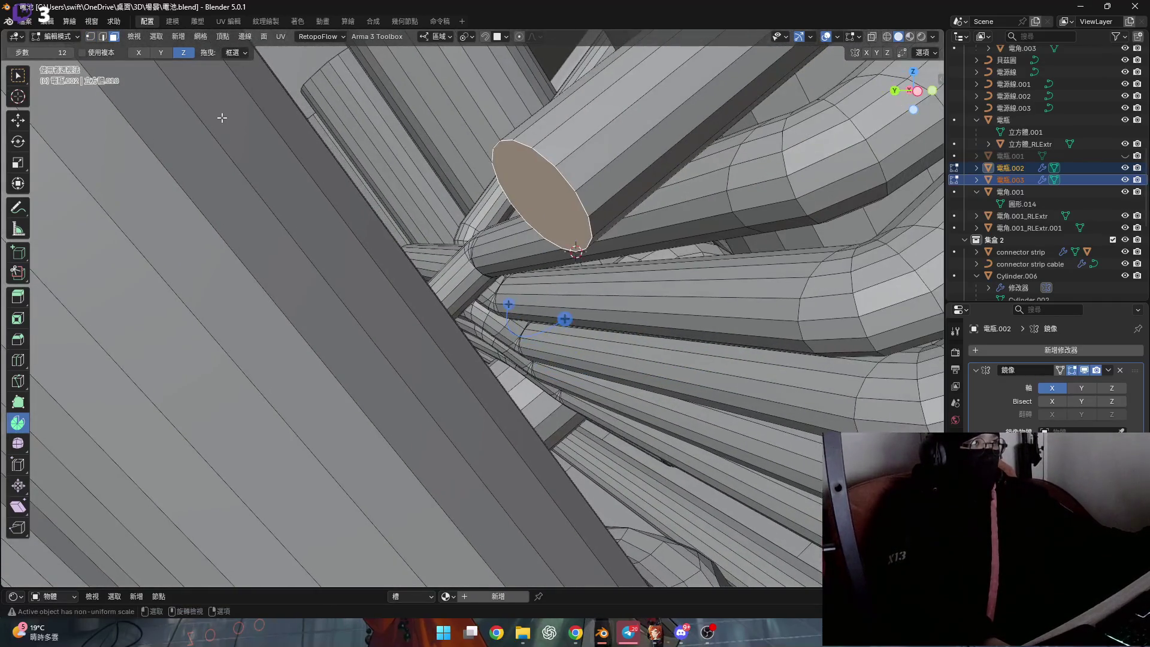
click(141, 56)
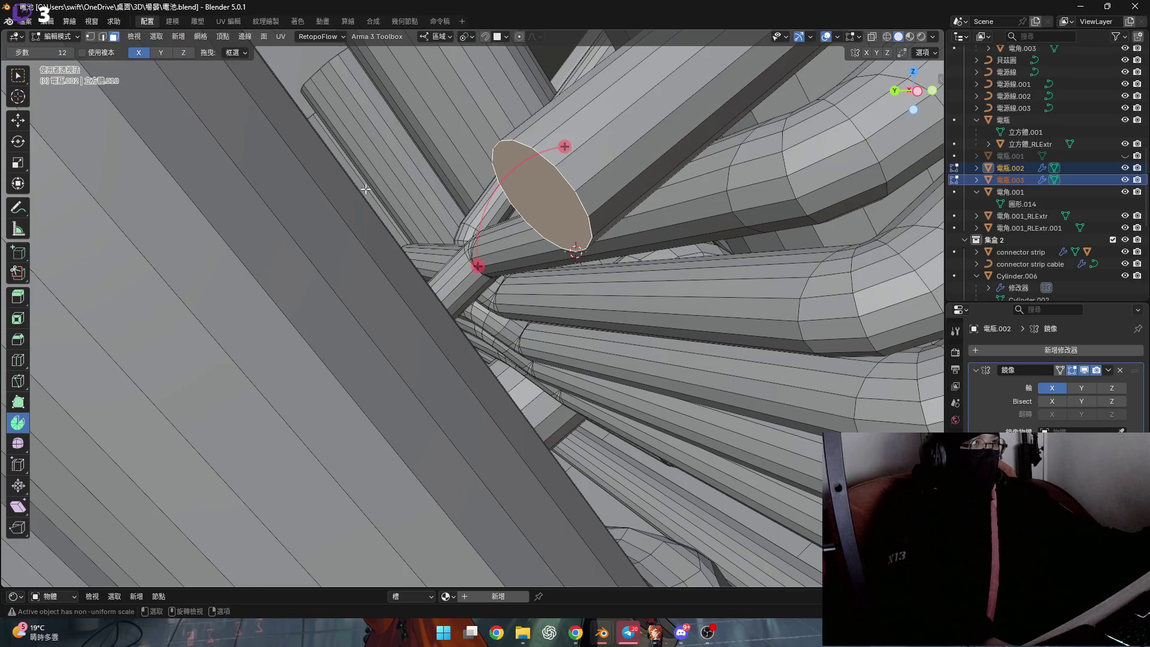
middle_drag(618, 220, 484, 236)
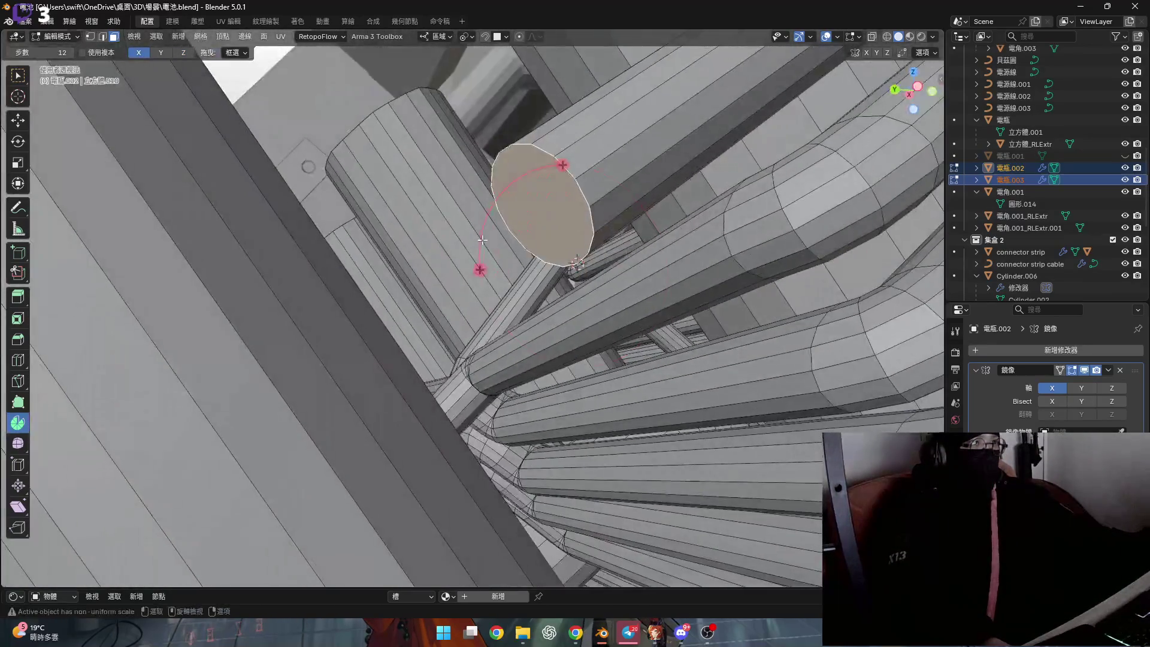
drag(479, 270, 532, 396)
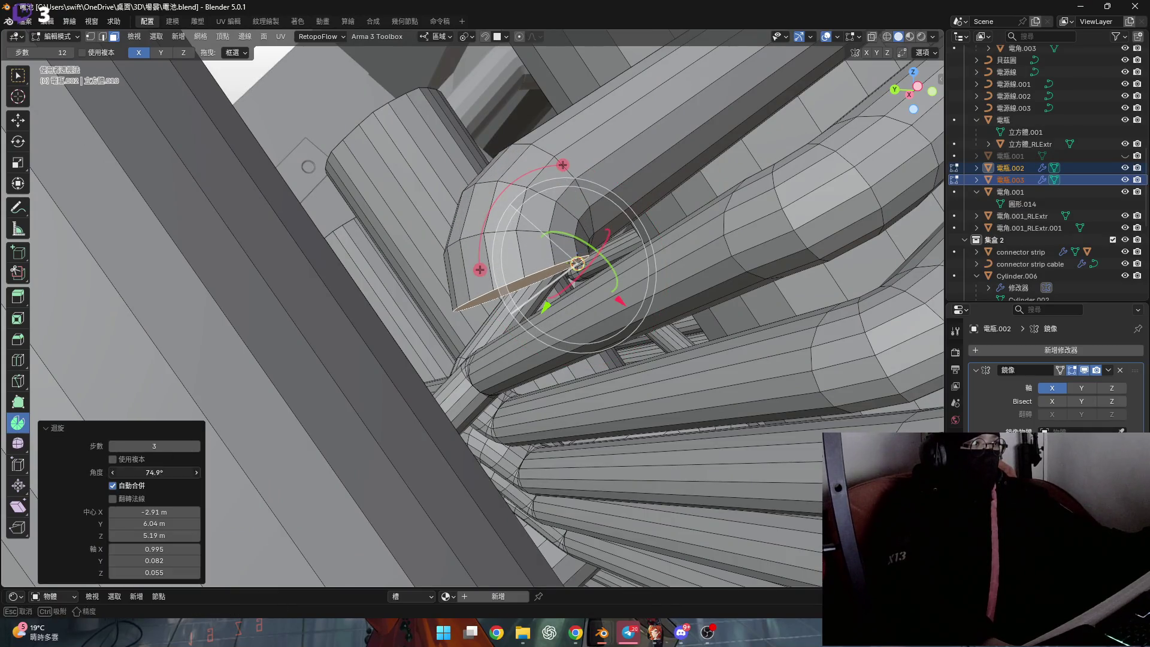
mouse_move(262, 438)
ctrl+middle_down()
mouse_move(409, 288)
mouse_move(386, 301)
mouse_move(505, 243)
mouse_move(254, 407)
ctrl+middle_up()
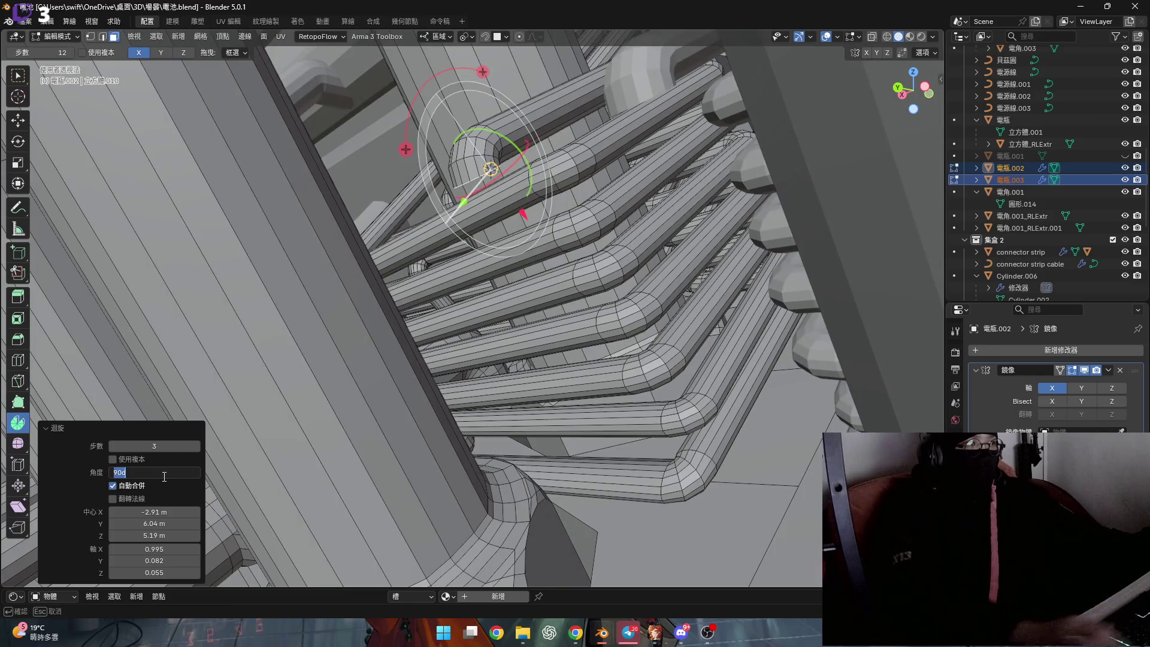
scroll(434, 483, up, 2)
scroll(478, 289, up, 1)
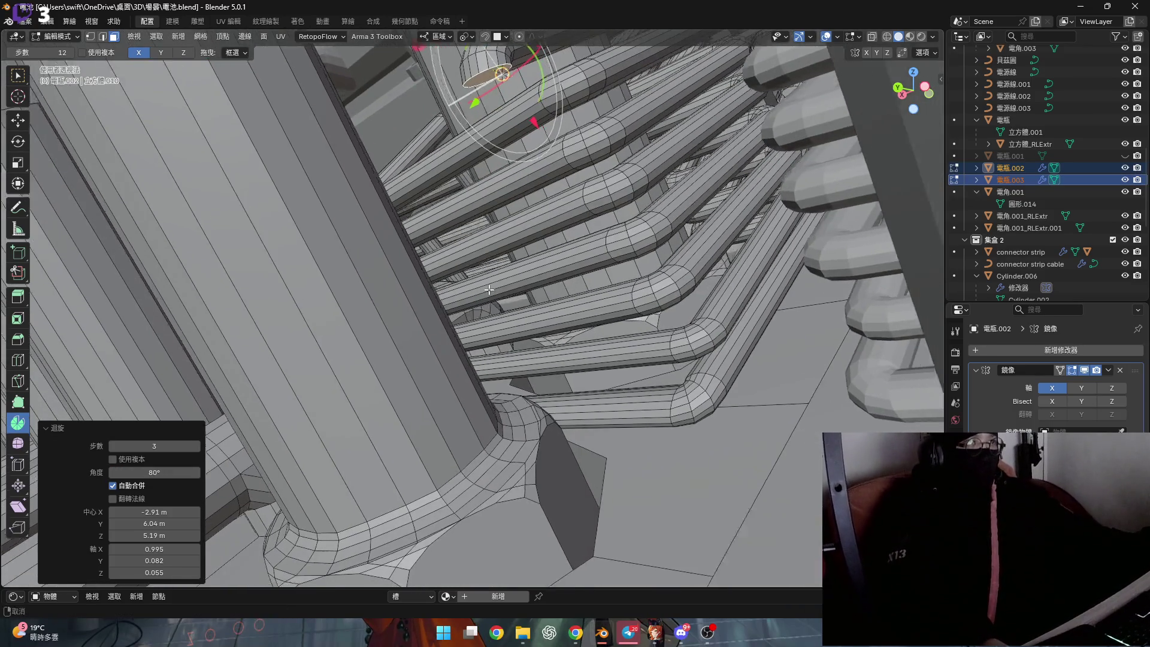
scroll(479, 289, up, 3)
middle_drag(473, 279, 580, 315)
key(g)
key(z)
key(z)
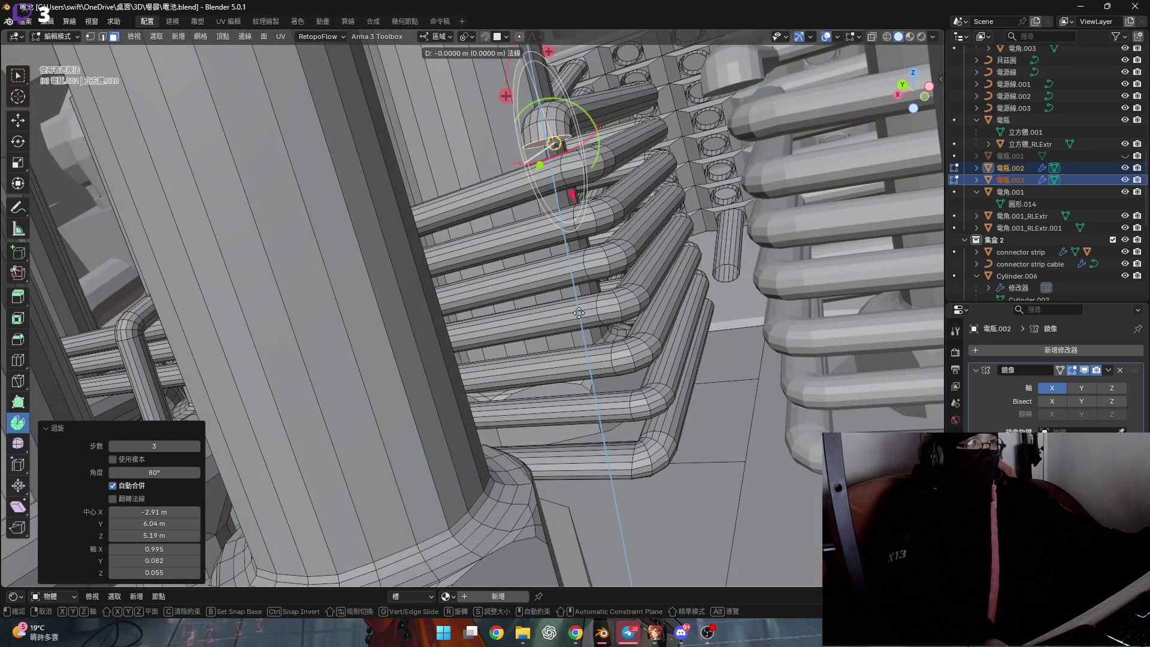
click(781, 254)
middle_drag(782, 254, 651, 288)
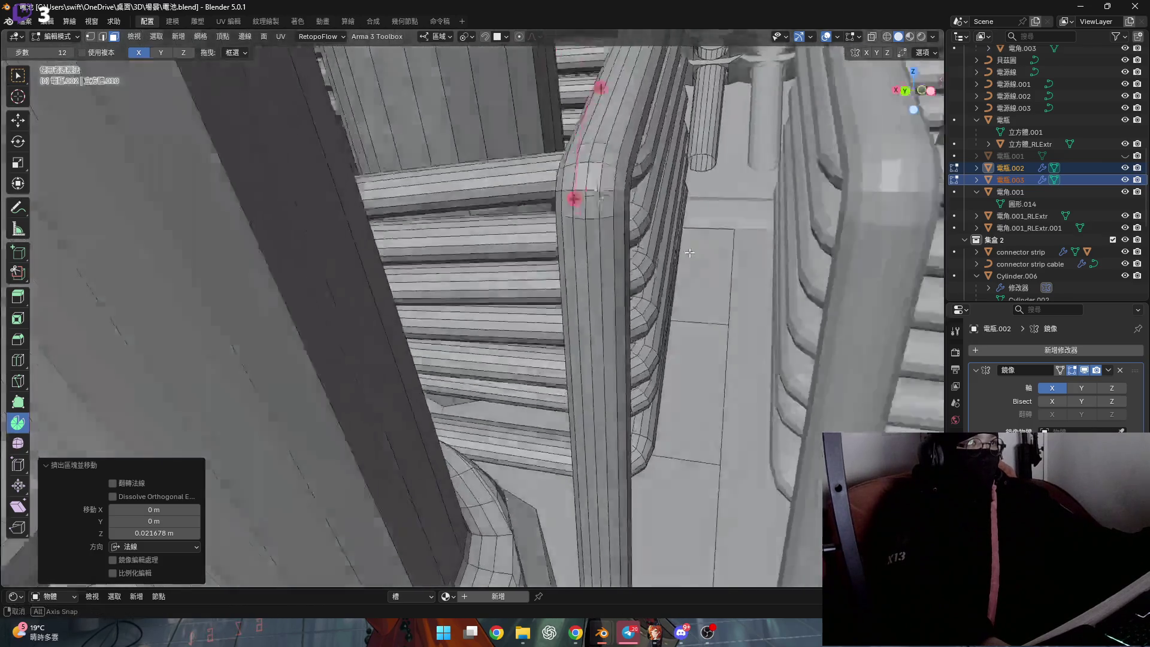
key(ctrl+z)
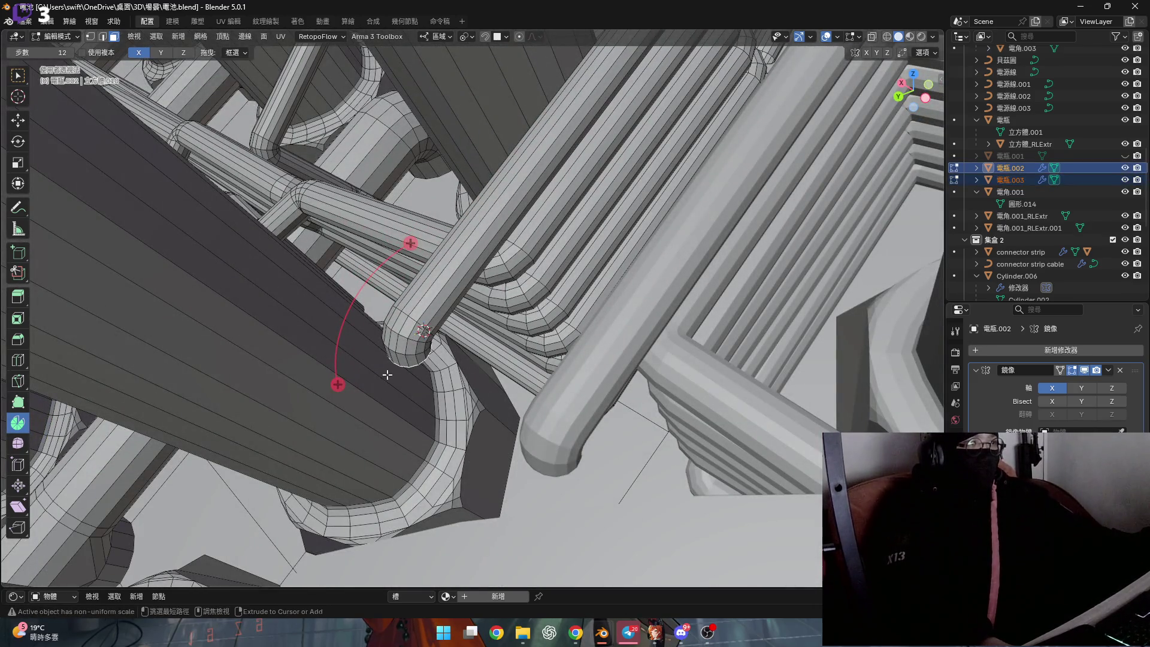
Spin the next pipe end into a 90° bend and extrude it along its normal
drag(337, 384, 342, 404)
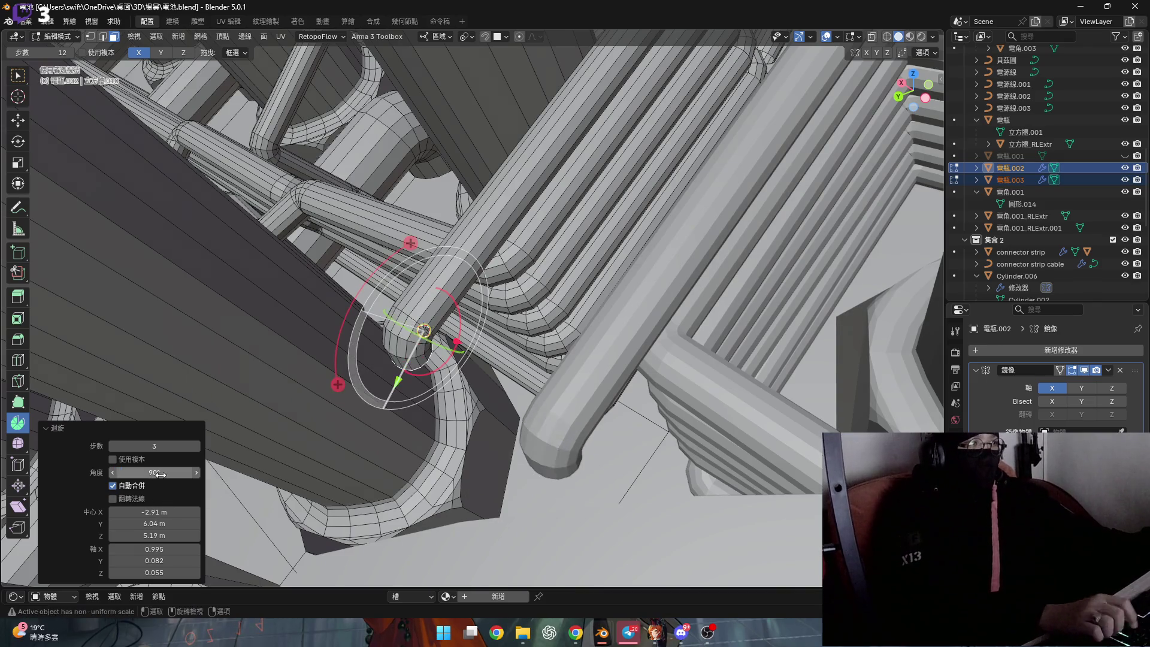
middle_drag(257, 414, 579, 446)
key(e)
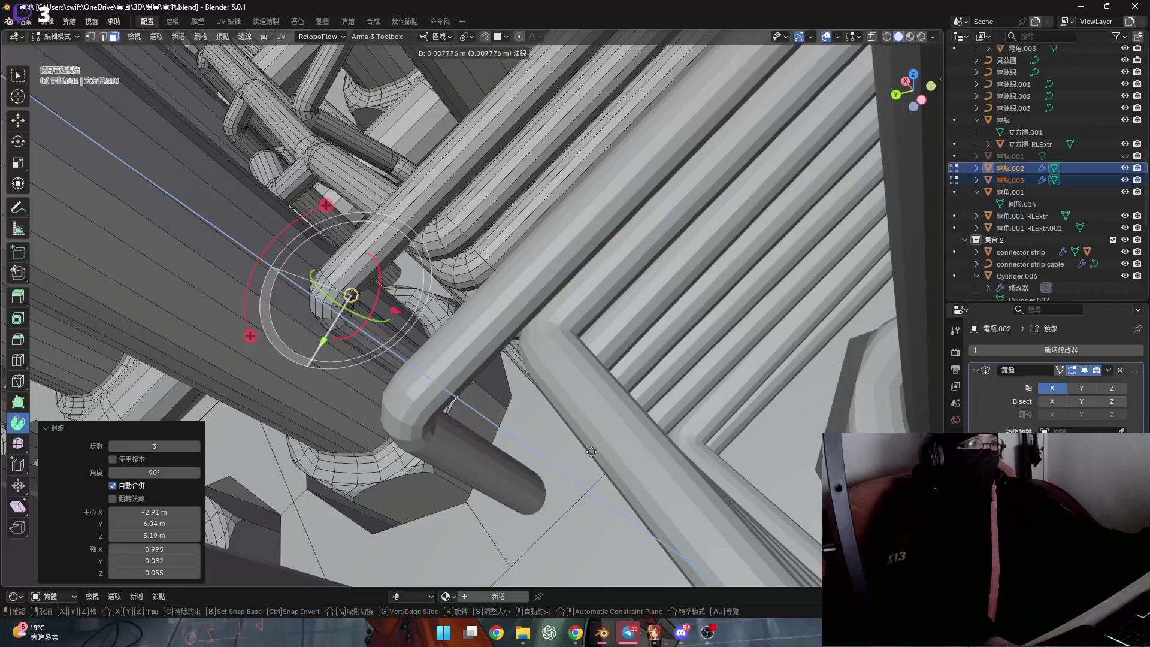
click(763, 545)
middle_drag(763, 544, 443, 357)
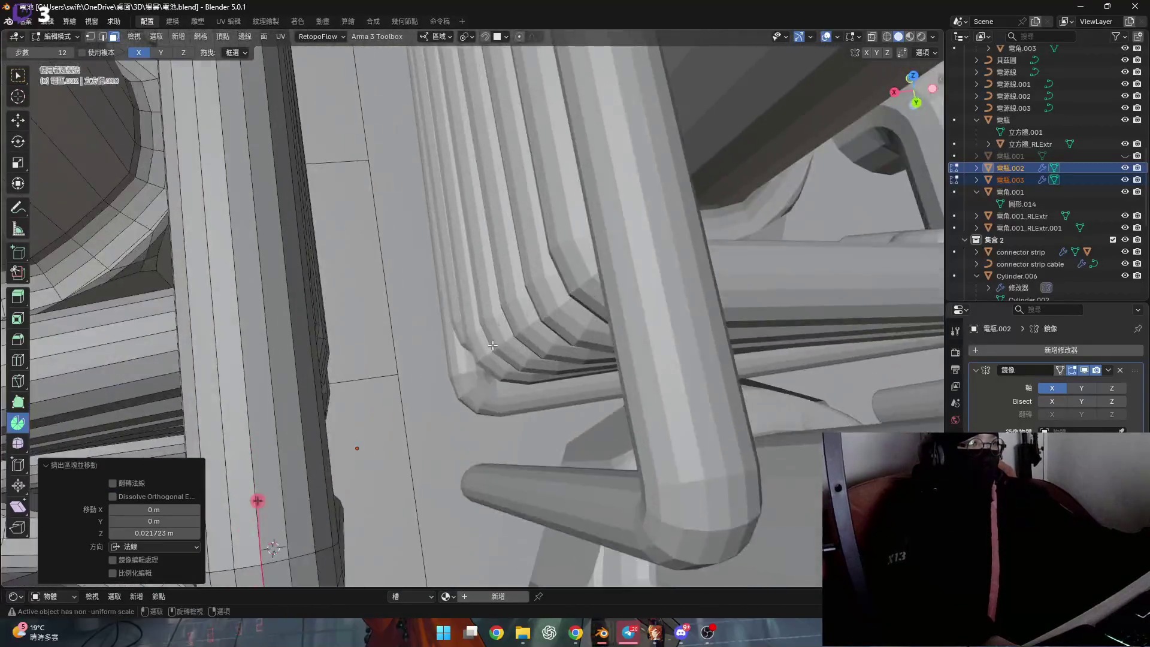
scroll(443, 357, down, 5)
scroll(436, 324, down, 3)
scroll(431, 305, down, 3)
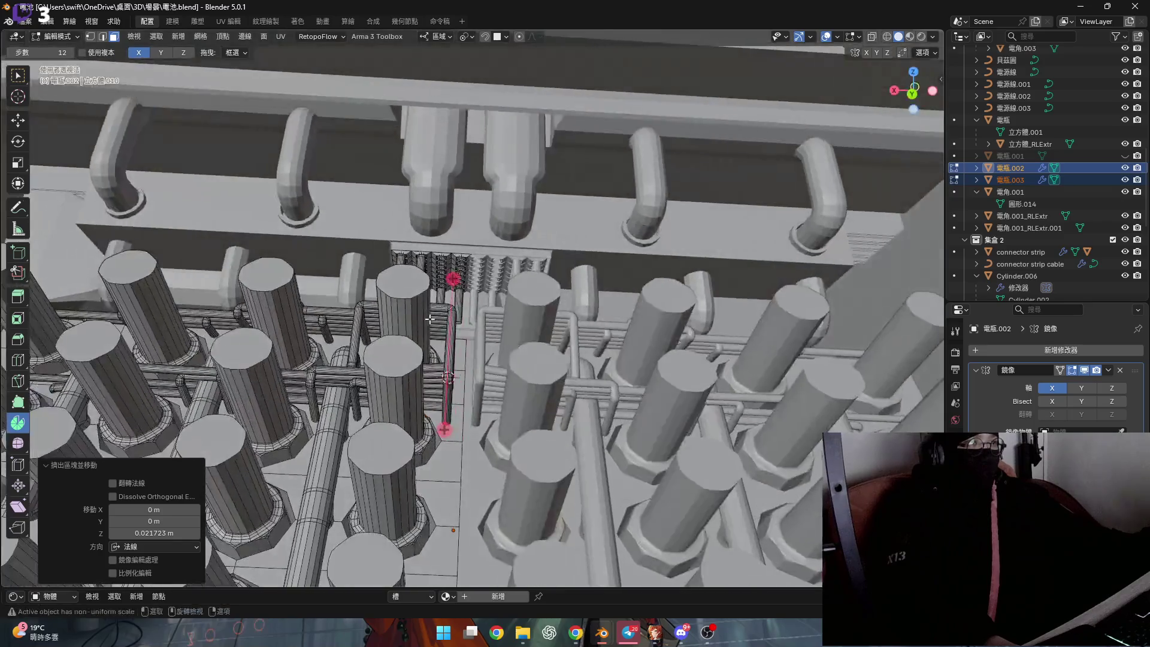
scroll(431, 297, down, 2)
Leave edit mode, deselect all, select 電瓶.002 alone and reopen it for mesh editing
middle_drag(432, 295, 426, 300)
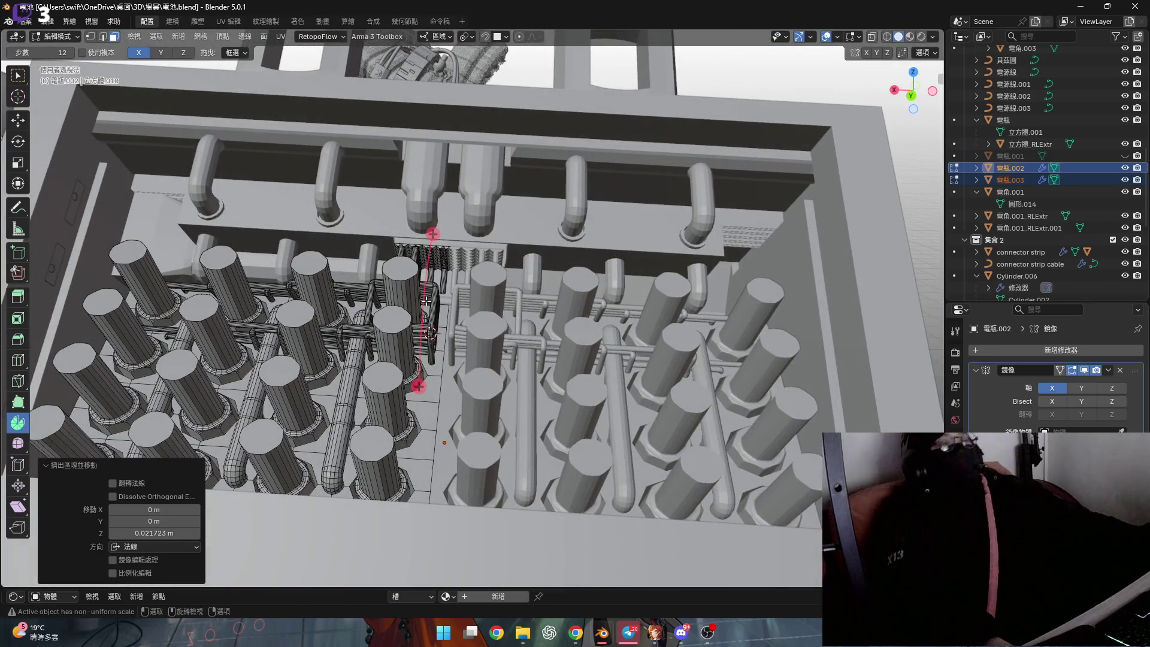
scroll(427, 305, up, 4)
scroll(431, 315, up, 3)
key(Tab)
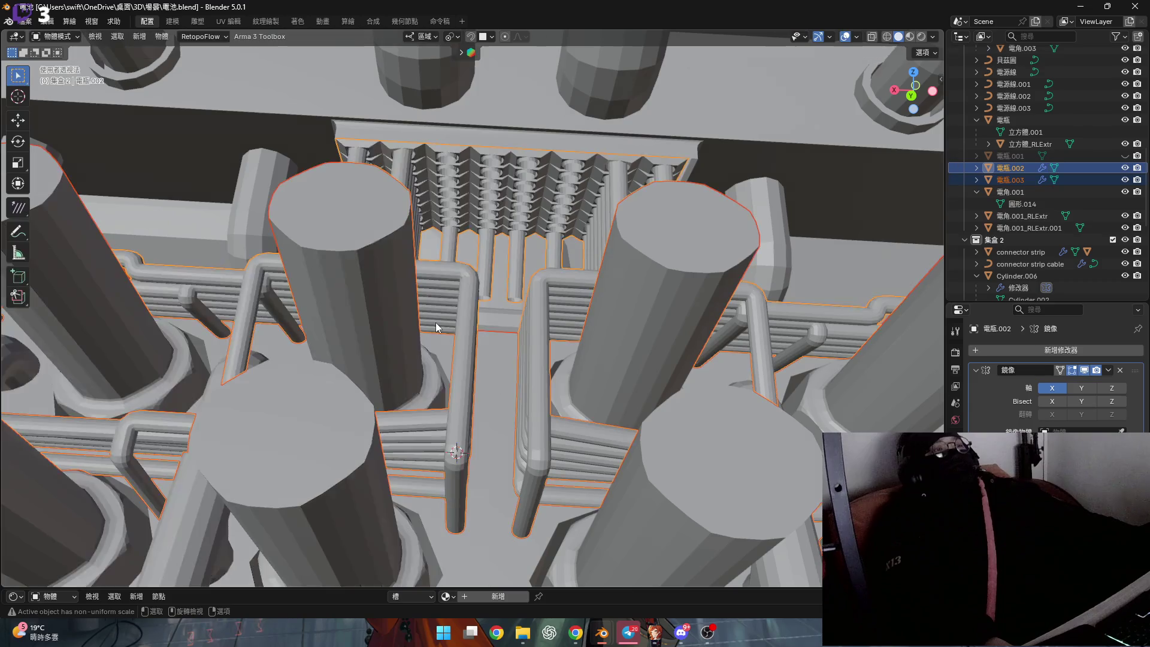
scroll(436, 323, down, 6)
key(alt+a)
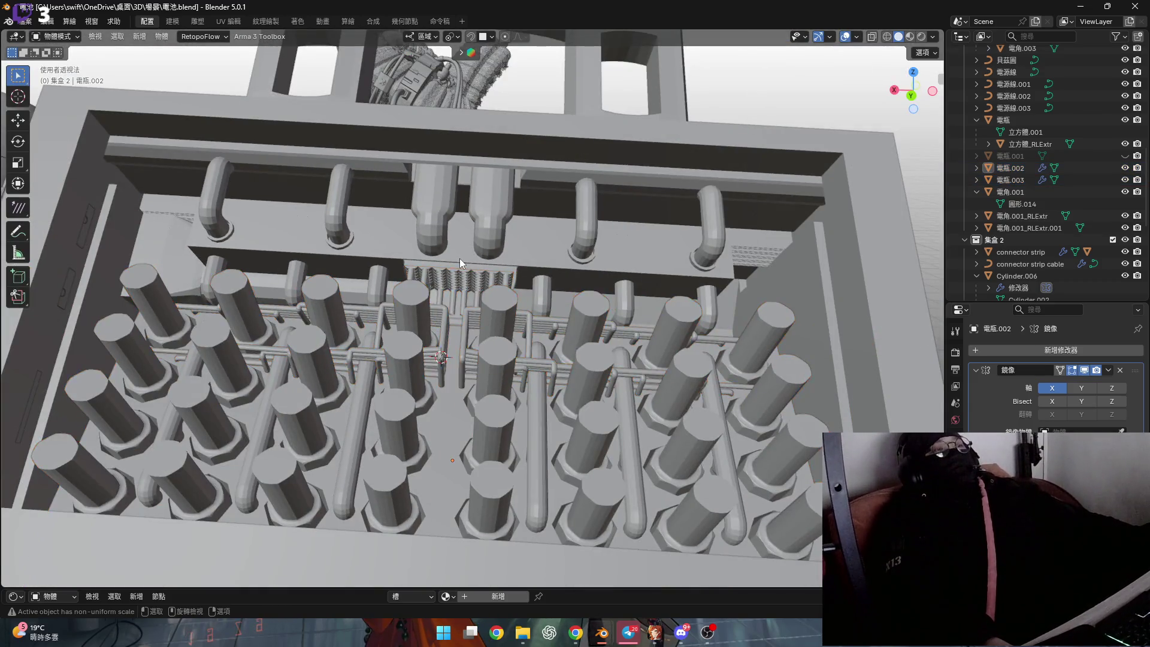
scroll(446, 316, up, 6)
middle_drag(447, 316, 442, 353)
mouse_move(439, 346)
middle_down()
mouse_move(446, 280)
mouse_move(431, 302)
middle_up()
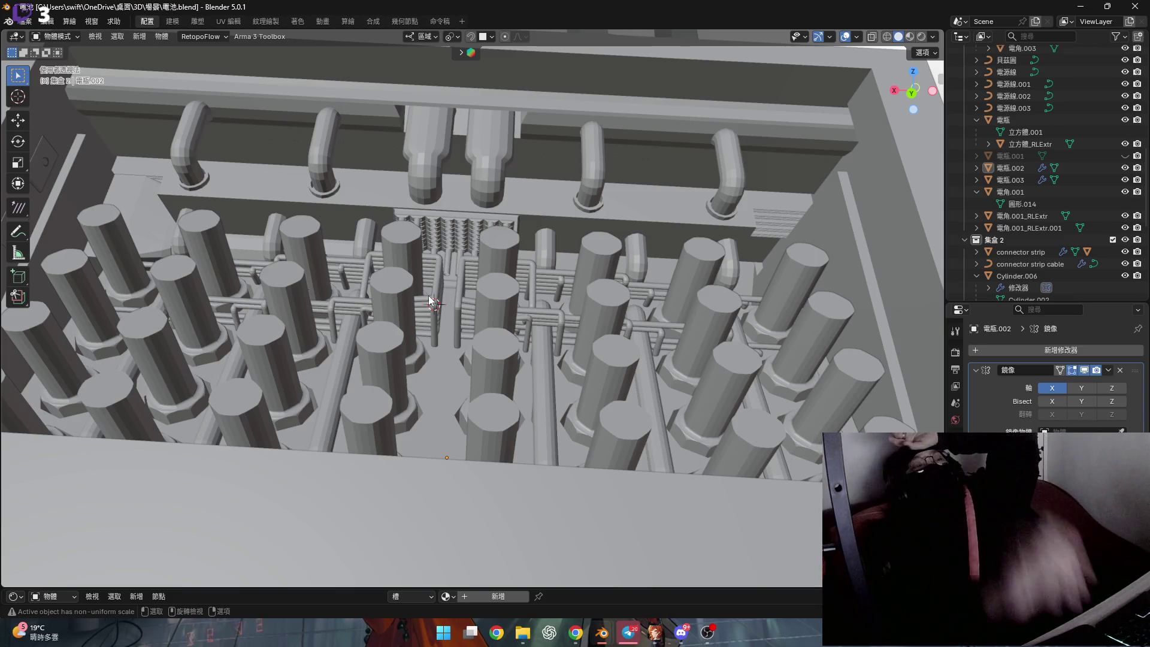
scroll(432, 303, up, 5)
mouse_move(436, 288)
middle_down()
mouse_move(473, 236)
mouse_move(463, 239)
middle_up()
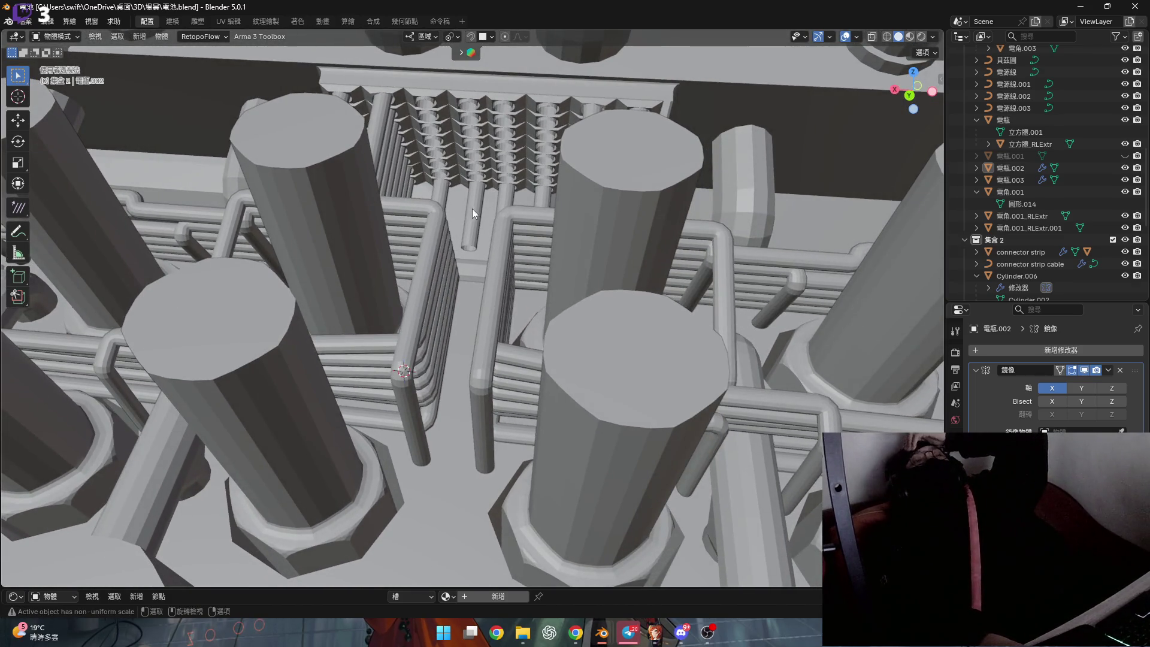
scroll(471, 208, up, 1)
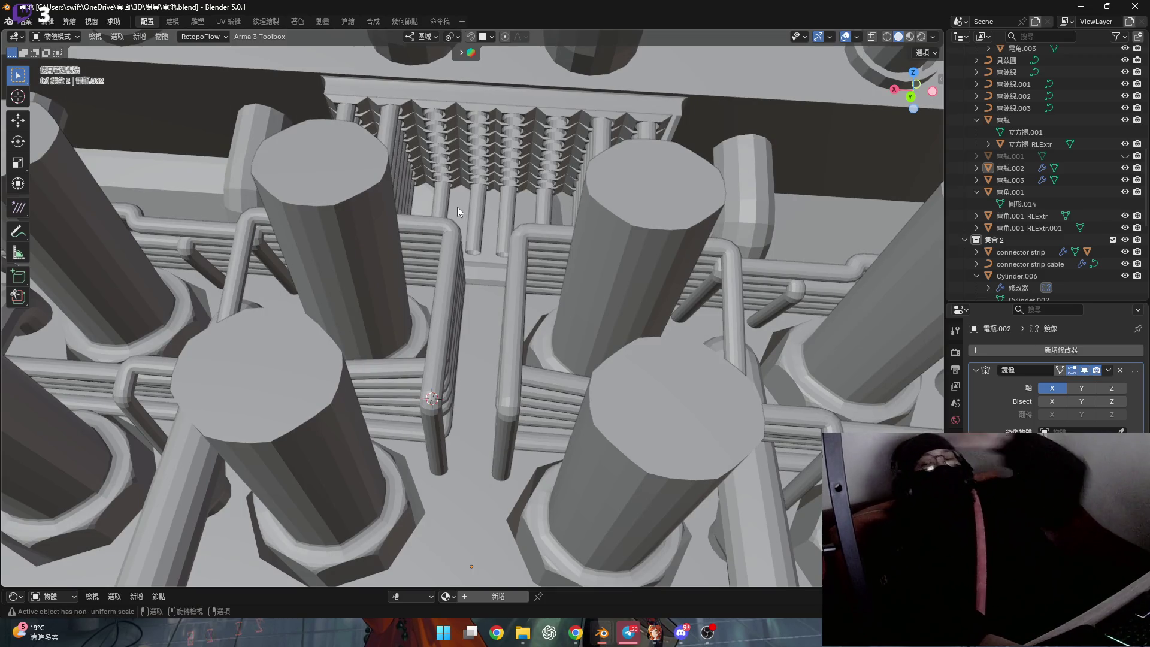
scroll(459, 213, down, 3)
mouse_move(458, 212)
middle_down()
mouse_move(523, 195)
mouse_move(518, 229)
mouse_move(538, 220)
middle_up()
scroll(523, 195, down, 3)
scroll(517, 229, up, 3)
scroll(538, 219, up, 3)
middle_drag(651, 180, 702, 248)
click(702, 249)
scroll(662, 292, up, 2)
mouse_move(662, 292)
middle_down()
mouse_move(515, 177)
mouse_move(526, 239)
mouse_move(466, 252)
mouse_move(499, 237)
mouse_move(495, 218)
middle_up()
scroll(515, 176, down, 2)
scroll(519, 221, up, 3)
key(Tab)
scroll(527, 239, up, 3)
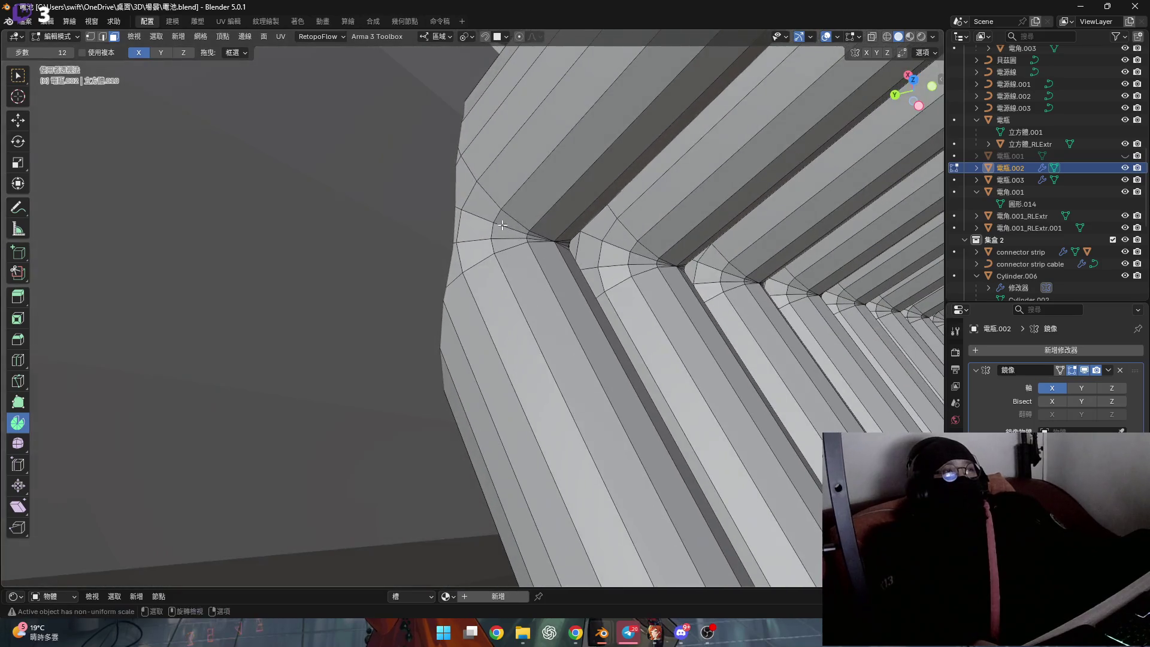
Select the corner face loops of the parallel pipes one after another into one selection
alt+click(494, 218)
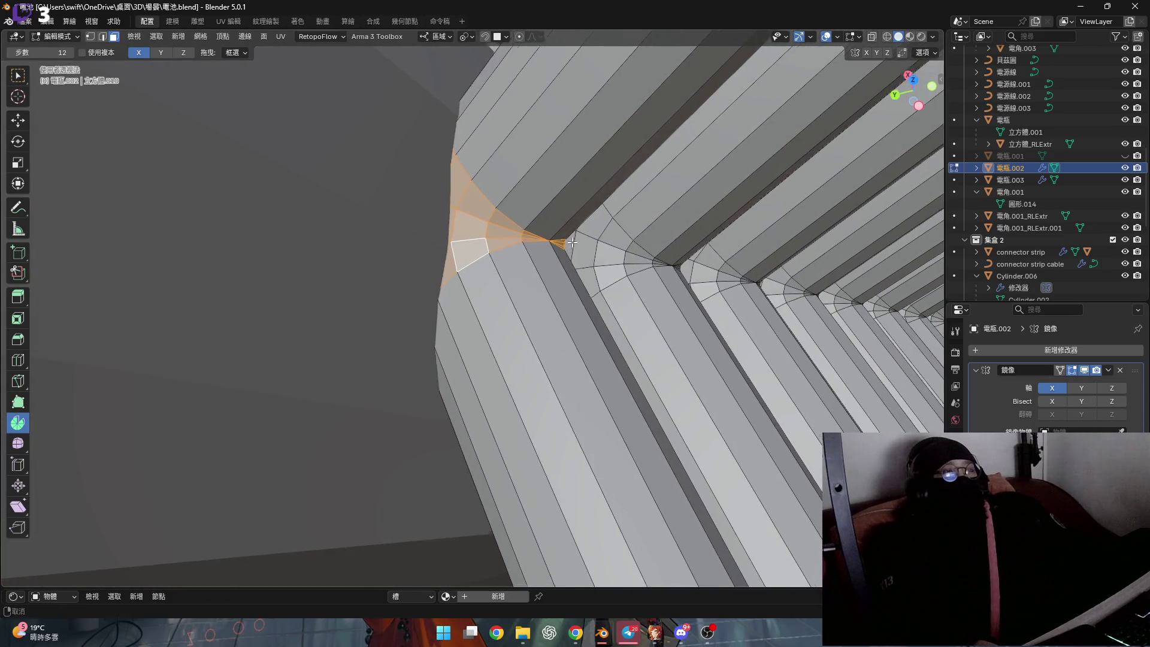
scroll(548, 252, up, 3)
alt+shift+click(548, 253)
shift+click(531, 270)
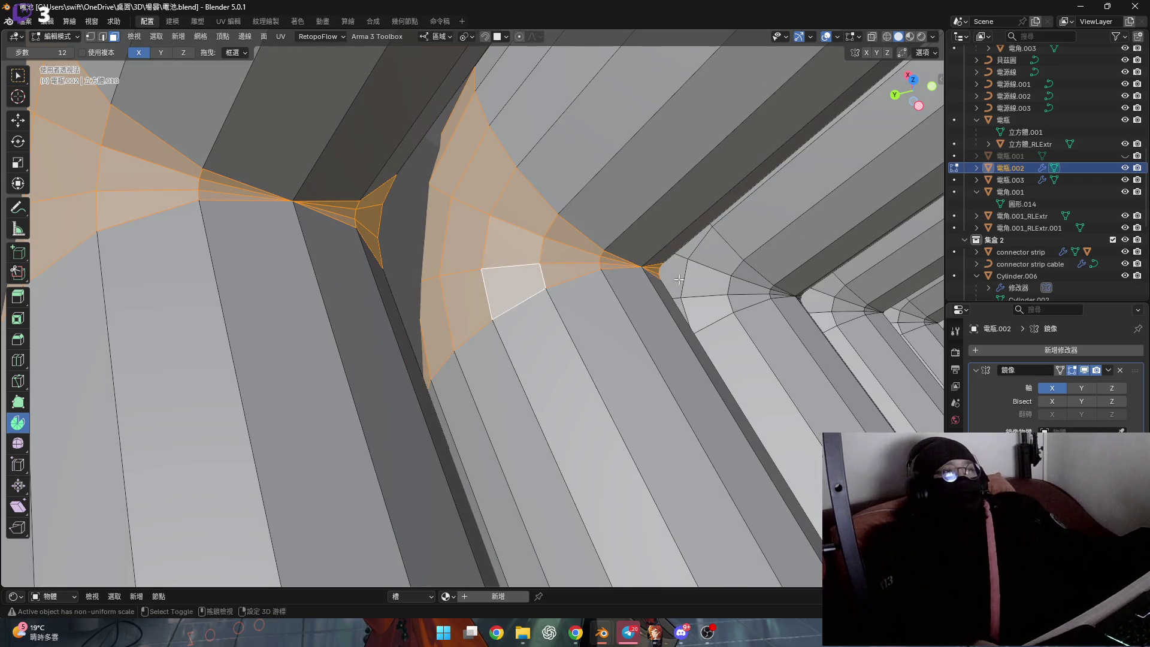
middle_drag(549, 252, 547, 233)
alt+shift+click(546, 233)
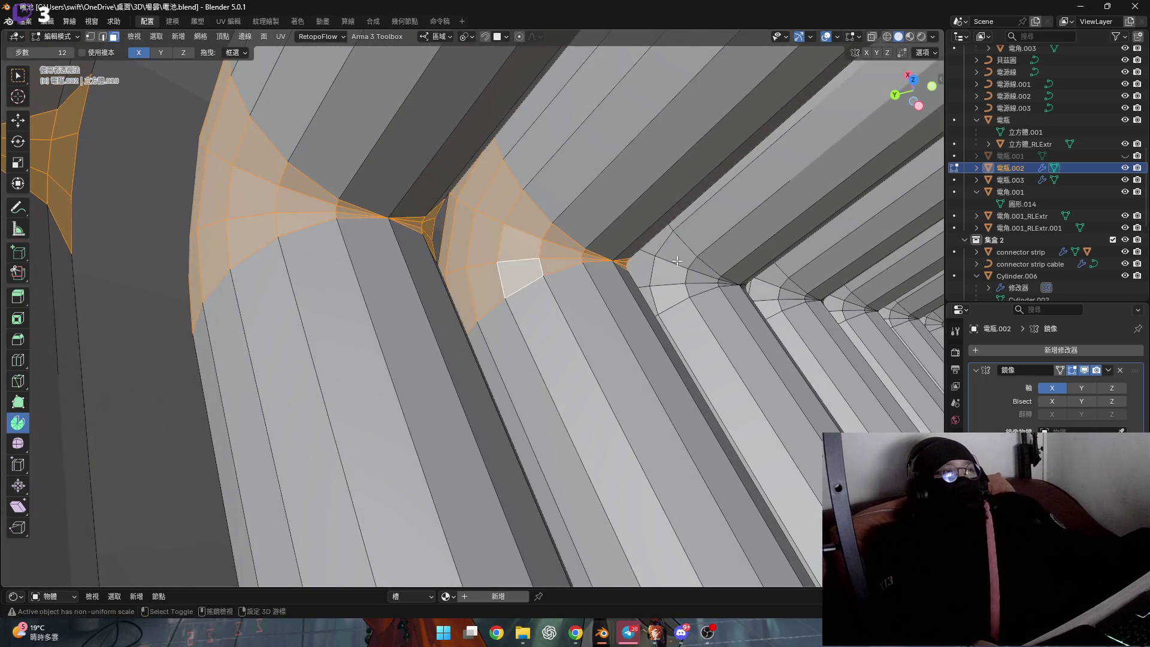
scroll(547, 237, down, 2)
alt+shift+click(558, 252)
scroll(560, 251, up, 2)
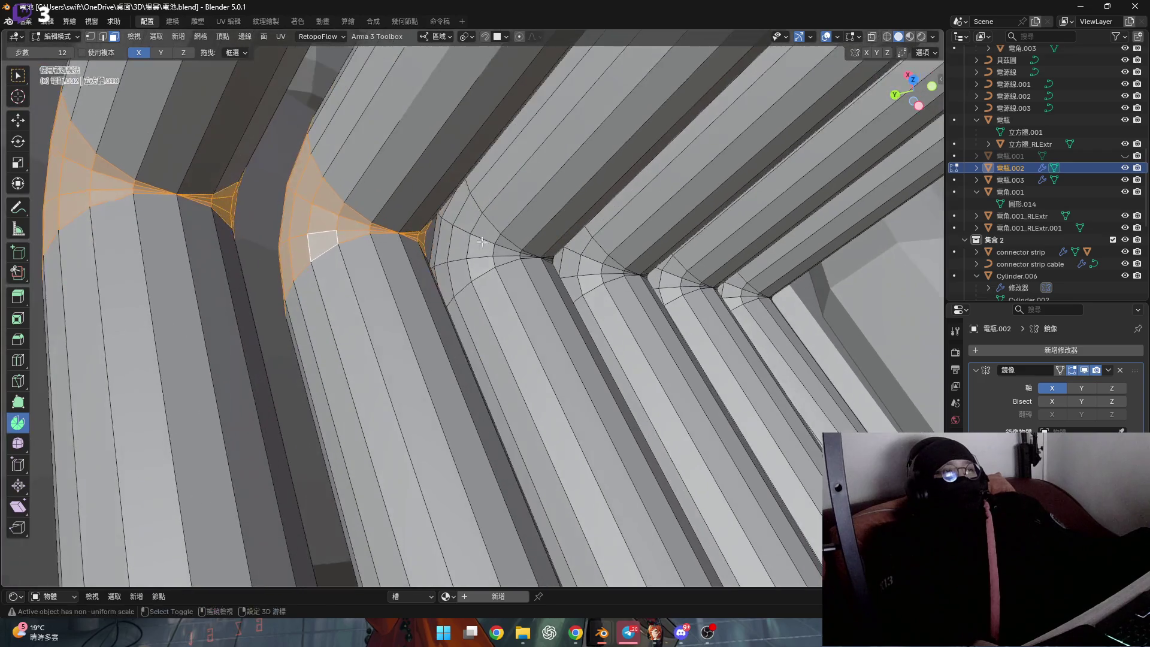
alt+shift+click(492, 254)
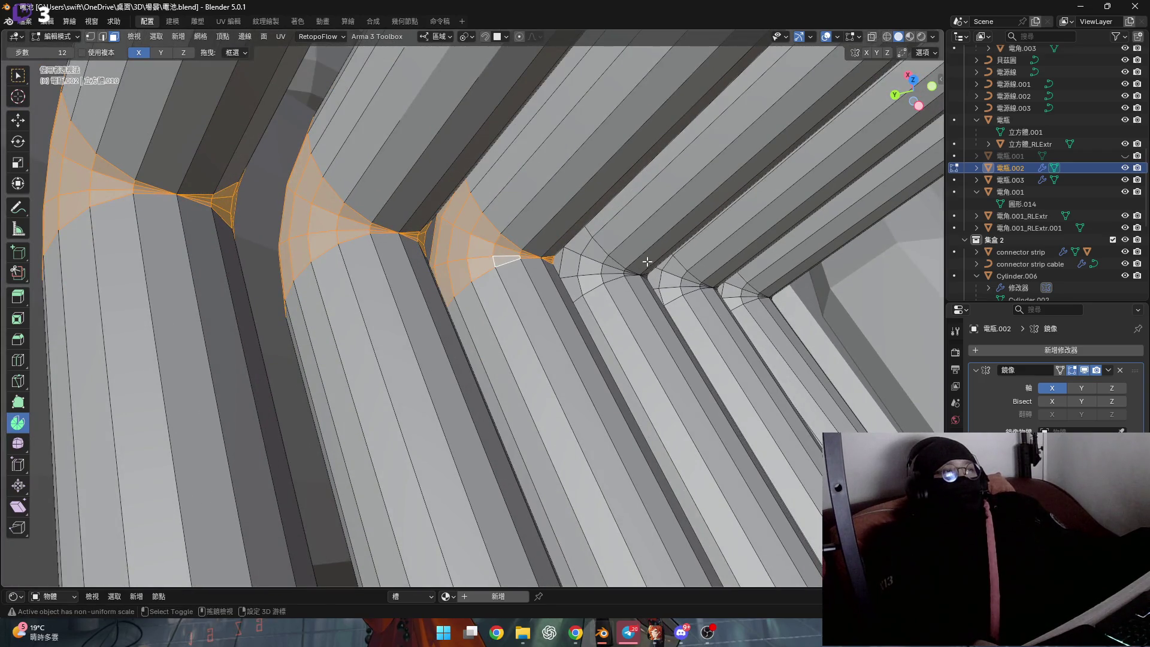
middle_drag(492, 255, 573, 250)
scroll(567, 251, up, 2)
scroll(558, 259, up, 2)
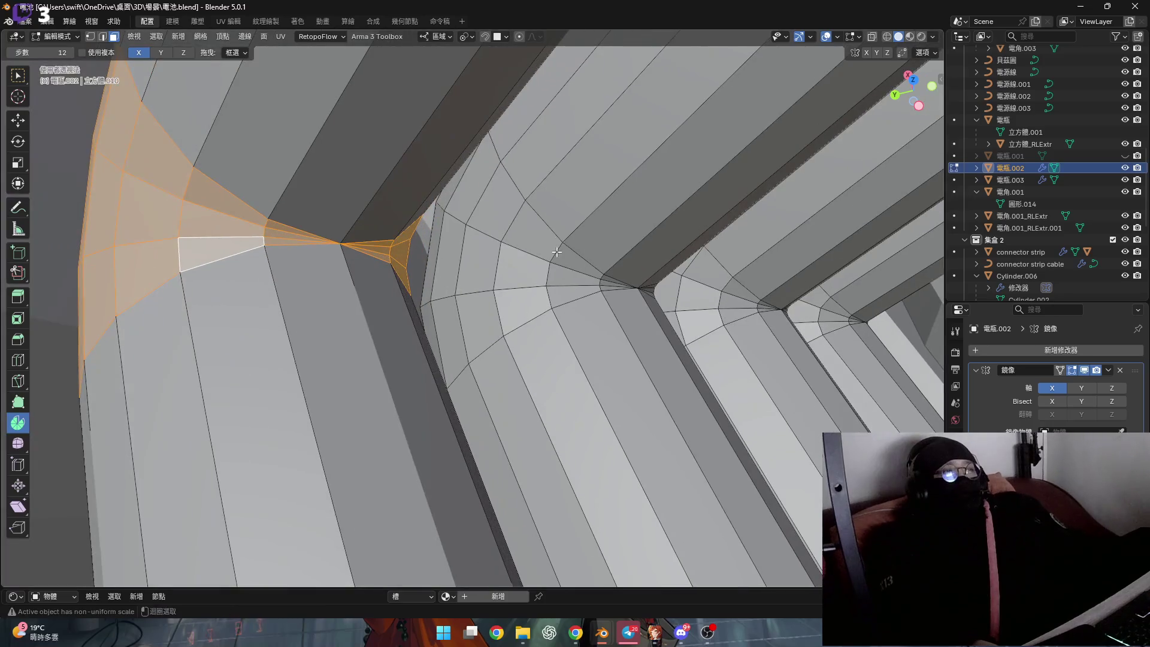
alt+shift+click(546, 266)
mouse_move(547, 273)
middle_down()
mouse_move(491, 267)
mouse_move(595, 290)
mouse_move(575, 315)
mouse_move(589, 324)
mouse_move(586, 305)
middle_up()
scroll(542, 283, down, 3)
scroll(548, 284, down, 4)
scroll(557, 286, down, 3)
scroll(592, 326, up, 3)
In edge mode select the tube end loops and flatten them by scaling along X
right_click(587, 304)
key(Escape)
scroll(497, 323, up, 3)
key(2)
alt+click(477, 343)
middle_drag(476, 342, 379, 225)
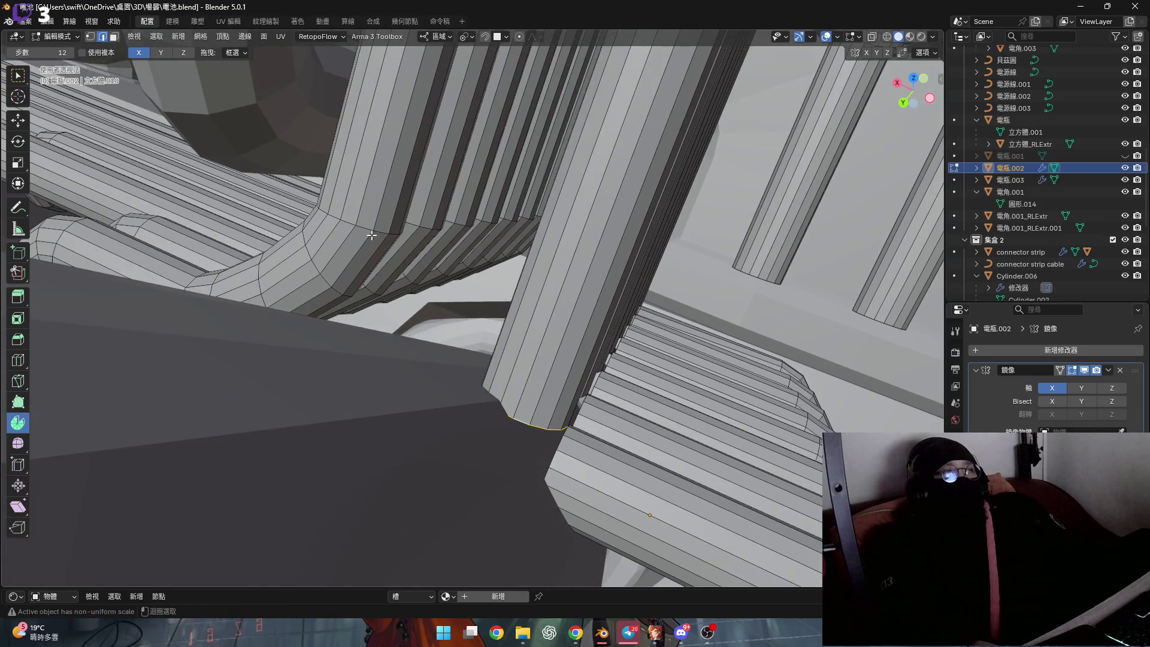
key(s)
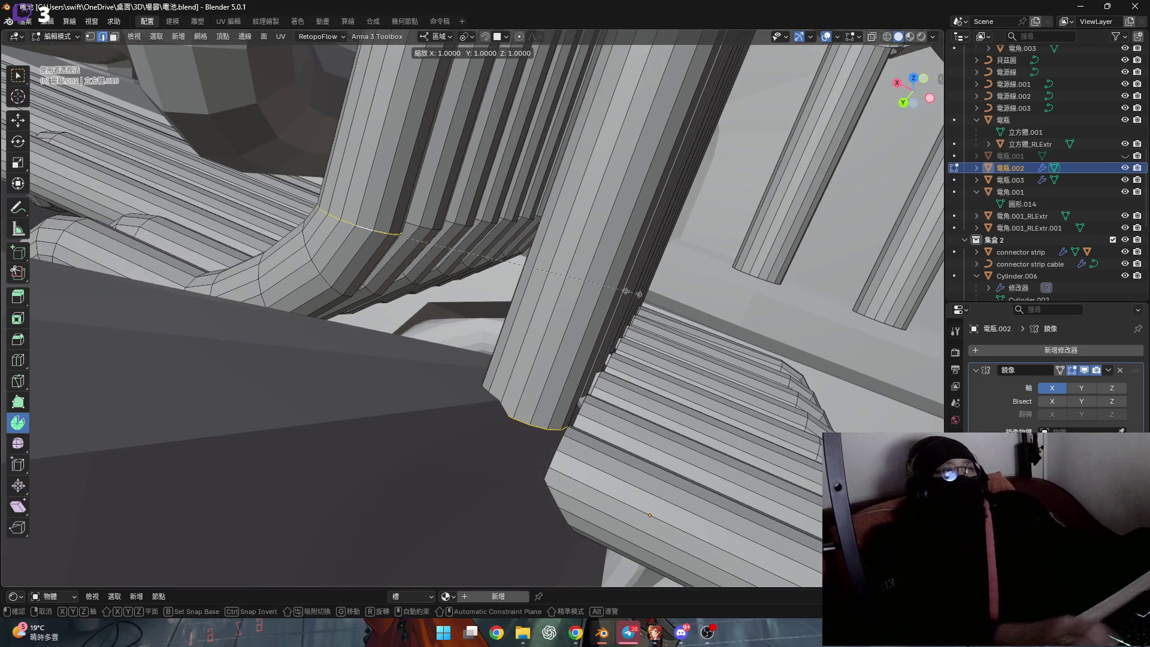
key(x)
key(x)
text(0)
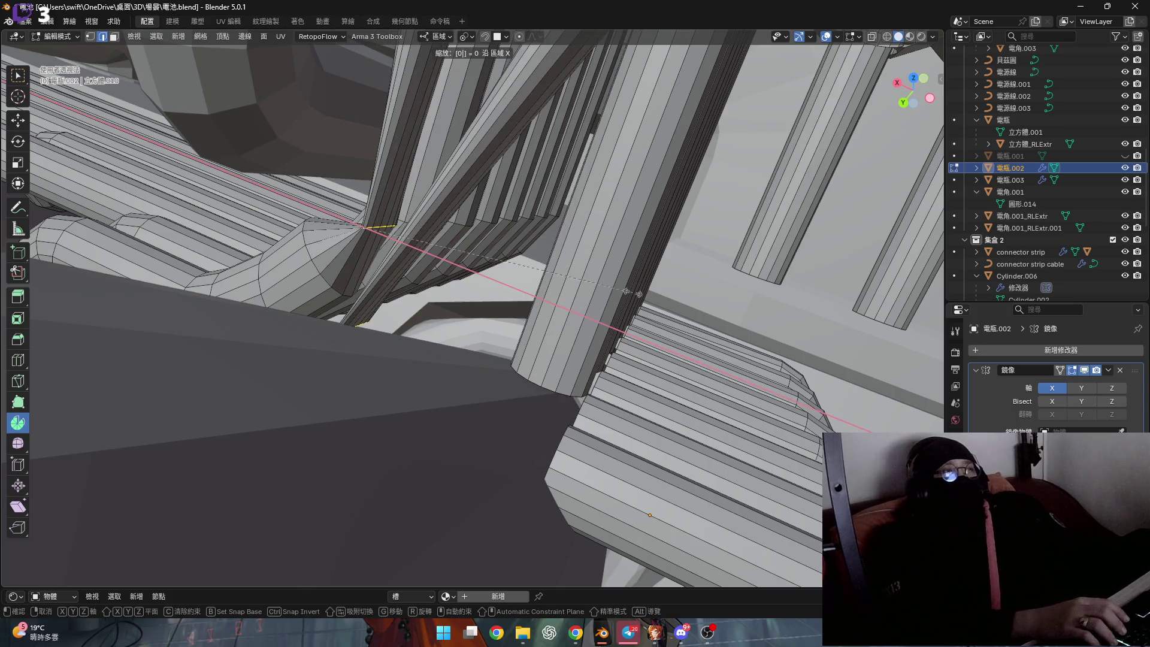
middle_drag(629, 294, 633, 292)
key(Return)
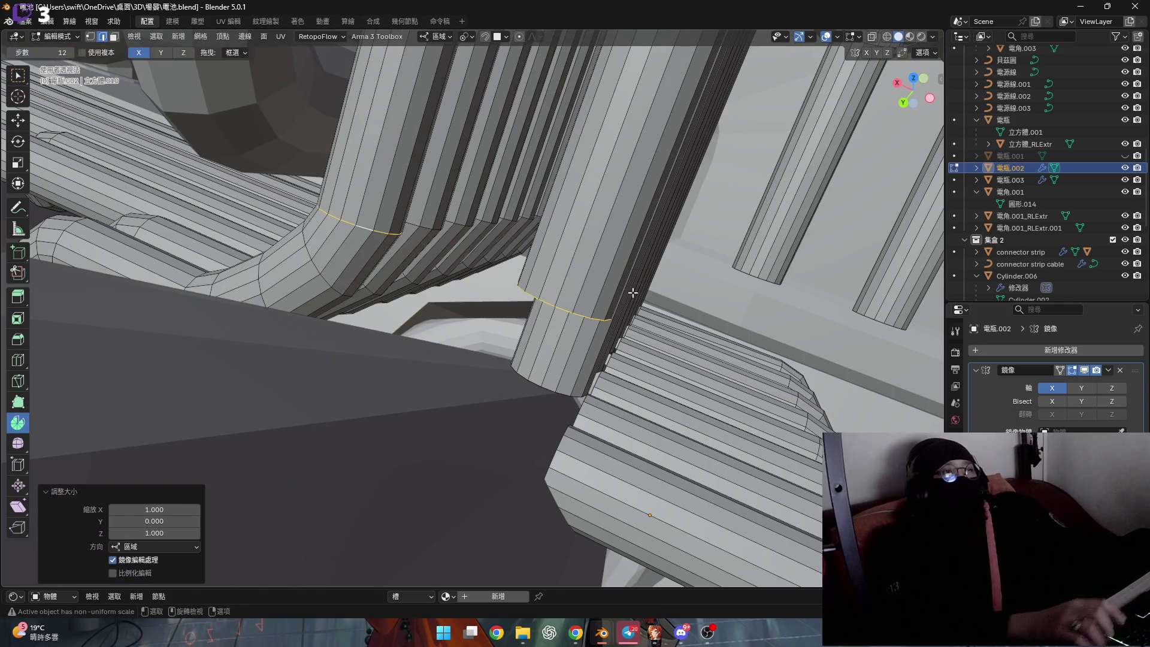
Scale the tube end loops to zero along the Y axis
middle_drag(633, 292, 557, 337)
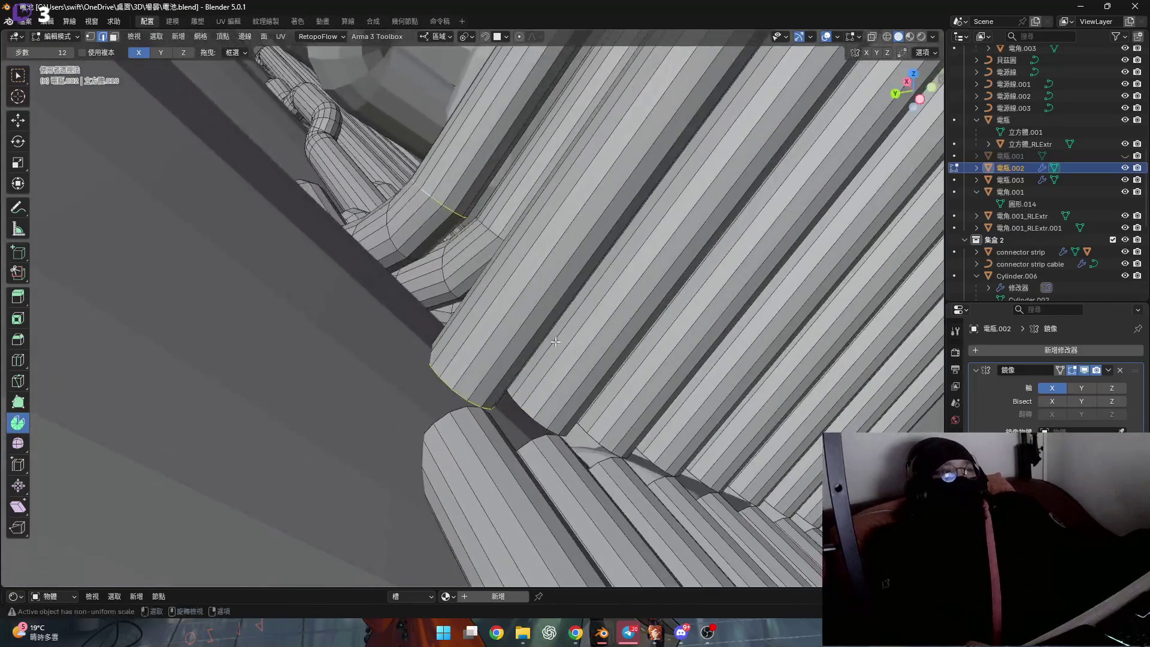
middle_drag(623, 445, 622, 420)
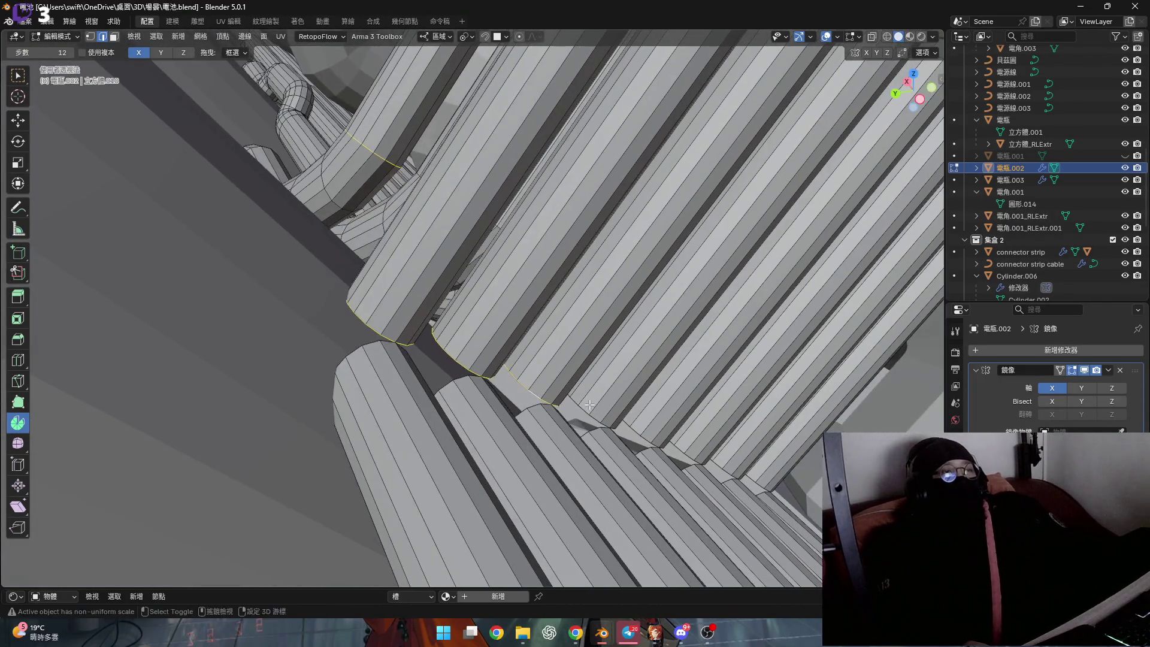
scroll(639, 426, up, 3)
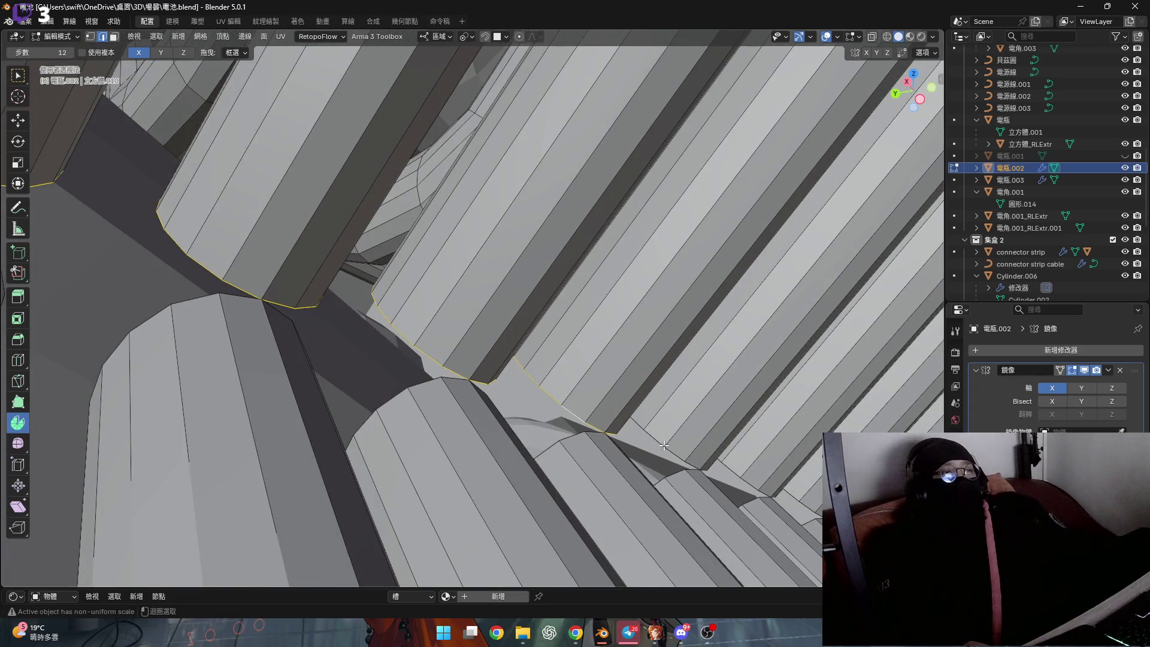
middle_drag(736, 473, 595, 423)
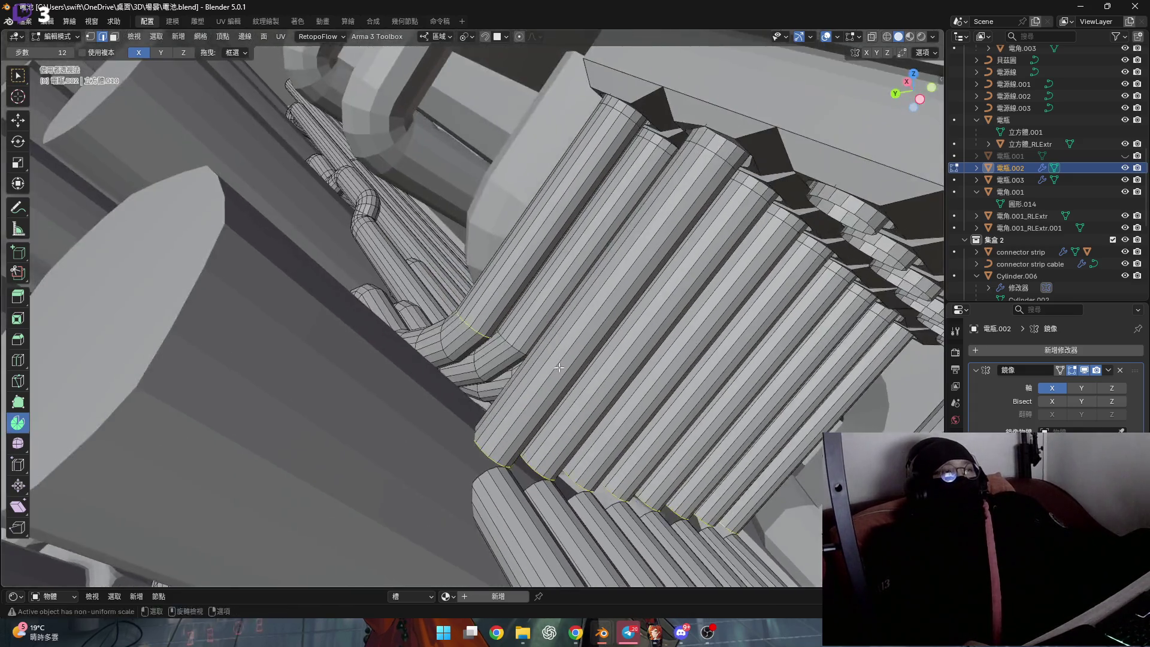
middle_drag(655, 447, 559, 371)
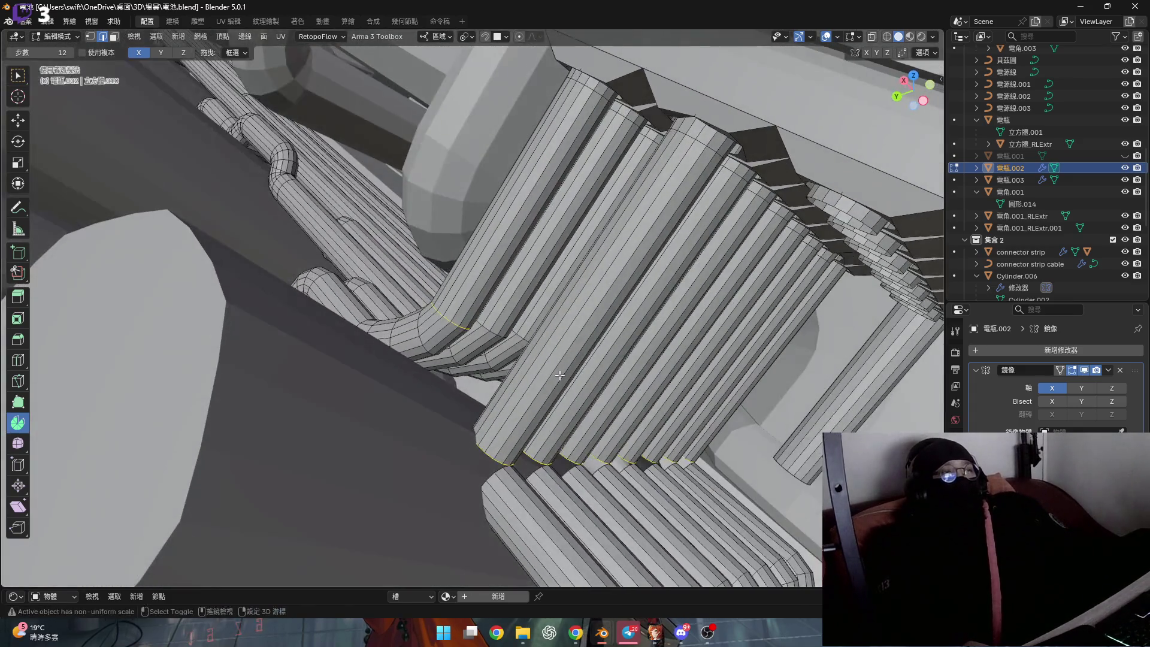
key(s)
key(Escape)
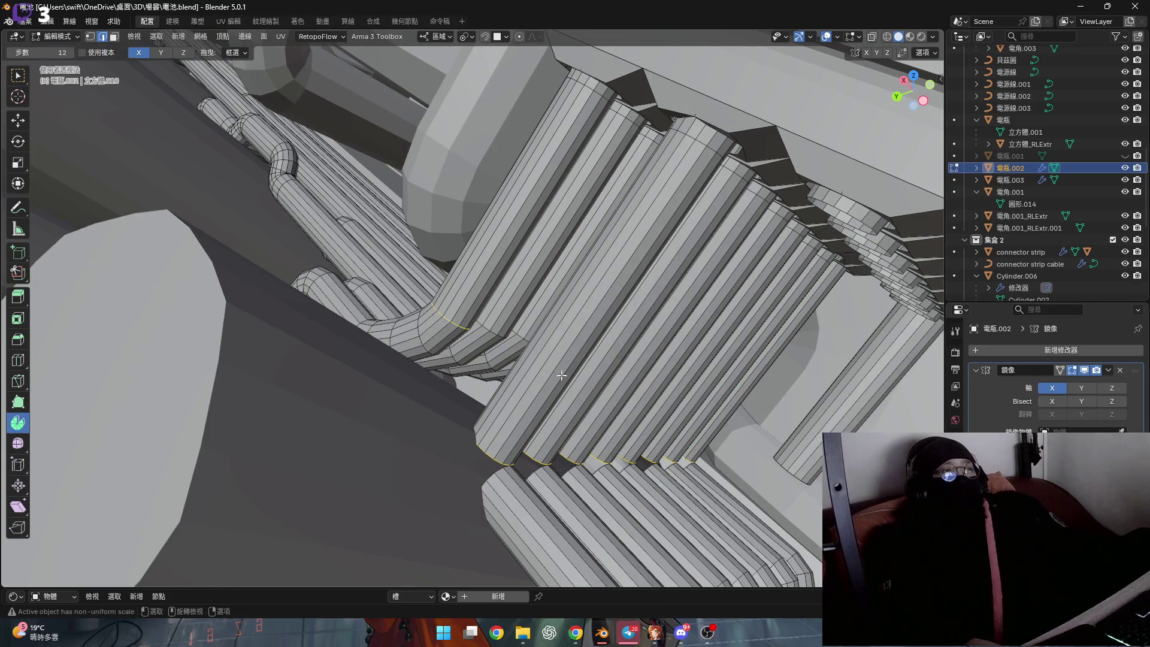
scroll(459, 321, up, 2)
scroll(426, 317, up, 3)
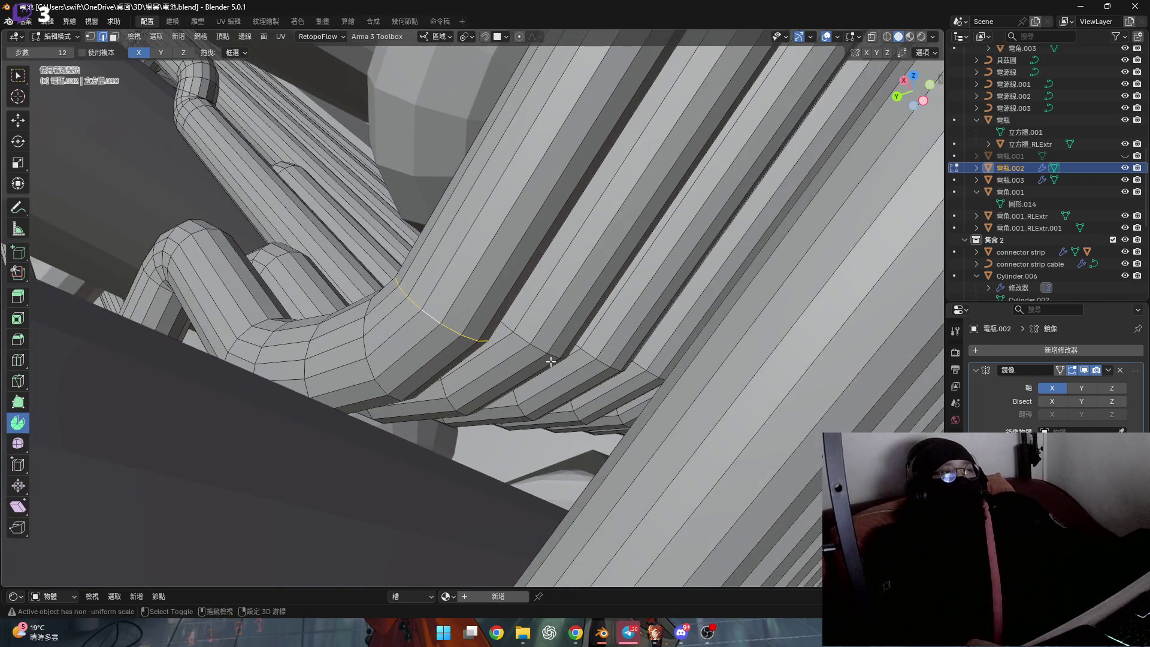
scroll(550, 362, down, 2)
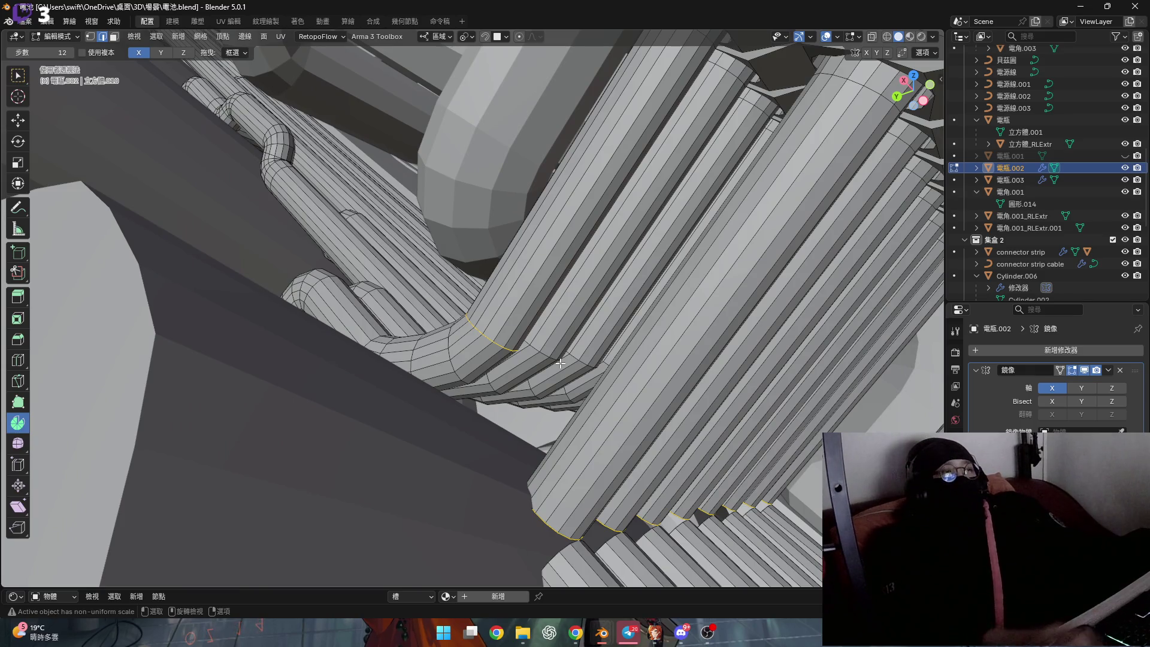
scroll(560, 362, up, 1)
scroll(518, 343, up, 1)
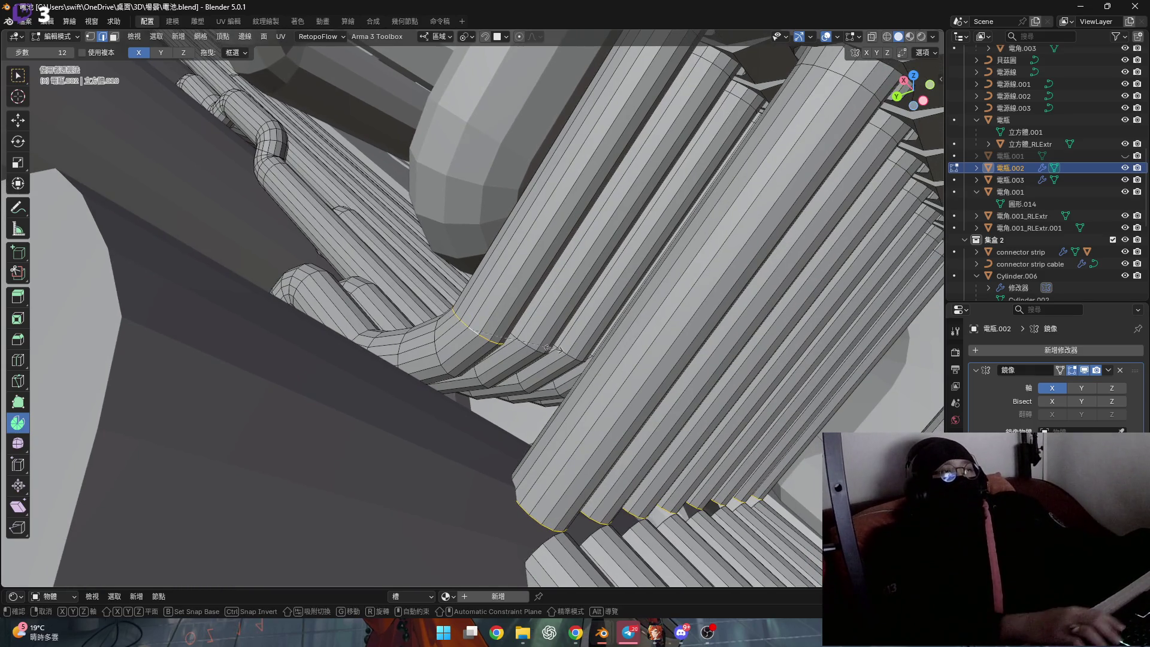
key(s)
key(x)
key(y)
key(0)
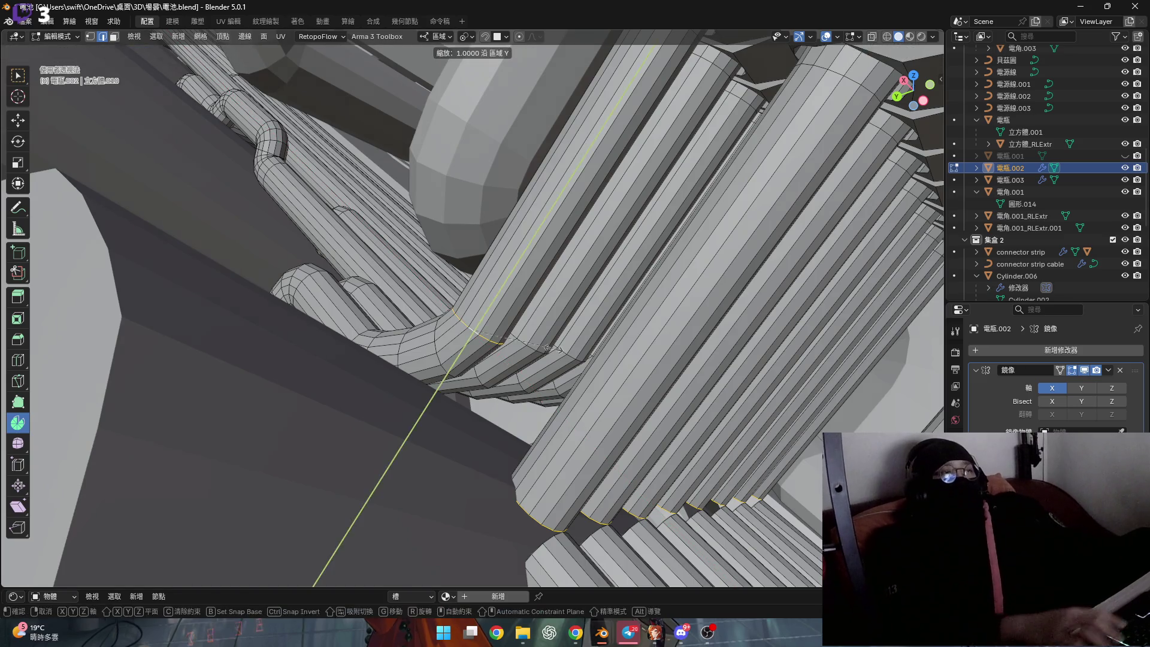
key(Return)
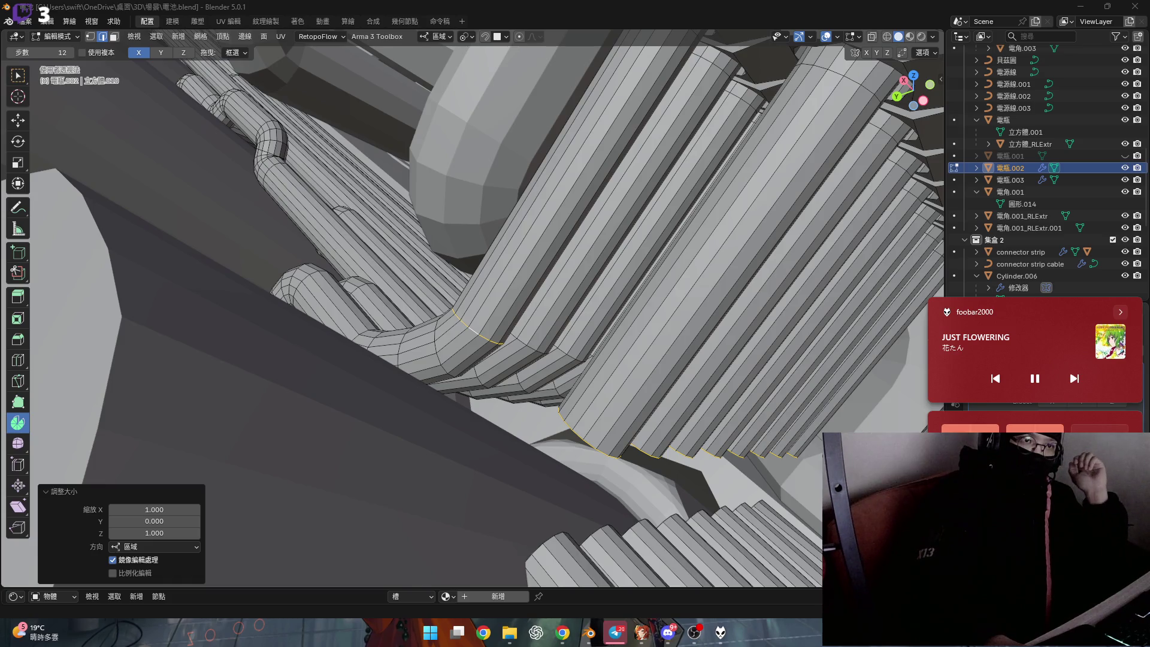
Inspect the tube rows, then leave mesh editing of 電瓶.002 for object mode
mouse_move(530, 342)
middle_down()
mouse_move(558, 340)
mouse_move(577, 318)
middle_up()
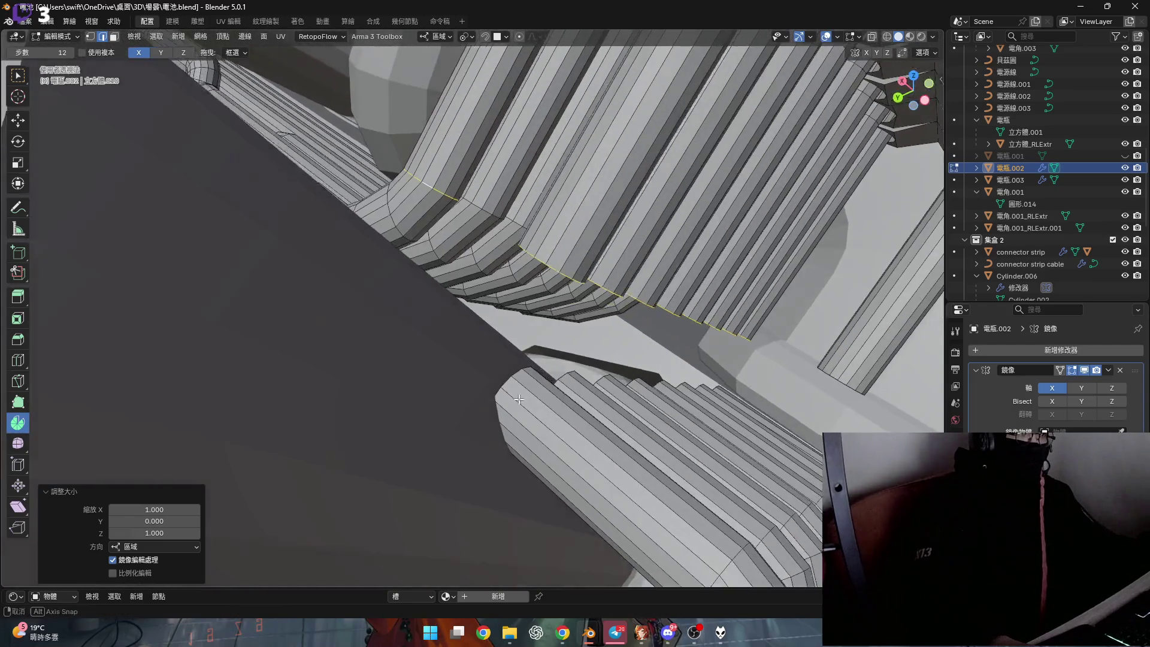
mouse_move(578, 319)
middle_down()
mouse_move(516, 374)
mouse_move(530, 388)
middle_up()
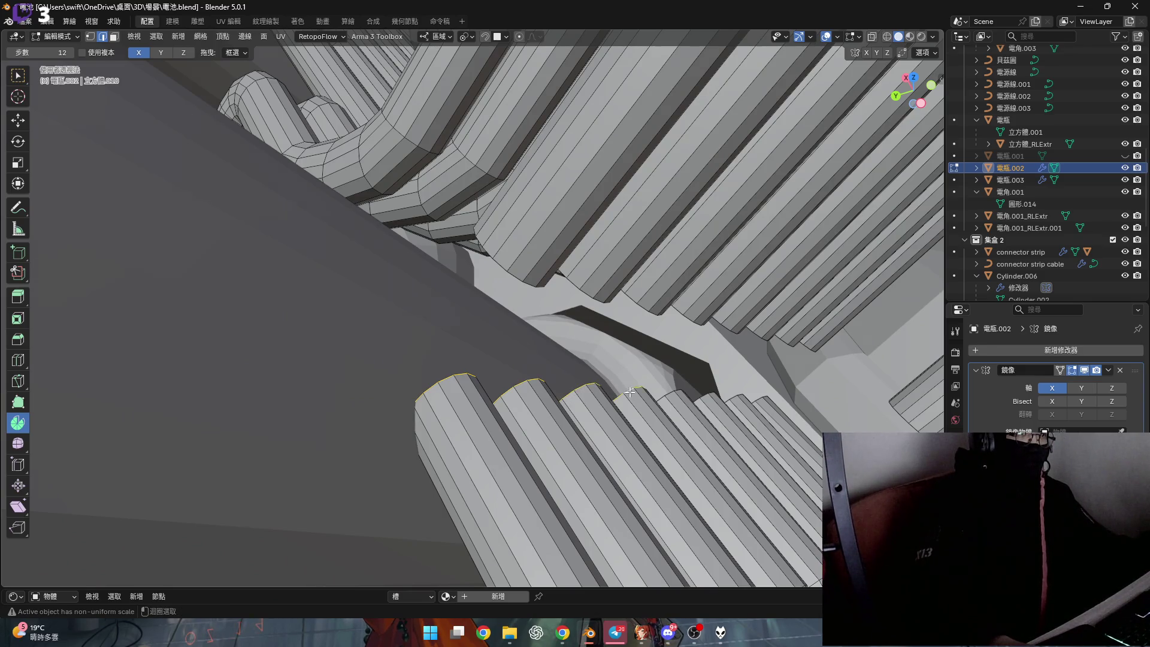
scroll(741, 406, up, 2)
scroll(724, 390, up, 1)
middle_drag(787, 405, 569, 382)
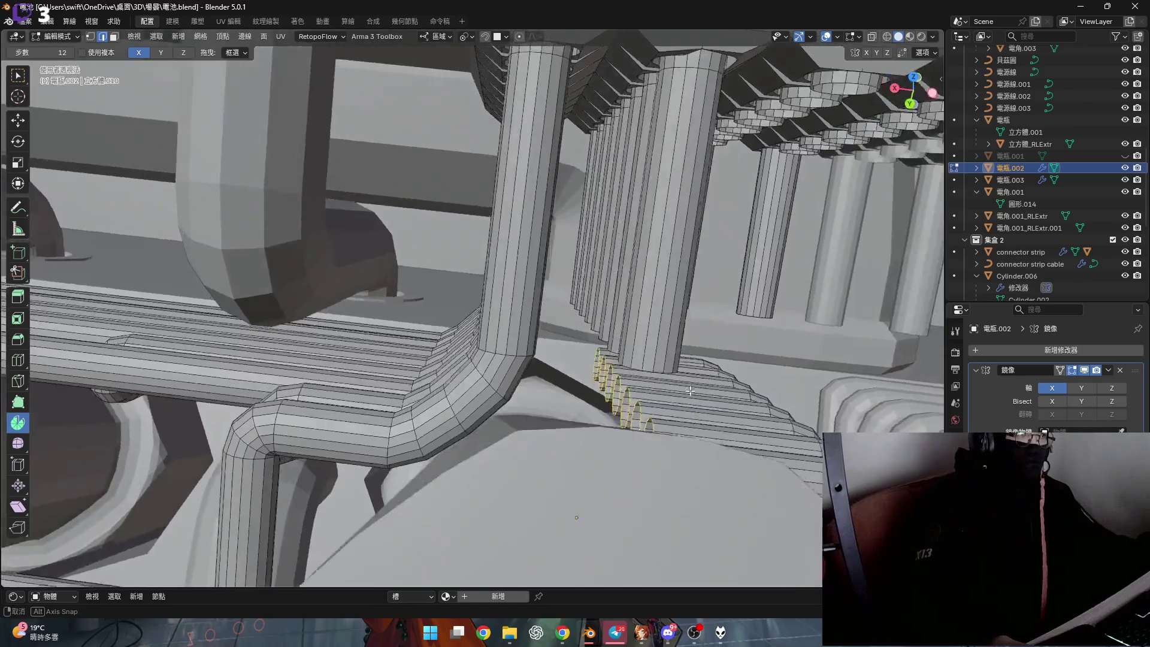
scroll(569, 381, up, 2)
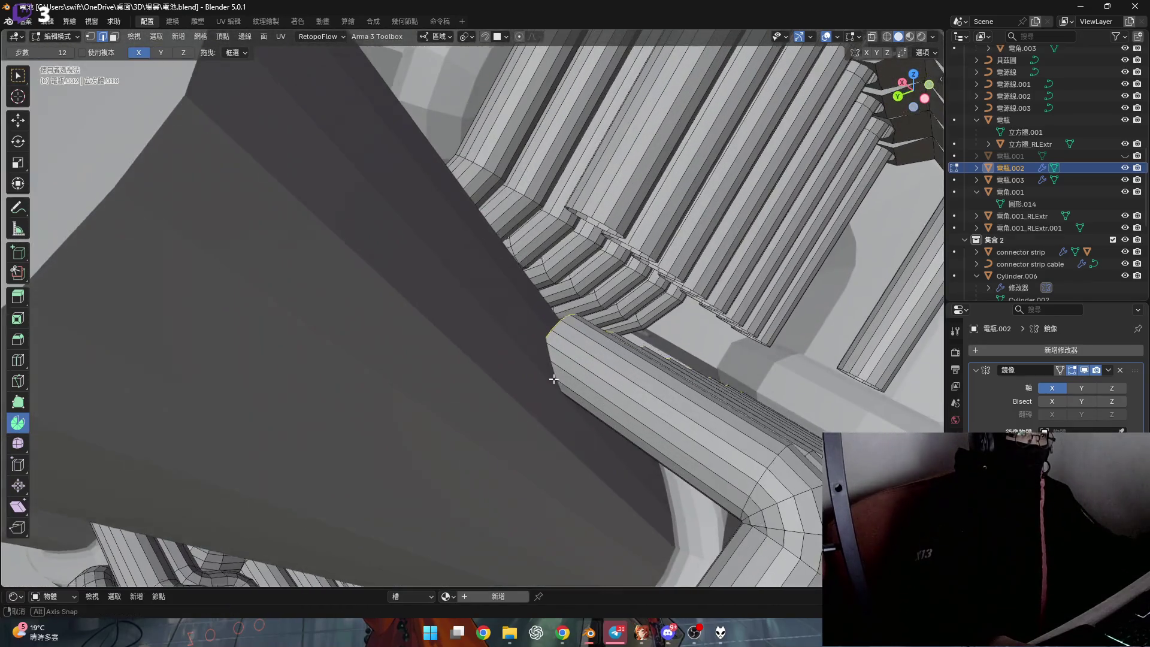
scroll(564, 394, up, 2)
scroll(537, 387, down, 3)
key(Tab)
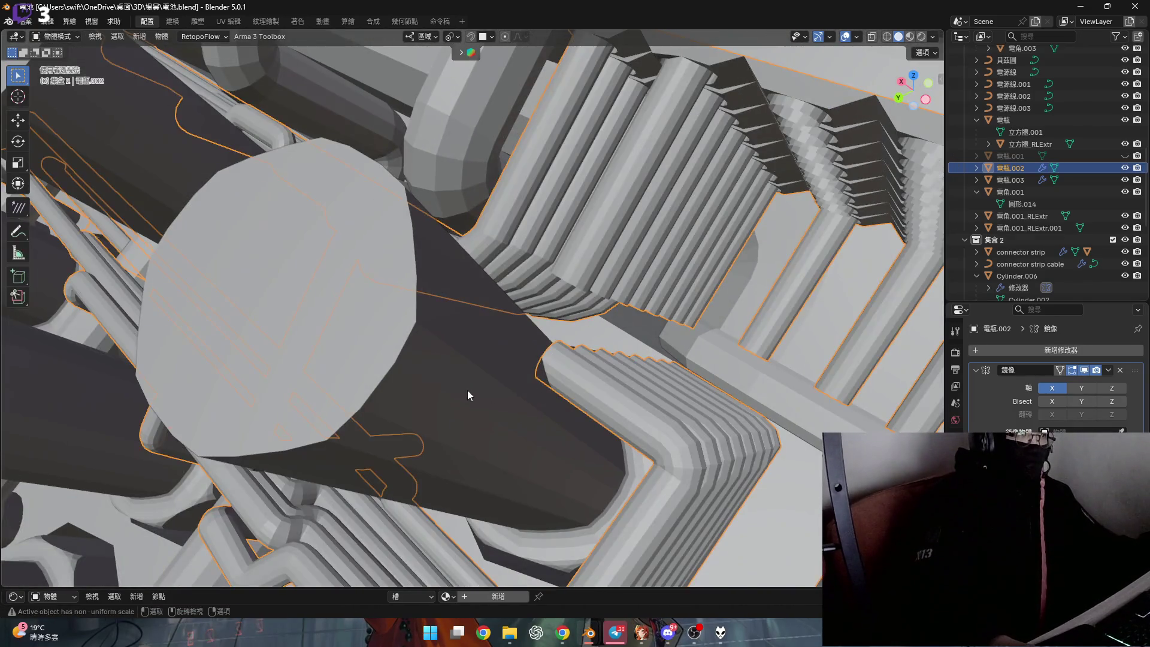
Select 電瓶.003 and 電瓶.002 together, edit both meshes and pick a cone end edge
click(475, 390)
shift+click(462, 395)
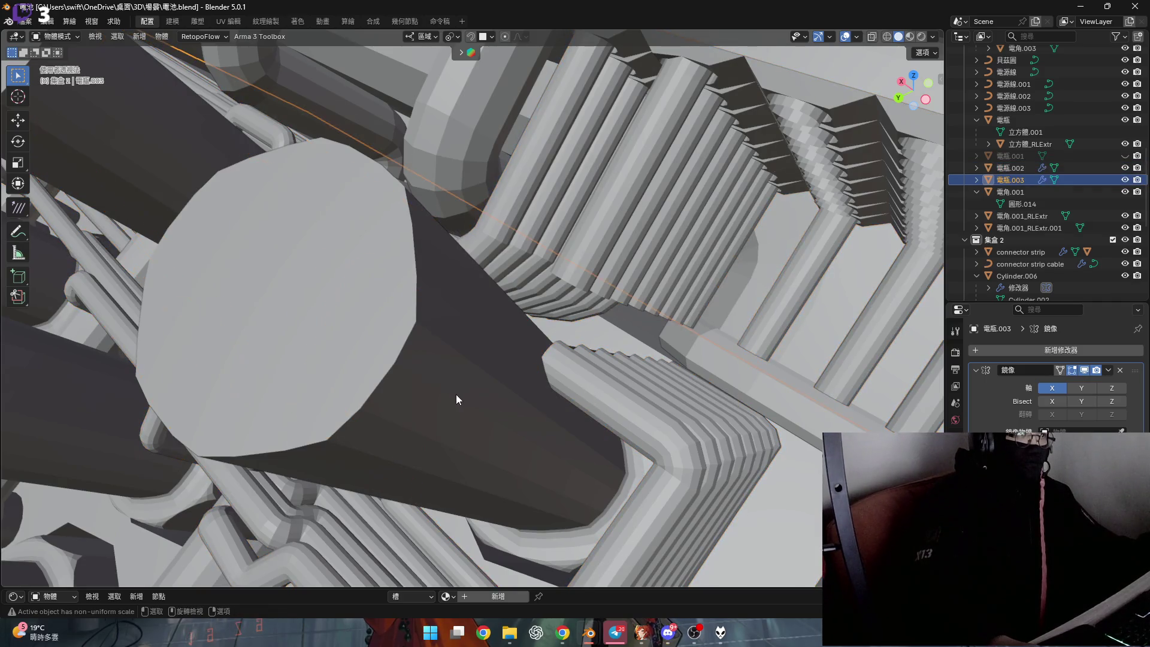
key(Tab)
scroll(588, 399, up, 3)
scroll(541, 355, up, 1)
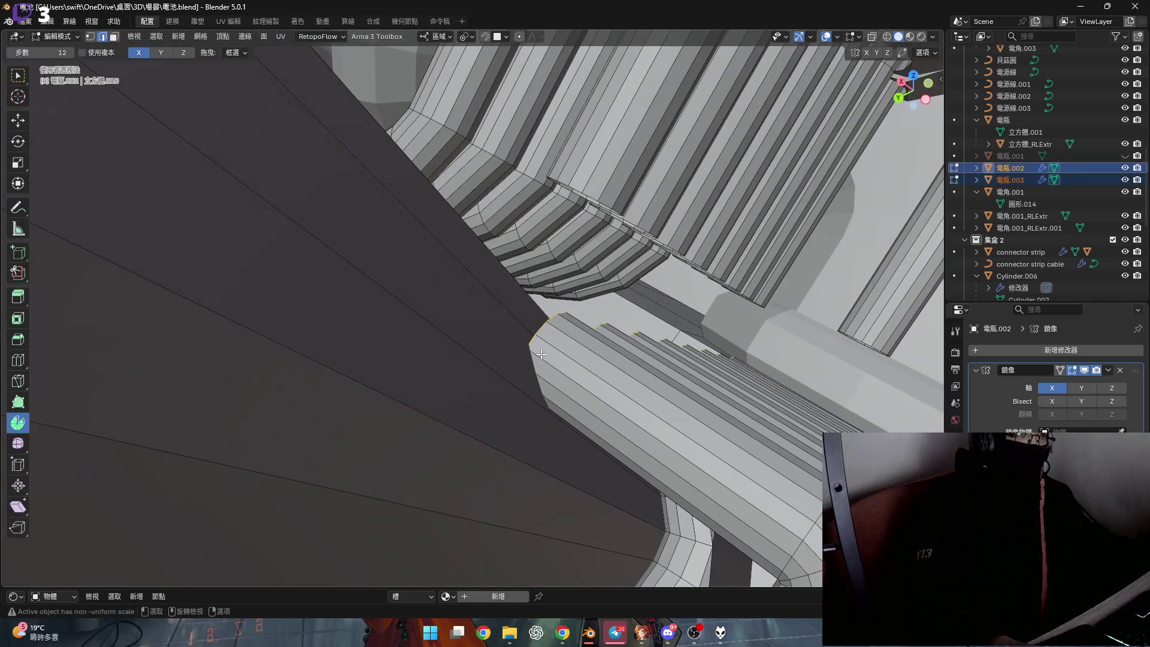
scroll(541, 344, up, 2)
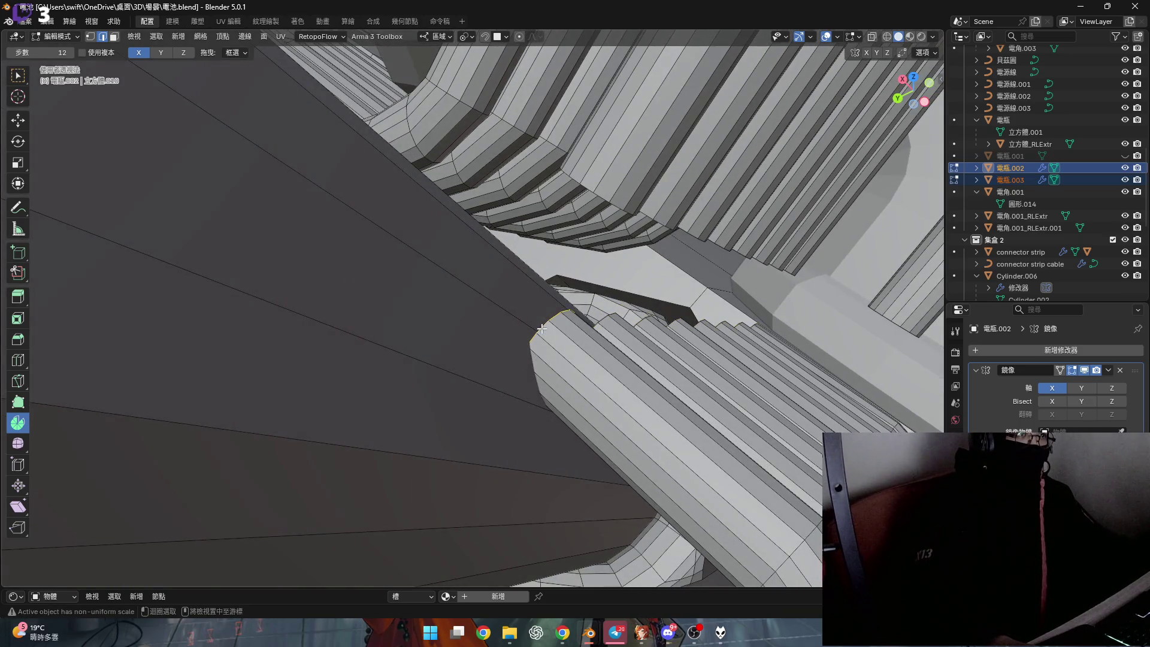
scroll(541, 329, down, 3)
scroll(541, 329, down, 1)
scroll(548, 384, up, 1)
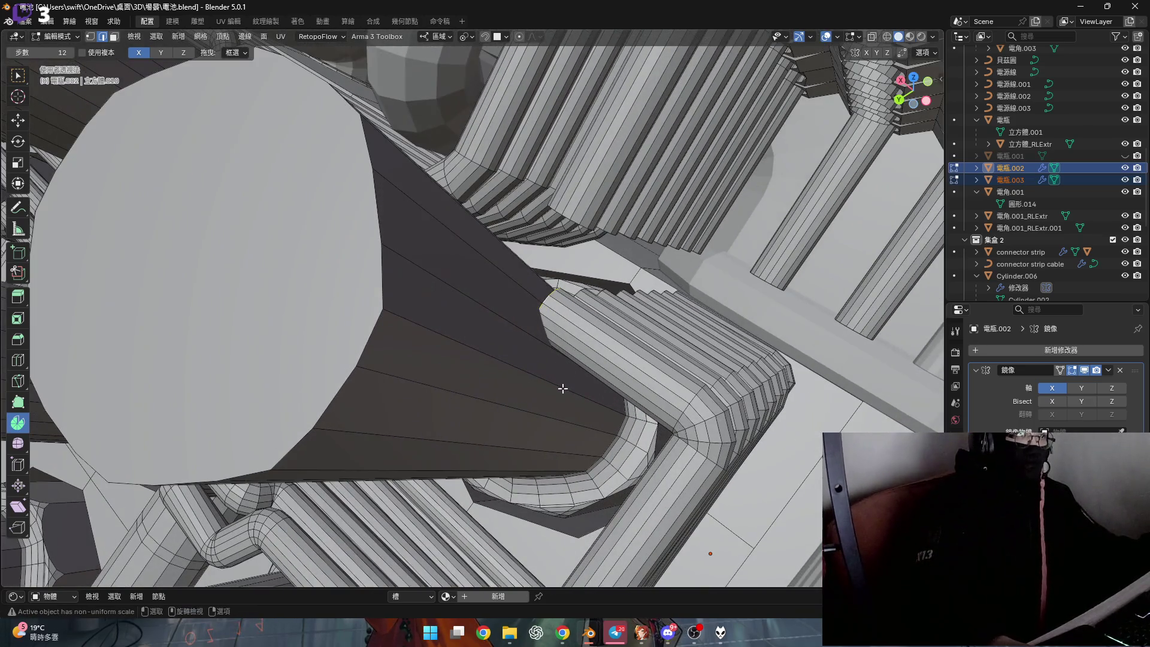
click(562, 389)
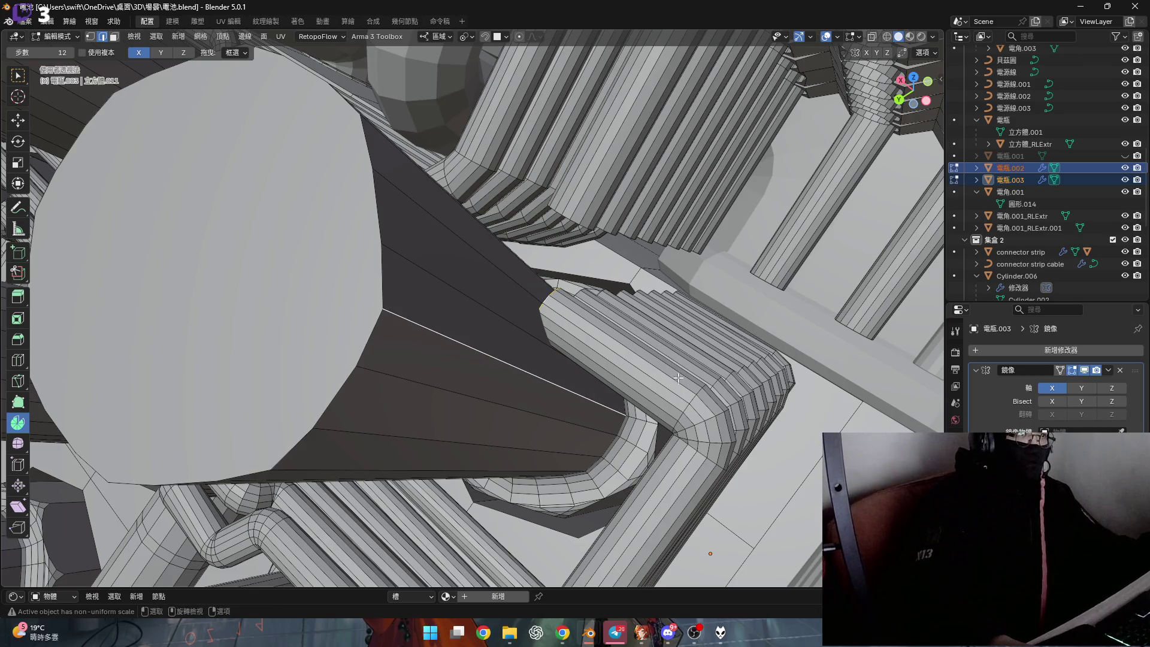
Flatten the selected tube end loops to zero along X, redoing after an undo
key(s)
key(x)
key(0)
key(Return)
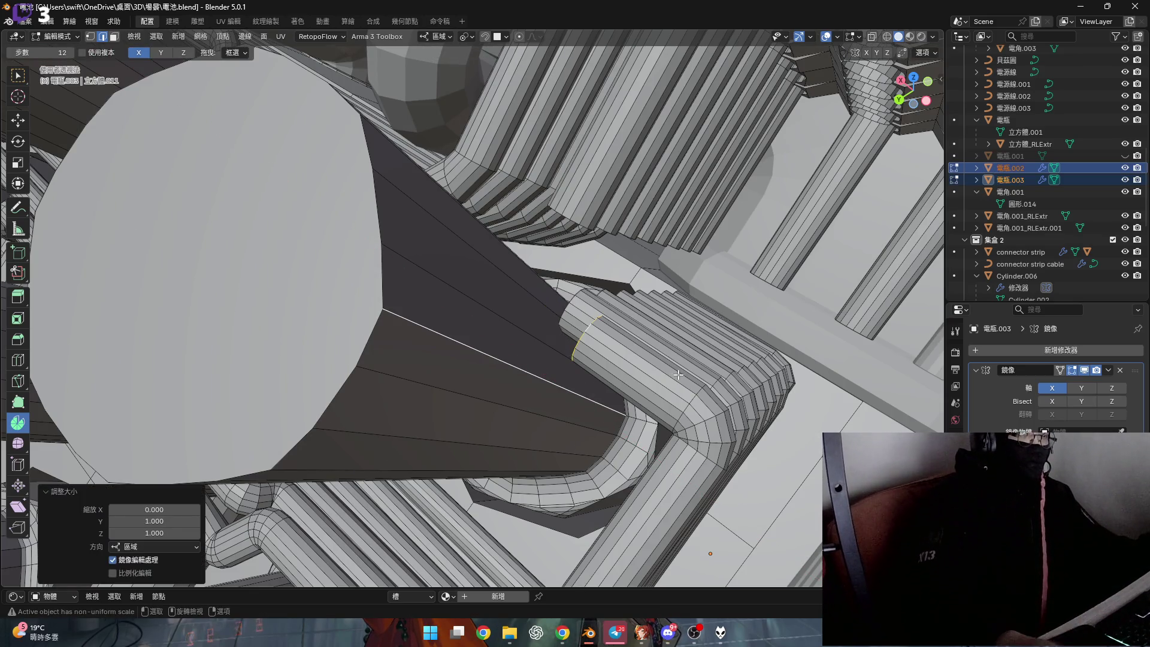
mouse_move(679, 373)
middle_down()
mouse_move(628, 335)
mouse_move(613, 361)
mouse_move(659, 353)
mouse_move(587, 357)
middle_up()
scroll(627, 335, down, 2)
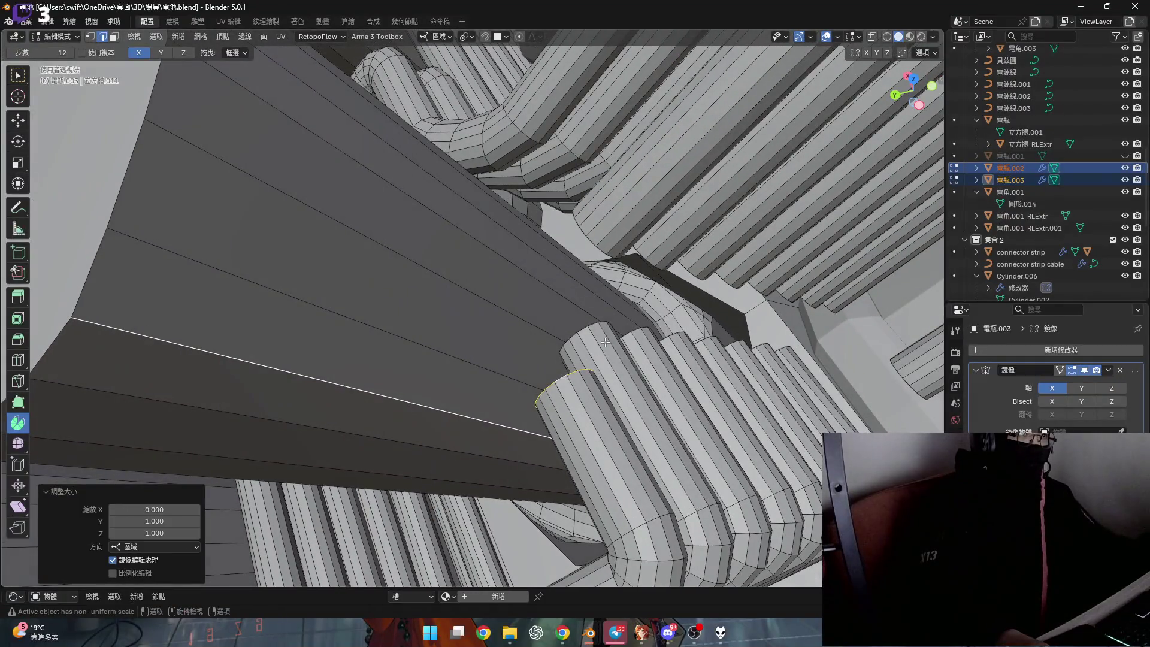
key(ctrl+z)
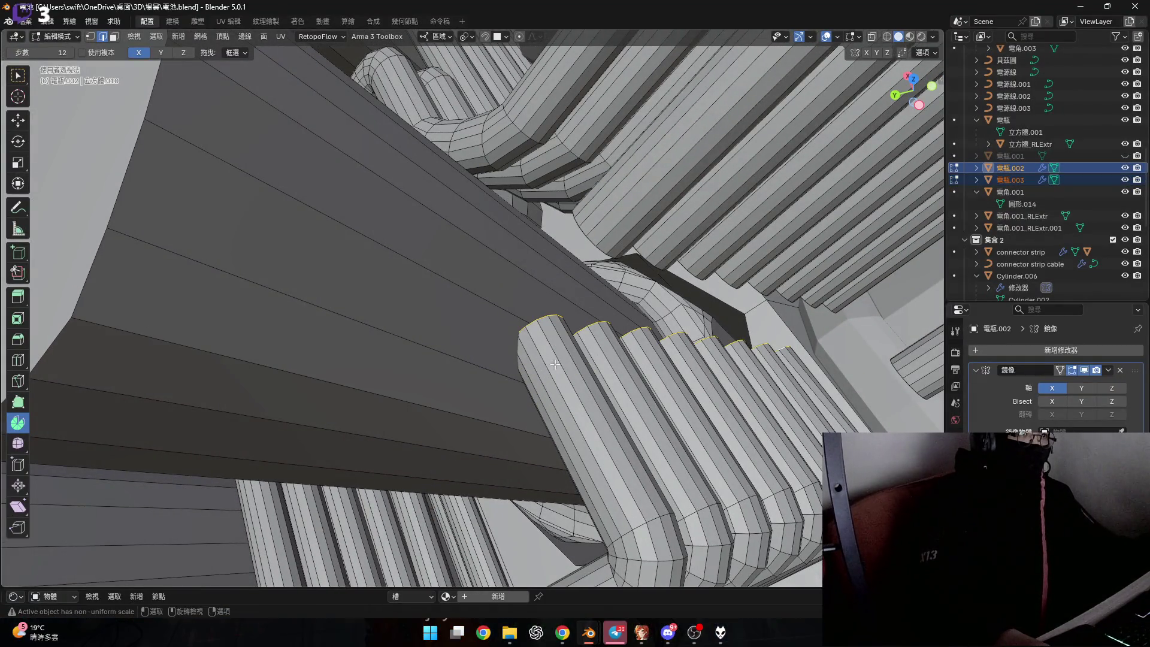
scroll(540, 368, up, 1)
key(ctrl+shift+z)
text(sx0)
key(Return)
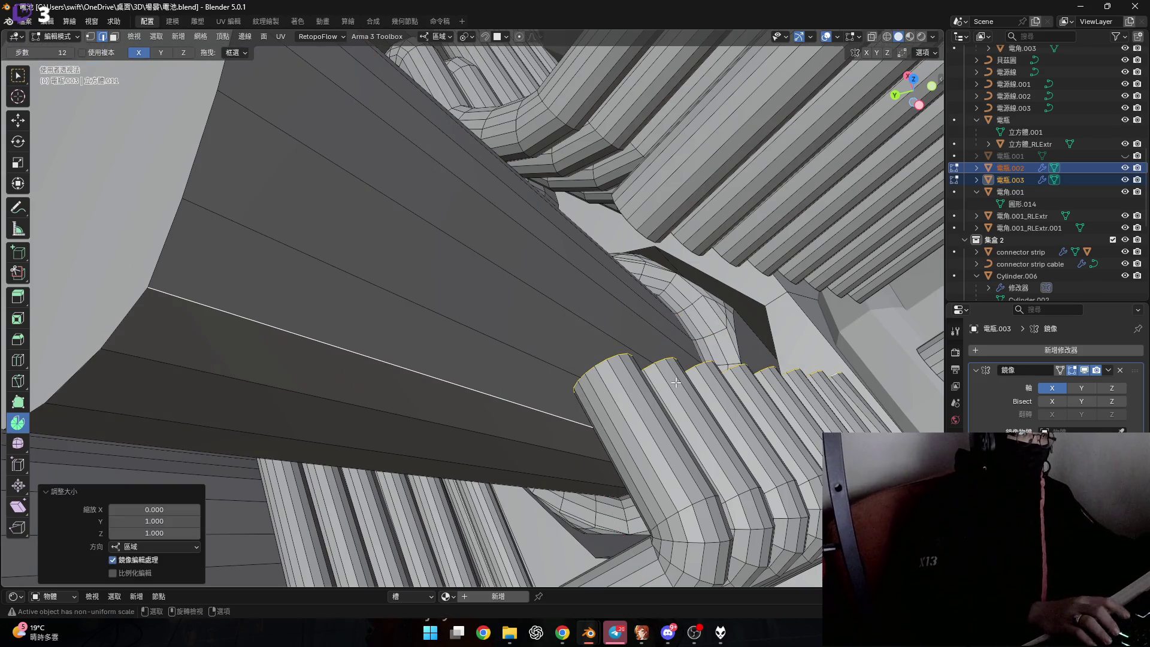
mouse_move(670, 384)
middle_down()
mouse_move(730, 344)
mouse_move(655, 264)
mouse_move(719, 274)
mouse_move(694, 268)
middle_up()
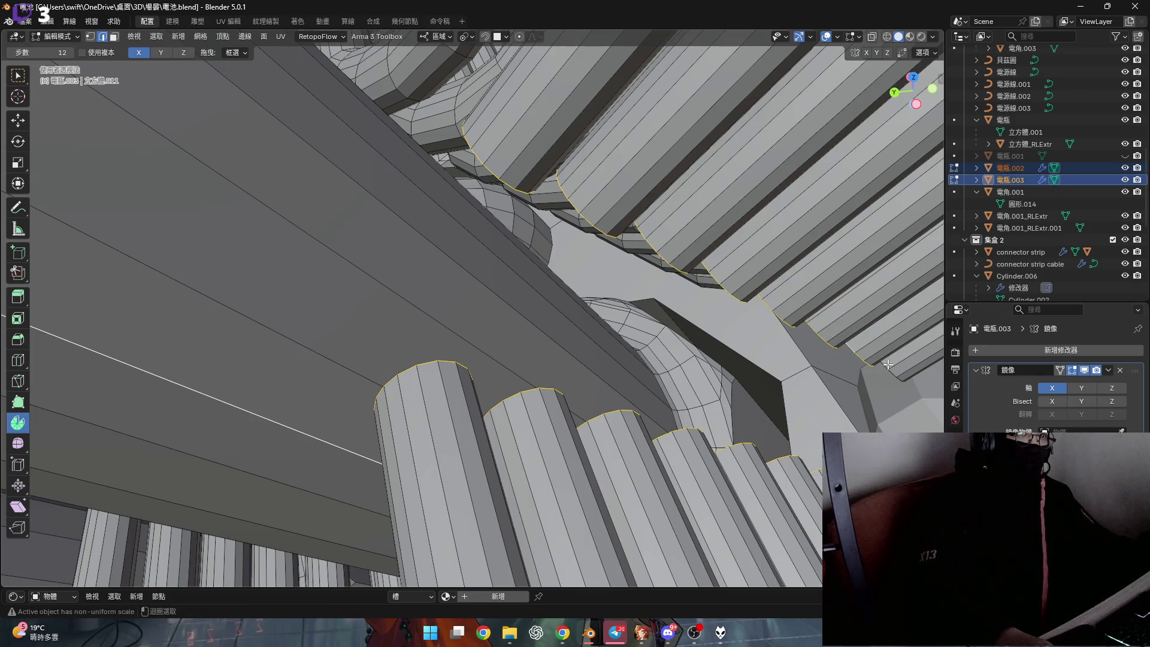
Try Bridge Edge Loops twice and undo, then select one tube's end loop and the upper tube's loop
key(ctrl+e)
click(823, 311)
mouse_move(823, 311)
middle_down()
mouse_move(706, 325)
mouse_move(564, 303)
mouse_move(495, 334)
middle_up()
key(ctrl+z)
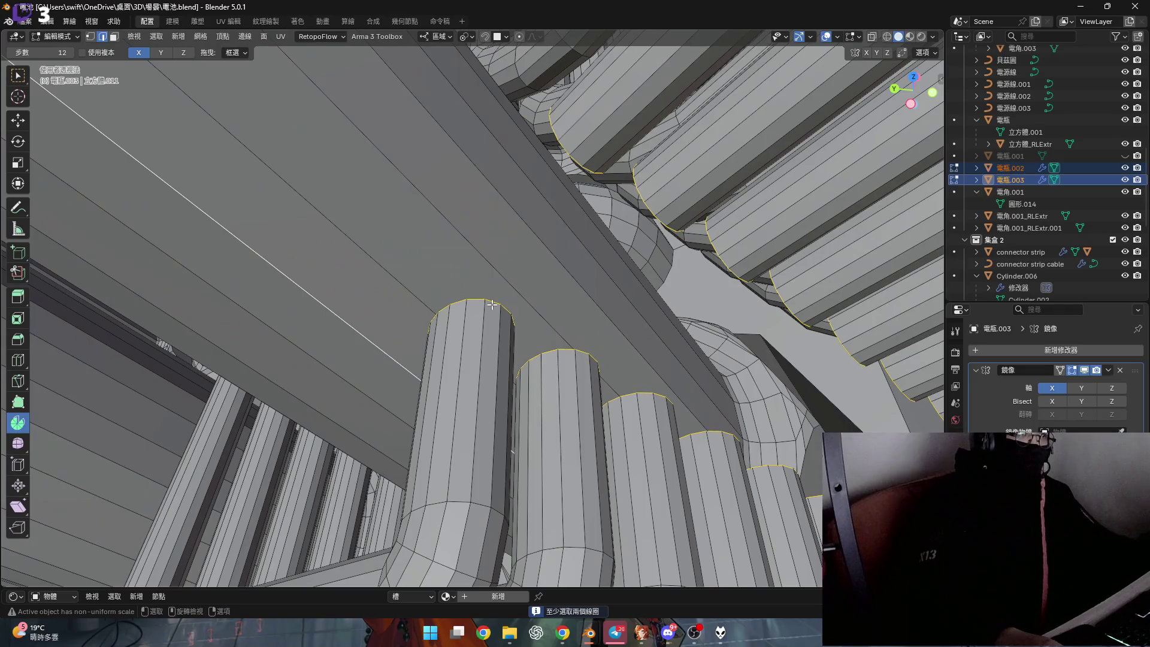
key(ctrl+z)
key(ctrl+shift+z)
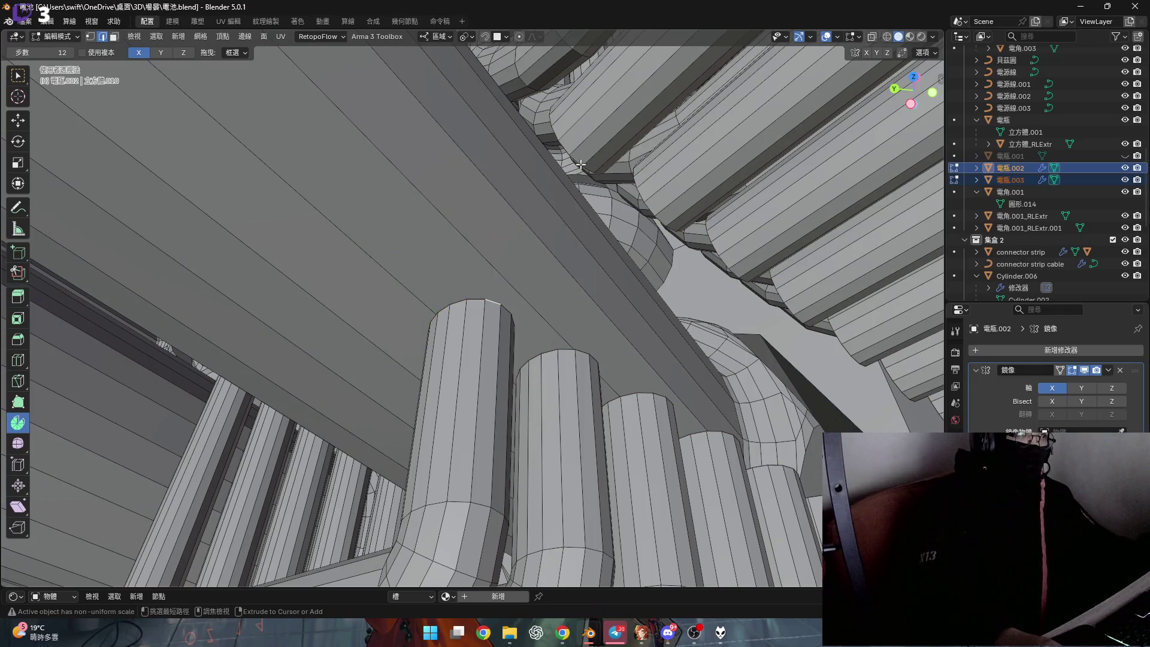
key(ctrl+e)
click(627, 257)
key(ctrl+z)
alt+click(486, 304)
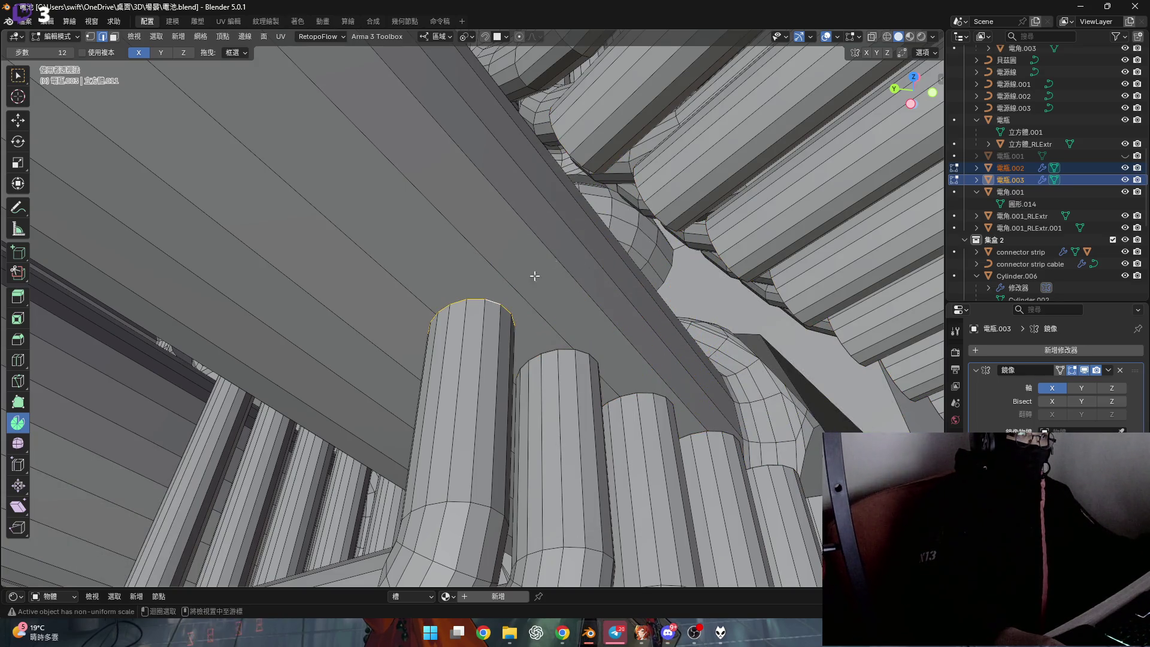
alt+shift+click(582, 163)
key(ctrl+e)
Give the new bridge between the tubes two cuts
shift+middle_drag(532, 253, 551, 310)
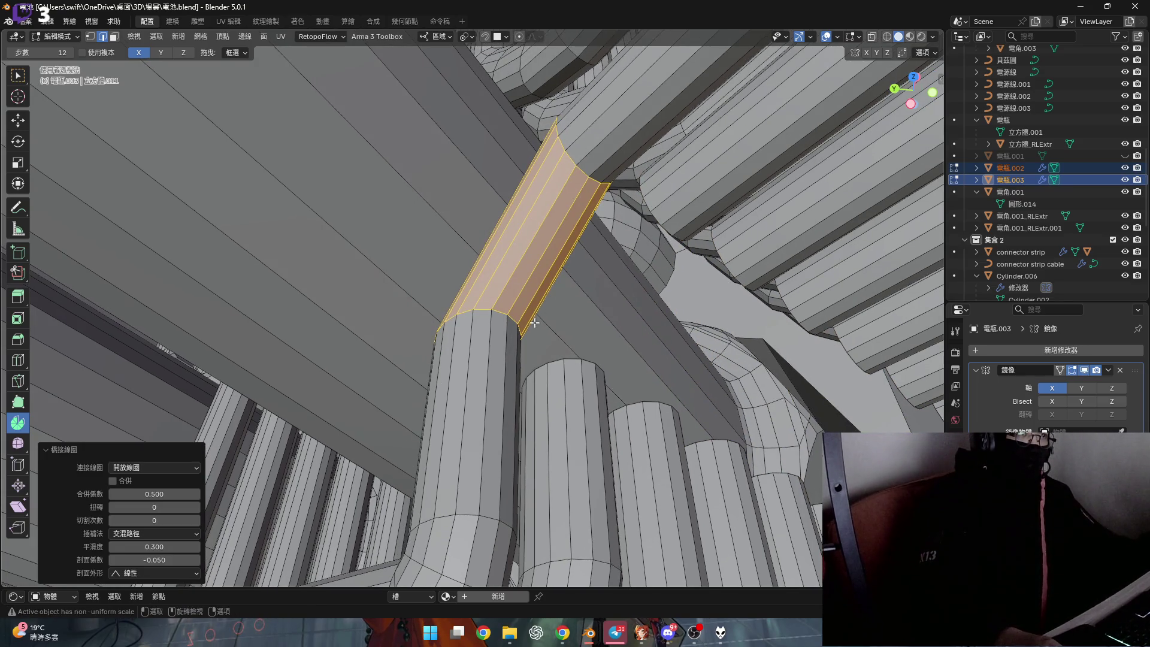
middle_drag(361, 433, 233, 503)
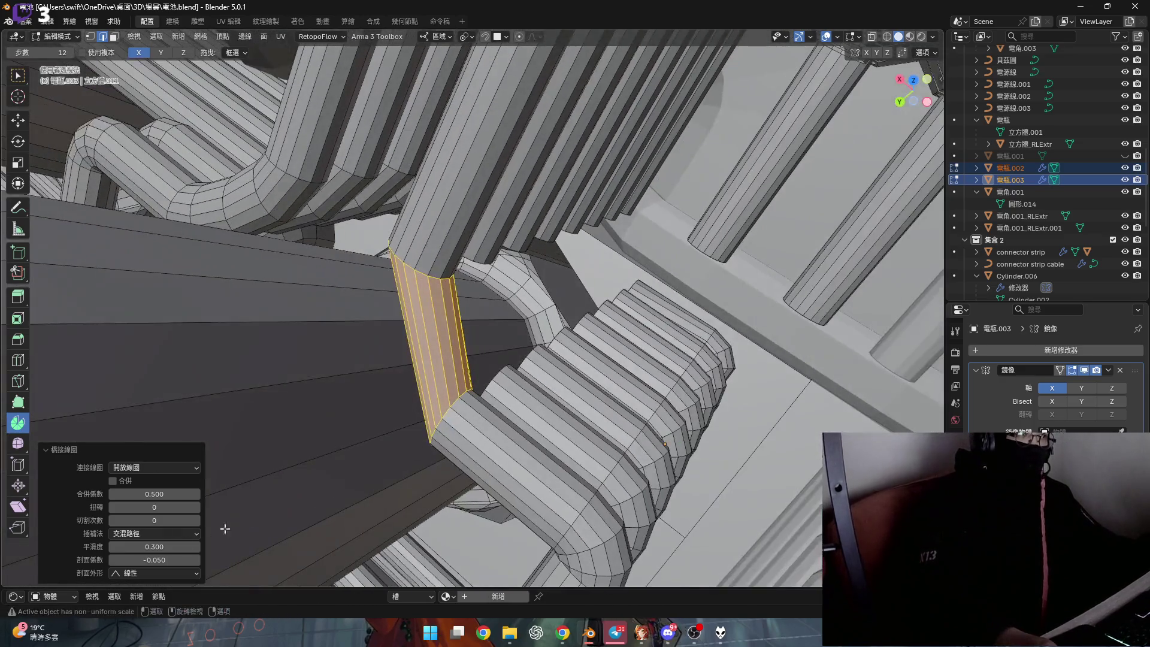
click(196, 520)
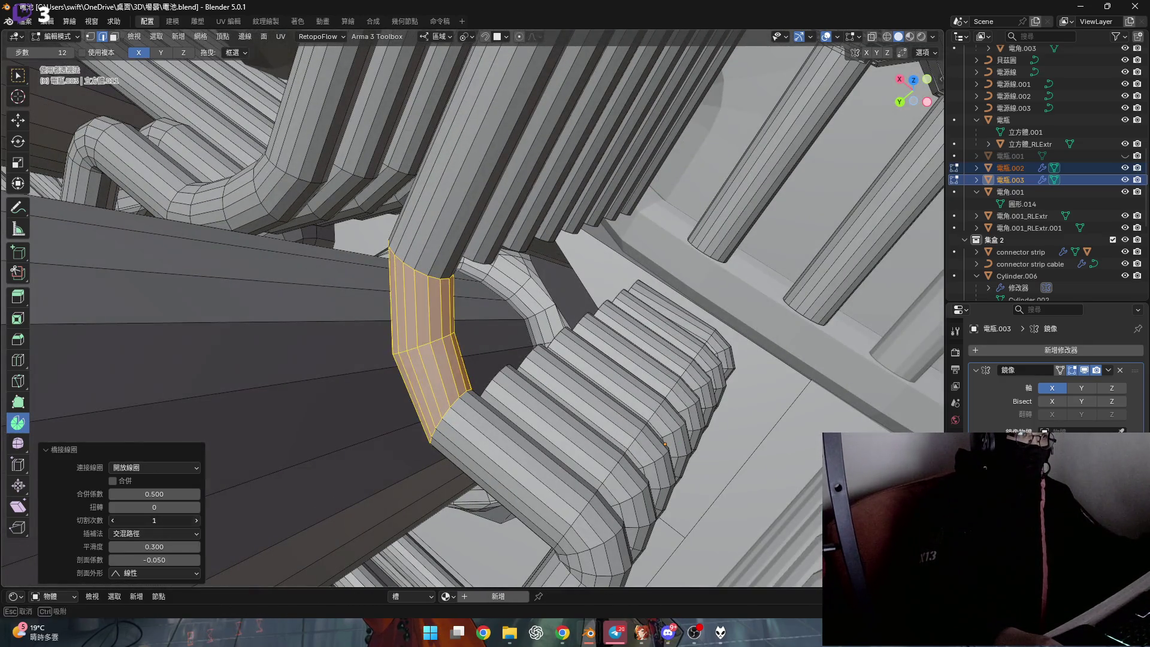
mouse_move(196, 520)
middle_down()
mouse_move(470, 396)
mouse_move(520, 429)
middle_up()
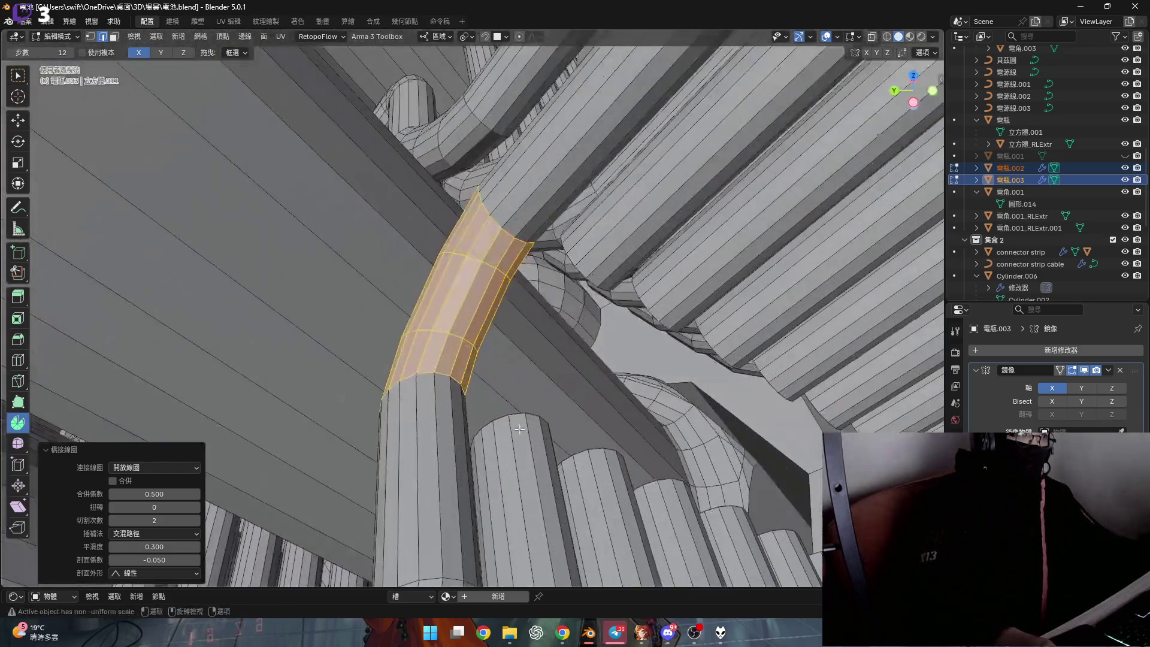
Bridge a lower tube edge loop several times with two cuts, undoing each unwanted result
click(519, 418)
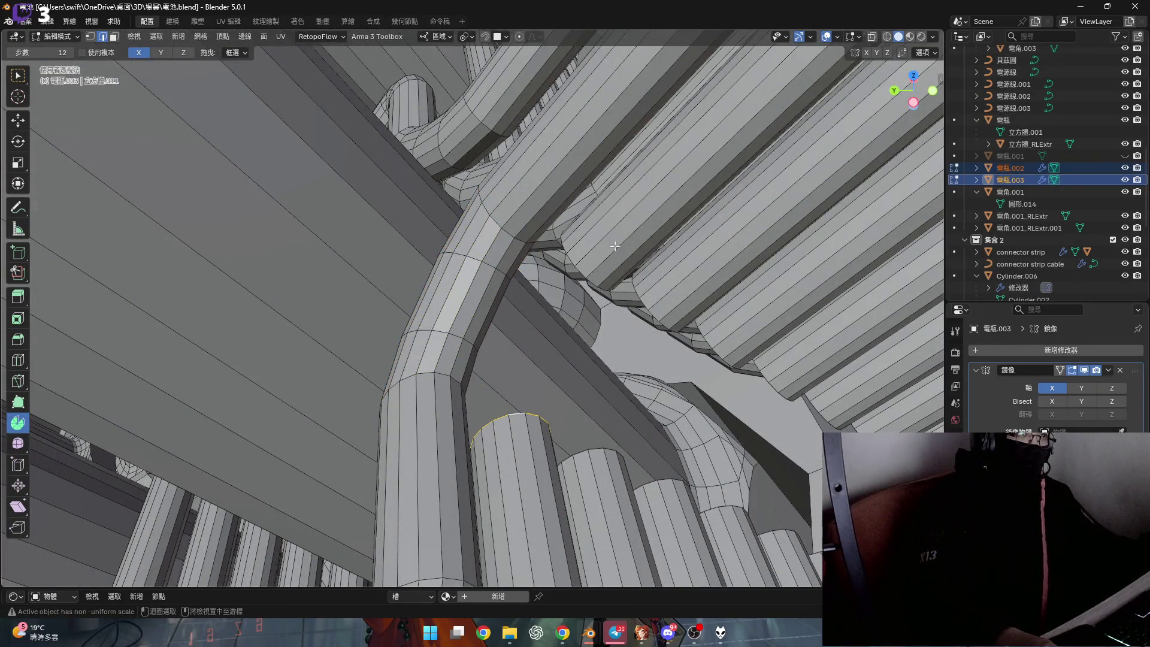
key(ctrl+e)
click(584, 271)
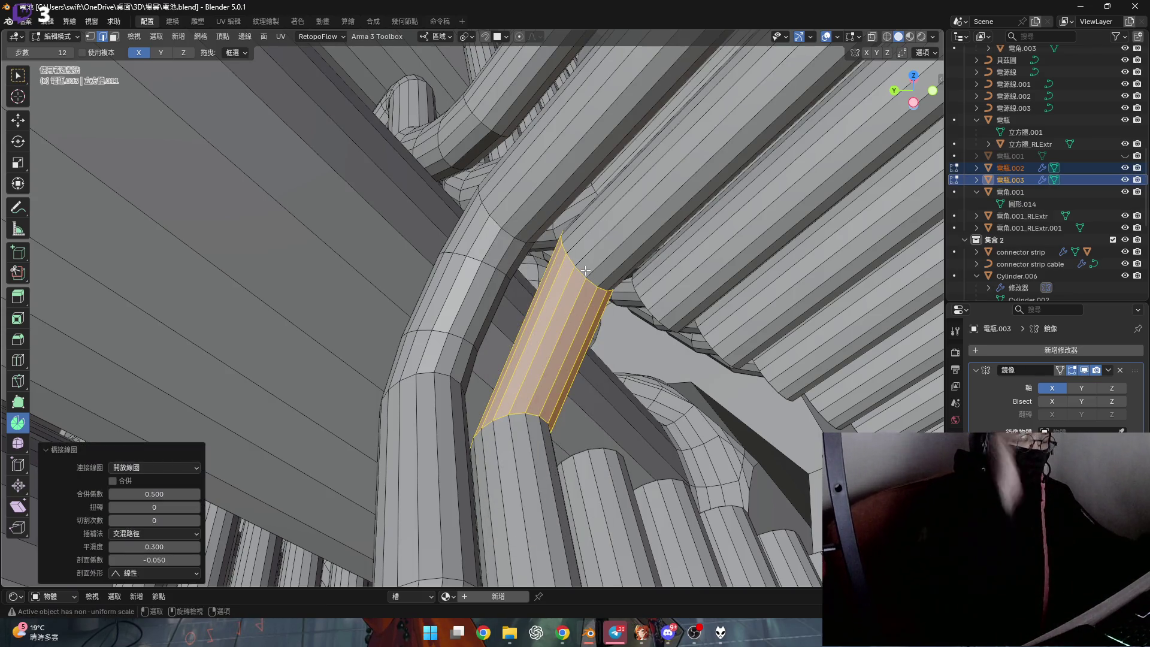
middle_drag(632, 274, 576, 324)
click(194, 520)
click(194, 519)
key(ctrl+z)
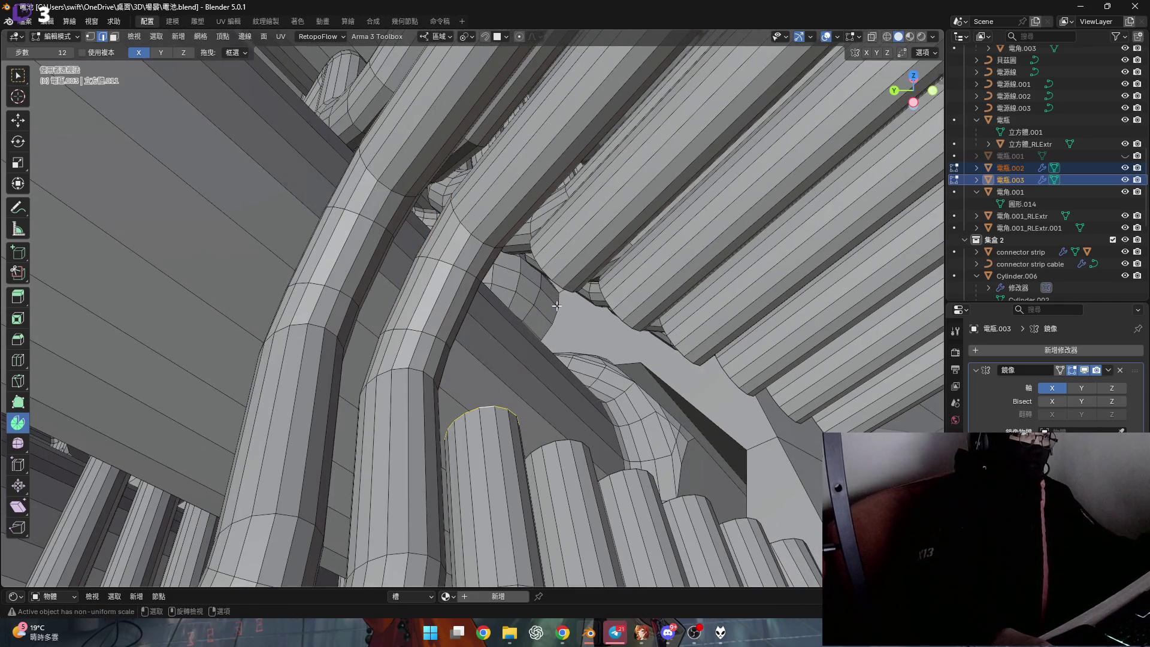
key(ctrl+e)
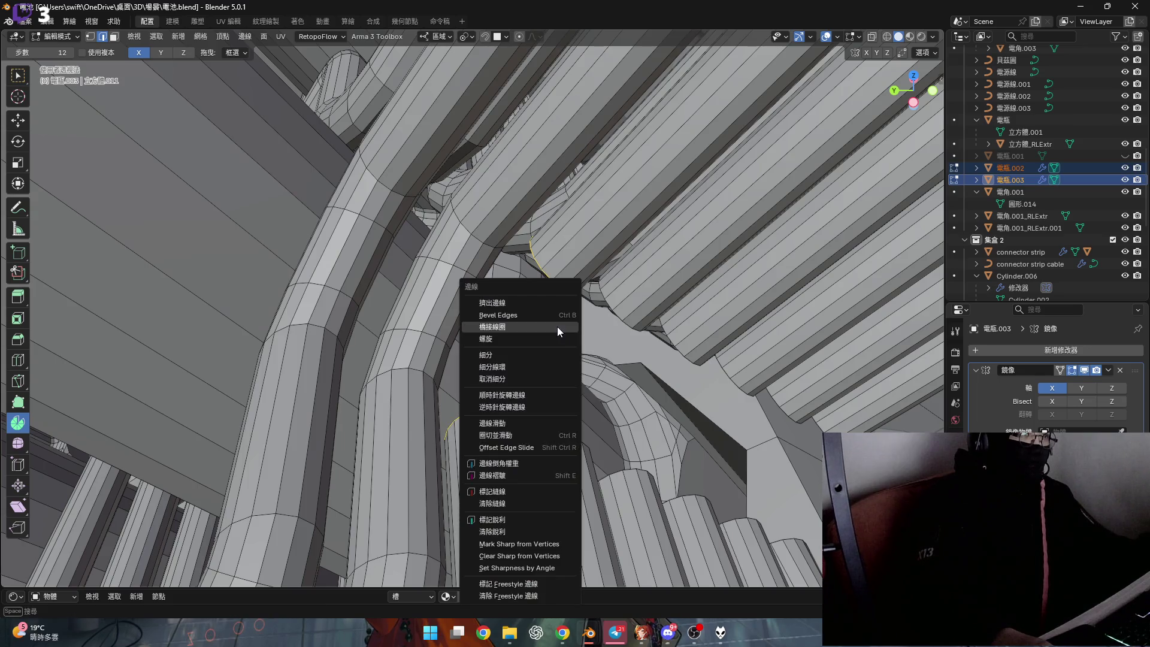
click(557, 327)
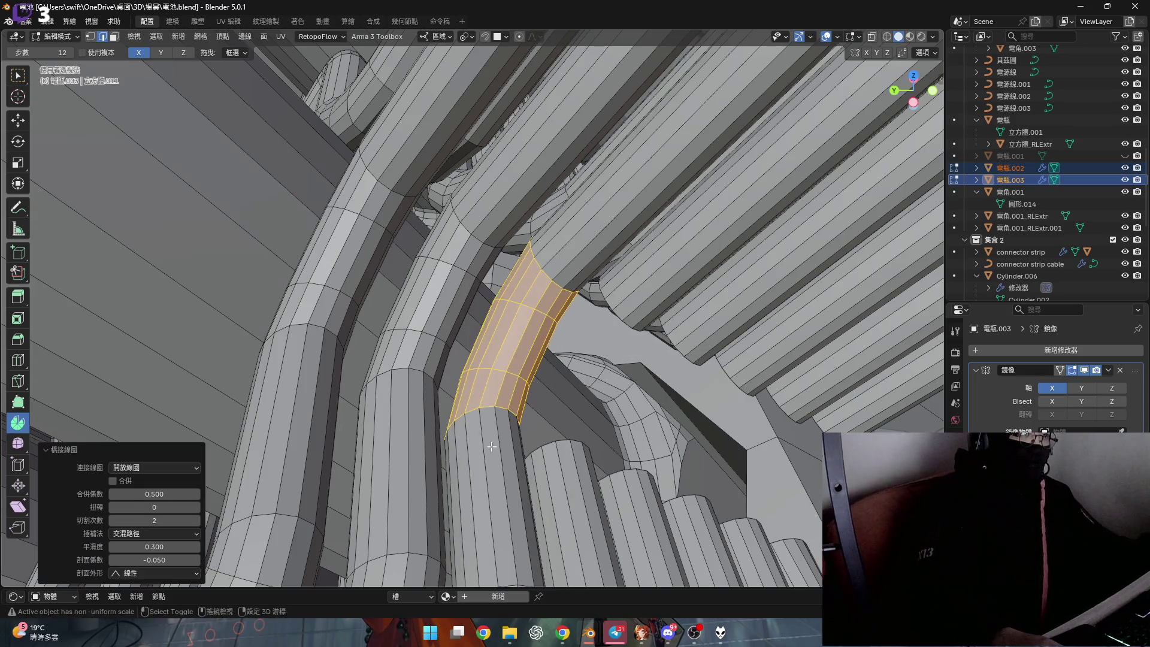
middle_drag(431, 378, 491, 434)
key(ctrl+z)
key(ctrl+e)
click(560, 309)
drag(153, 520, 200, 521)
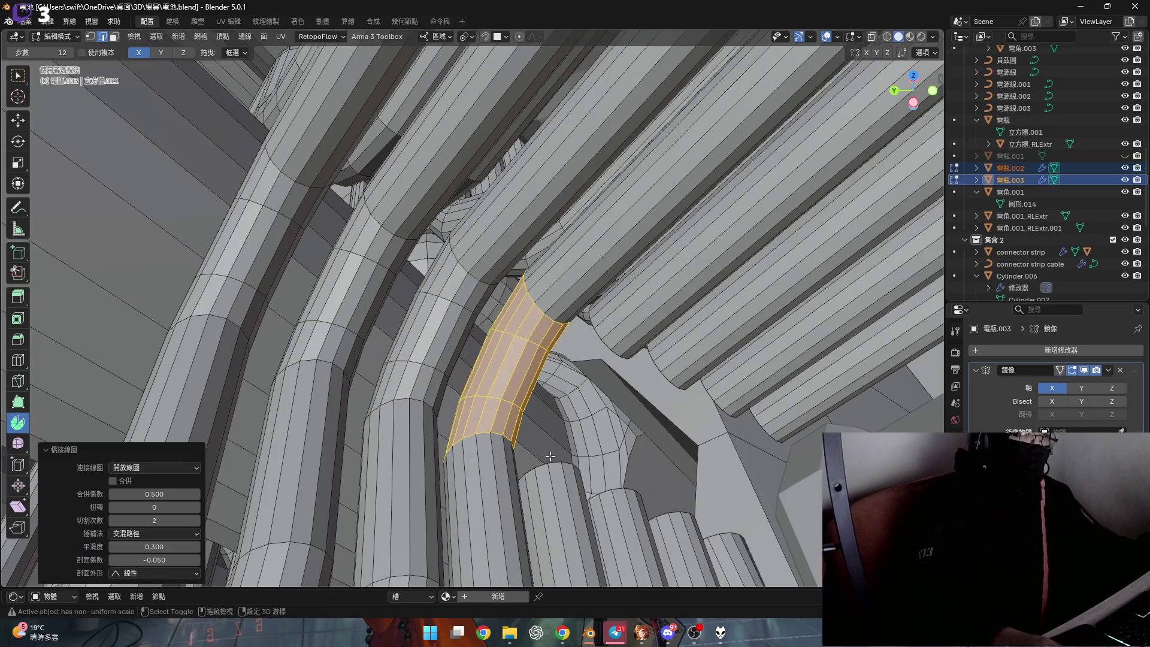
middle_drag(550, 456, 461, 456)
key(ctrl+z)
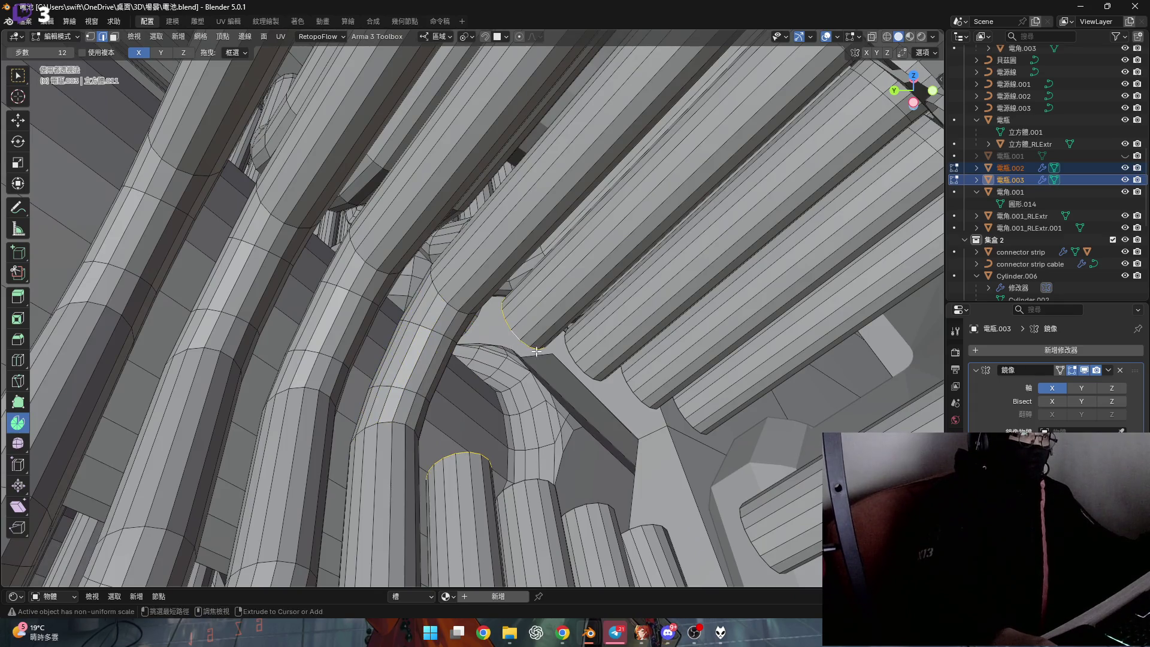
Bridge the pipe end loop to the cylinder and confirm two cuts
key(ctrl+e)
click(536, 351)
key(ctrl+z)
mouse_move(488, 410)
middle_down()
mouse_move(477, 392)
mouse_move(493, 340)
middle_up()
key(ctrl+e)
click(492, 330)
click(155, 519)
text(2)
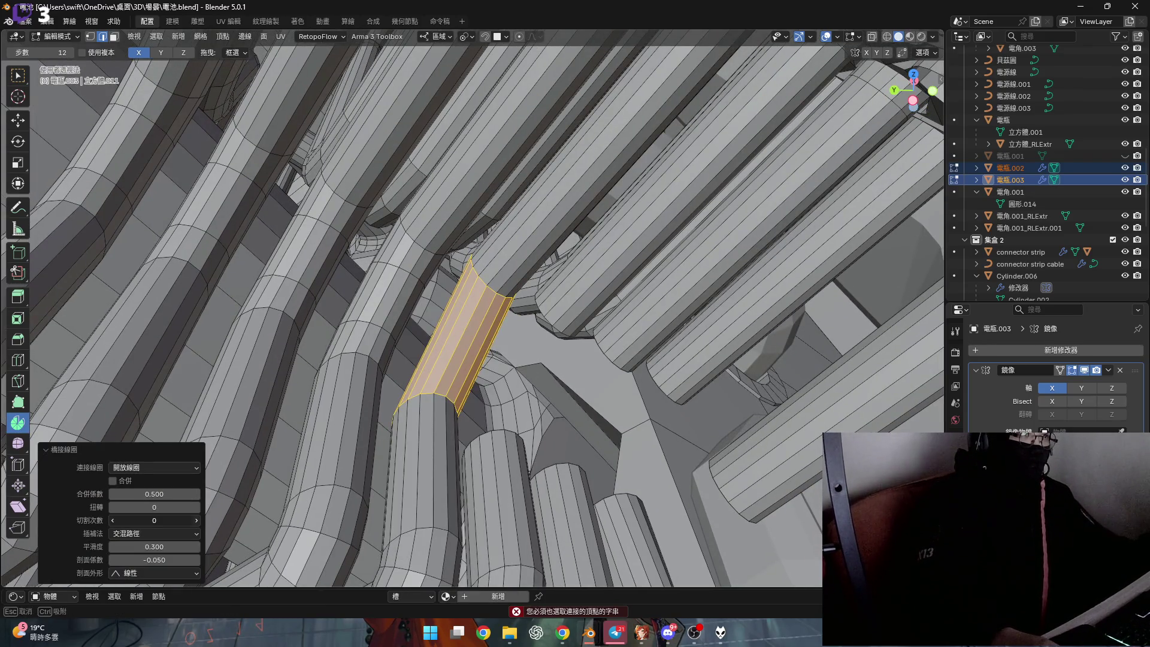
key(Return)
Reselect the cylinder top and pipe end loops and bridge them, undoing the unwanted results
click(503, 432)
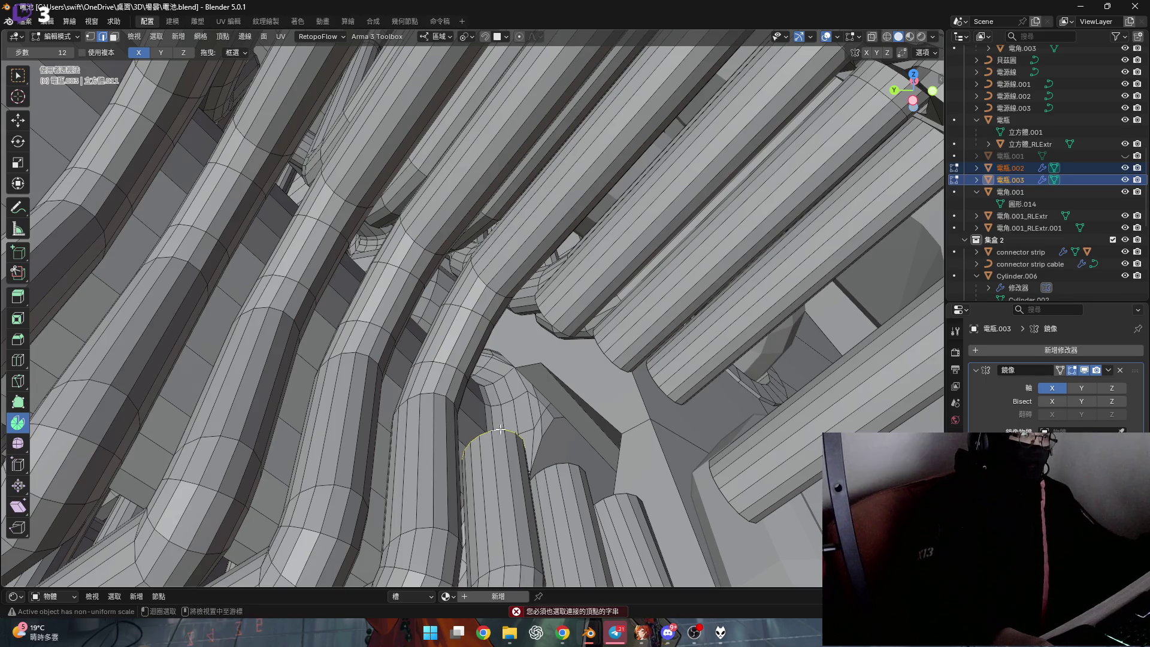
key(ctrl+e)
click(549, 321)
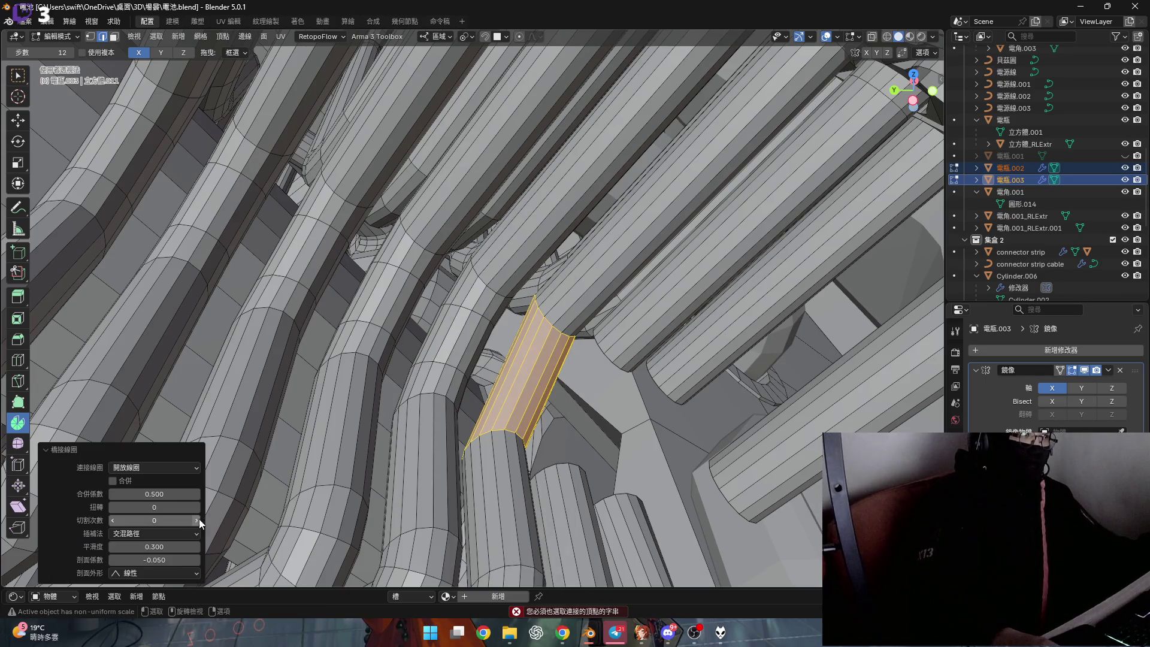
click(154, 519)
text(2)
key(Return)
key(ctrl+z)
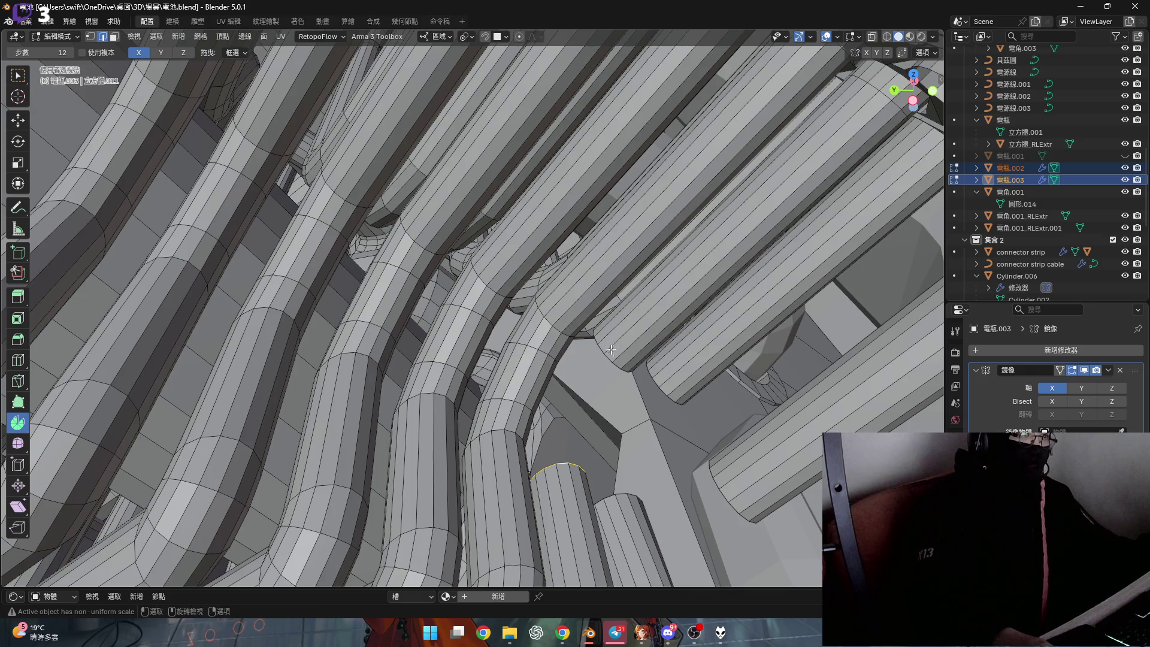
middle_drag(609, 357, 594, 360)
alt+shift+click(580, 353)
key(ctrl+e)
click(596, 377)
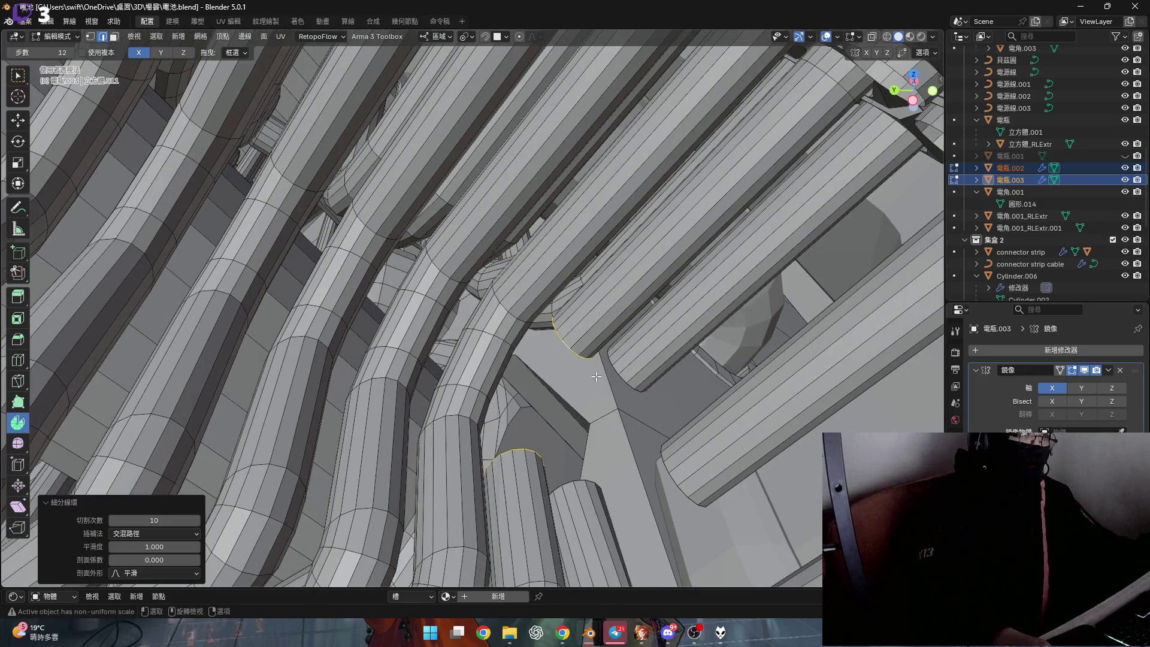
key(ctrl+z)
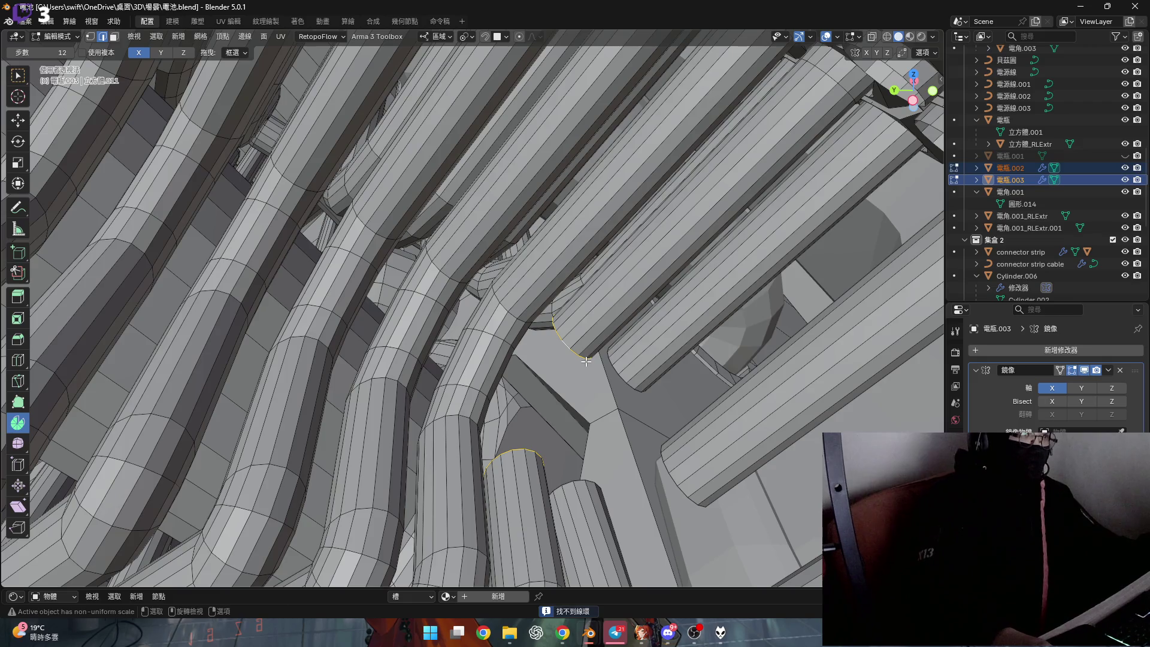
Bridge the pipe end to the cylinder end loop with two cuts, keeping the final joint
middle_drag(586, 360, 581, 363)
key(ctrl+e)
click(575, 327)
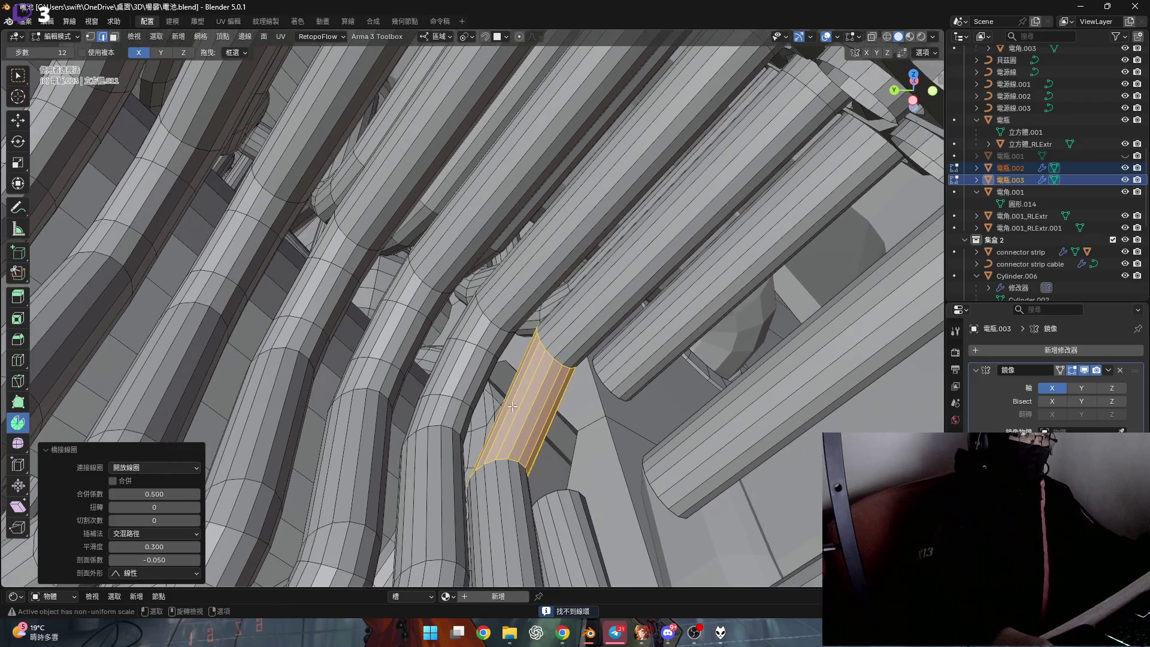
drag(199, 521, 220, 522)
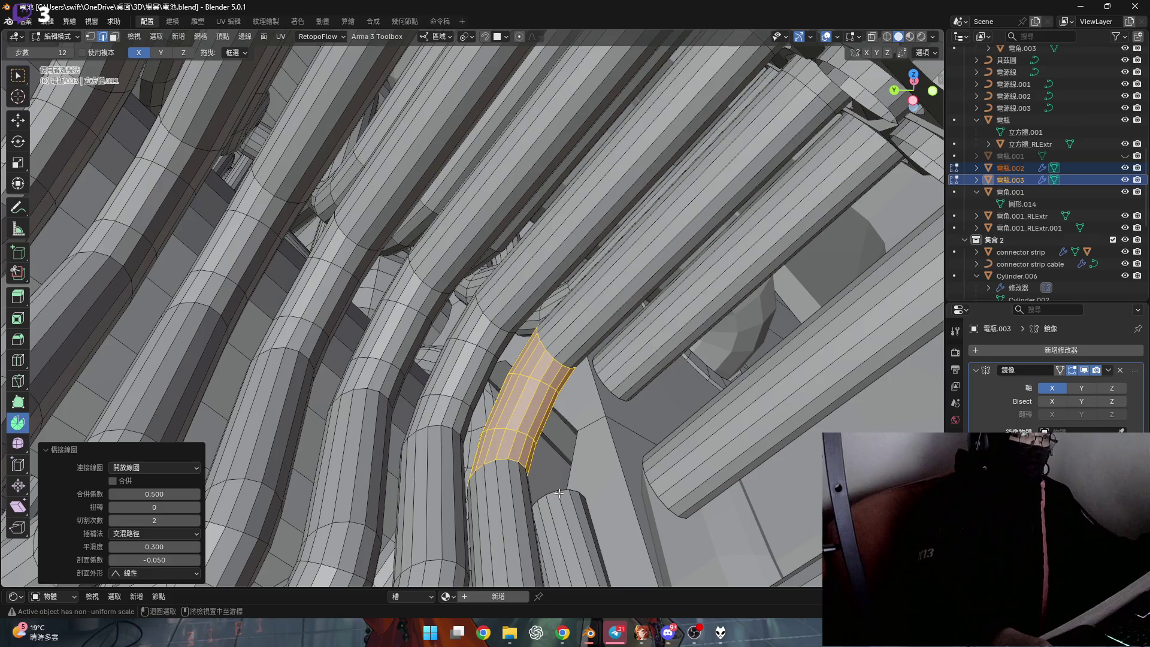
key(ctrl+z)
alt+shift+click(611, 391)
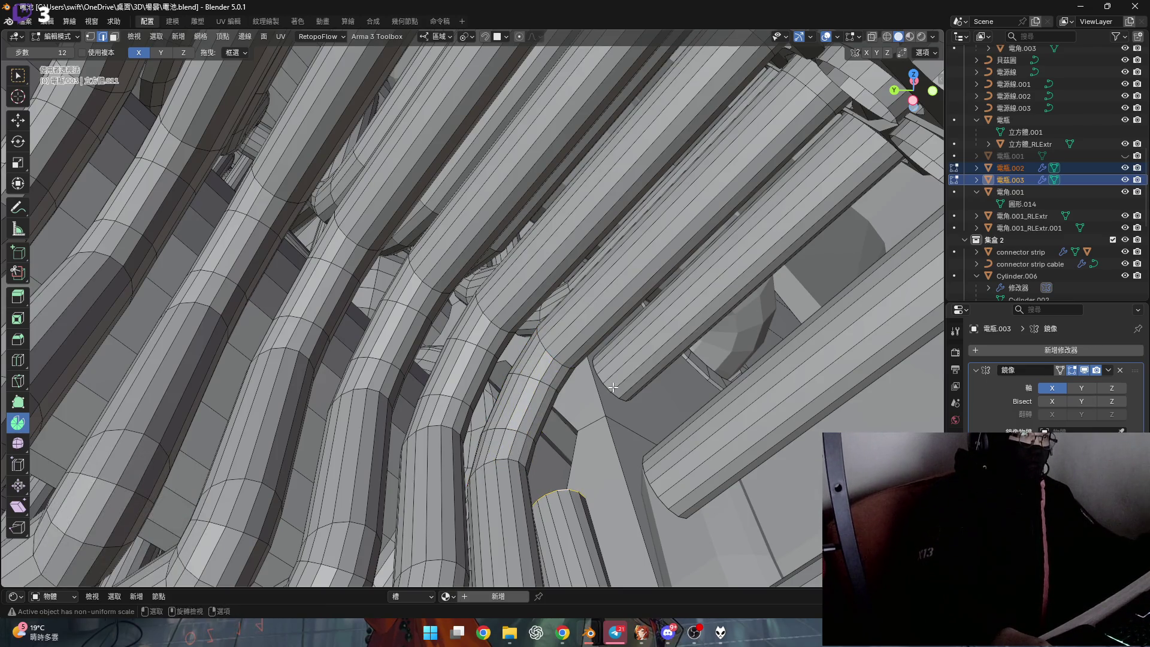
key(ctrl+e)
click(568, 336)
drag(209, 521, 220, 522)
mouse_move(540, 404)
middle_down()
mouse_move(596, 416)
mouse_move(582, 378)
middle_up()
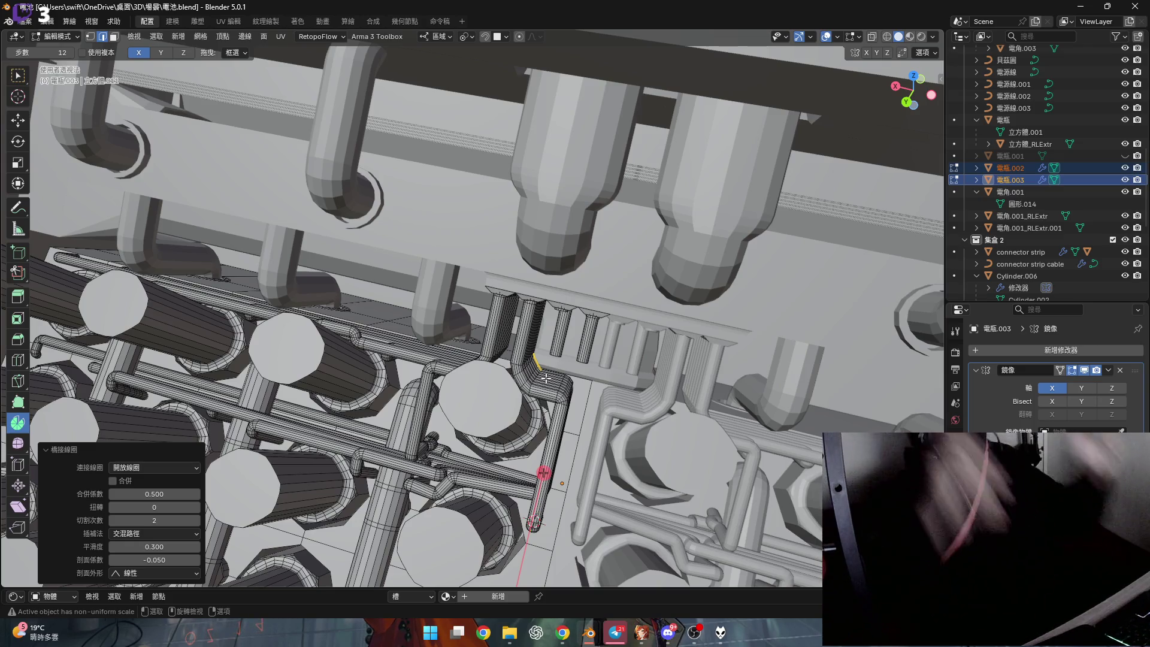
Leave mesh editing for object mode with the bridged pipes kept
key(Tab)
middle_drag(540, 379, 560, 294)
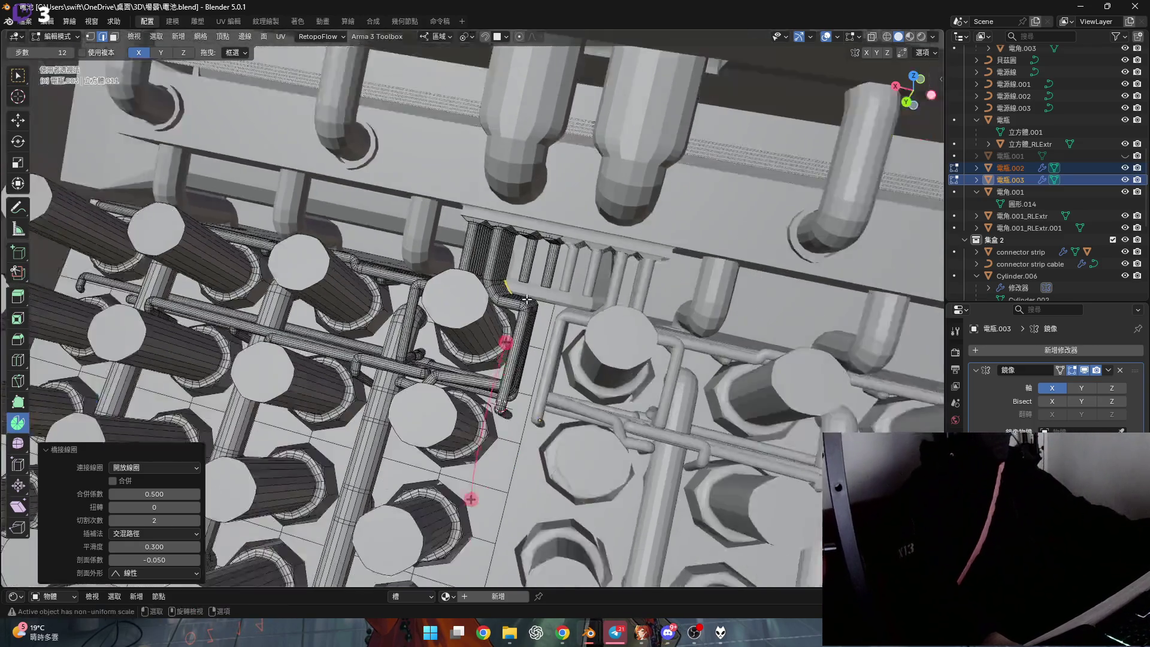
scroll(560, 294, up, 2)
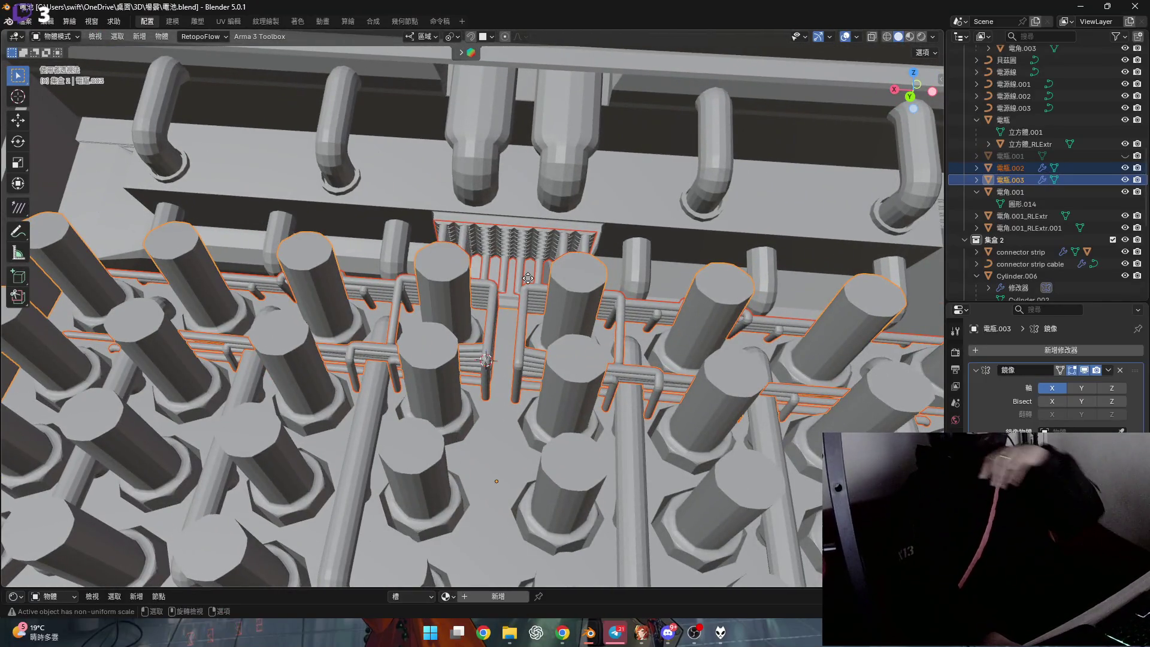
scroll(526, 280, down, 6)
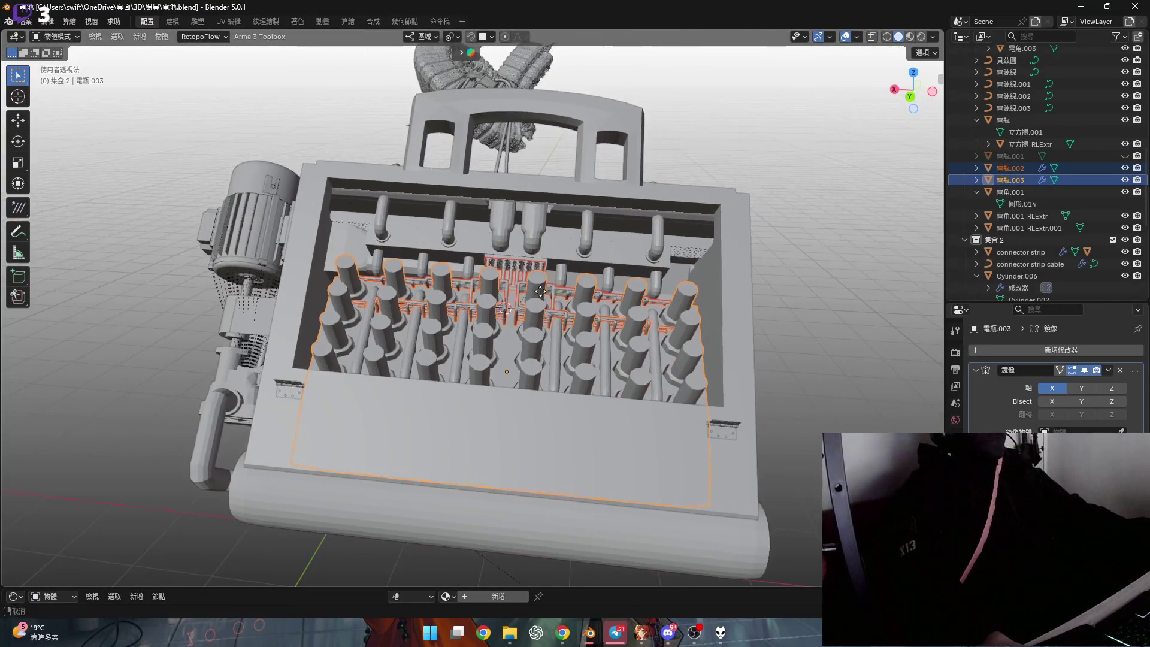
mouse_move(527, 280)
middle_down()
mouse_move(615, 322)
mouse_move(482, 323)
mouse_move(462, 248)
middle_up()
scroll(615, 322, up, 5)
scroll(482, 324, down, 3)
scroll(481, 323, up, 3)
scroll(481, 303, up, 4)
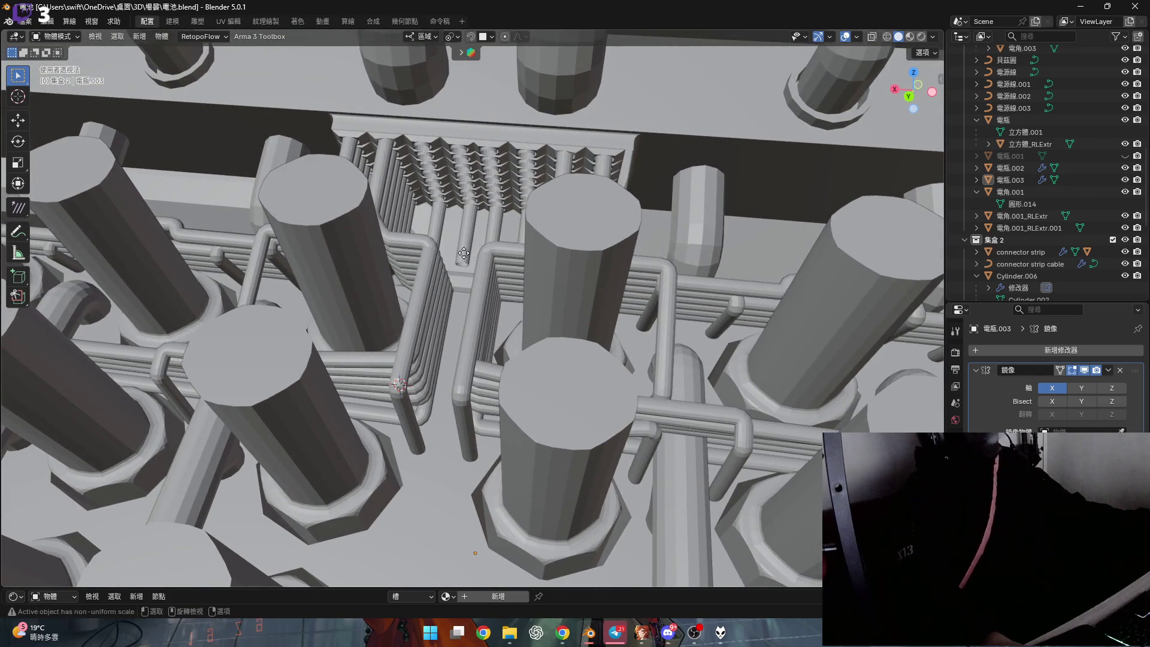
scroll(465, 255, down, 2)
scroll(466, 256, up, 4)
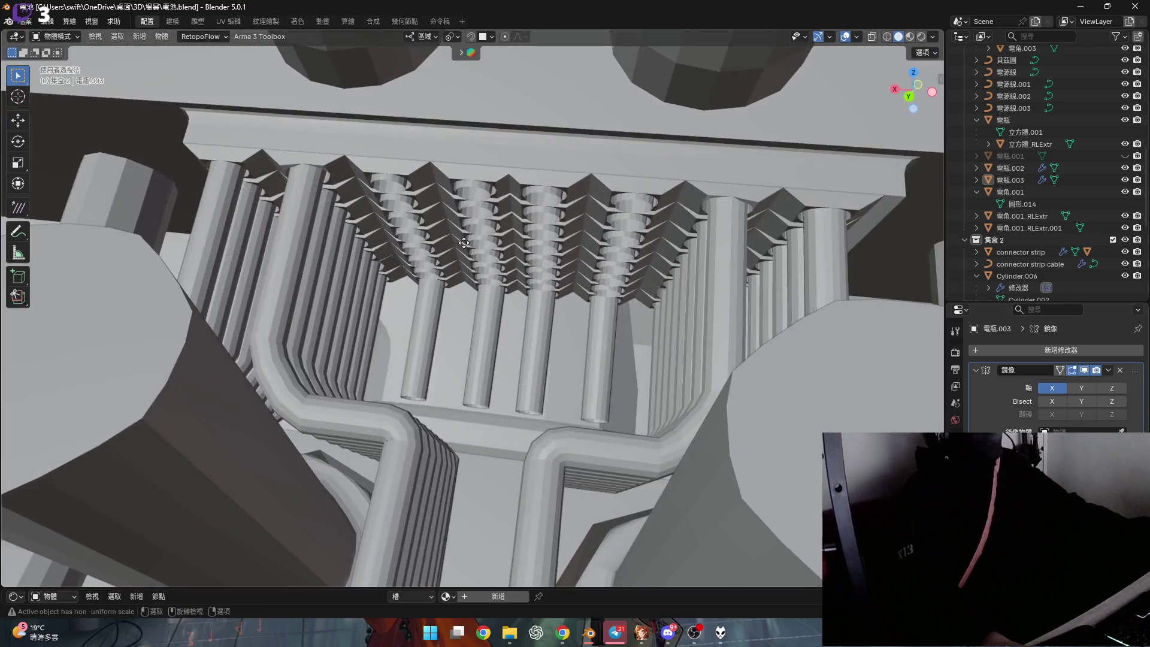
mouse_move(466, 257)
middle_down()
mouse_move(549, 243)
mouse_move(513, 270)
mouse_move(486, 339)
mouse_move(512, 311)
mouse_move(521, 319)
middle_up()
scroll(513, 270, up, 2)
scroll(510, 246, up, 2)
scroll(487, 338, down, 4)
scroll(513, 311, down, 3)
scroll(513, 311, up, 2)
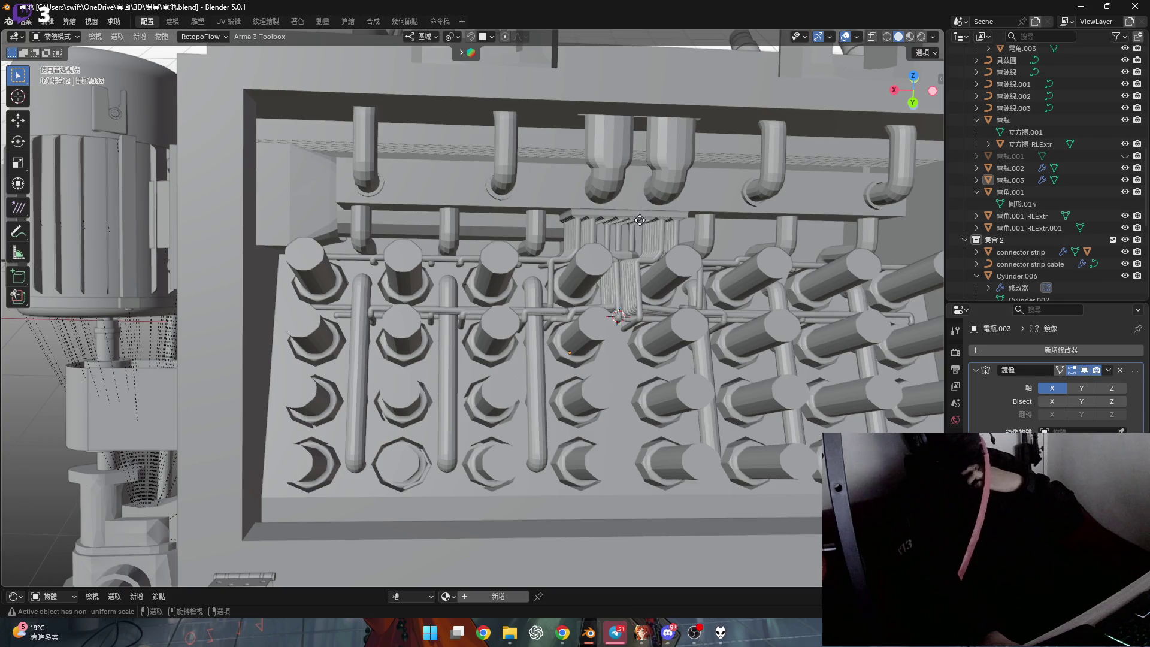
middle_drag(641, 219, 618, 205)
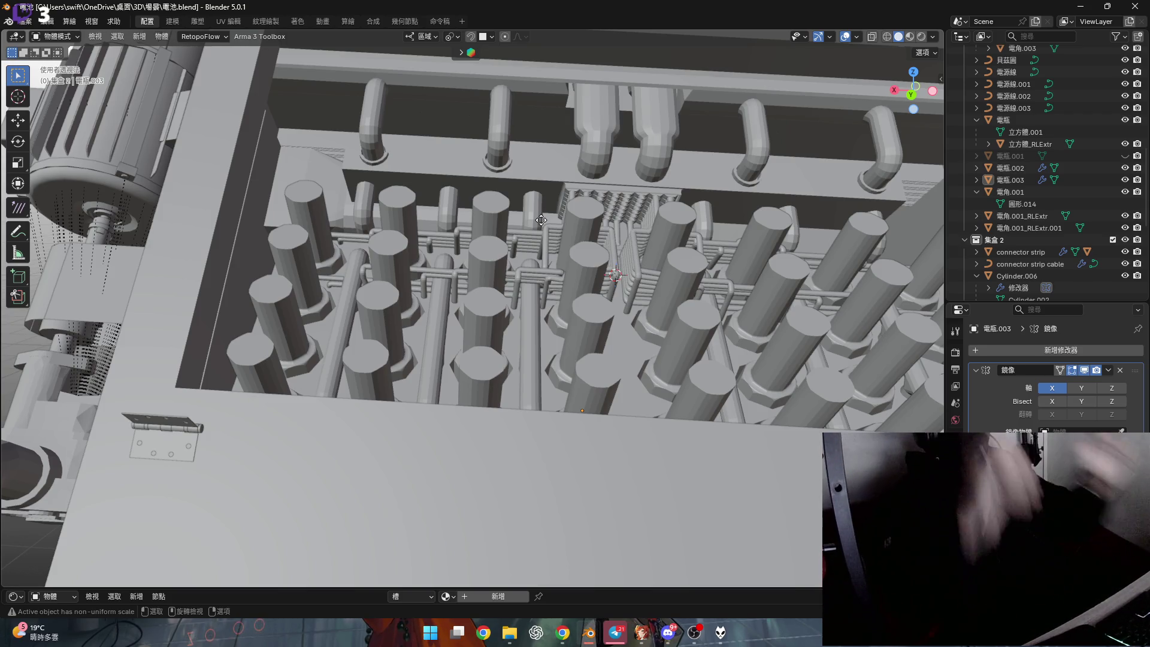
scroll(542, 220, up, 5)
scroll(430, 224, up, 3)
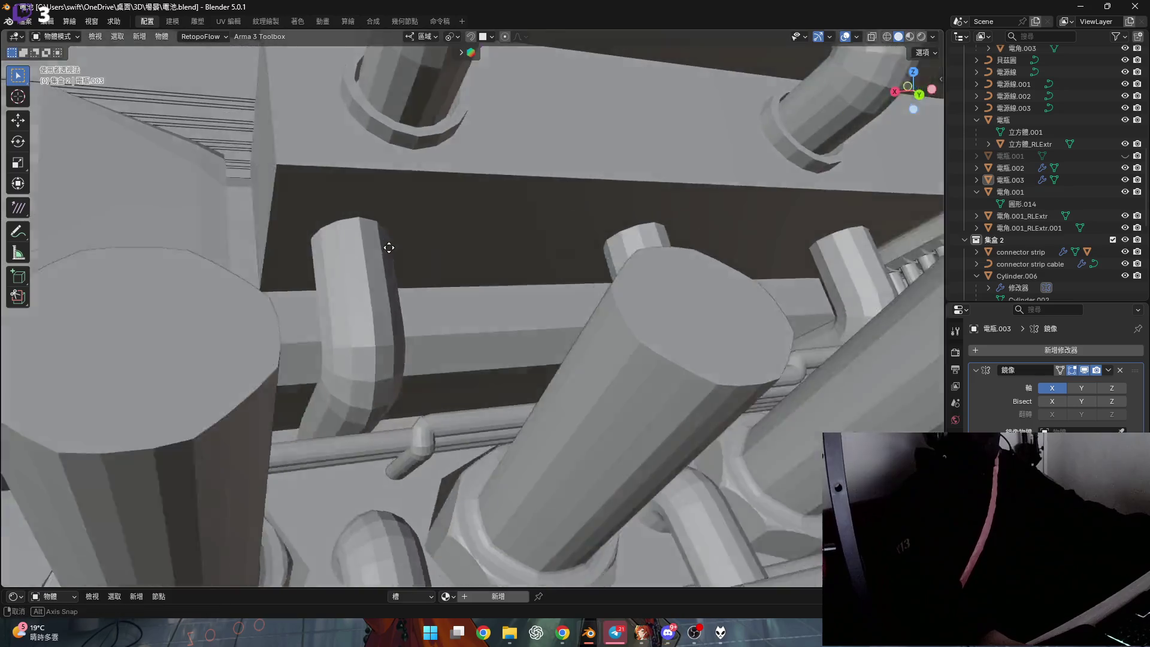
scroll(383, 248, up, 3)
scroll(569, 253, down, 3)
scroll(568, 255, down, 3)
scroll(539, 255, down, 3)
scroll(475, 260, down, 3)
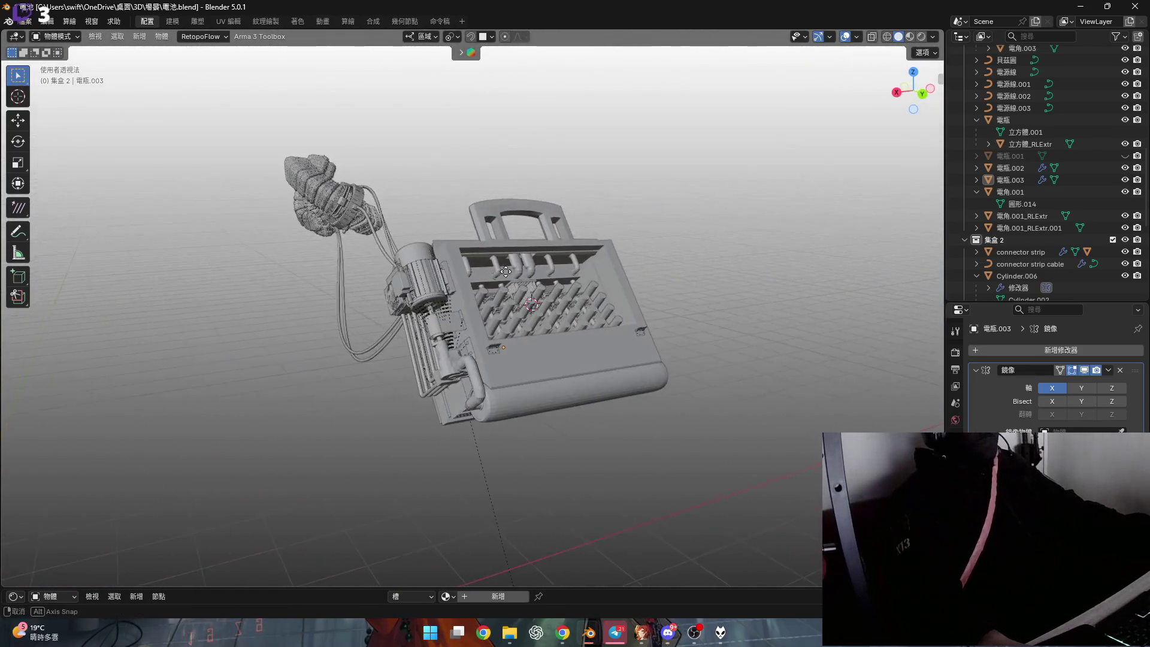
middle_drag(475, 260, 504, 288)
scroll(504, 288, up, 3)
key(Tab)
key(Tab)
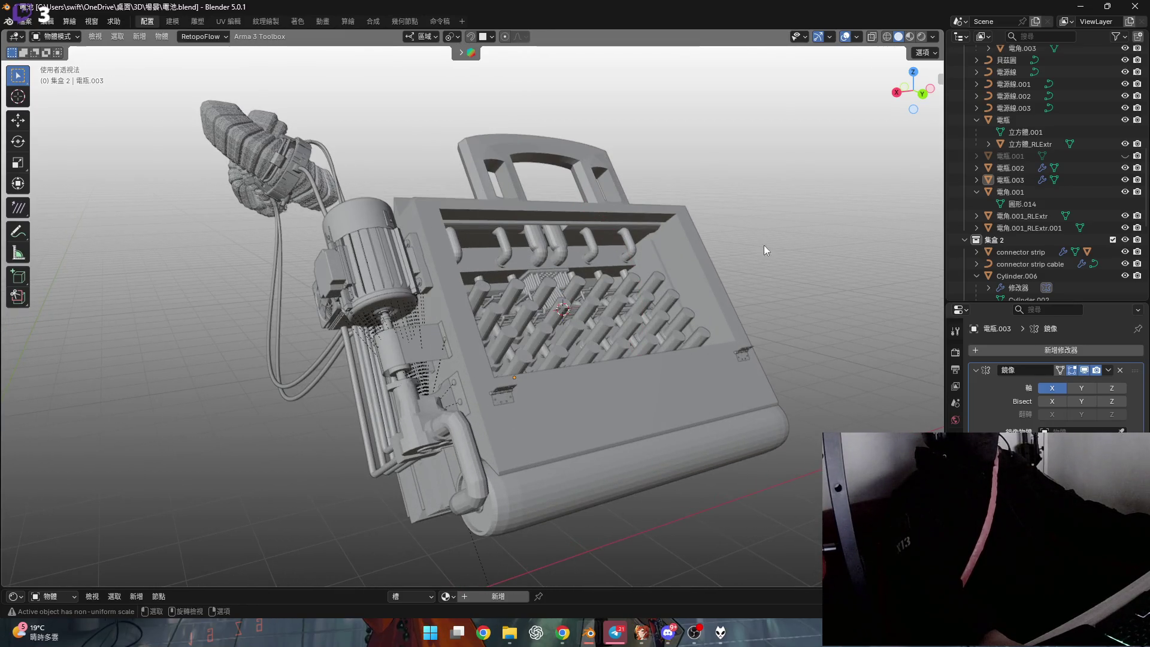
middle_drag(578, 308, 569, 322)
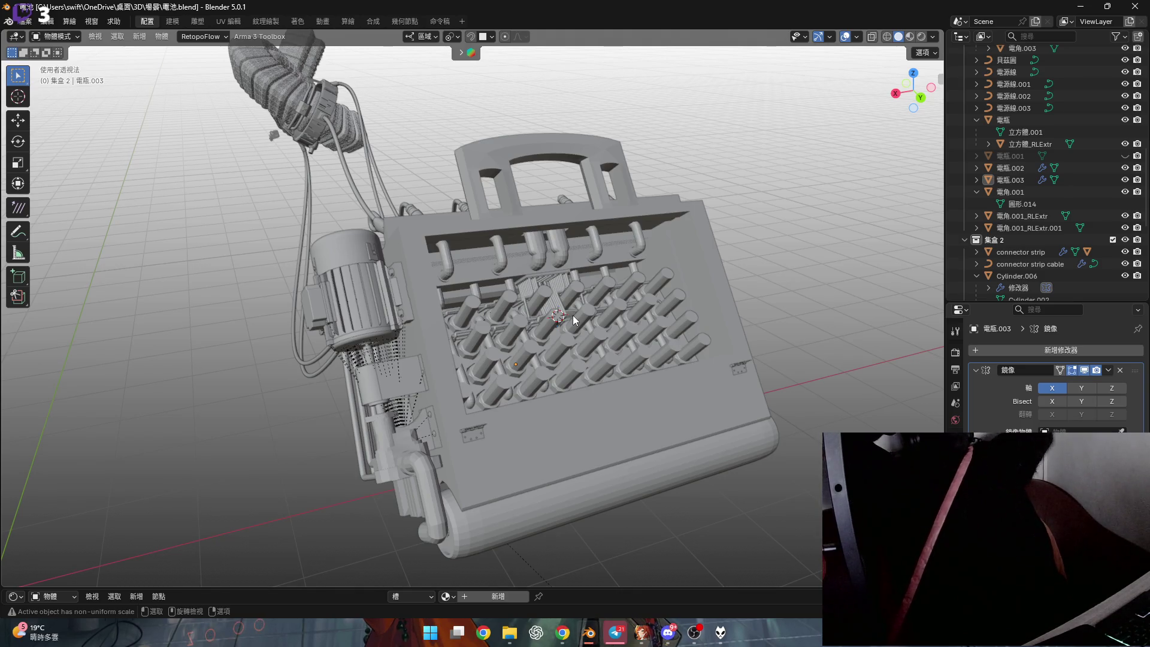
scroll(529, 257, up, 4)
scroll(529, 257, down, 4)
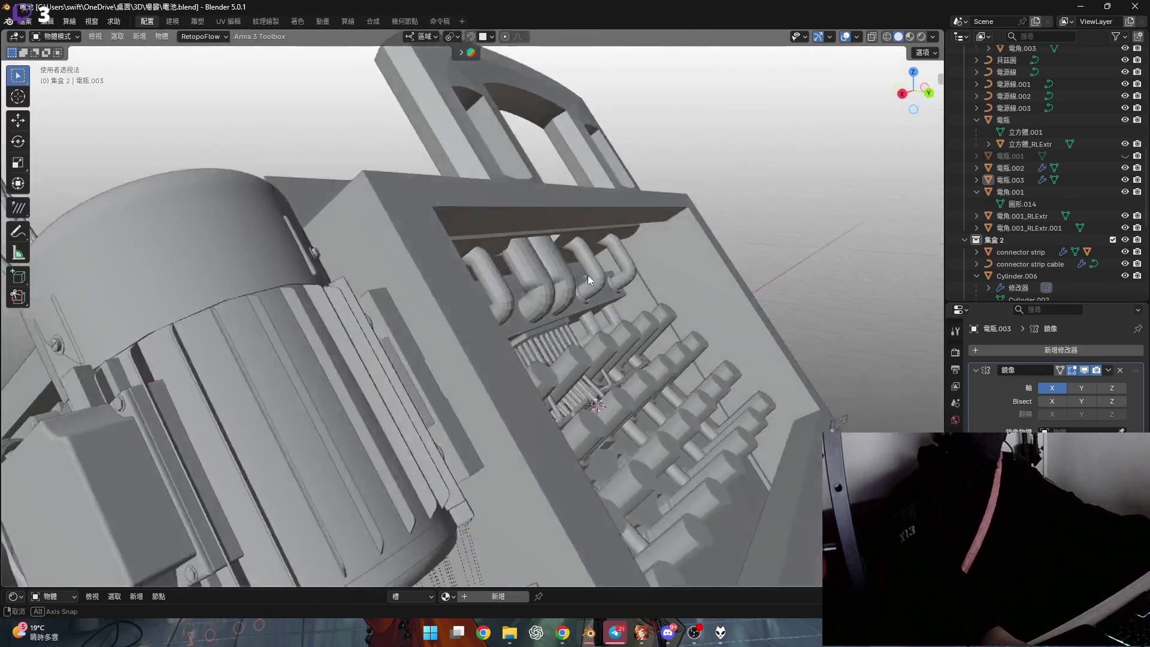
middle_drag(587, 275, 666, 295)
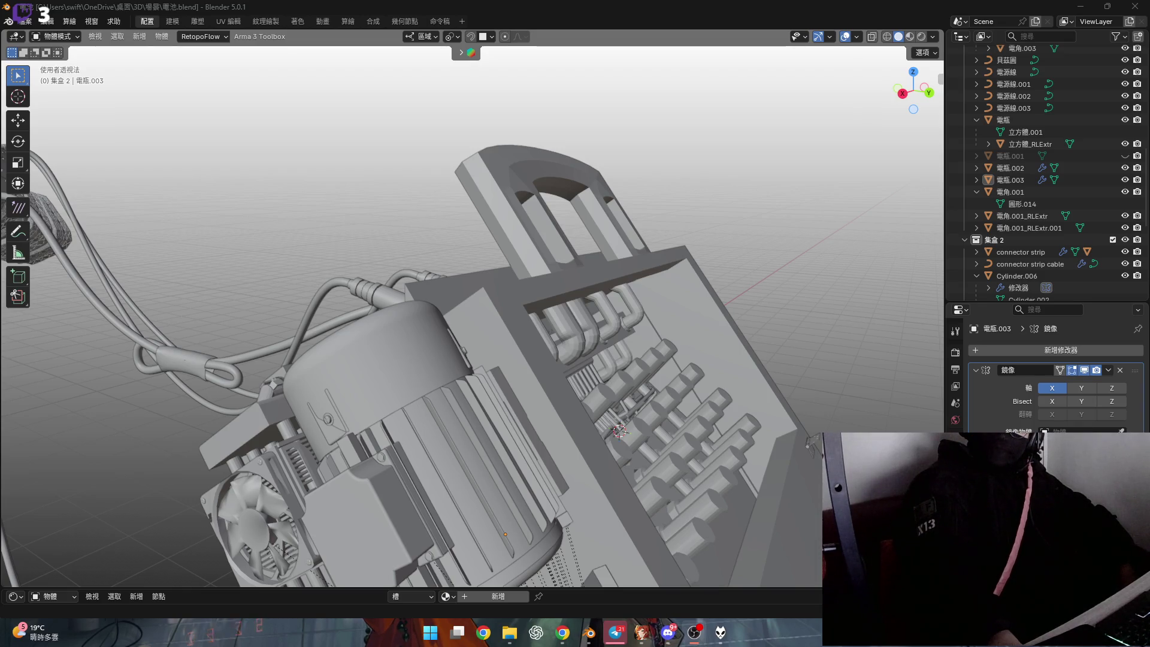
key(ctrl+s)
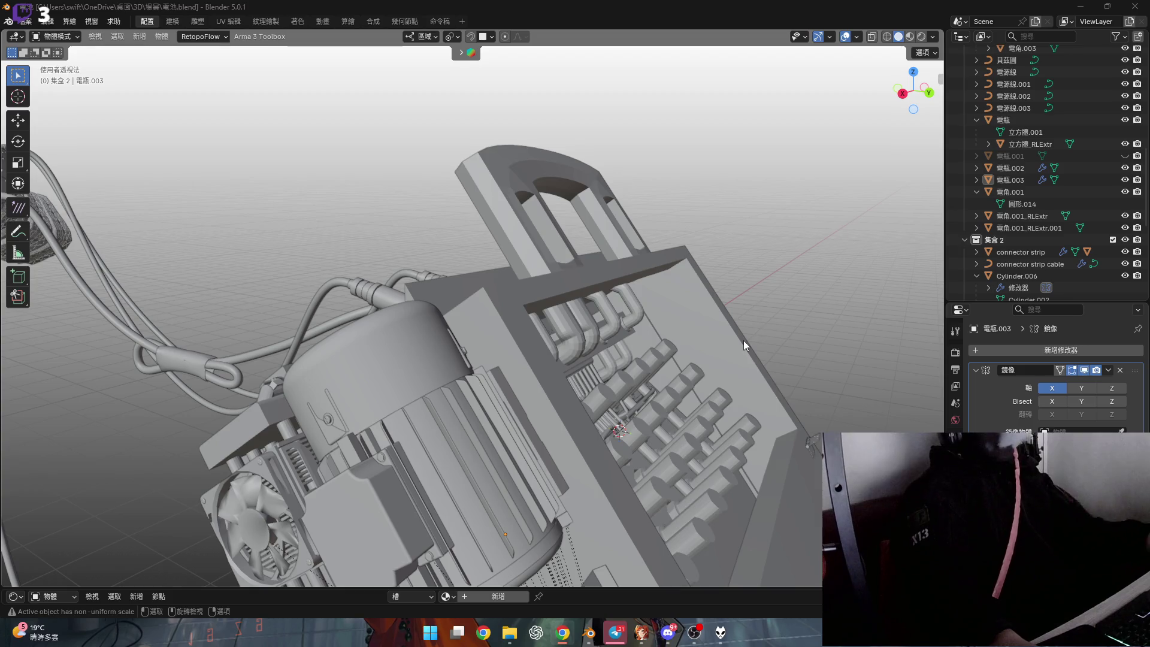
scroll(741, 339, down, 5)
Pan the view and look at the battery straight from the back
shift+middle_drag(732, 344, 693, 297)
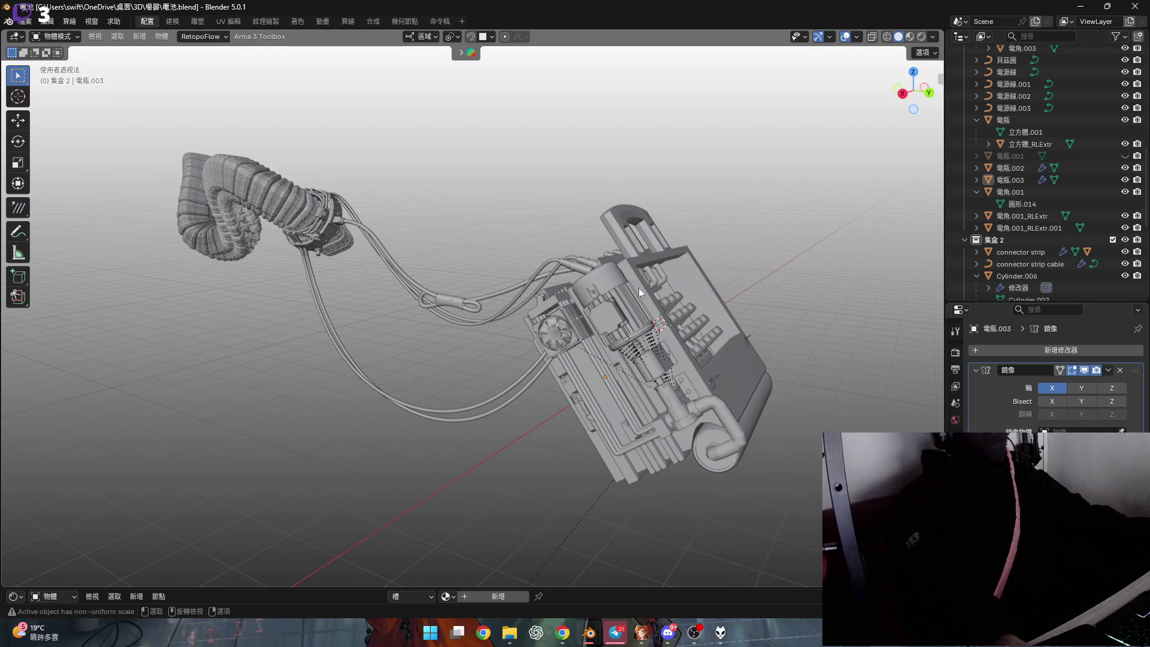
key(ctrl+KP_1)
scroll(562, 340, up, 2)
scroll(561, 340, up, 3)
Save 電池.blend with Ctrl+S, box-select the lower battery parts, then clear the selection
mouse_move(548, 354)
middle_down()
mouse_move(512, 367)
mouse_move(530, 368)
middle_up()
scroll(530, 368, down, 4)
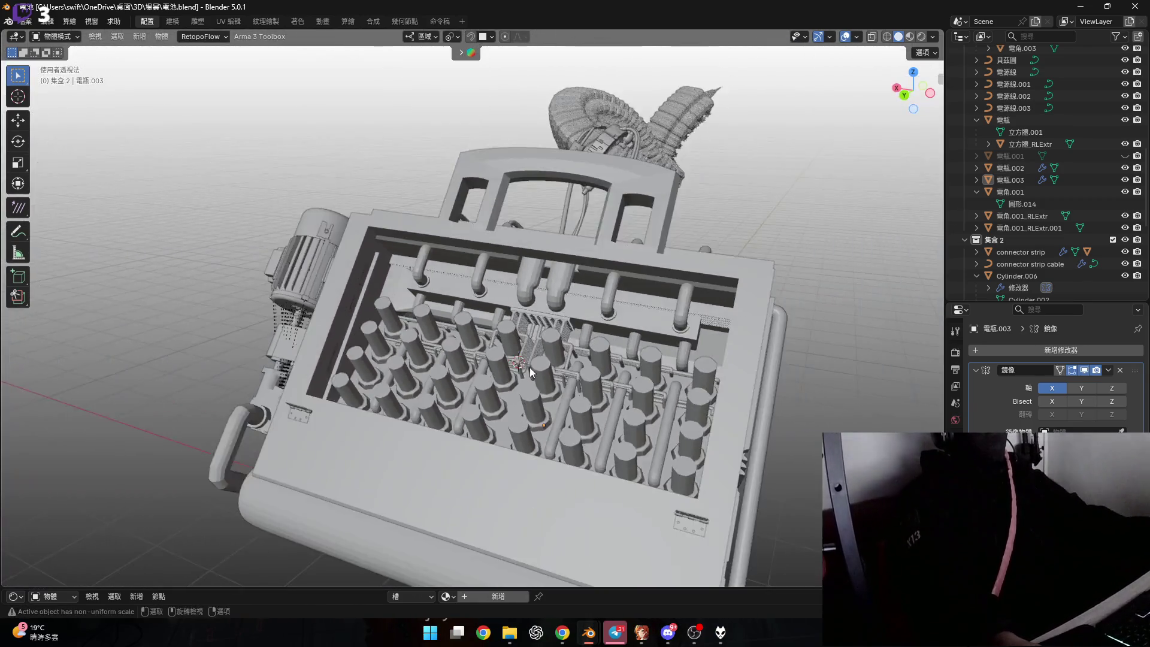
key(ctrl+s)
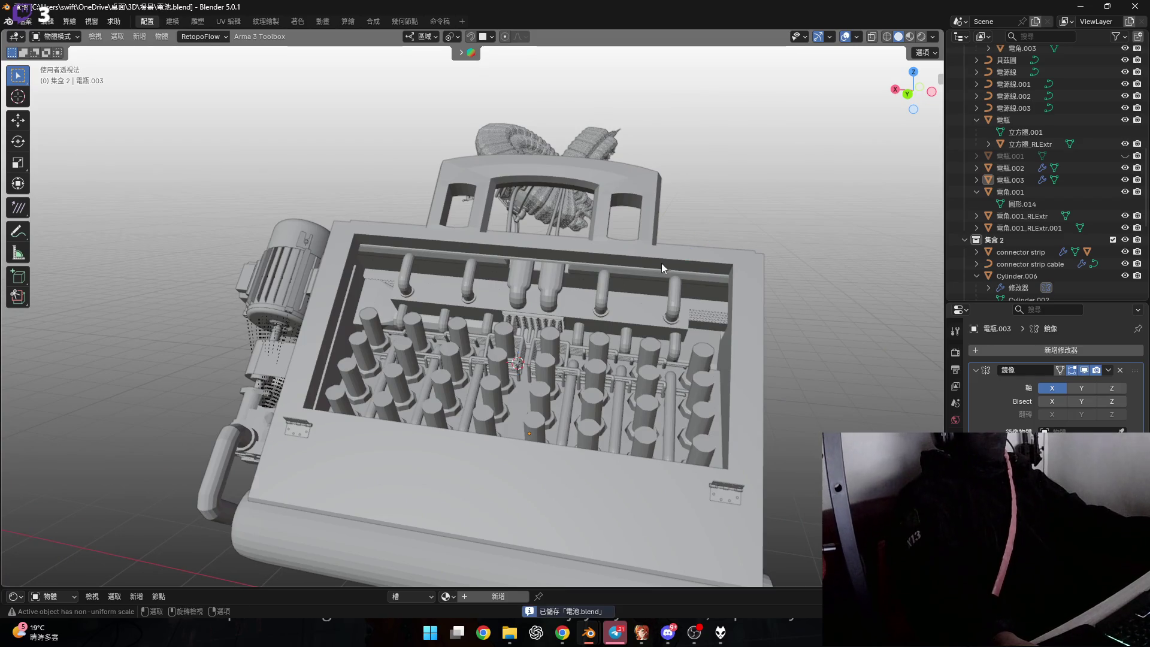
mouse_move(664, 260)
middle_down()
mouse_move(587, 275)
mouse_move(530, 316)
mouse_move(620, 277)
mouse_move(681, 295)
mouse_move(677, 276)
mouse_move(745, 388)
middle_up()
drag(744, 387, 637, 254)
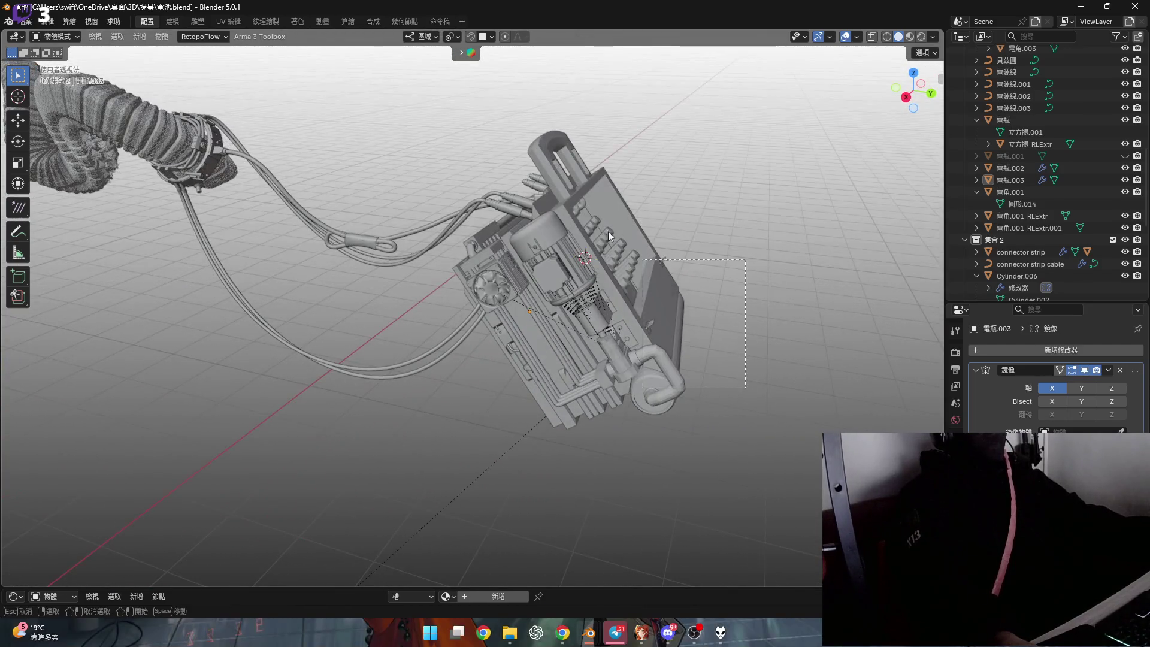
drag(534, 174, 534, 176)
middle_drag(534, 174, 546, 276)
scroll(545, 276, up, 5)
mouse_move(613, 302)
middle_down()
mouse_move(560, 317)
mouse_move(513, 295)
middle_up()
scroll(513, 295, down, 4)
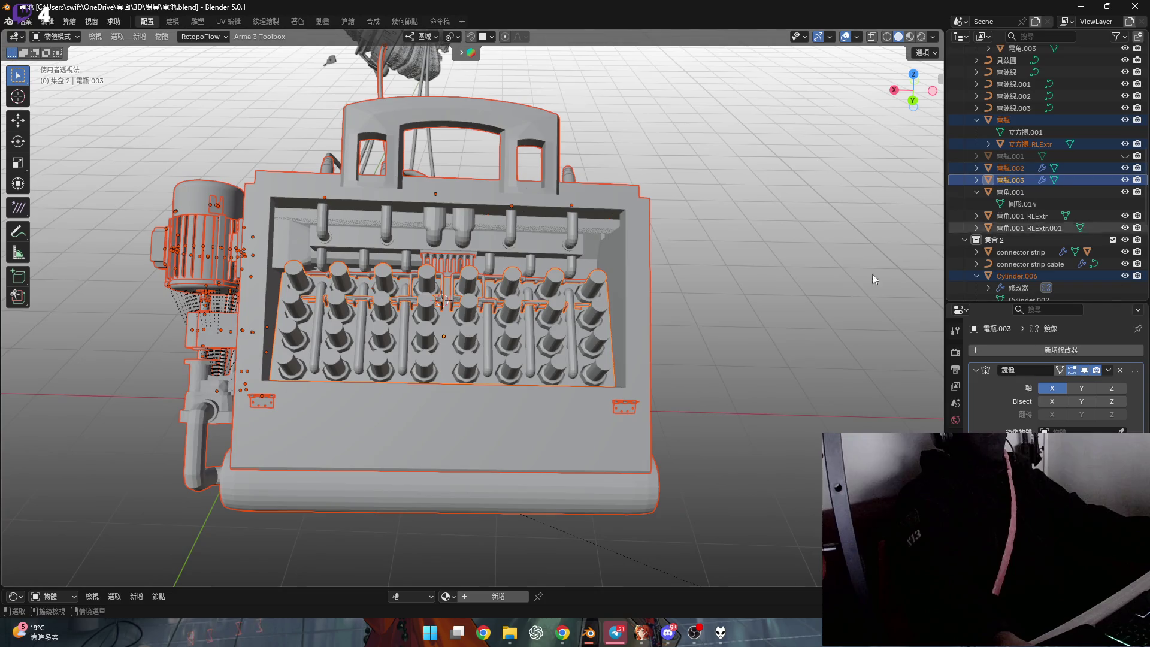
key(alt+a)
Unhide the lid 電瓶.001 in the Outliner, select it and enter Edit Mode
click(1125, 155)
mouse_move(575, 270)
middle_down()
mouse_move(652, 293)
mouse_move(616, 288)
mouse_move(585, 322)
mouse_move(616, 290)
middle_up()
scroll(653, 290, down, 3)
click(615, 289)
scroll(616, 288, up, 4)
key(Tab)
scroll(585, 326, down, 3)
scroll(585, 325, up, 4)
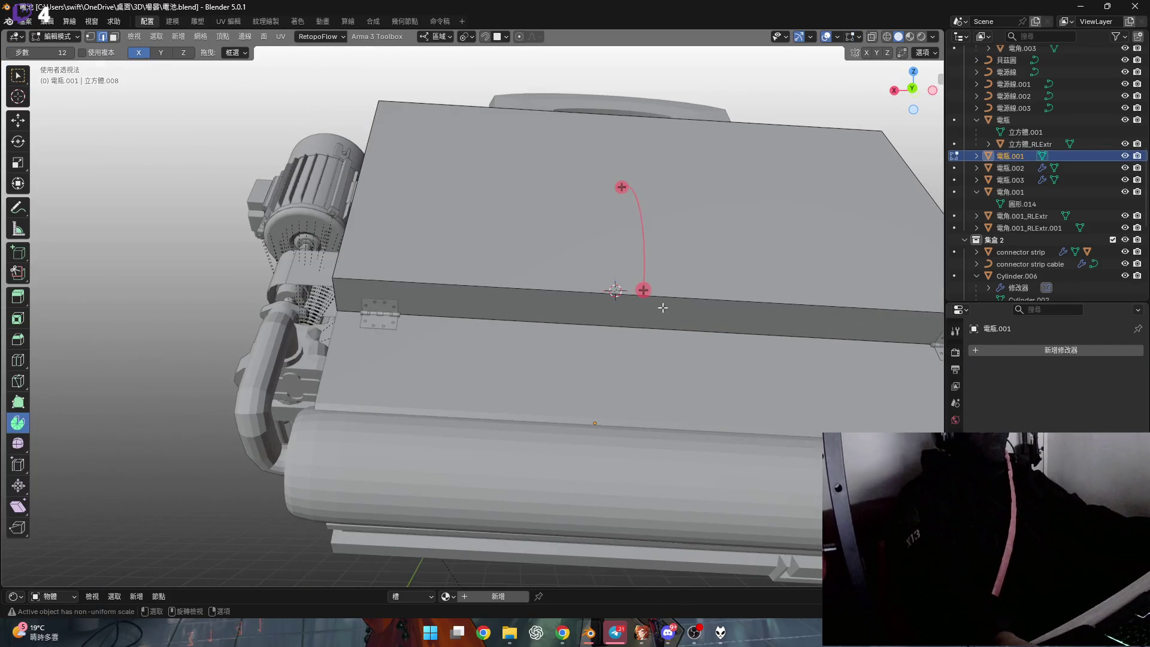
Snap the 3D cursor to the lid's hinge edge and set the lid's origin to the 3D cursor
key(w)
scroll(616, 290, up, 3)
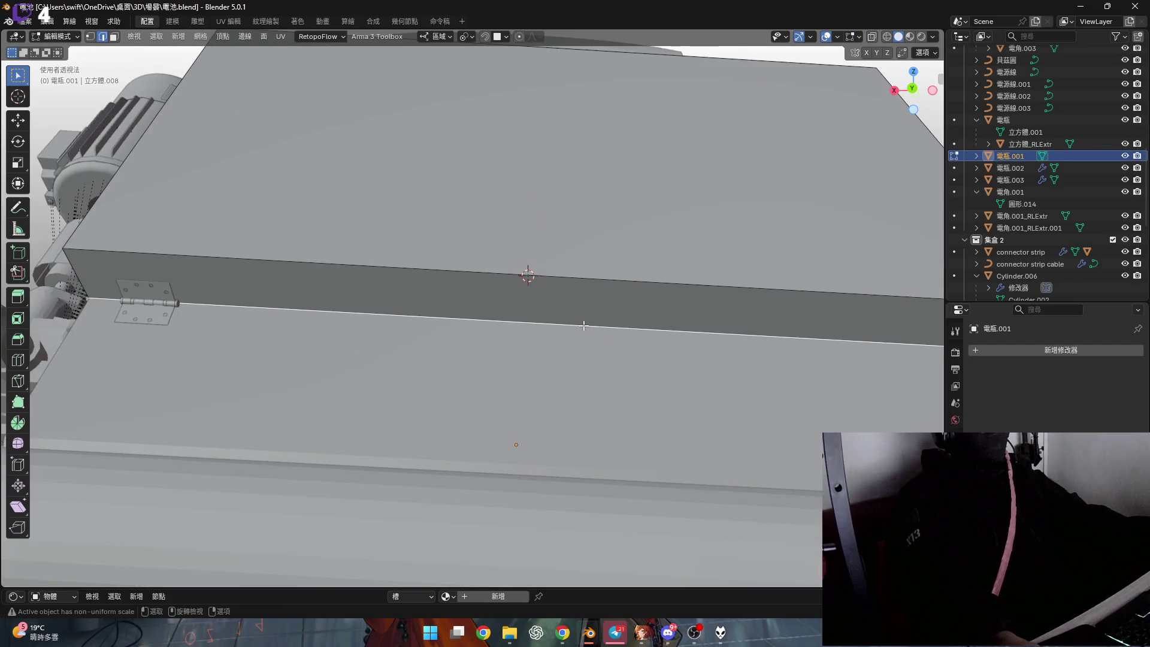
key(shift+s)
click(588, 377)
scroll(588, 377, down, 4)
middle_drag(589, 377, 552, 279)
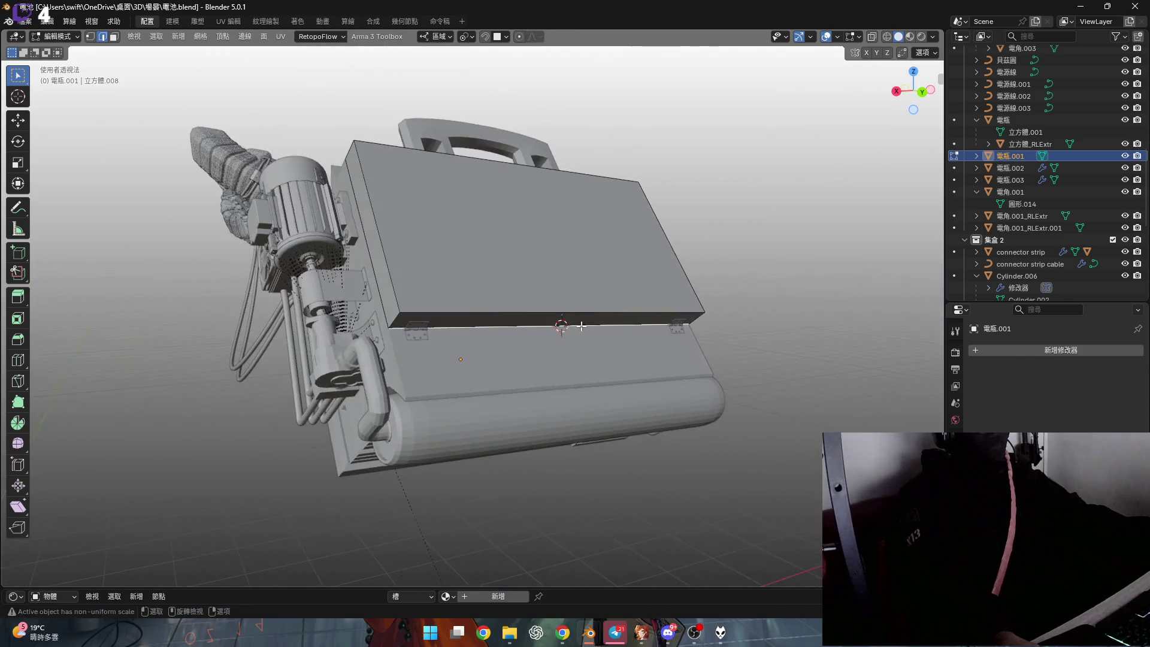
key(Tab)
right_click(549, 267)
mouse_move(504, 319)
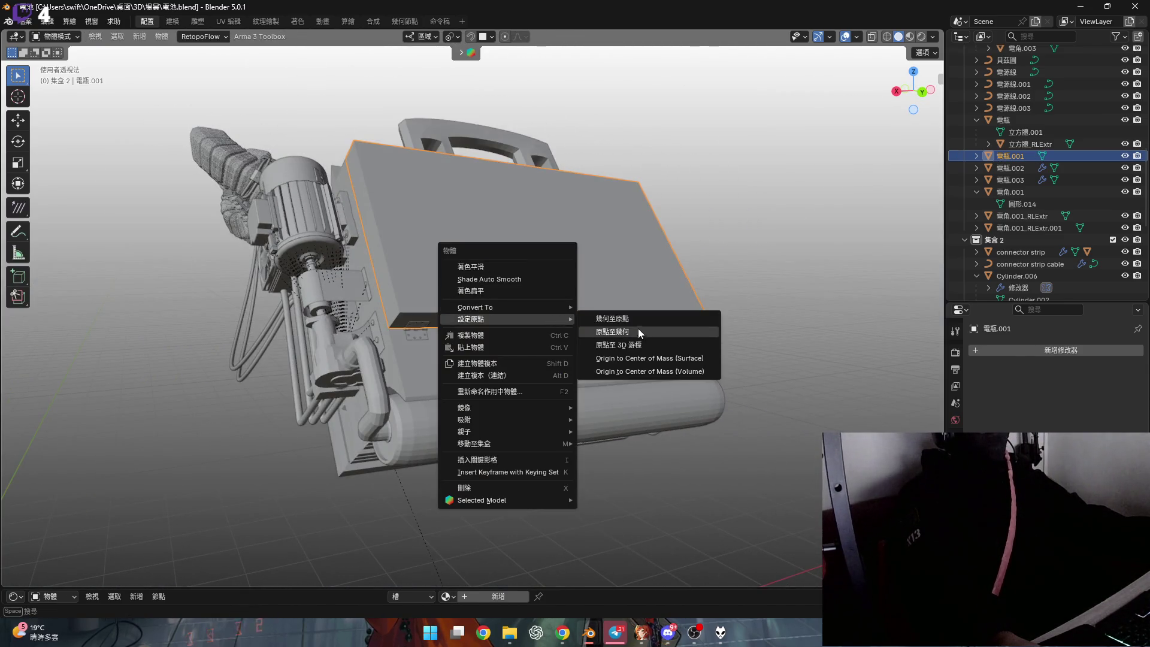
click(644, 345)
Test tilting the lid open with R X rotations about the hinge, then reset its rotation with Alt+R
middle_drag(580, 295, 621, 284)
key(r)
key(x)
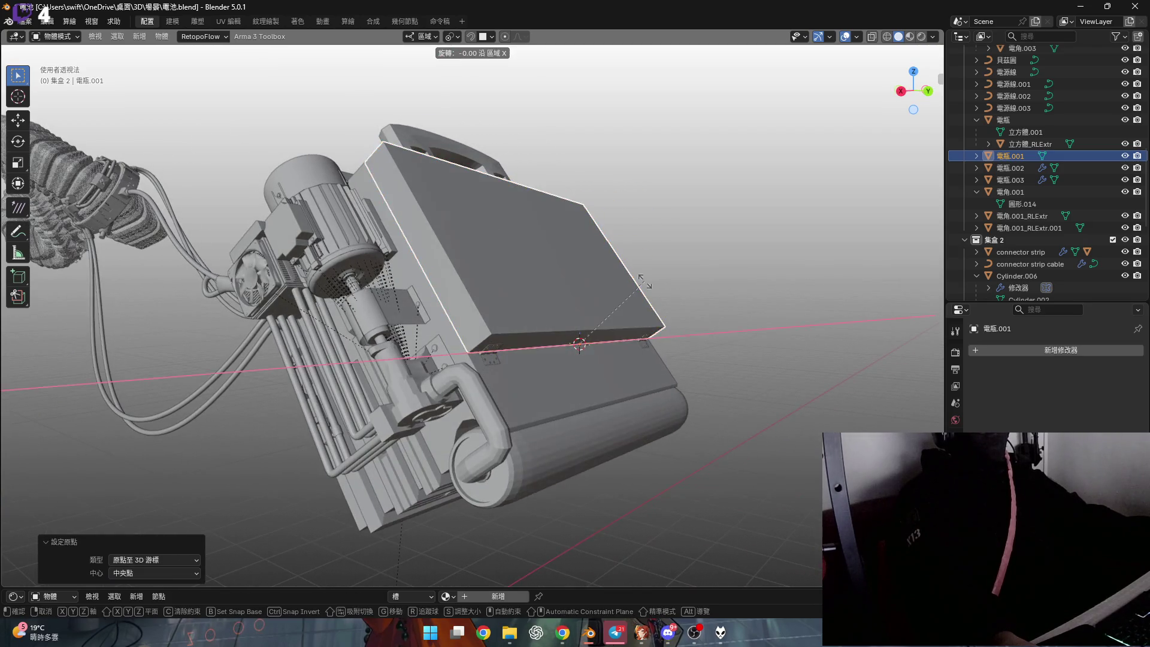
click(584, 256)
mouse_move(584, 255)
middle_down()
mouse_move(565, 339)
mouse_move(628, 296)
mouse_move(691, 300)
mouse_move(639, 326)
mouse_move(644, 336)
middle_up()
scroll(565, 333, down, 3)
key(r)
key(x)
click(663, 328)
click(692, 301)
scroll(559, 338, up, 3)
scroll(551, 350, up, 2)
scroll(552, 351, up, 1)
mouse_move(551, 350)
middle_down()
mouse_move(612, 321)
mouse_move(609, 298)
mouse_move(745, 266)
middle_up()
scroll(612, 321, down, 1)
scroll(610, 320, down, 4)
click(610, 303)
key(alt+r)
Box-select all the battery's parts and copy them with Ctrl+C
click(743, 328)
mouse_move(753, 439)
mouse_down()
mouse_move(508, 213)
mouse_move(539, 295)
mouse_up()
middle_drag(539, 295, 562, 329)
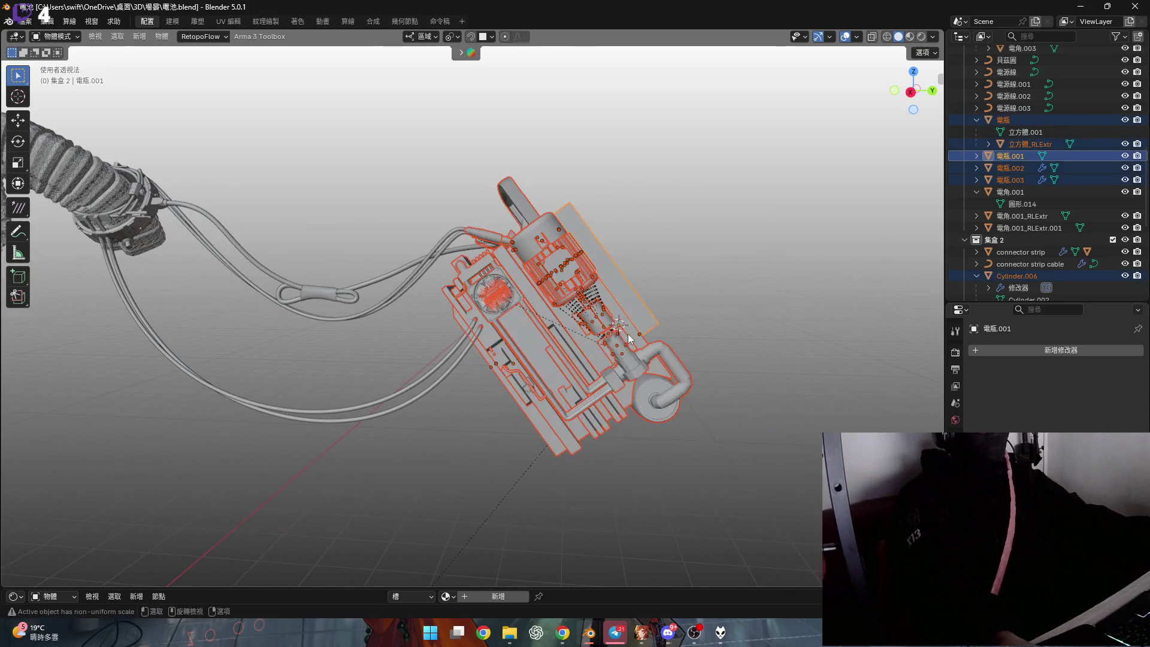
middle_drag(563, 294, 628, 326)
scroll(480, 269, up, 3)
scroll(480, 258, up, 4)
middle_drag(480, 257, 497, 253)
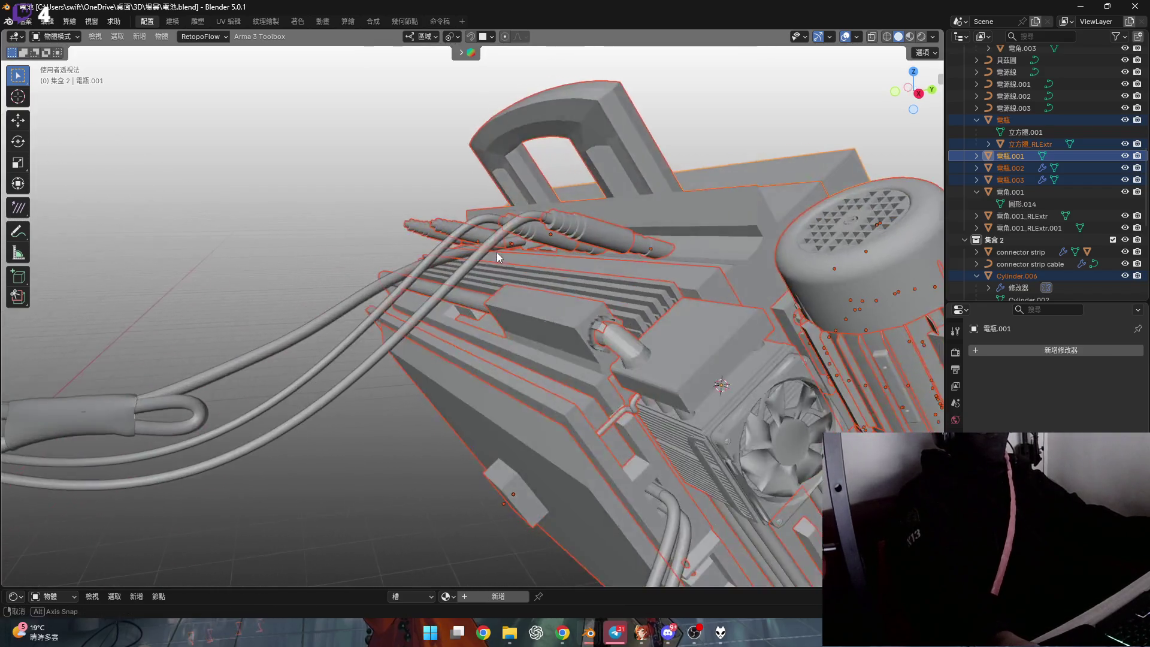
key(g)
click(602, 260)
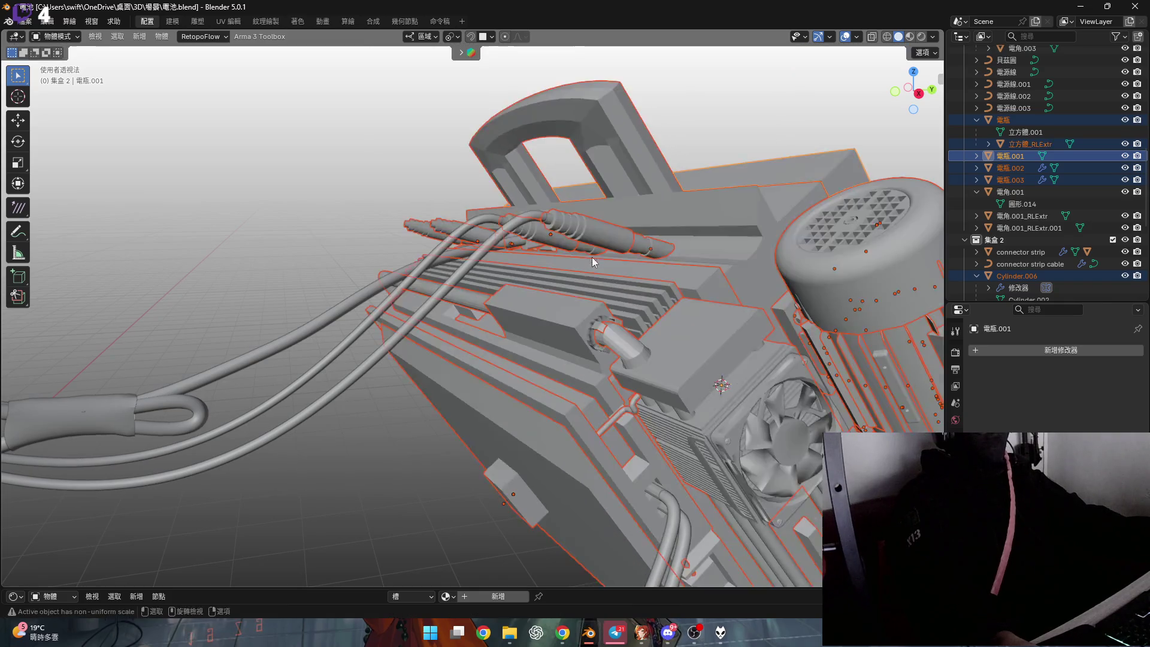
middle_drag(592, 257, 503, 267)
scroll(503, 263, down, 4)
mouse_move(639, 273)
middle_down()
mouse_move(591, 270)
mouse_move(609, 261)
middle_up()
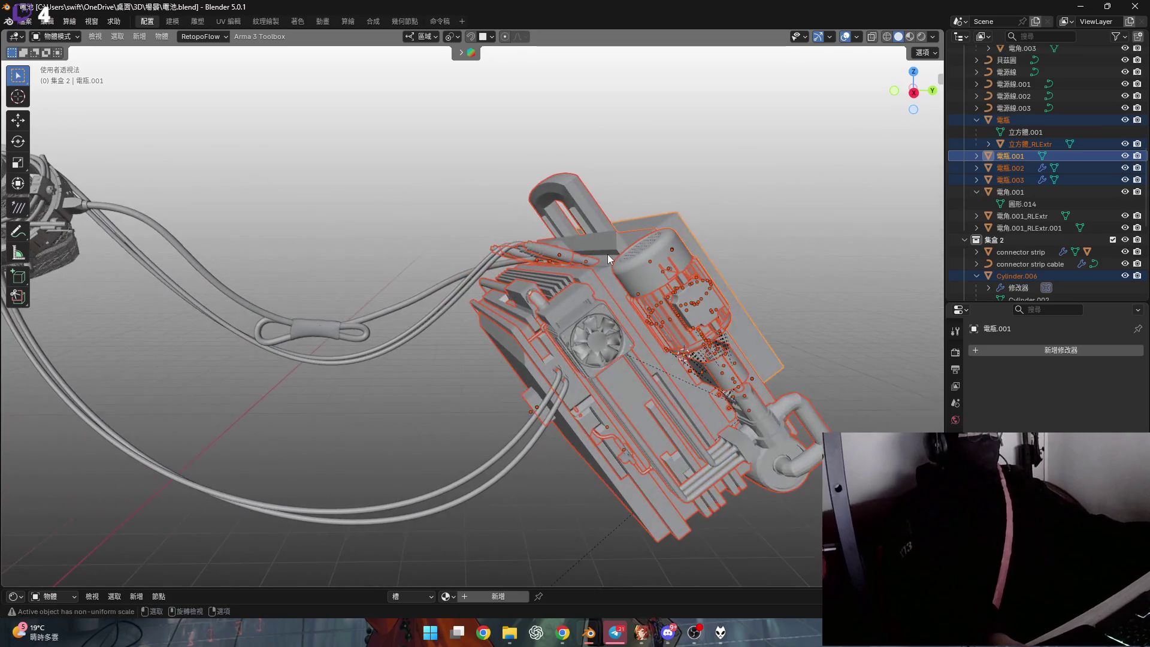
key(ctrl+c)
Switch to Maid.blend and select the old battery backpack parts, including 電箱 and the power outlet
mouse_move(641, 633)
mouse_move(589, 632)
click(453, 595)
mouse_move(607, 318)
middle_down()
mouse_move(542, 341)
mouse_move(603, 300)
mouse_move(672, 397)
middle_up()
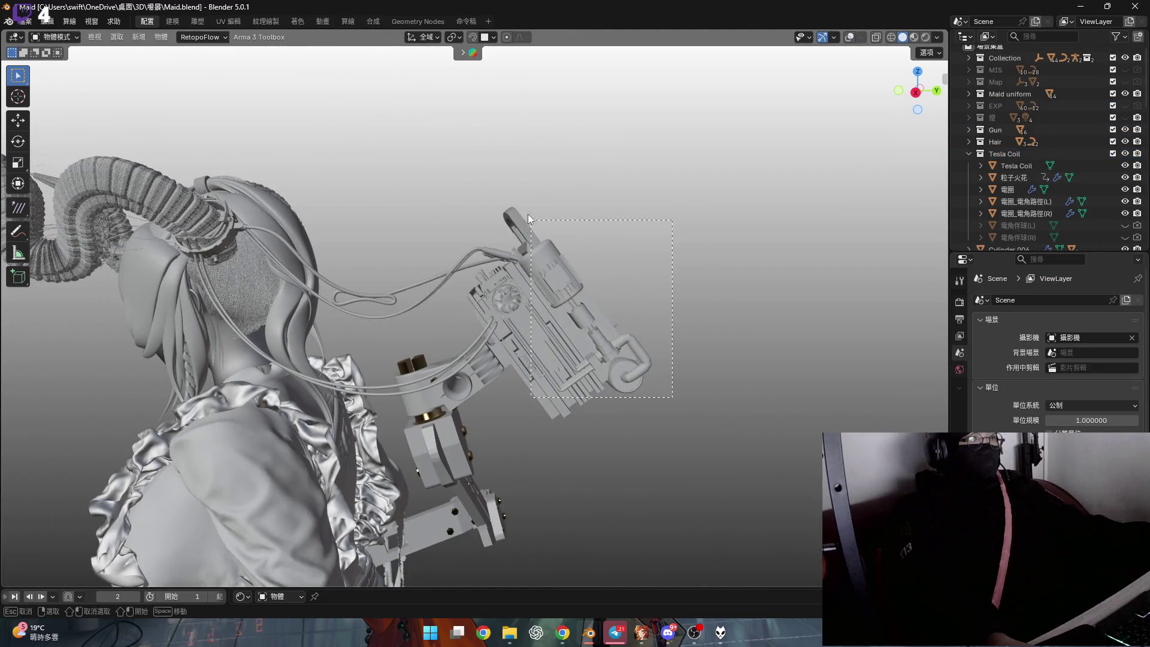
click(849, 38)
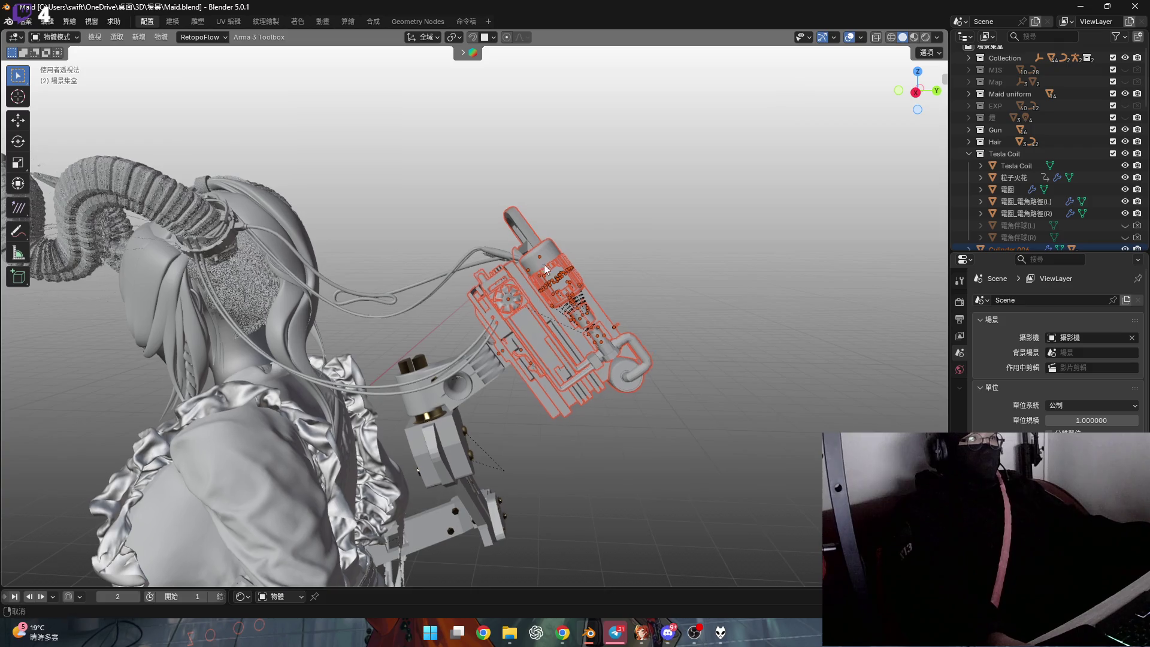
mouse_move(584, 243)
middle_down()
mouse_move(717, 251)
mouse_move(567, 212)
mouse_move(687, 240)
mouse_move(600, 232)
mouse_move(477, 189)
middle_up()
scroll(532, 215, up, 4)
scroll(599, 231, up, 2)
scroll(511, 229, up, 3)
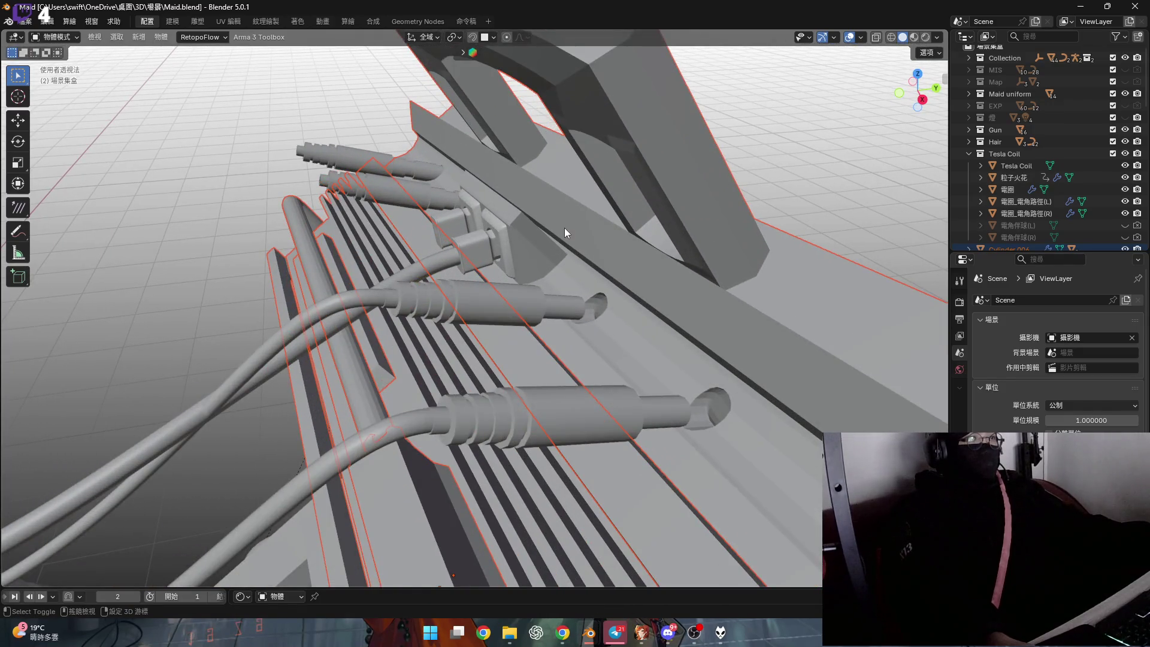
click(561, 227)
scroll(523, 238, down, 3)
mouse_move(523, 224)
middle_down()
mouse_move(515, 237)
mouse_move(658, 241)
mouse_move(634, 242)
middle_up()
click(508, 235)
key(g)
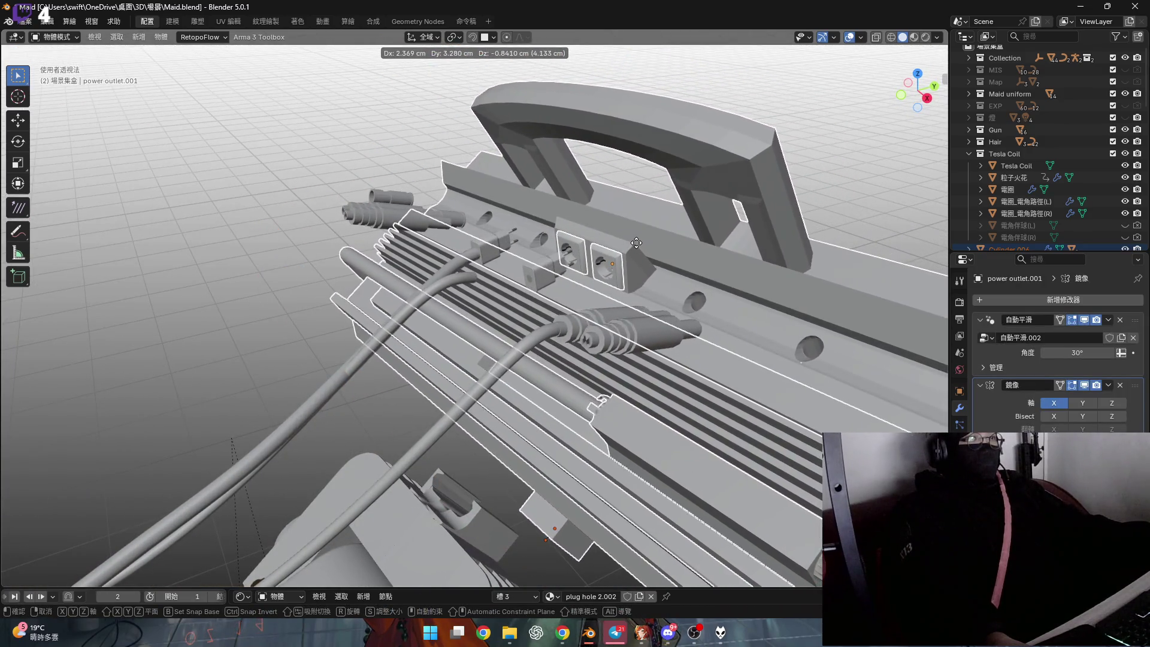
click(633, 243)
scroll(634, 242, down, 2)
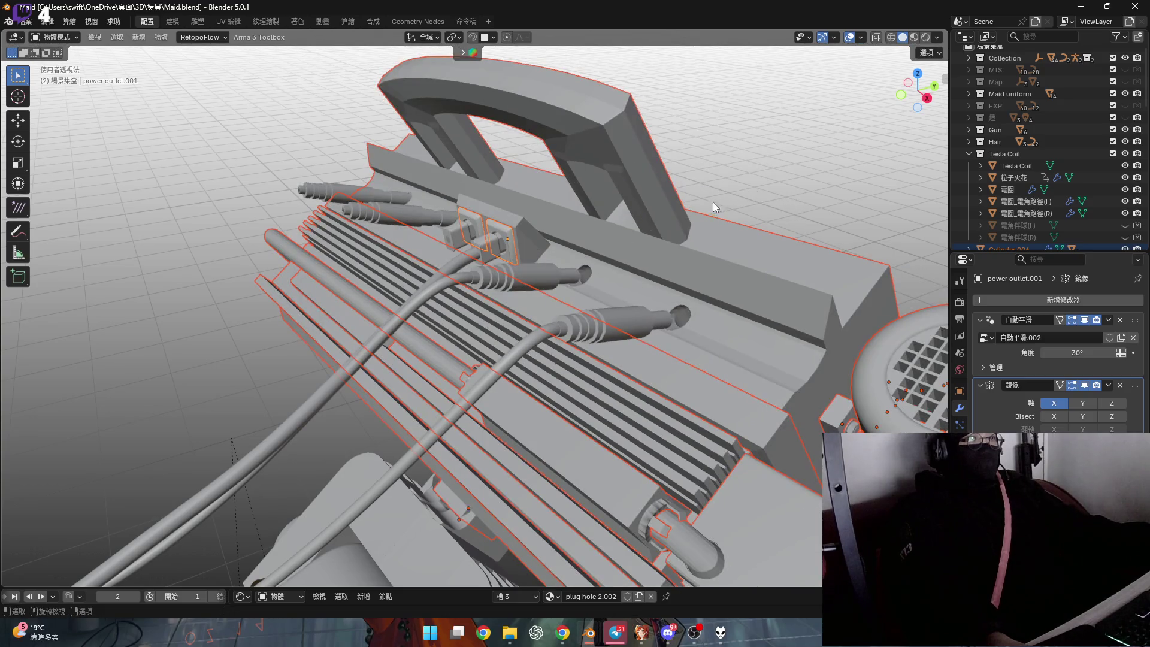
scroll(648, 198, down, 2)
scroll(651, 198, down, 2)
Delete the 88 old battery parts and paste the copied battery objects into the scene
key(x)
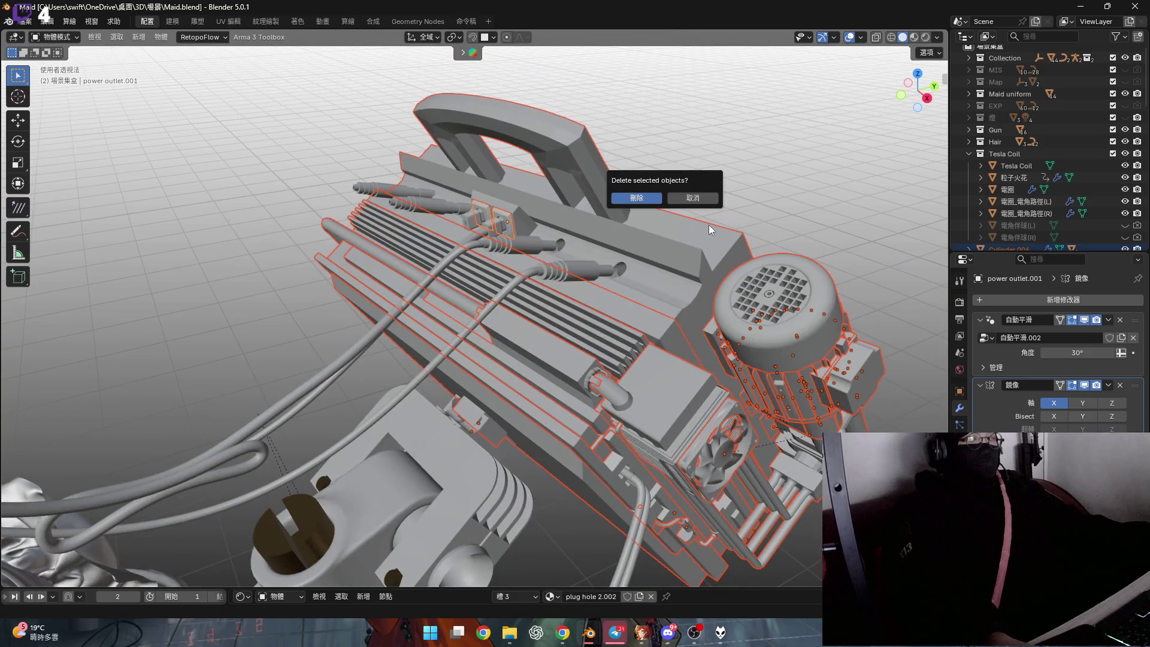
key(Return)
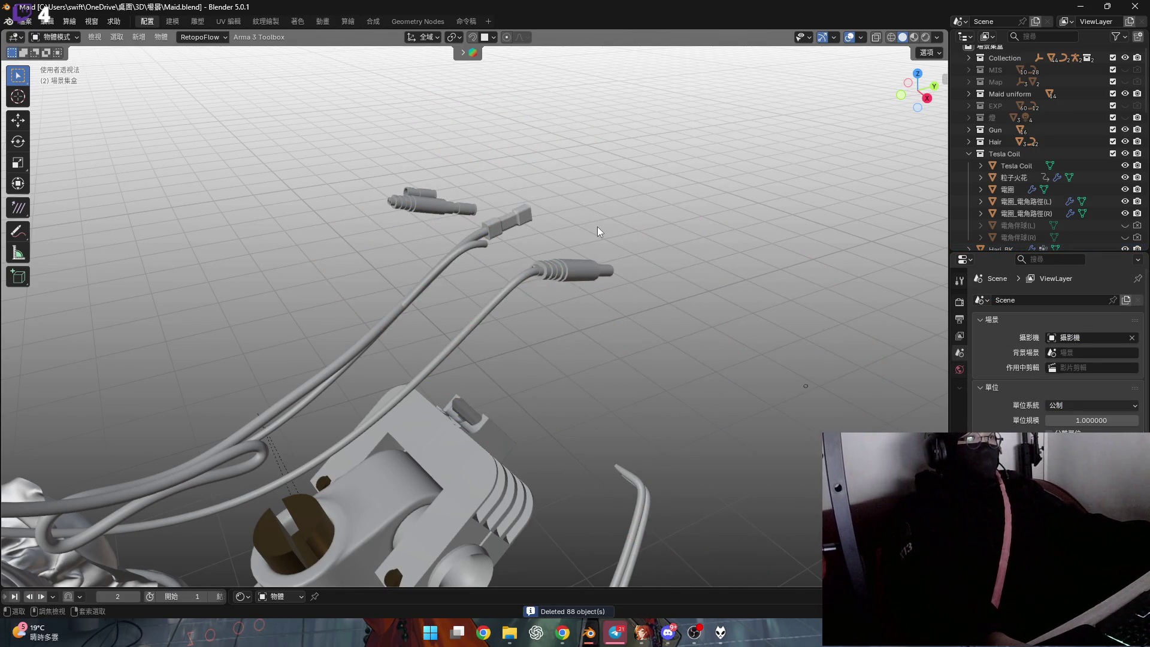
key(ctrl+v)
scroll(597, 225, up, 1)
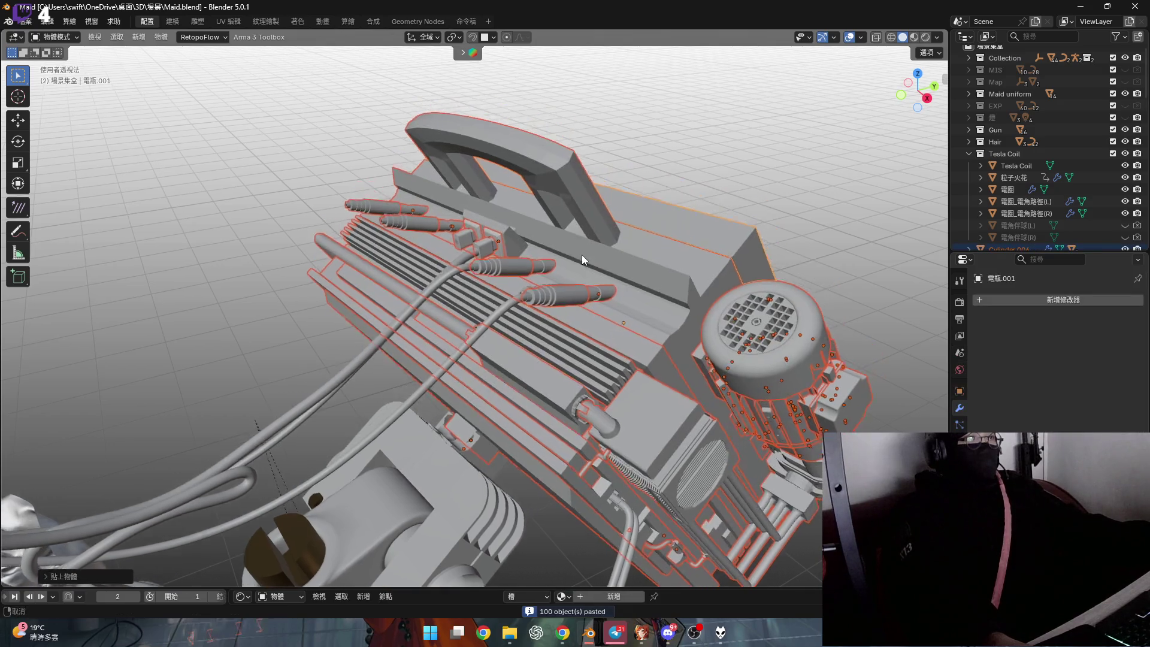
scroll(581, 254, up, 3)
Delete the first stray plug and the small block above the socket
middle_drag(575, 279, 692, 348)
click(686, 352)
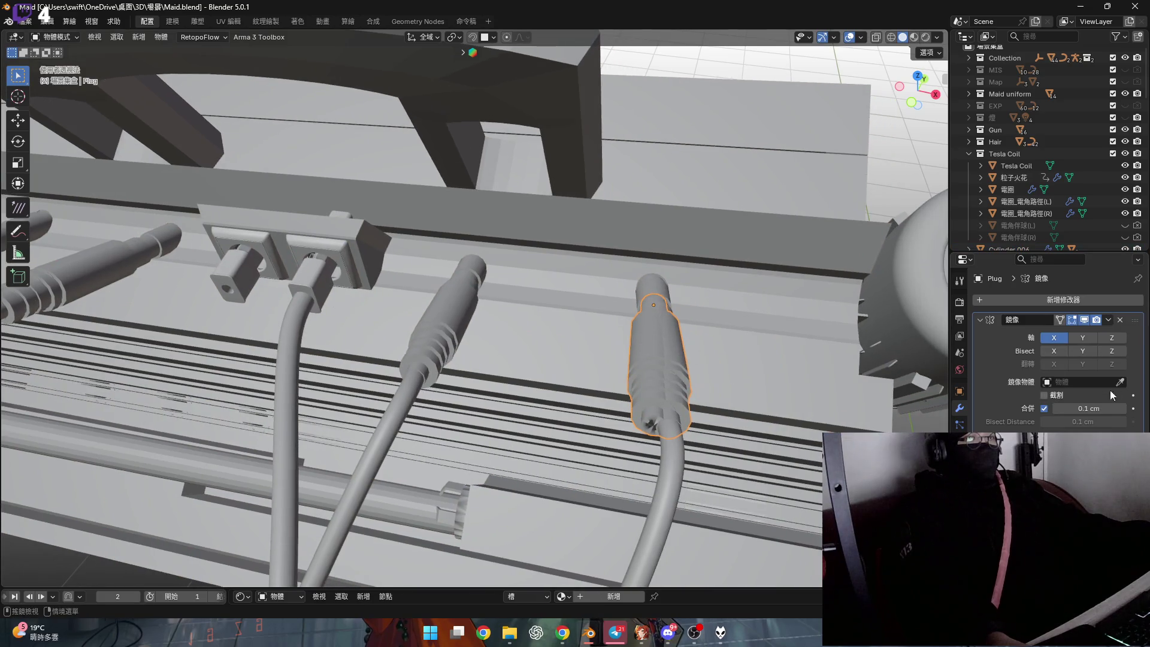
scroll(711, 348, down, 5)
key(x)
click(703, 343)
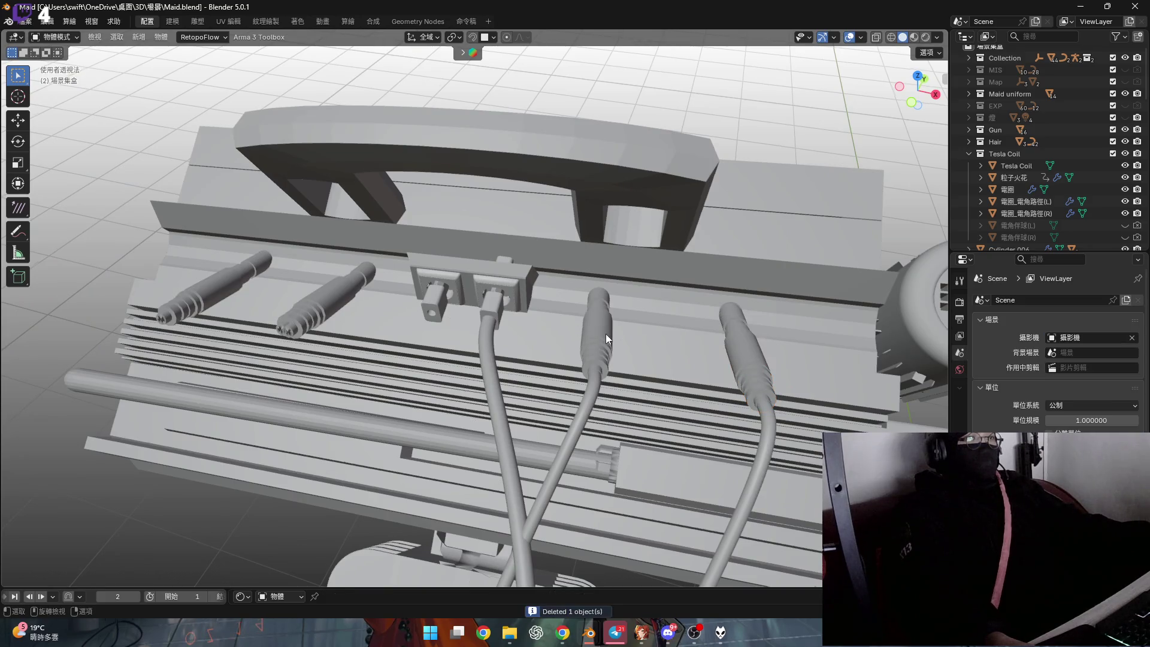
scroll(605, 334, up, 3)
scroll(644, 346, up, 2)
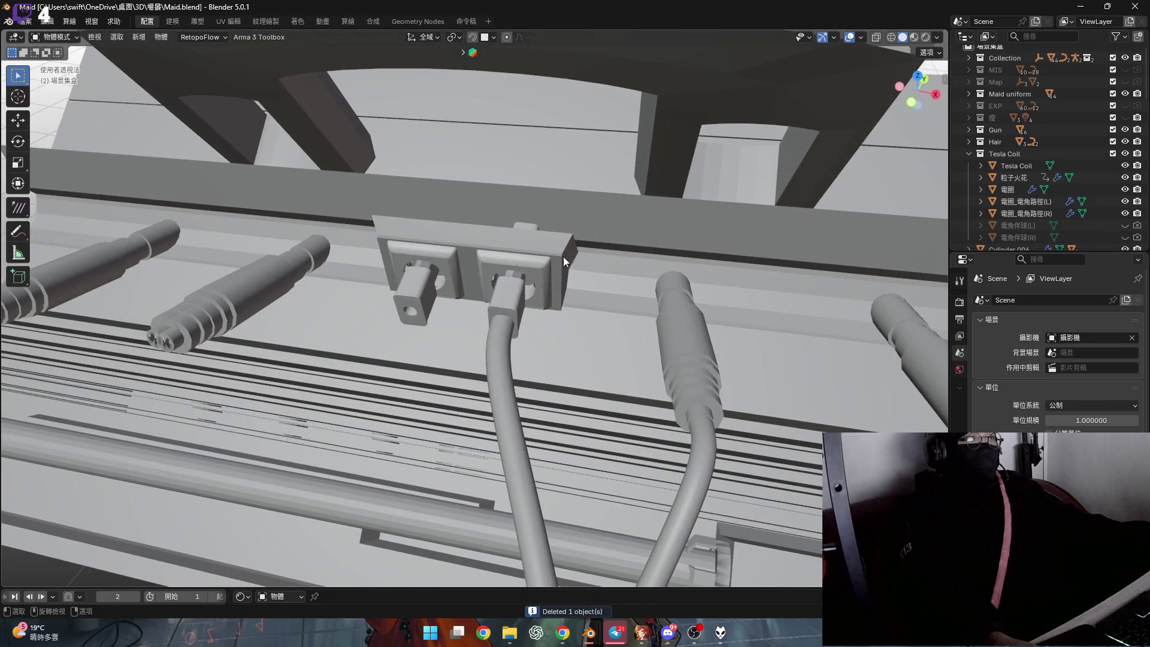
click(526, 230)
key(x)
click(600, 330)
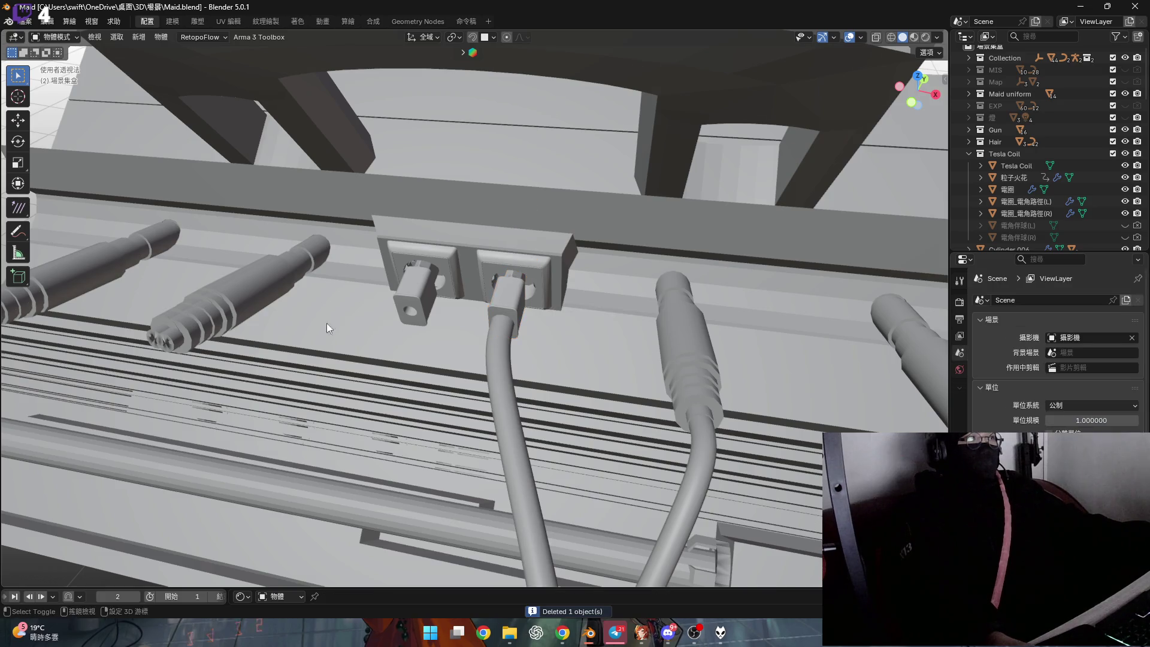
scroll(335, 325, down, 3)
Delete the second stray plug, then select the lid panel
click(340, 323)
scroll(516, 327, up, 2)
mouse_move(517, 328)
shift+middle_down()
mouse_move(399, 322)
mouse_move(411, 344)
mouse_move(482, 355)
mouse_move(323, 300)
mouse_move(449, 323)
shift+middle_up()
key(x)
click(397, 319)
scroll(482, 354, down, 4)
click(528, 353)
middle_drag(539, 350, 533, 331)
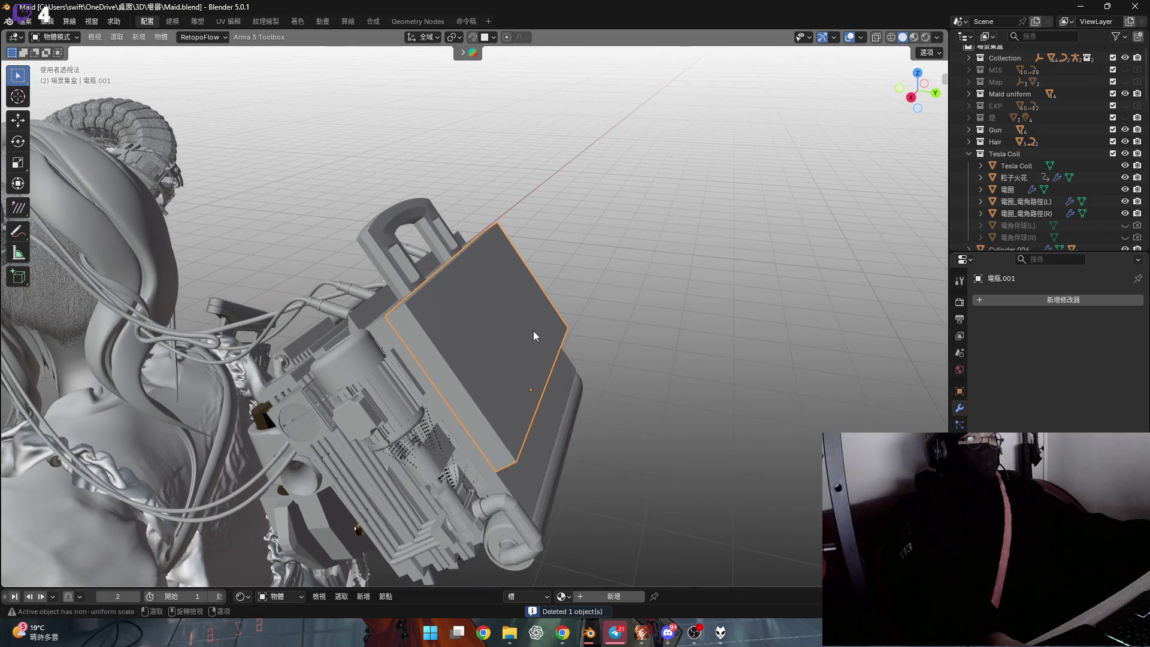
scroll(1083, 193, down, 5)
scroll(1082, 192, up, 2)
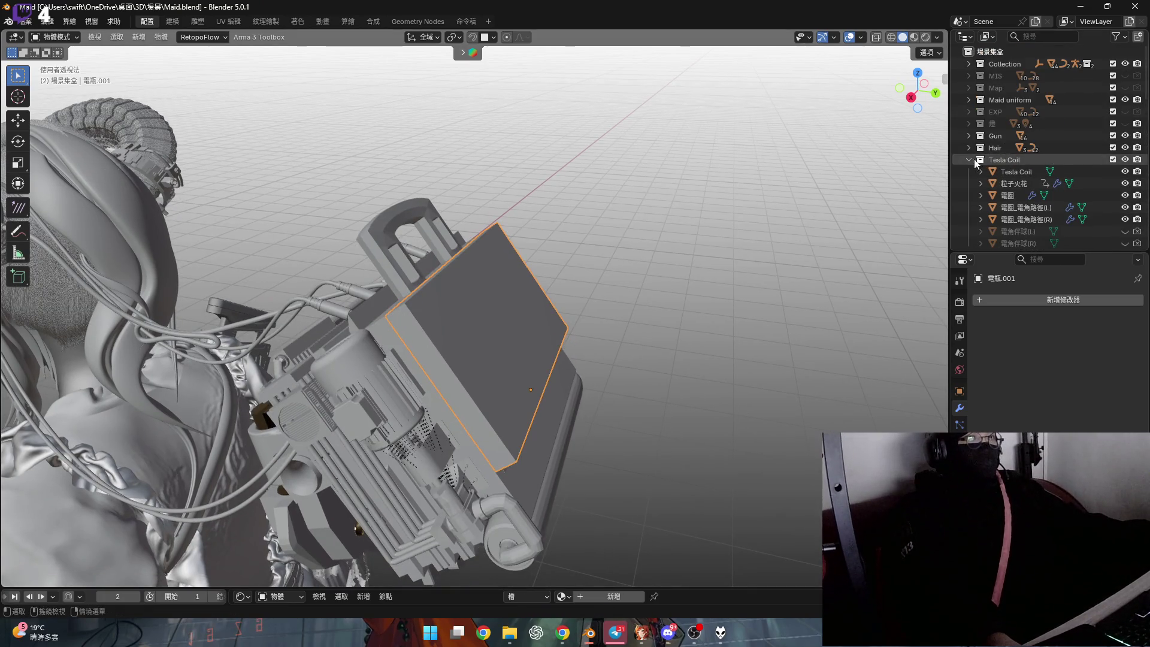
scroll(1021, 191, down, 1)
scroll(1022, 192, down, 3)
scroll(1023, 191, down, 3)
scroll(1024, 194, down, 3)
scroll(1046, 211, down, 2)
Hide the lid panel and orbit around the maid, snapping to Right Orthographic side views
key(h)
mouse_move(623, 258)
middle_down()
mouse_move(593, 256)
mouse_move(554, 224)
mouse_move(587, 235)
mouse_move(670, 224)
mouse_move(508, 283)
mouse_move(477, 243)
mouse_move(494, 246)
middle_up()
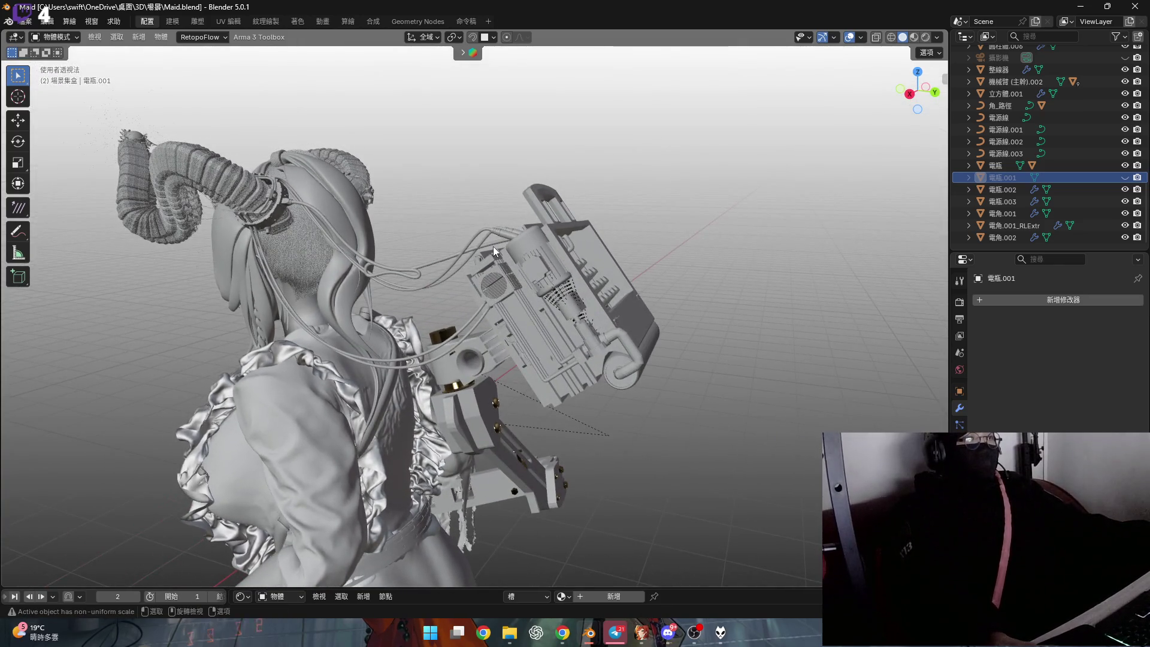
click(915, 96)
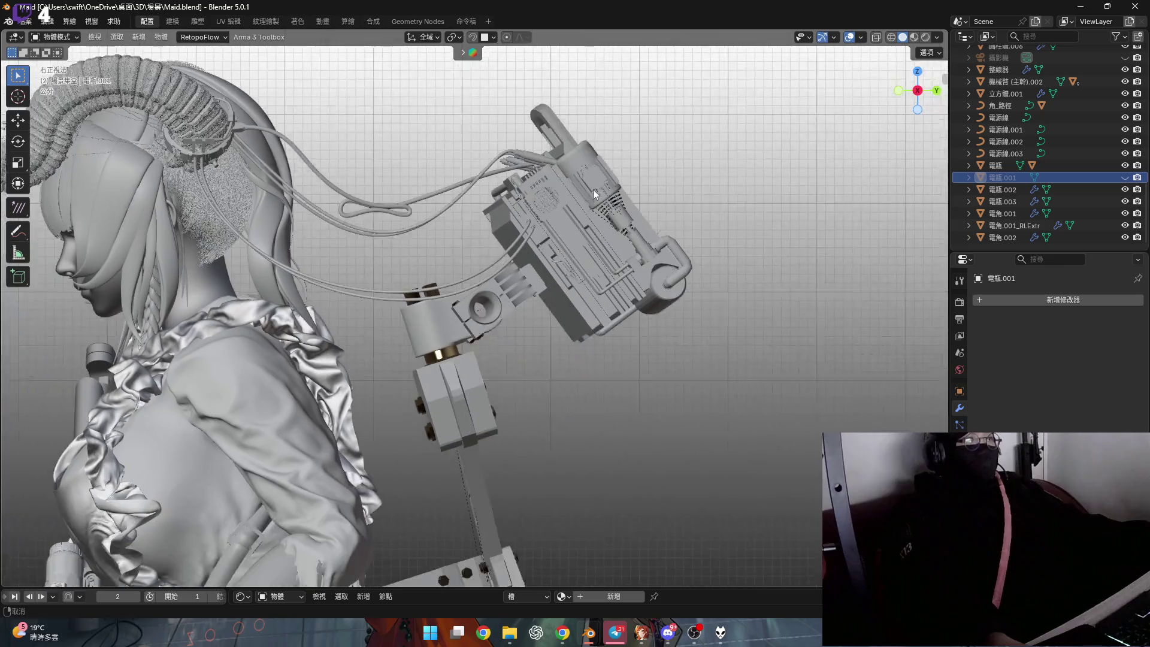
click(916, 96)
scroll(561, 241, up, 3)
mouse_move(561, 241)
middle_down()
mouse_move(504, 282)
mouse_move(466, 254)
mouse_move(472, 301)
mouse_move(438, 351)
mouse_move(463, 353)
mouse_move(456, 335)
mouse_move(423, 326)
mouse_move(655, 281)
mouse_move(492, 300)
mouse_move(631, 293)
mouse_move(555, 307)
mouse_move(553, 285)
middle_up()
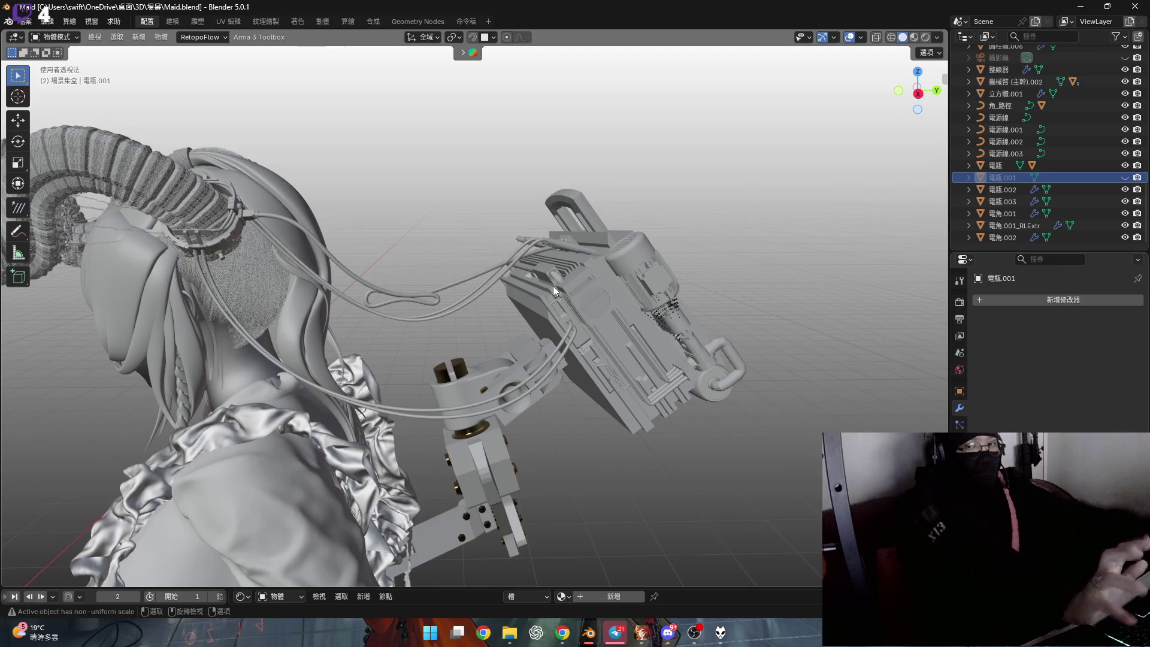
mouse_move(682, 237)
middle_down()
mouse_move(562, 296)
mouse_move(683, 197)
middle_up()
middle_drag(923, 99, 579, 234)
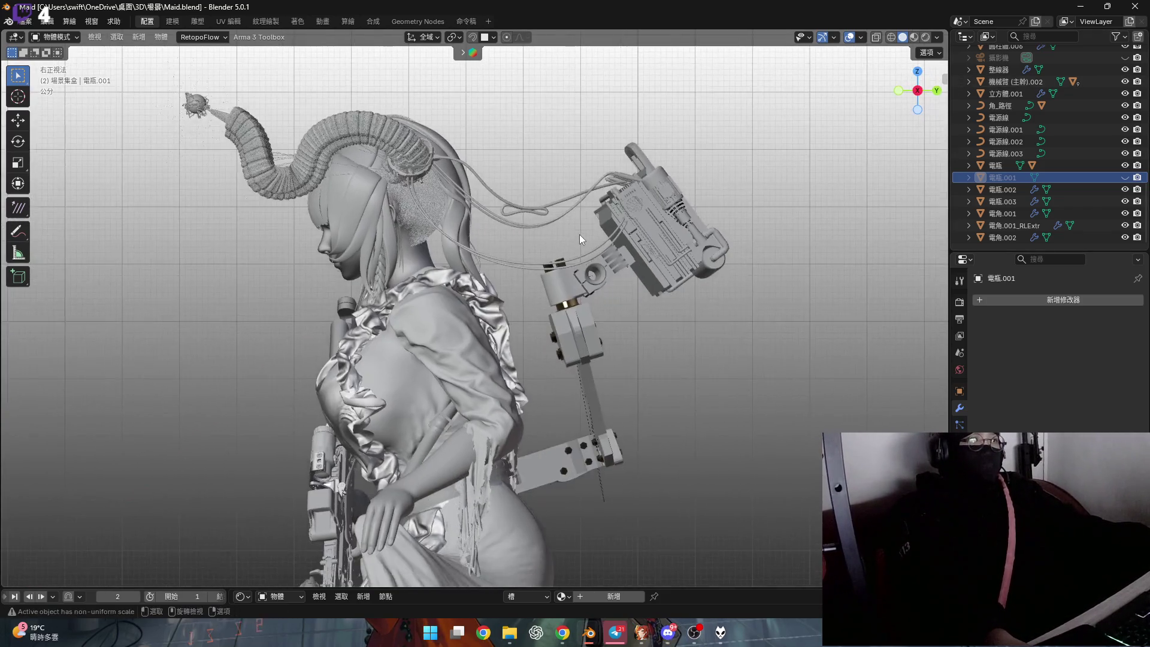
click(918, 92)
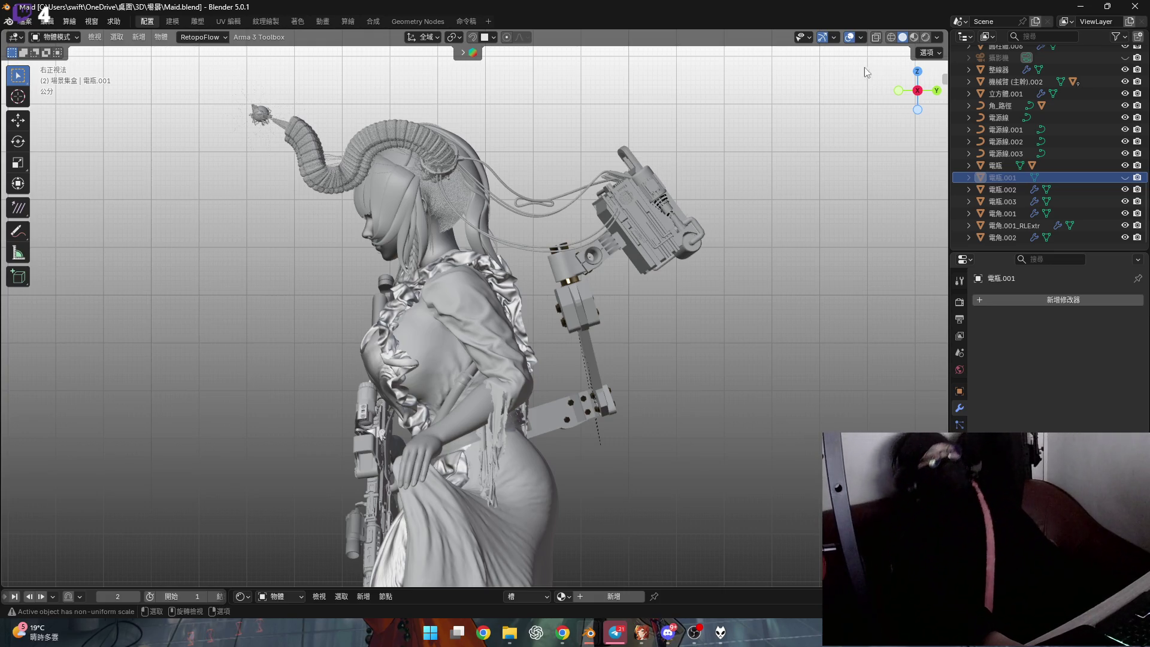
Disable viewport Overlays and orbit to view the character from behind
click(849, 37)
mouse_move(695, 198)
middle_down()
mouse_move(572, 168)
mouse_move(522, 179)
mouse_move(580, 167)
mouse_move(531, 267)
mouse_move(494, 252)
mouse_move(512, 261)
mouse_move(924, 32)
middle_up()
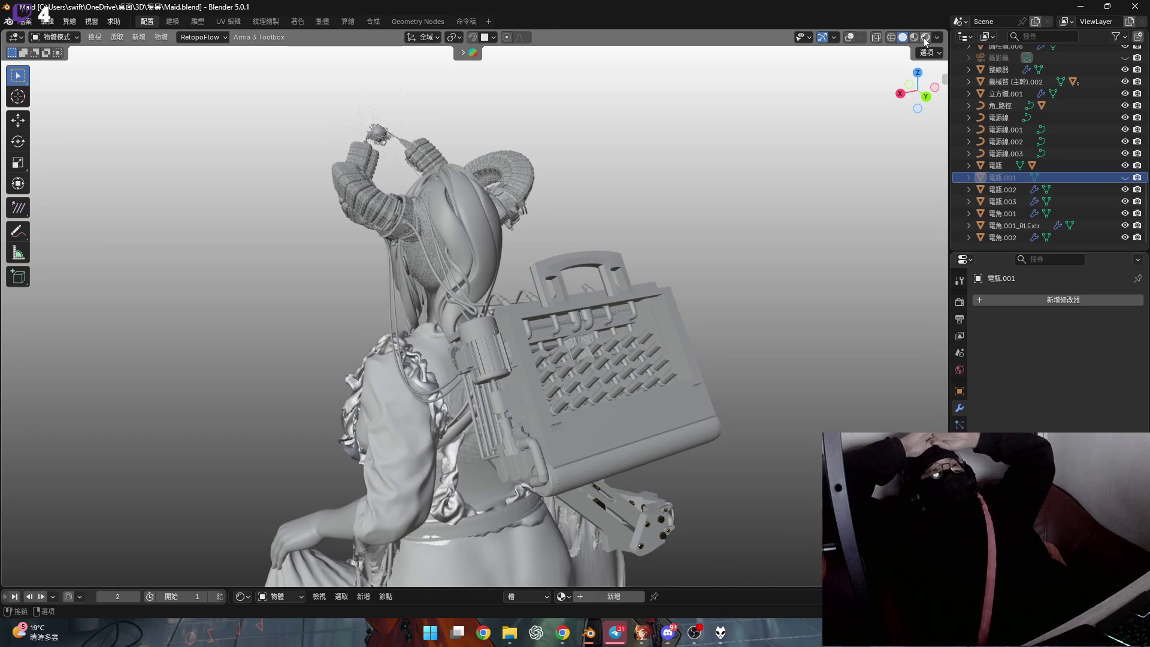
Switch to Rendered shading with Scene World lighting unchecked, then select the cover 電瓶.001
click(923, 36)
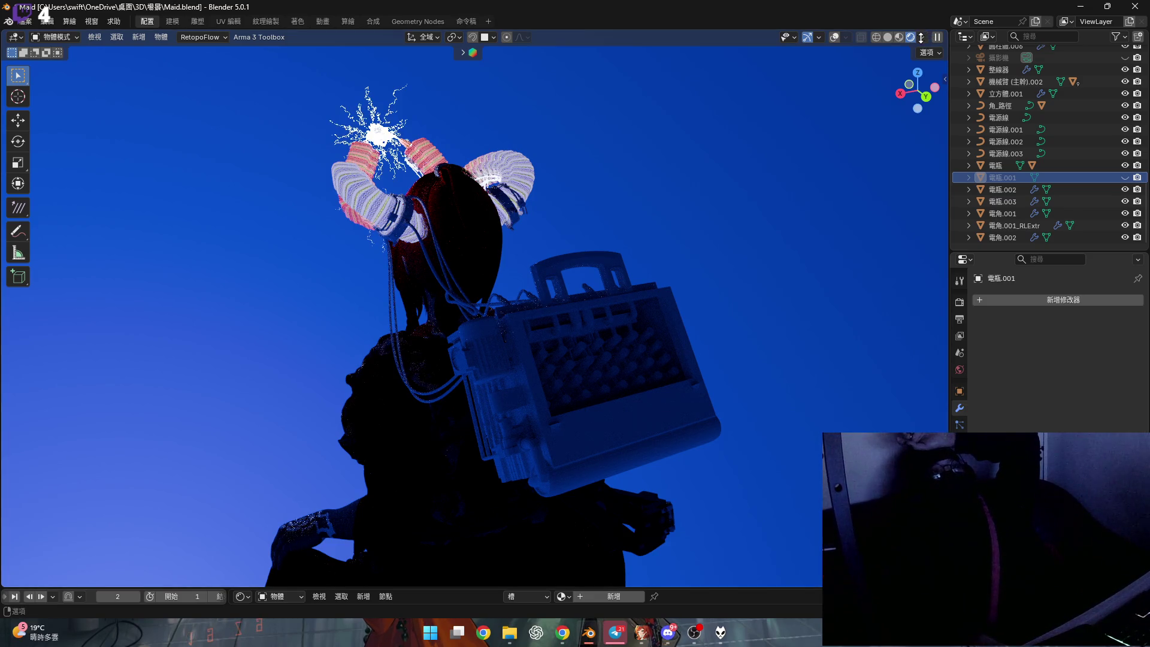
click(921, 38)
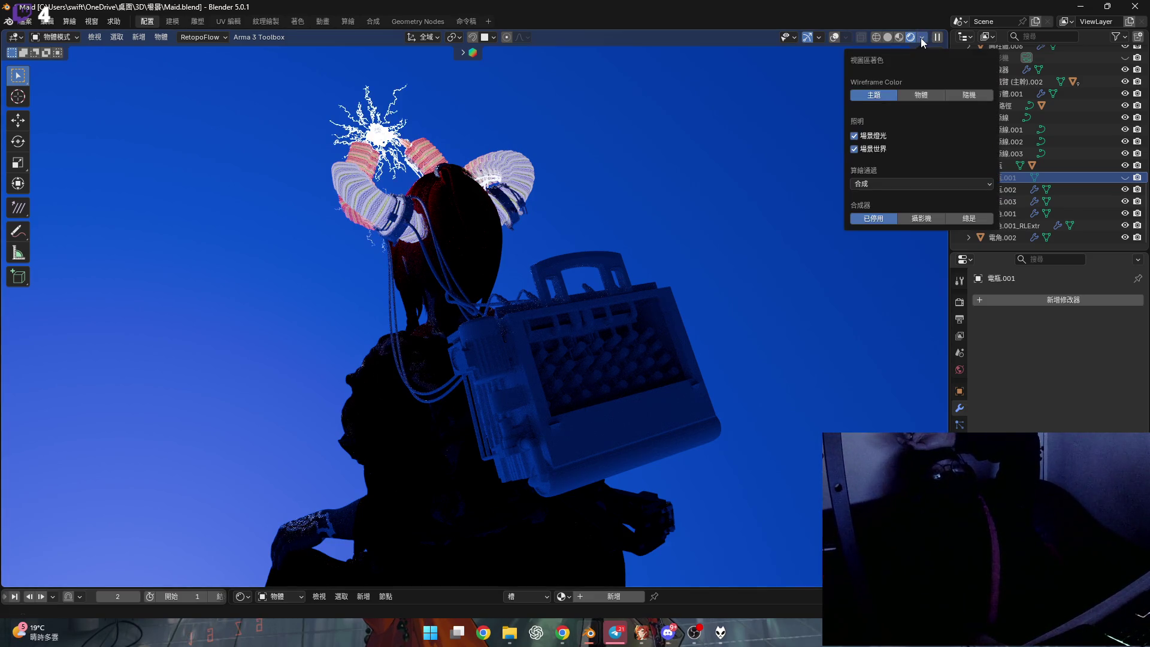
click(855, 149)
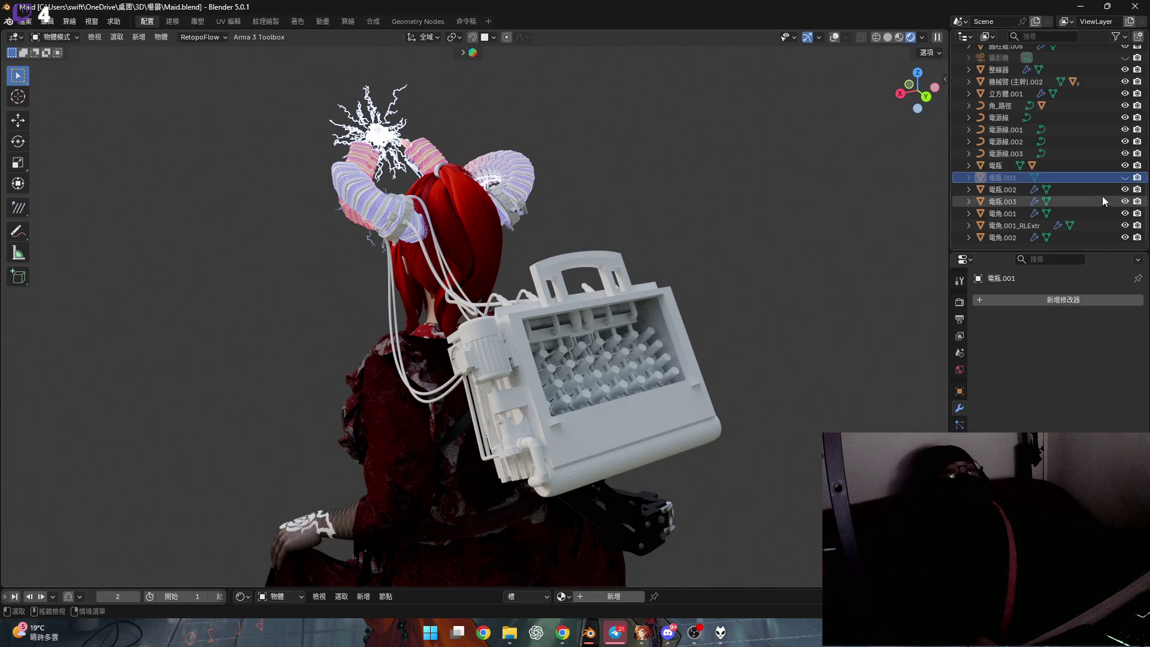
click(1080, 175)
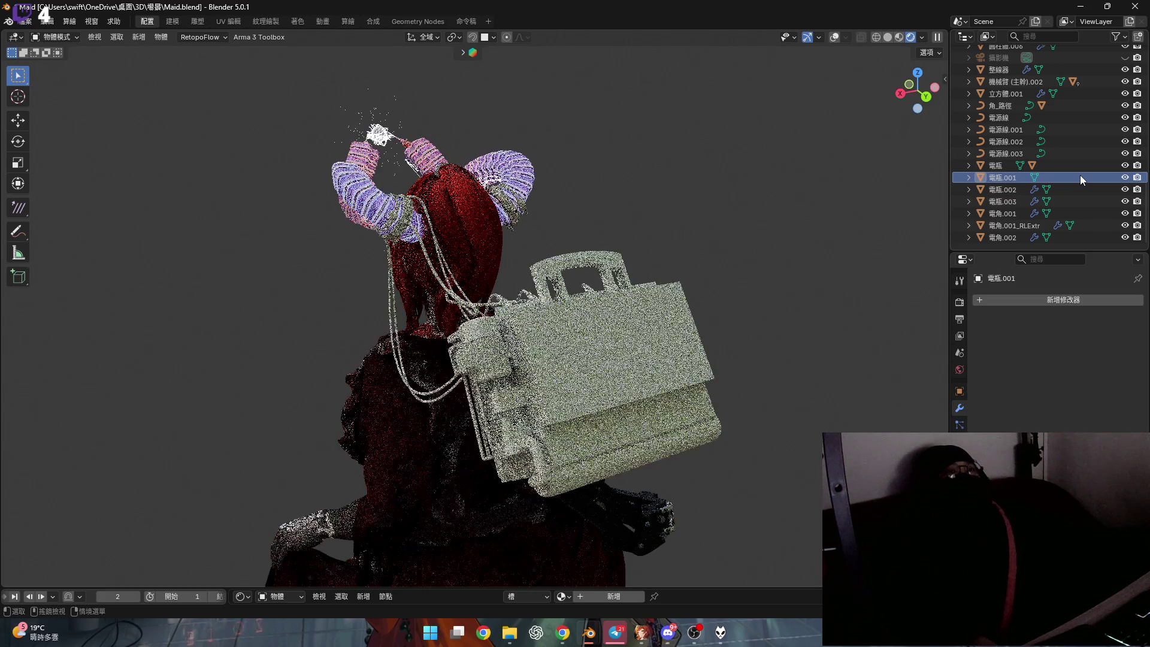
Set Transform Orientation to Local and tilt the cover about its local X axis, back in solid shading with overlays
key(r)
key(x)
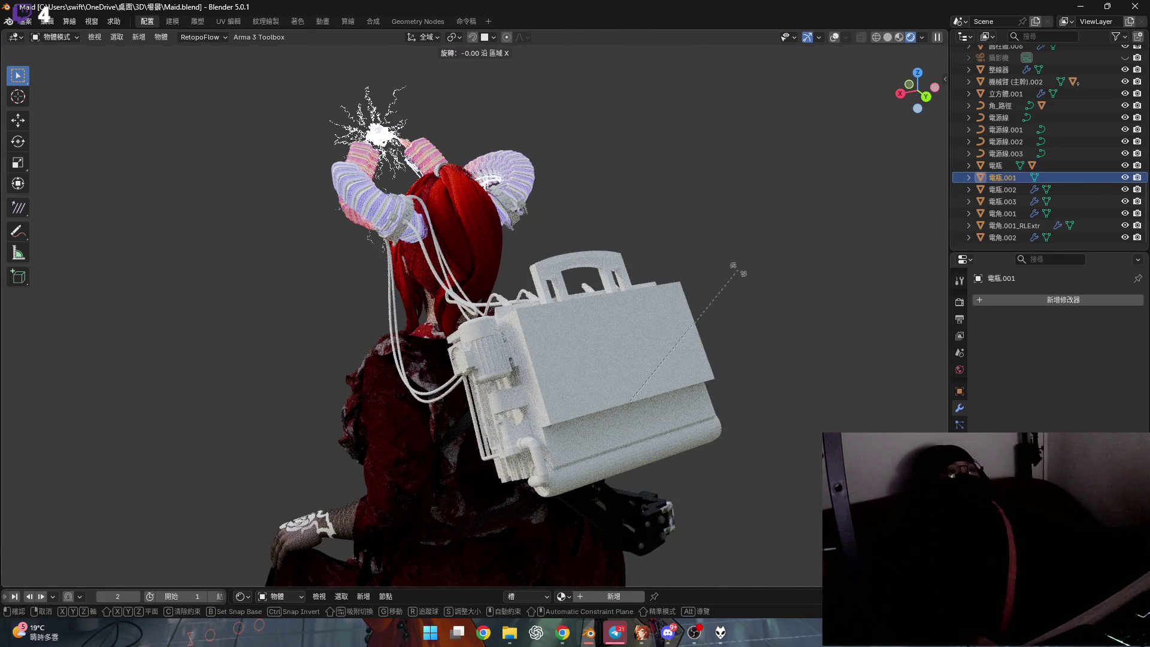
right_click(734, 266)
click(427, 37)
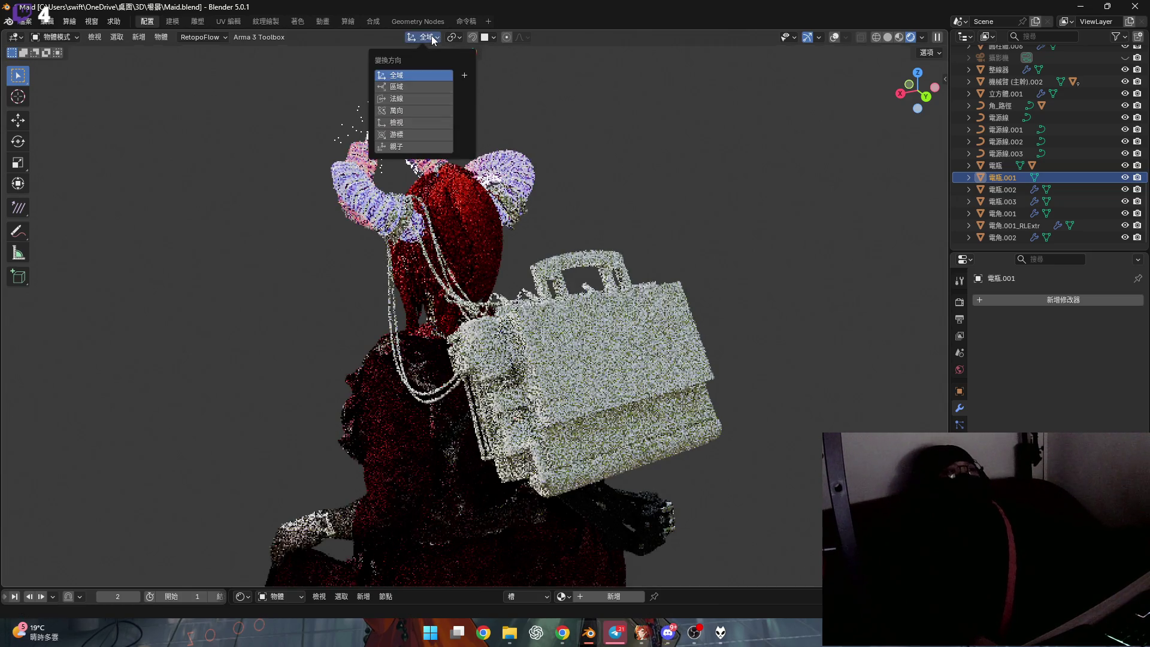
click(417, 84)
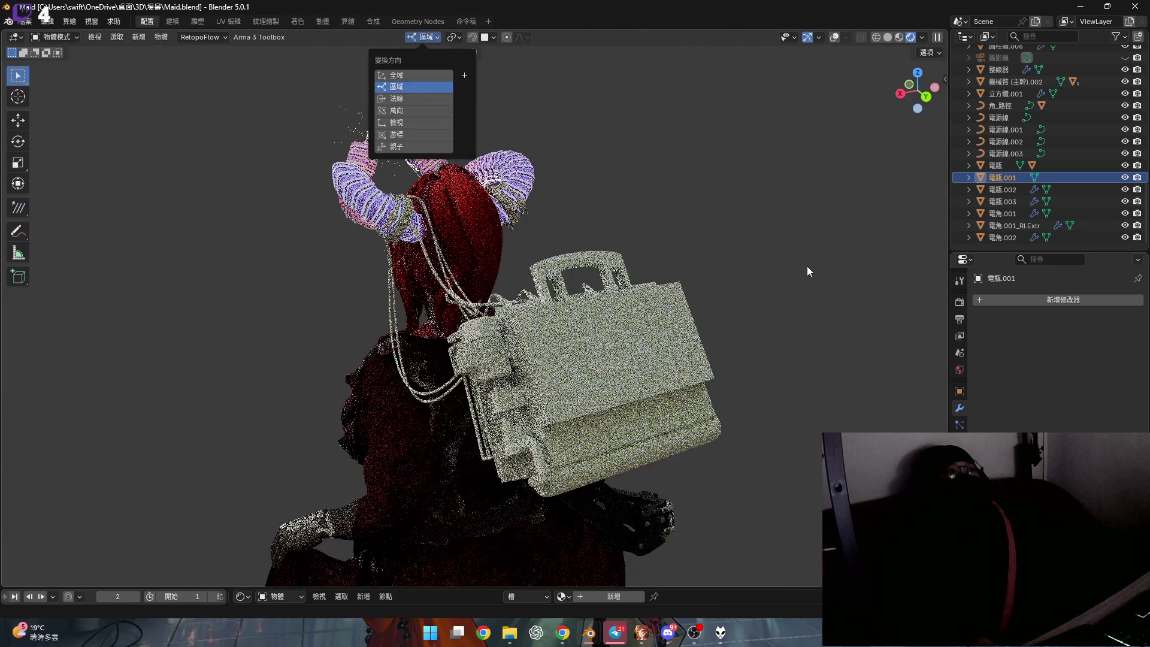
key(r)
key(x)
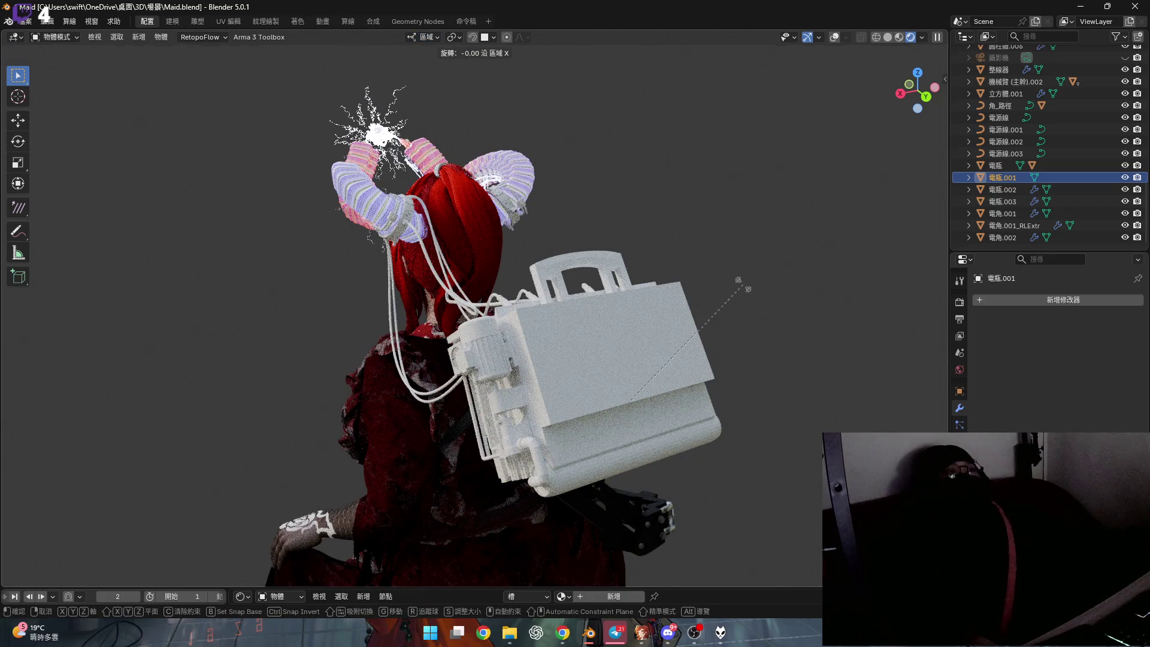
click(759, 360)
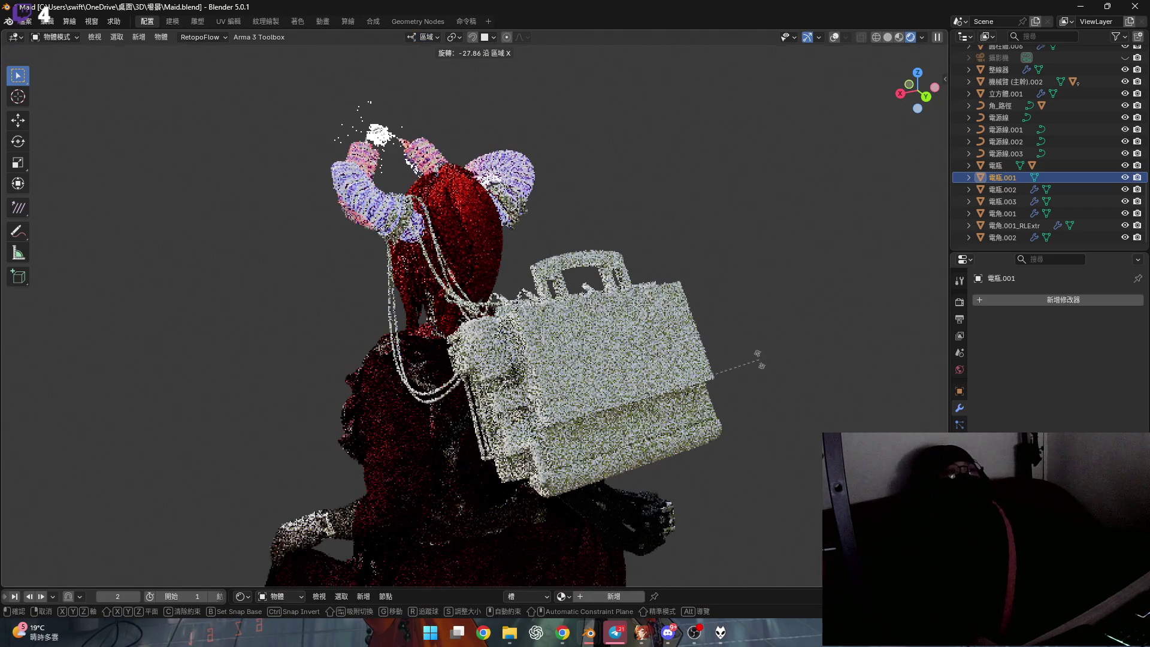
click(889, 37)
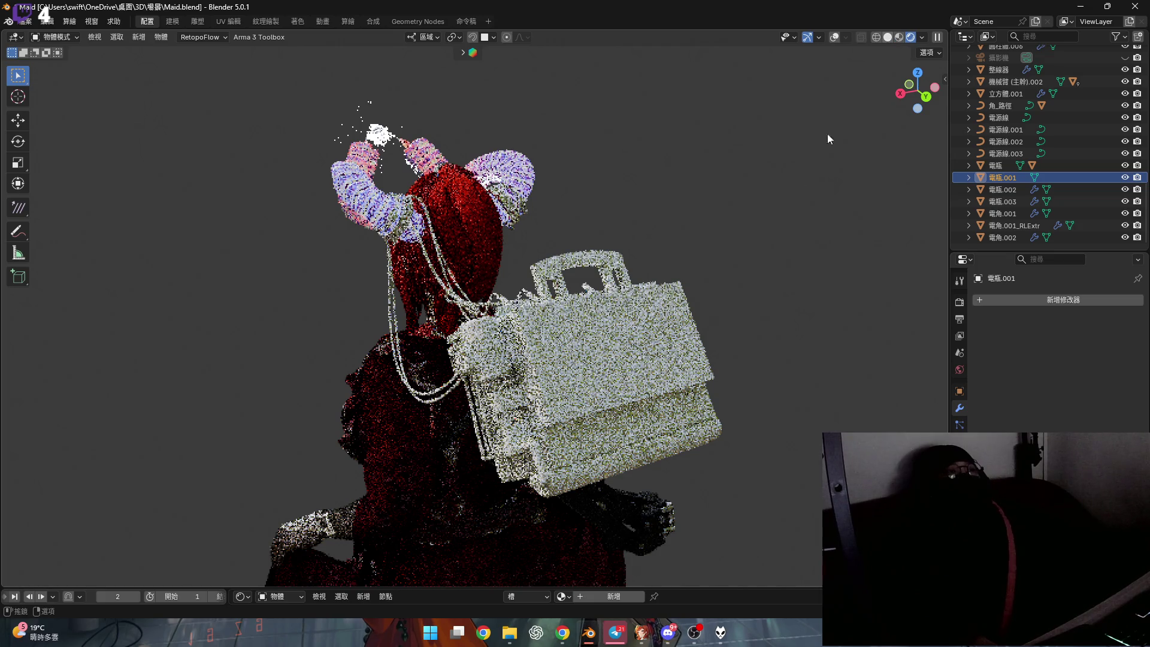
click(849, 37)
Swing the cover about 90° open on local X with a small extra tilt, then preview in Rendered shading
key(r)
key(x)
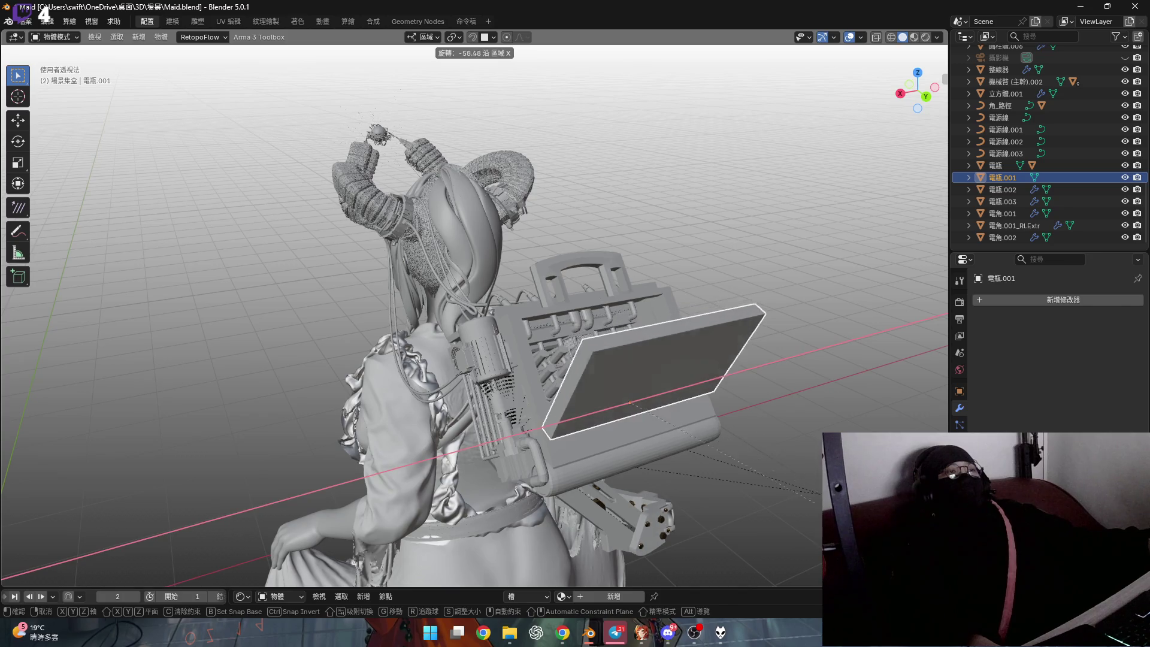
click(778, 198)
key(r)
key(x)
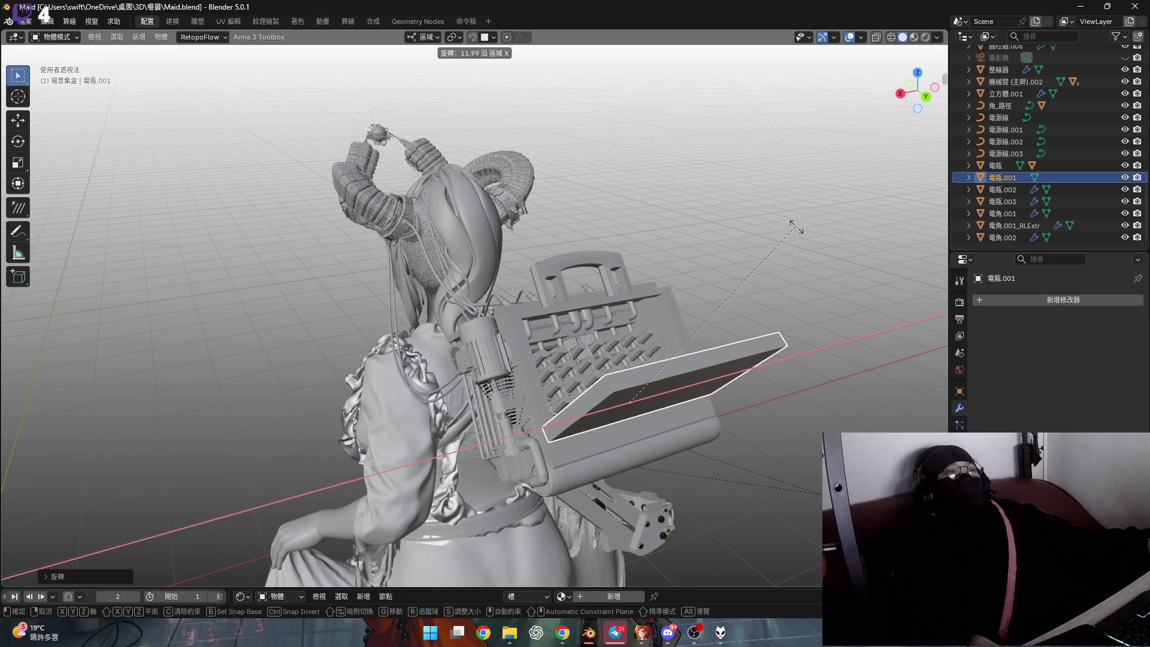
click(778, 168)
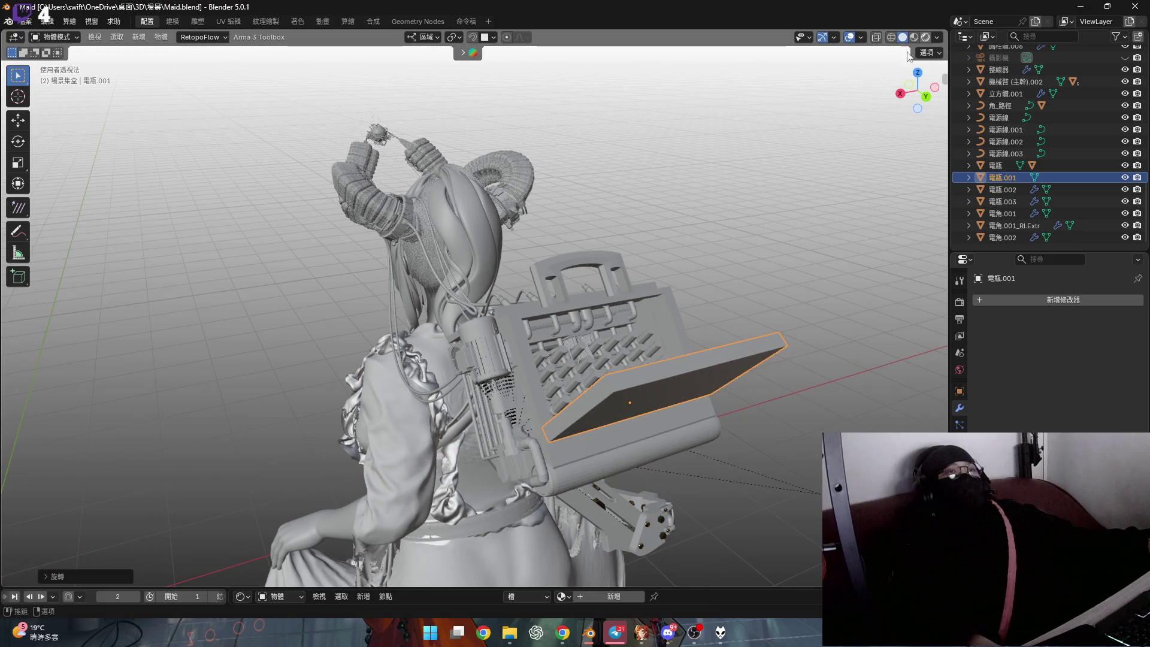
key(z)
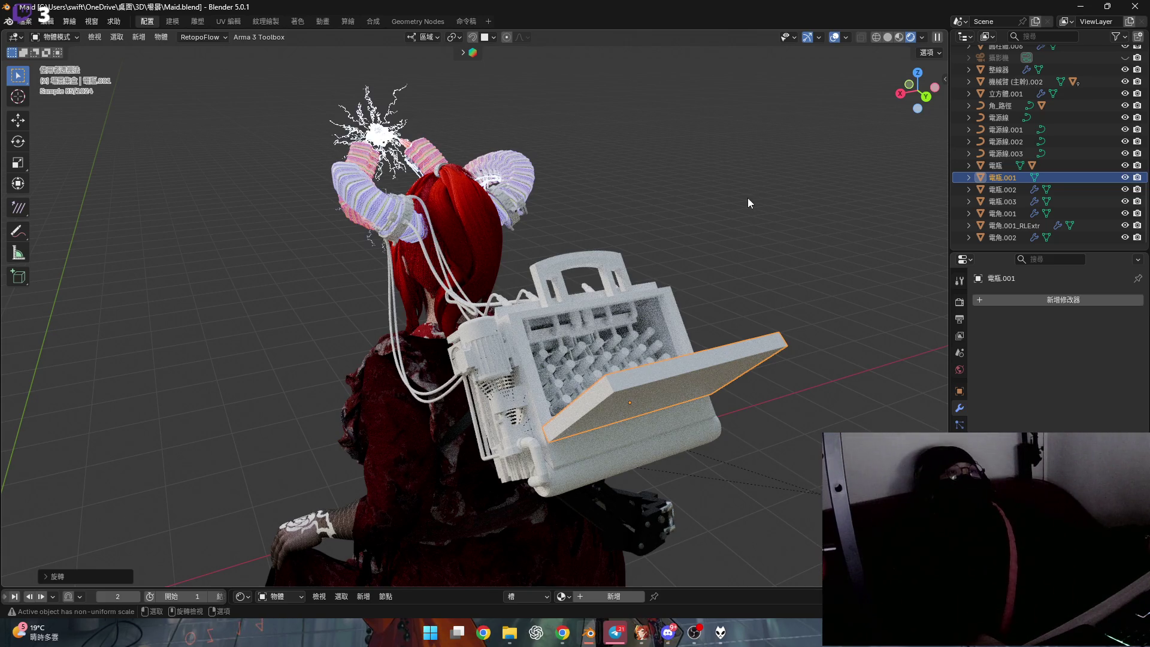
key(ctrl+z)
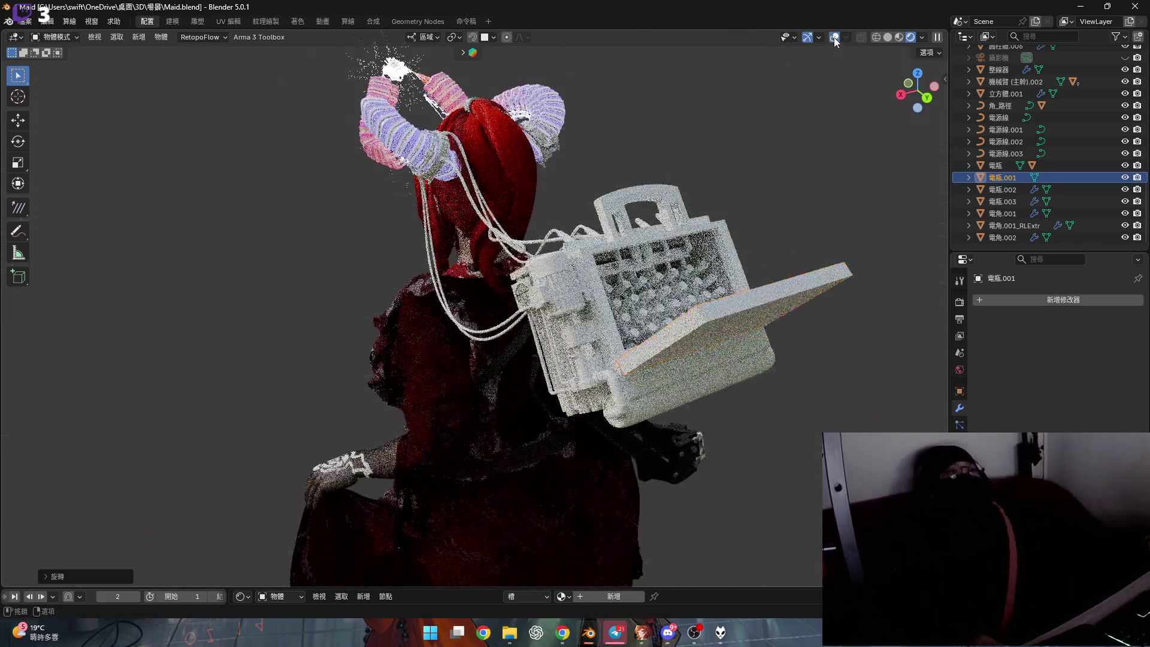
scroll(717, 233, up, 3)
scroll(716, 232, up, 1)
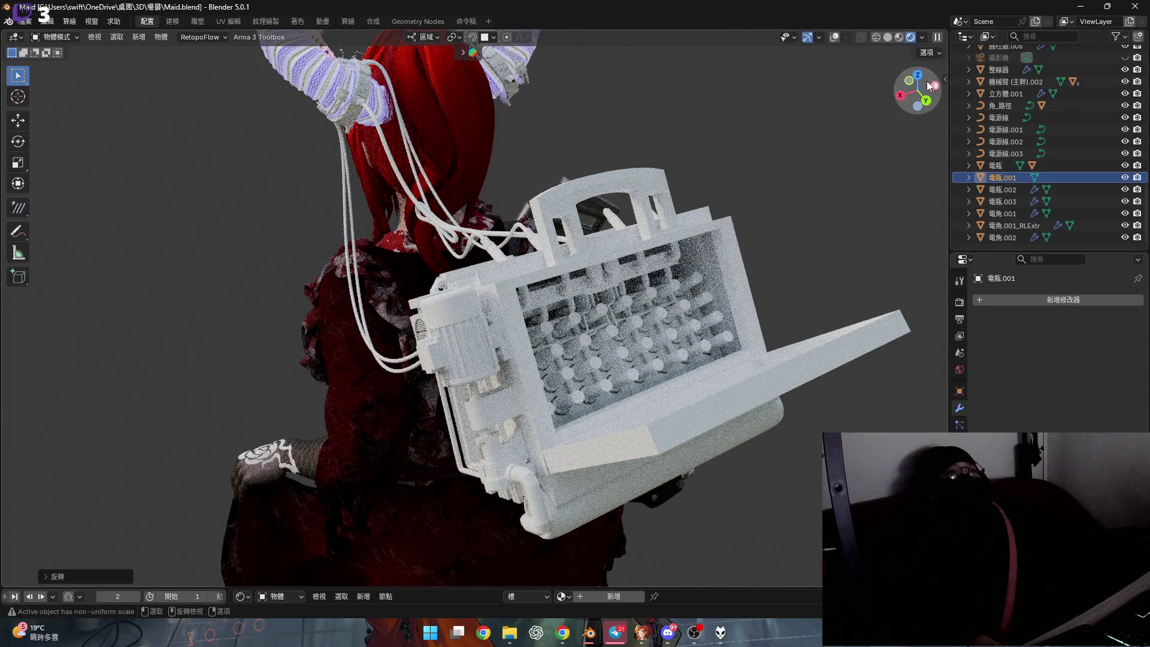
Orbit around the open battery and check it through the scene camera view
middle_drag(692, 252, 545, 258)
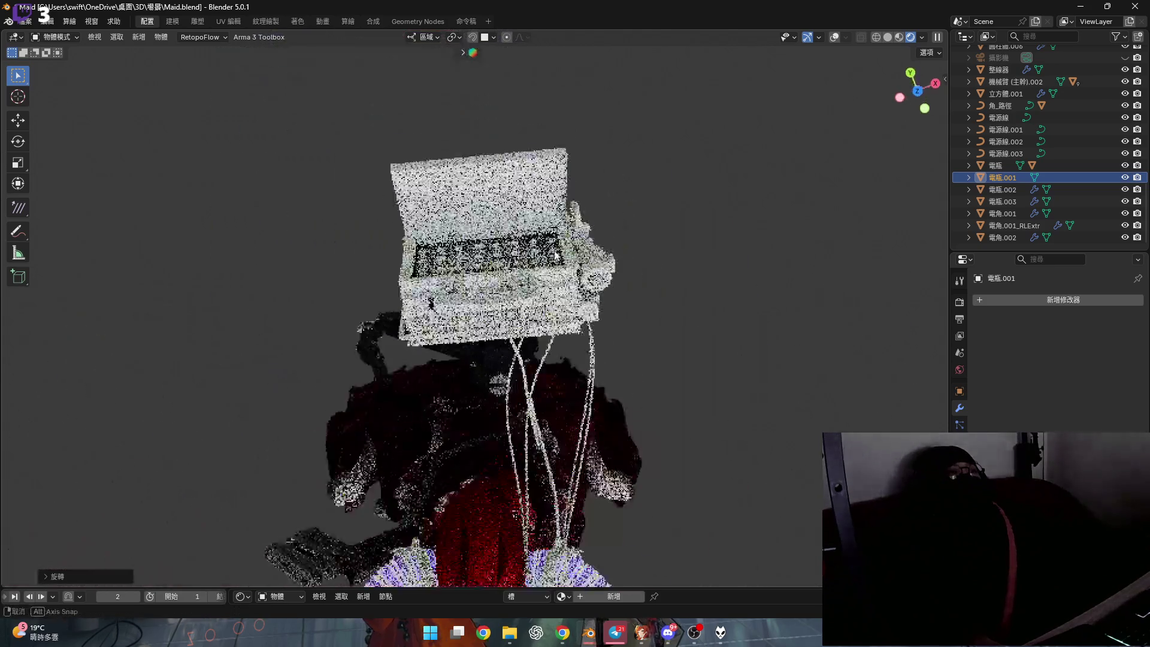
middle_drag(545, 258, 577, 321)
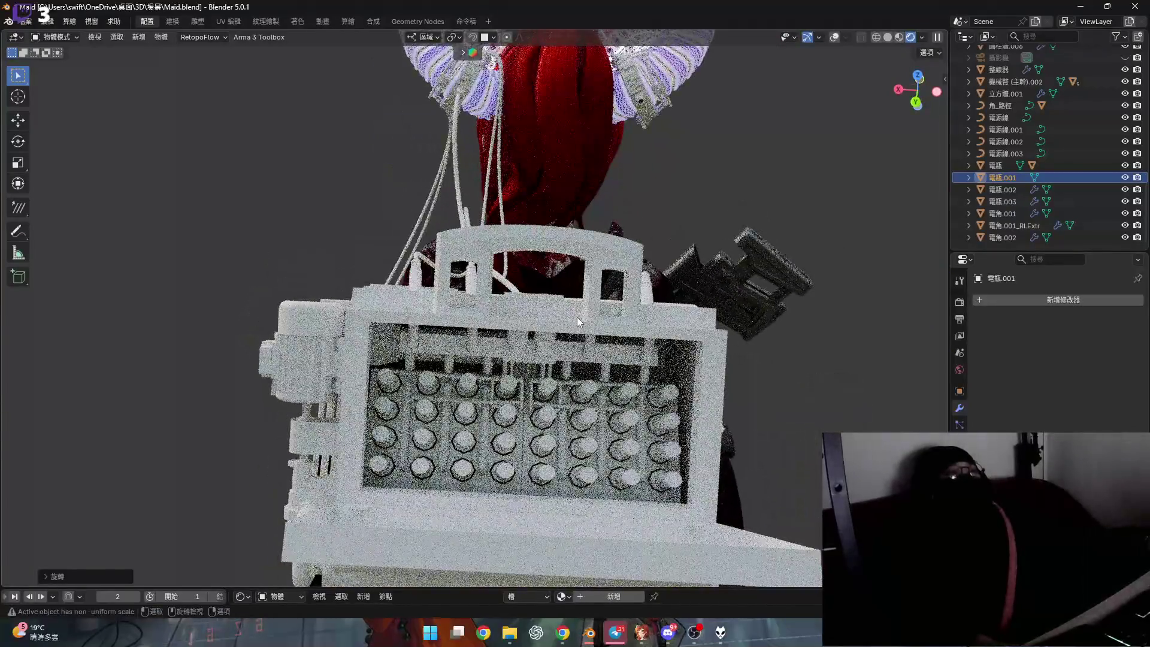
mouse_move(573, 318)
middle_down()
mouse_move(639, 301)
mouse_move(626, 286)
mouse_move(665, 249)
middle_up()
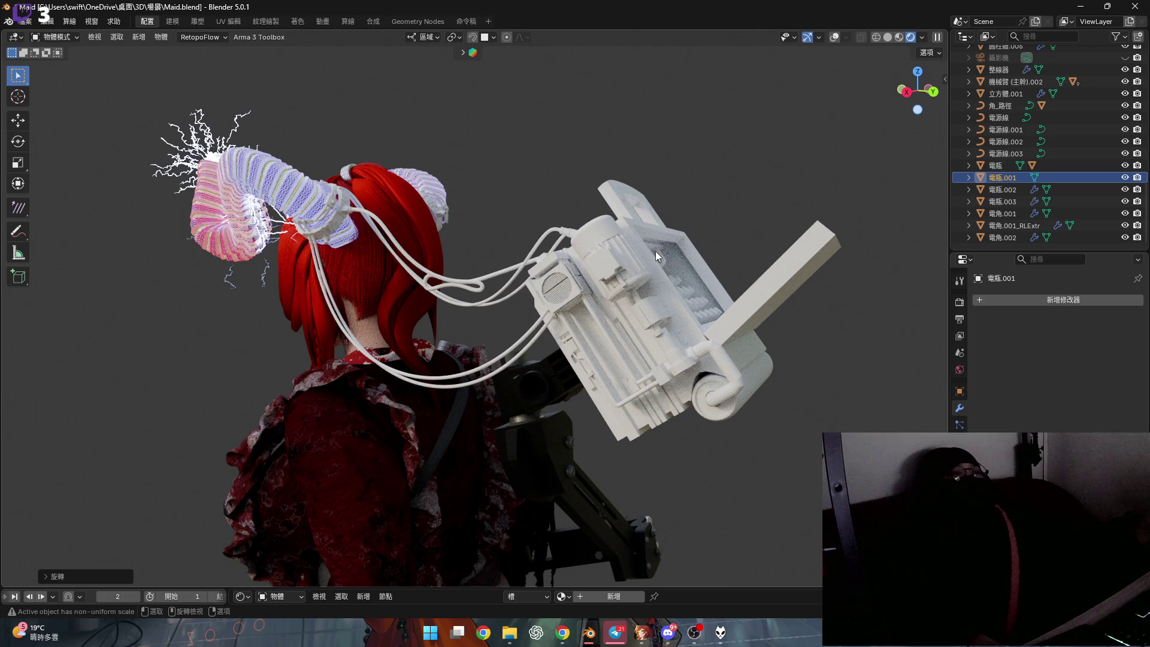
middle_drag(709, 265, 683, 259)
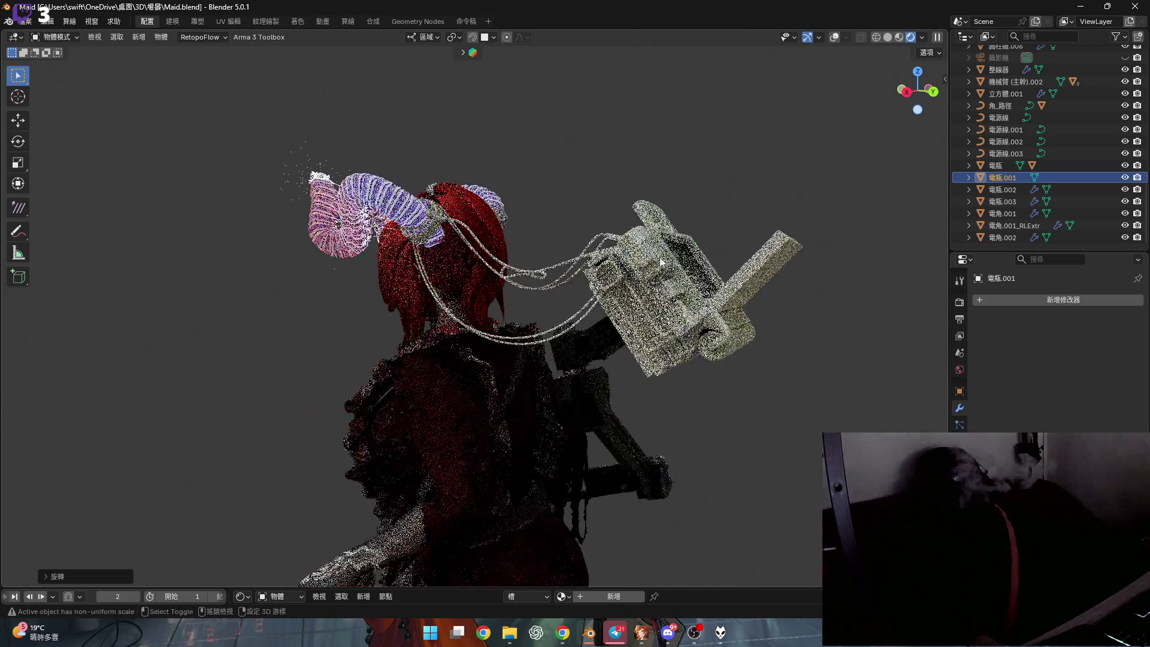
key(KP_0)
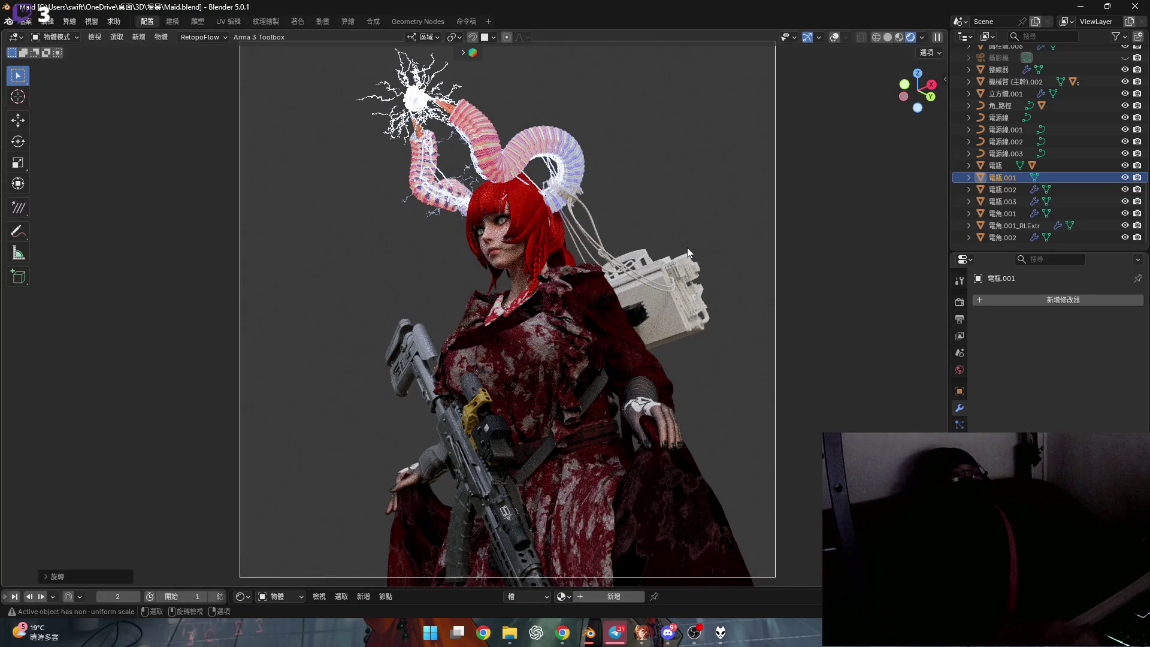
key(KP_3)
mouse_move(563, 303)
middle_down()
mouse_move(542, 230)
mouse_move(575, 270)
middle_up()
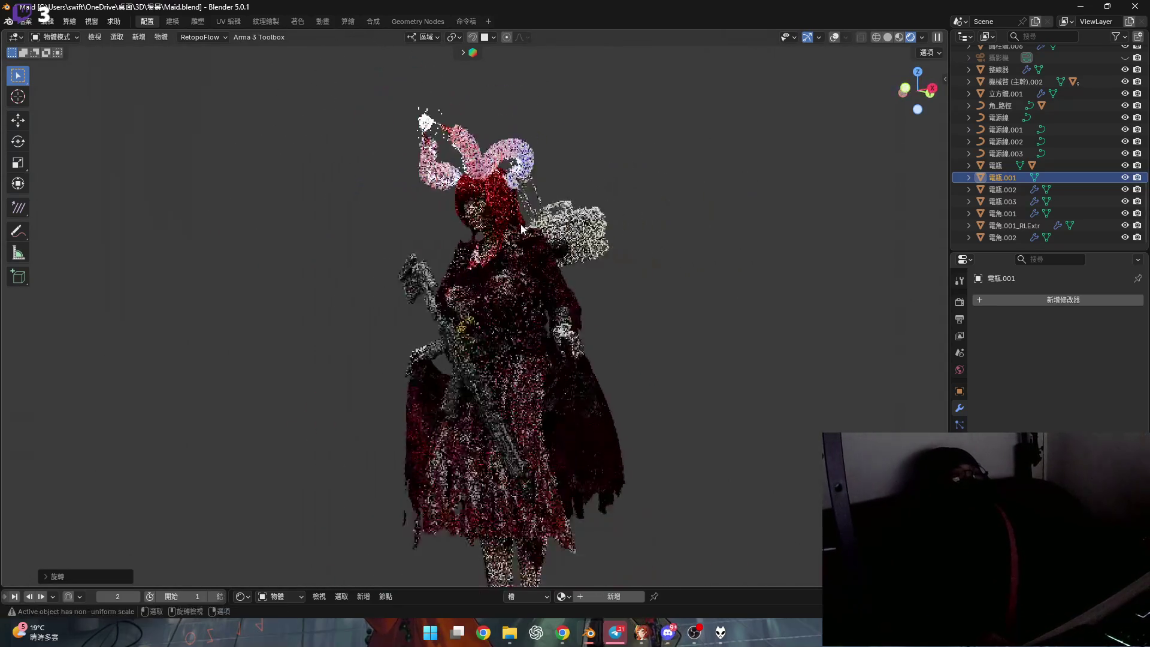
scroll(1058, 147, up, 5)
scroll(1058, 144, up, 2)
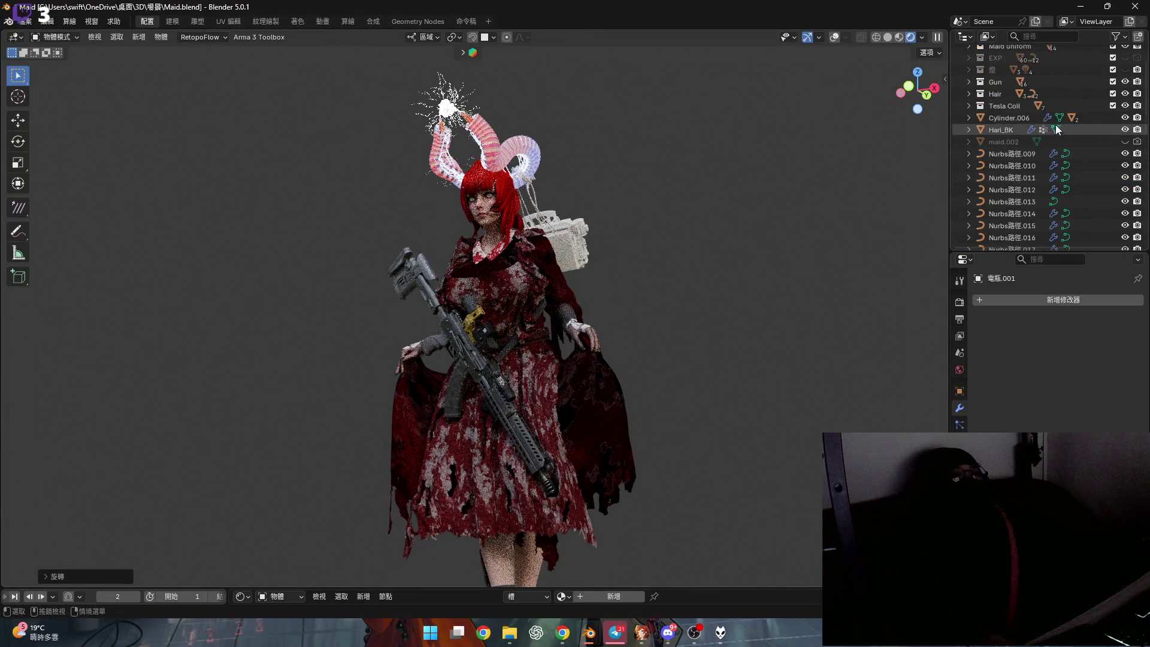
scroll(1058, 127, up, 5)
Unhide 頭飾.003, the hair ribbon, floewr, floewr.001 and Stockings in the Outliner, then view the whole figure
click(968, 99)
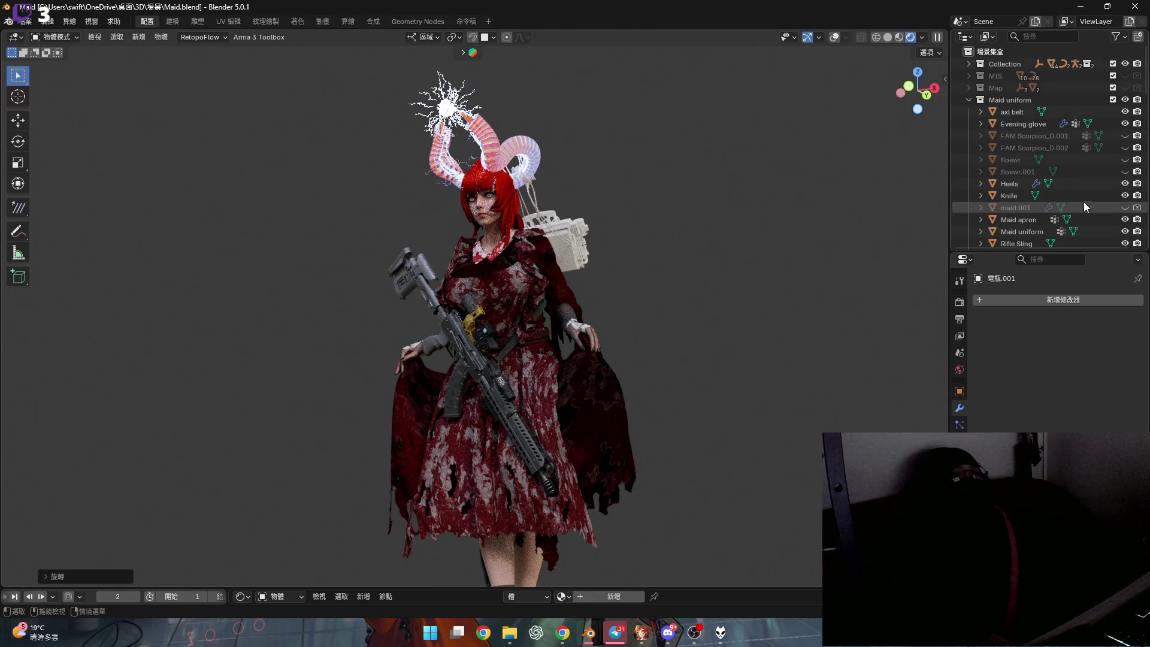
scroll(516, 193, up, 4)
scroll(516, 192, up, 3)
scroll(517, 192, up, 3)
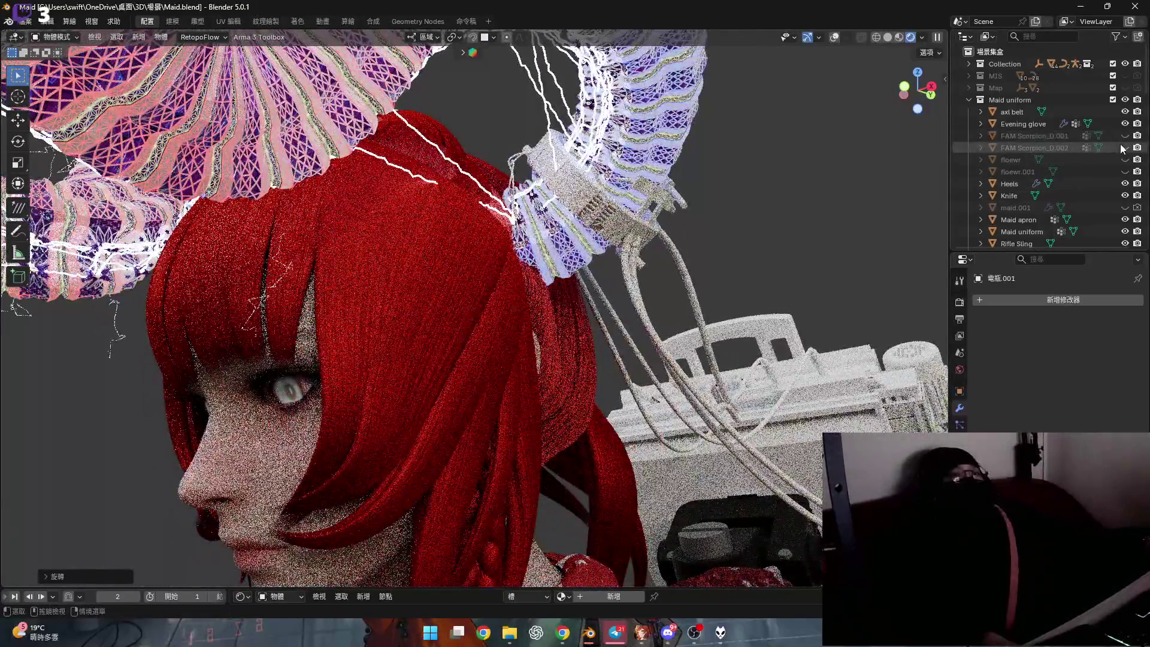
scroll(1114, 210, down, 3)
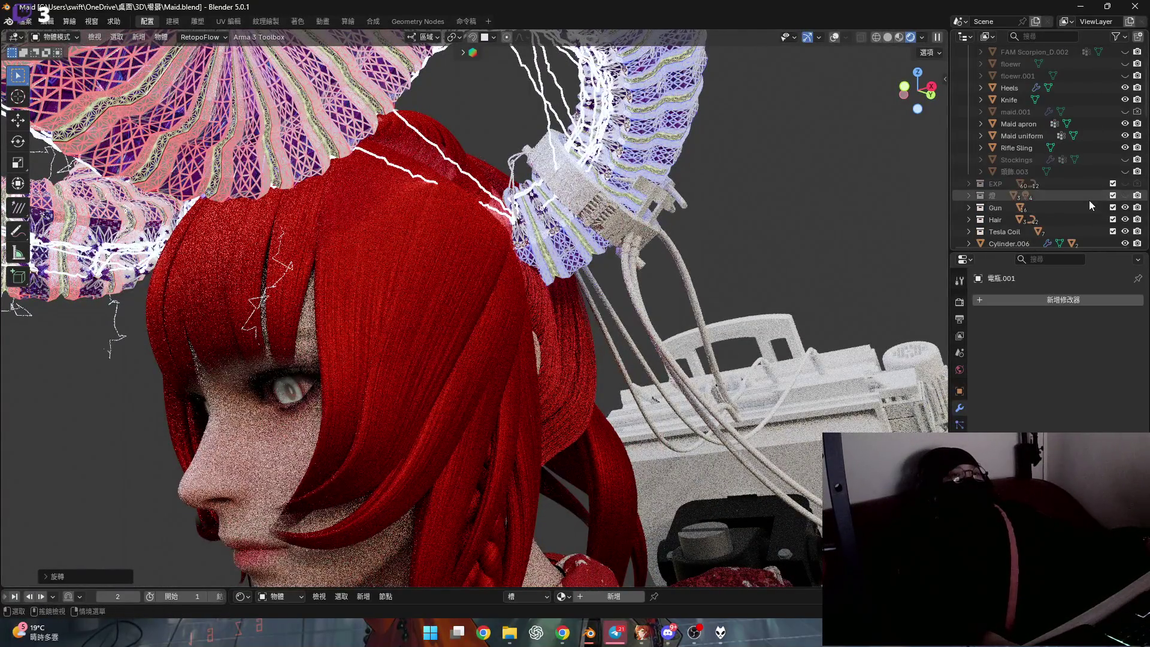
click(1124, 172)
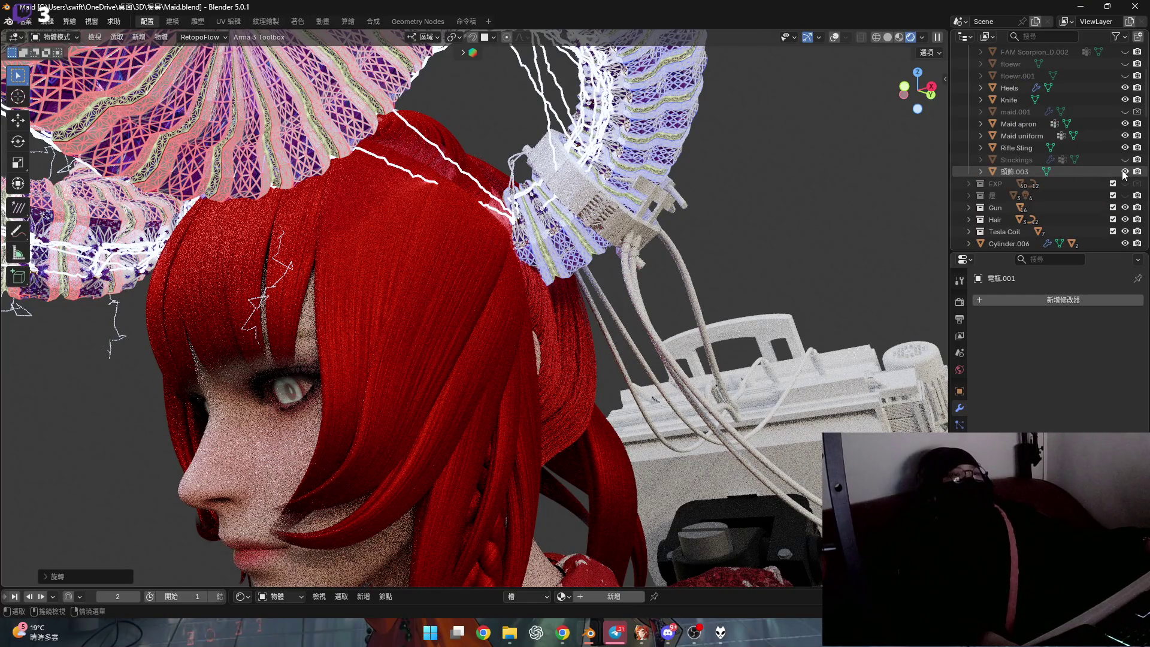
scroll(1097, 153, up, 2)
click(1125, 138)
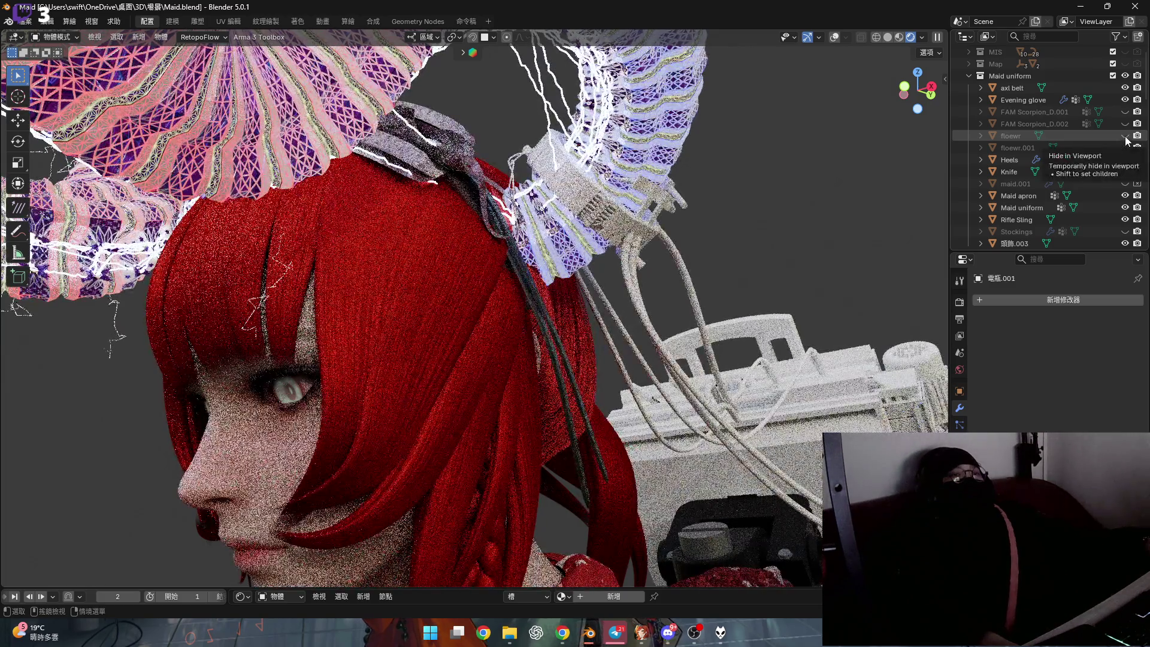
click(1125, 135)
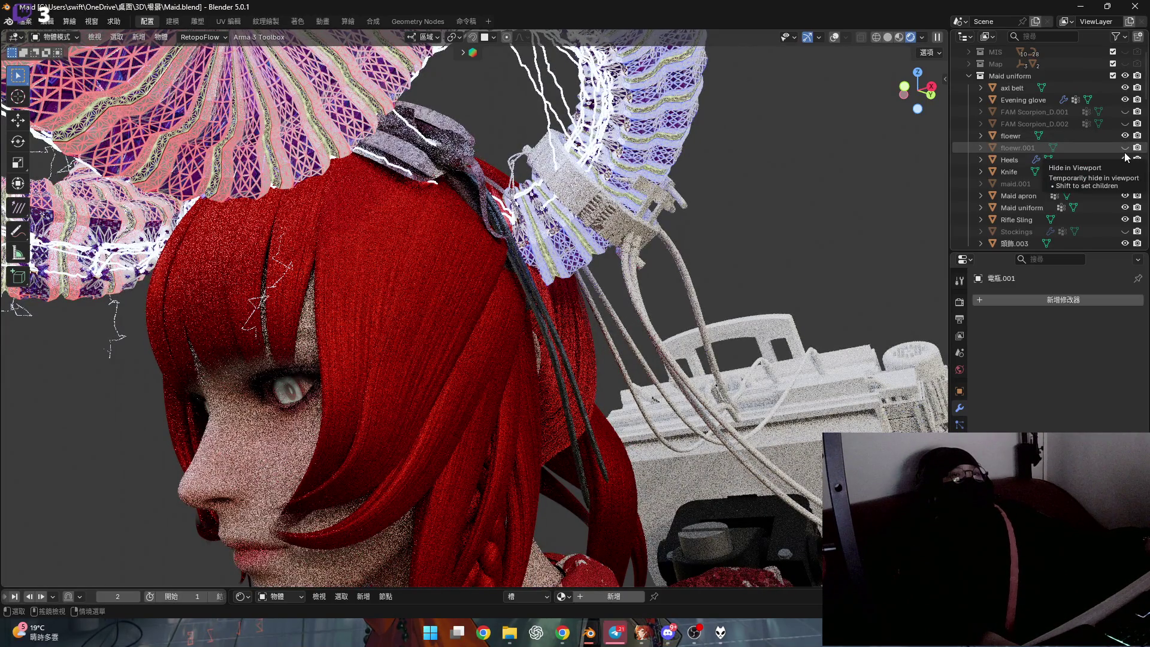
click(1127, 154)
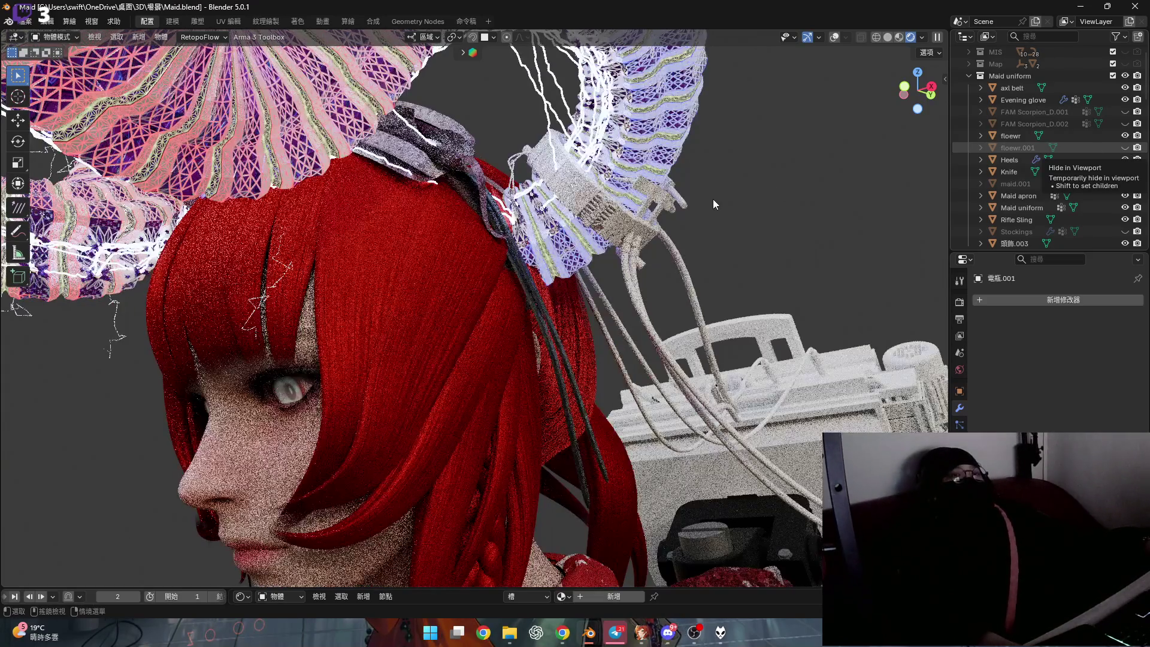
click(1123, 149)
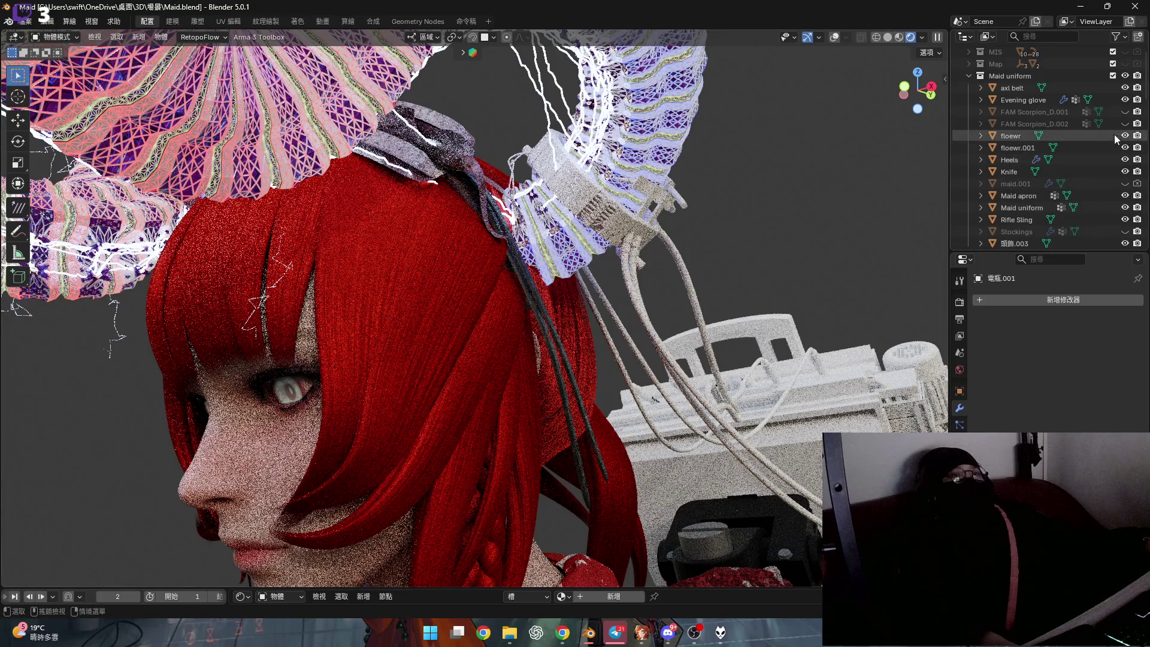
click(1125, 195)
click(1124, 232)
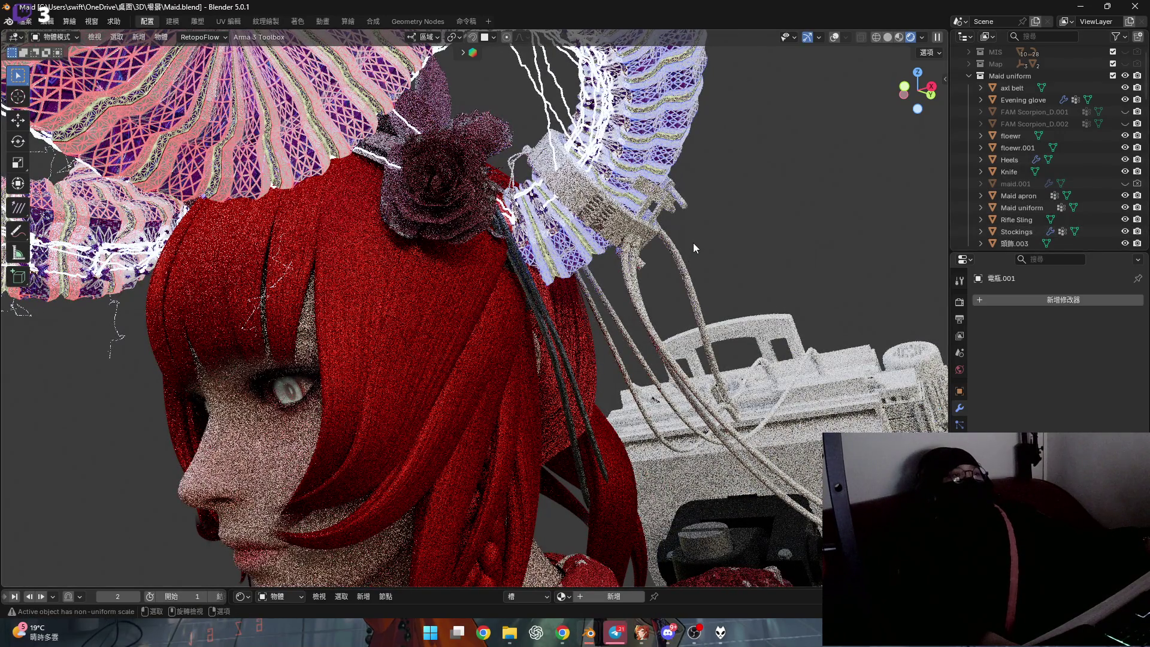
scroll(693, 243, down, 8)
mouse_move(693, 244)
middle_down()
mouse_move(664, 196)
mouse_move(643, 202)
middle_up()
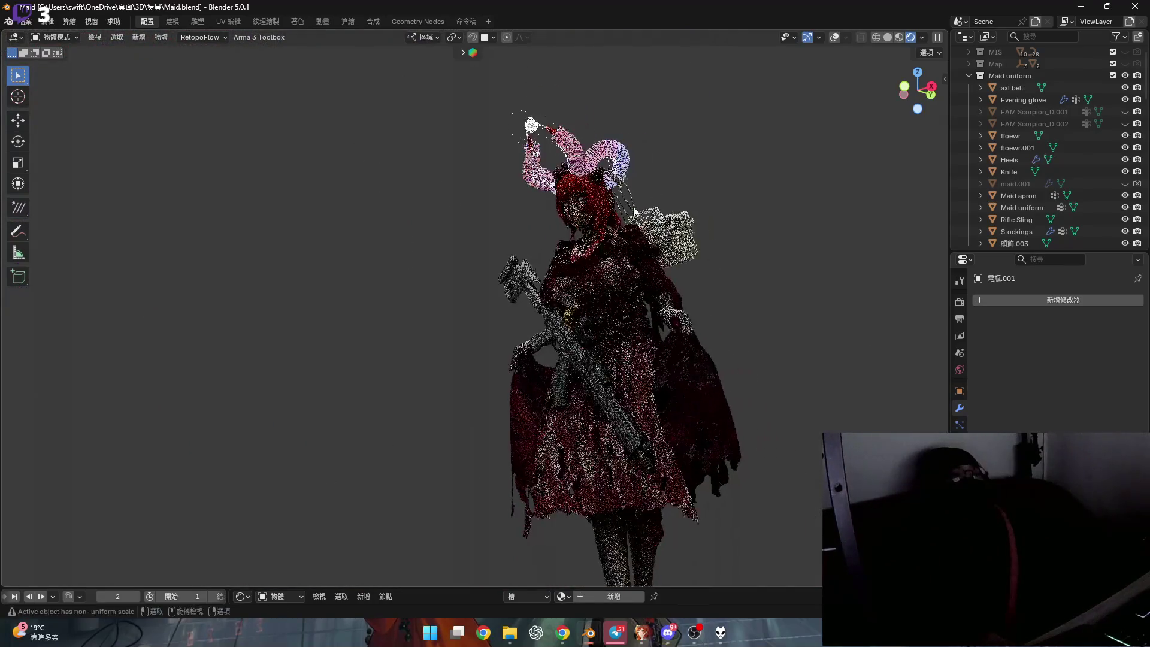
click(917, 90)
scroll(608, 196, up, 4)
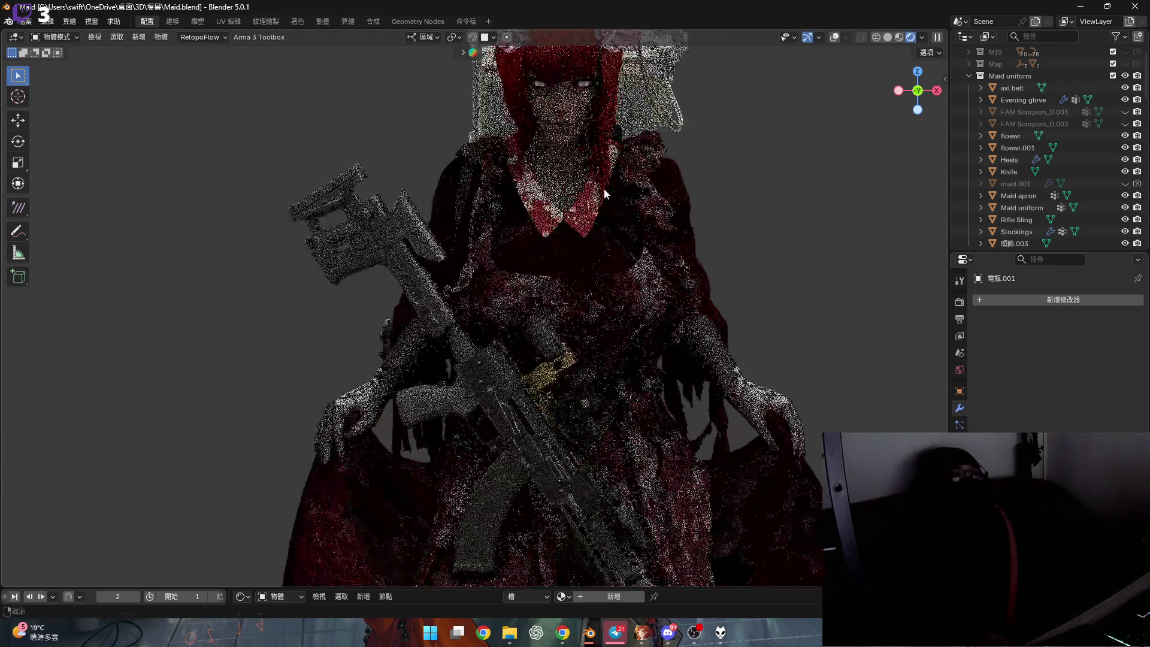
scroll(608, 195, down, 3)
key(ctrl+space)
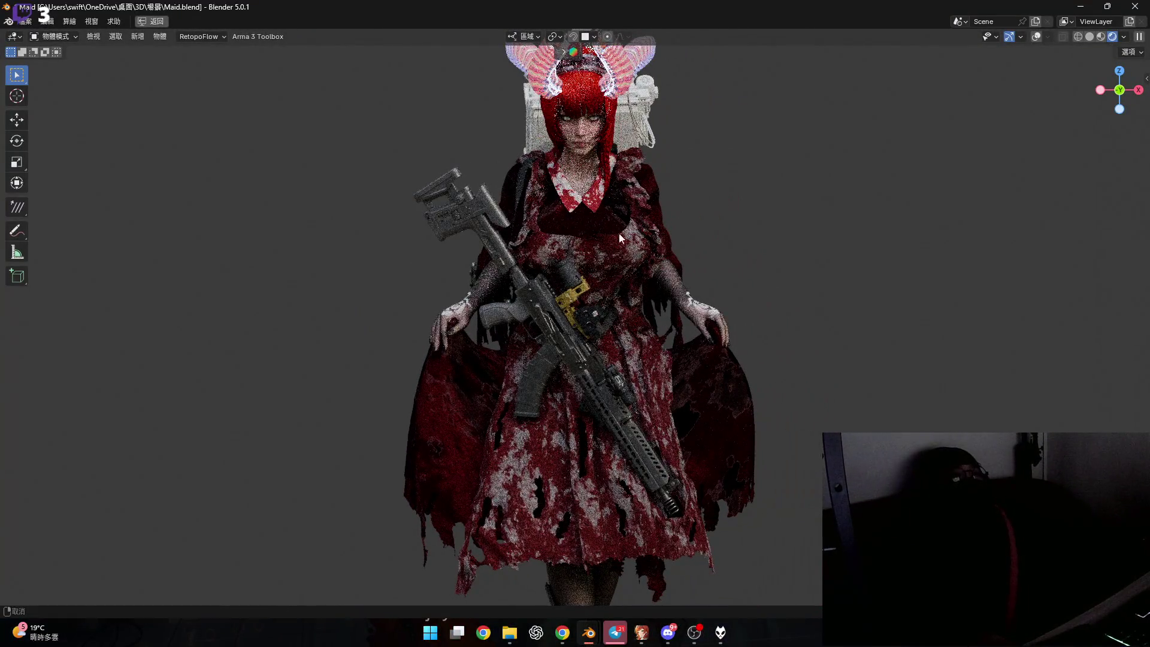
shift+middle_drag(626, 226, 602, 248)
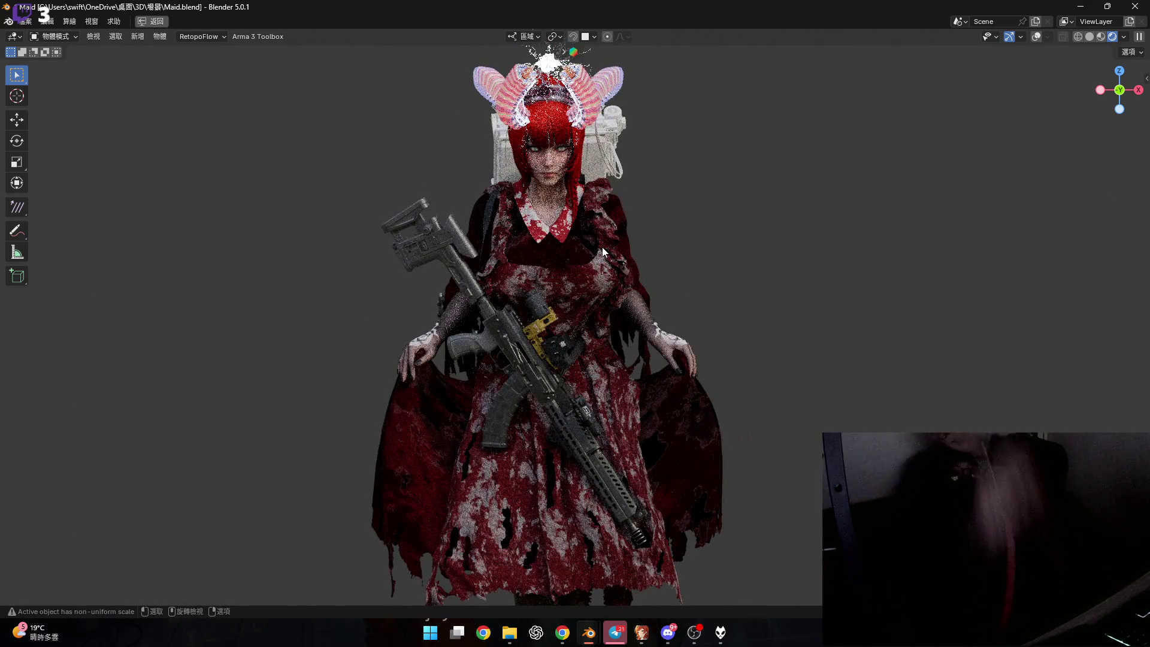
scroll(616, 314, down, 1)
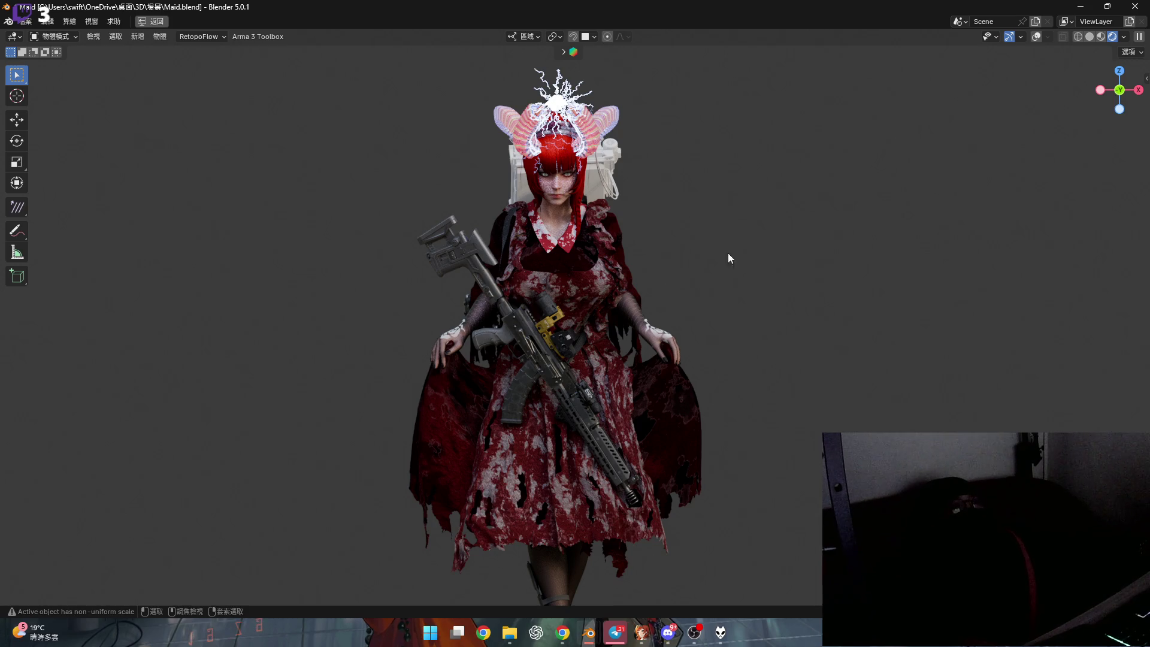
key(ctrl+alt+space)
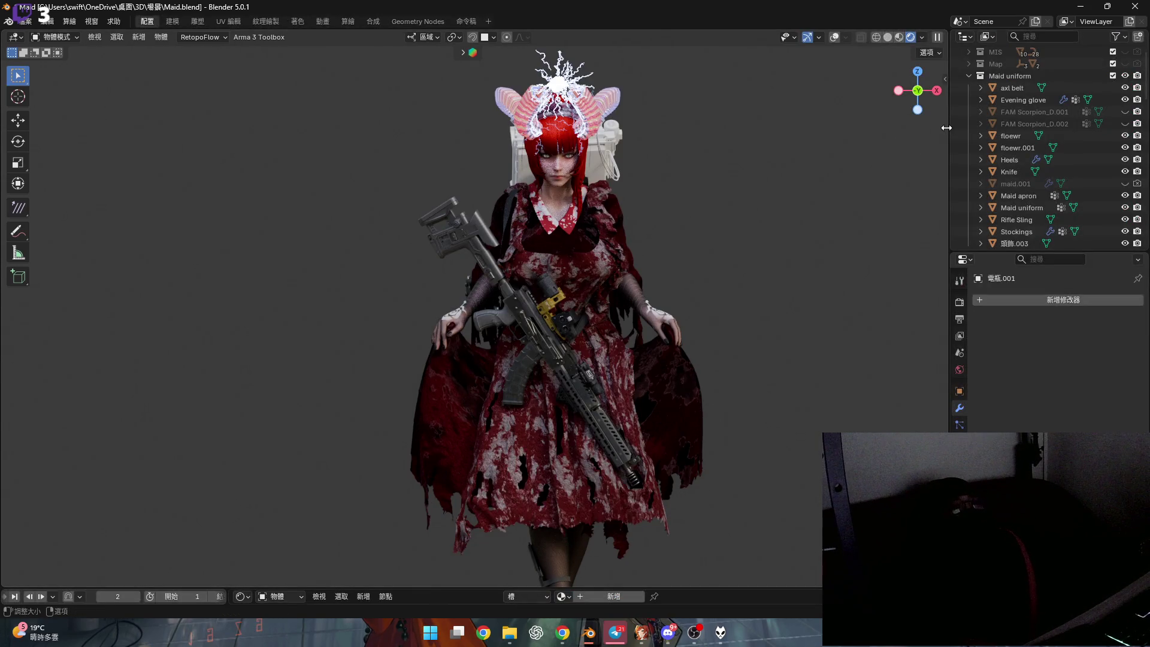
scroll(915, 138, down, 2)
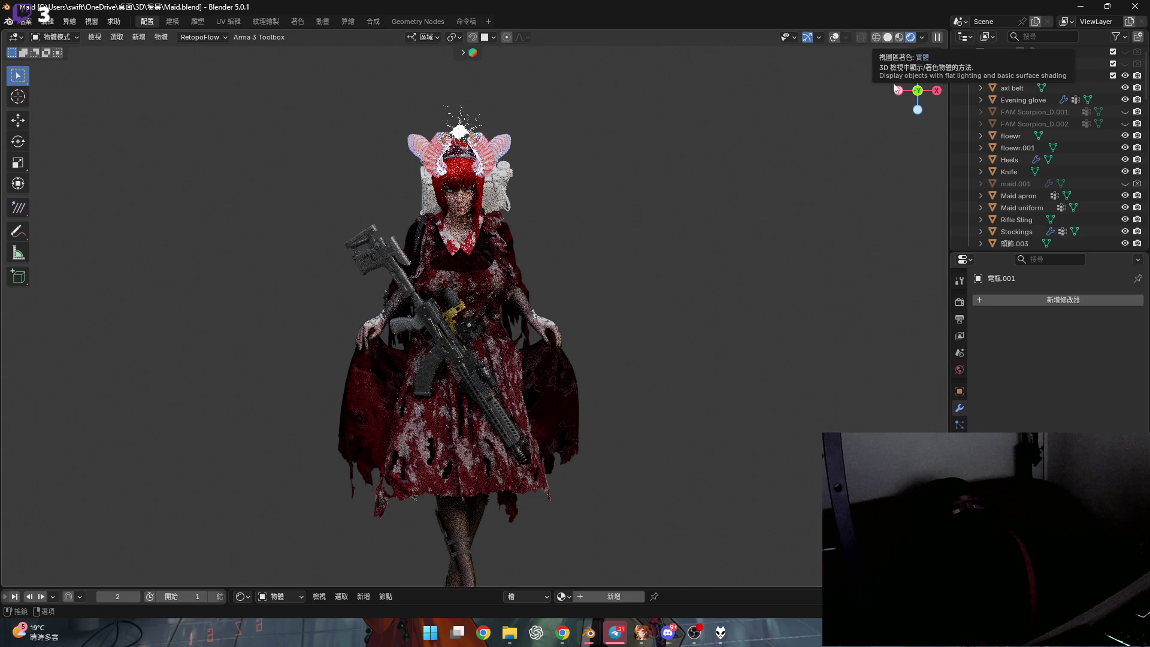
Switch to Solid shading, narrow the 3D view, enlarge the right area and open its editor-type list
click(888, 37)
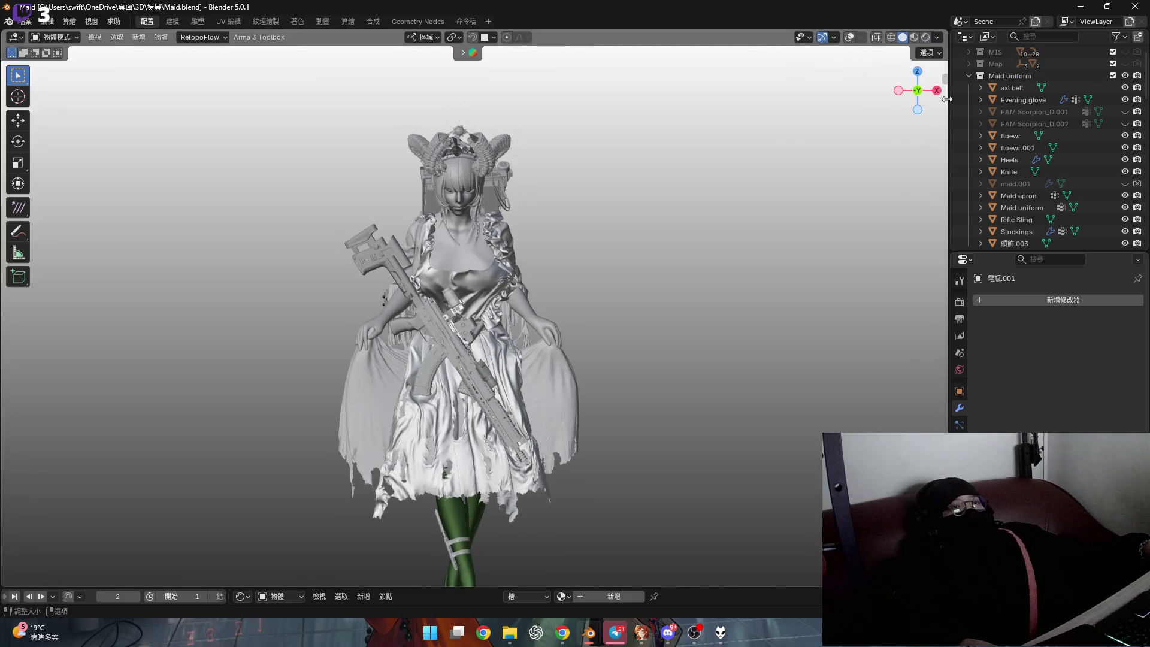
drag(945, 34, 744, 40)
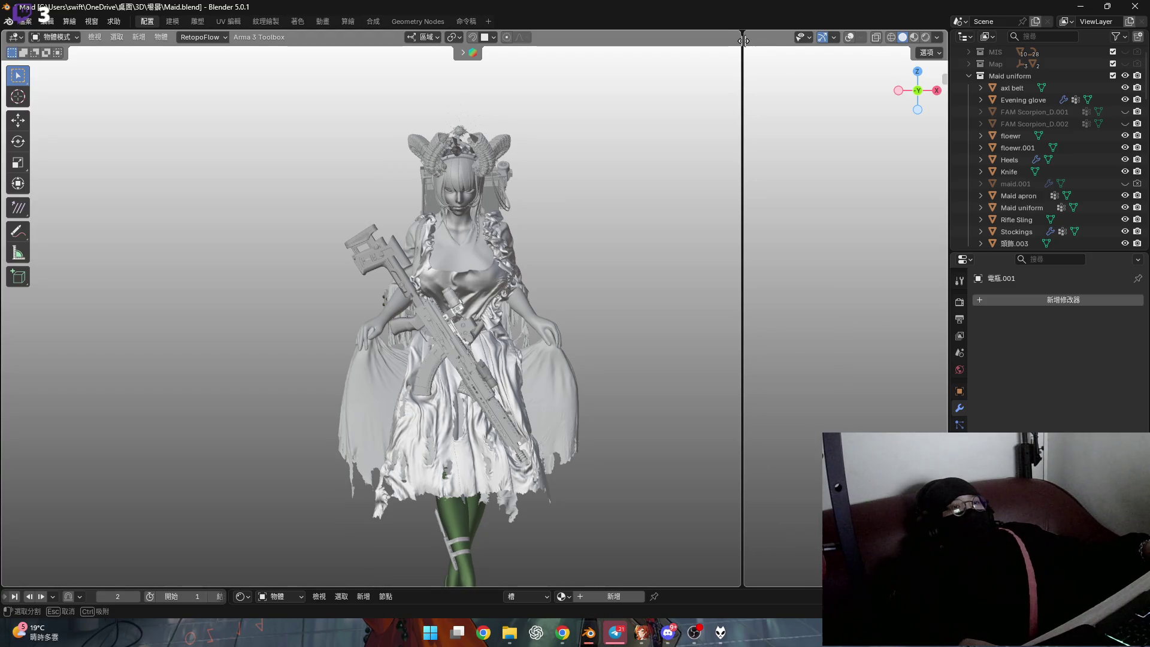
key(Escape)
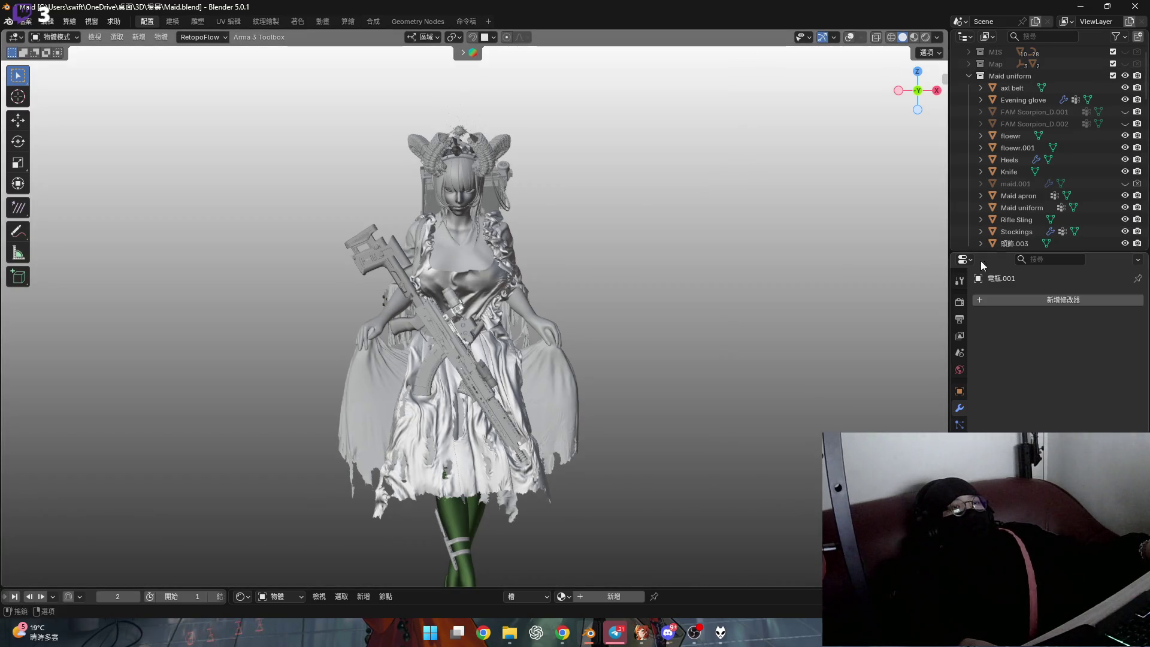
drag(947, 248, 620, 234)
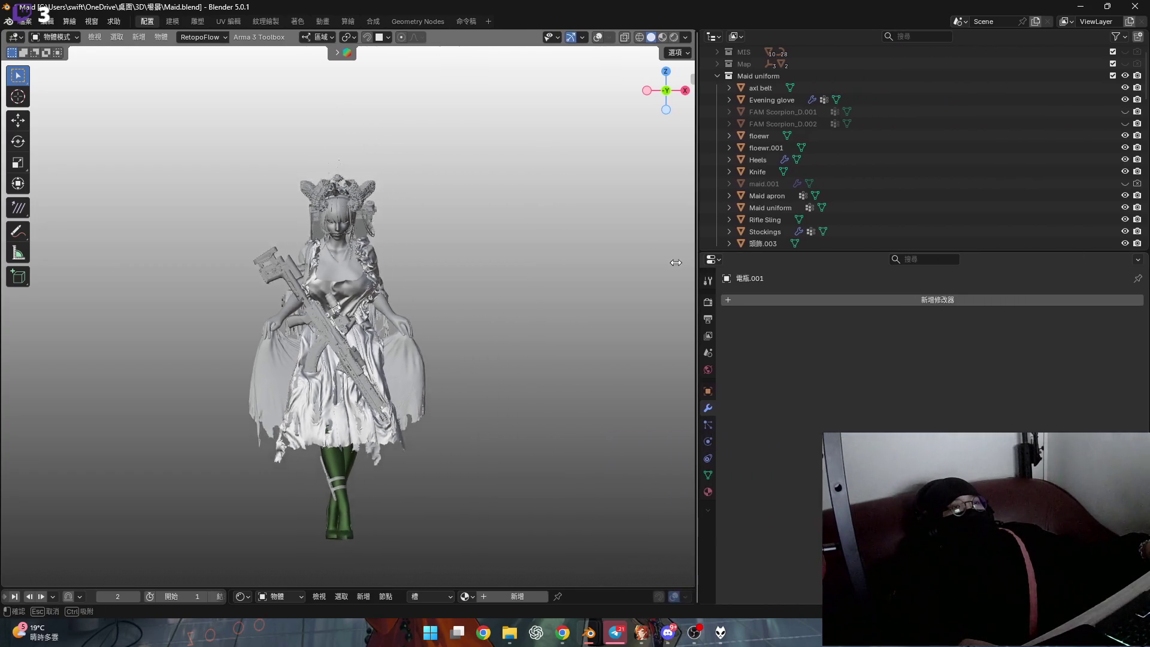
drag(763, 252, 788, 573)
click(640, 38)
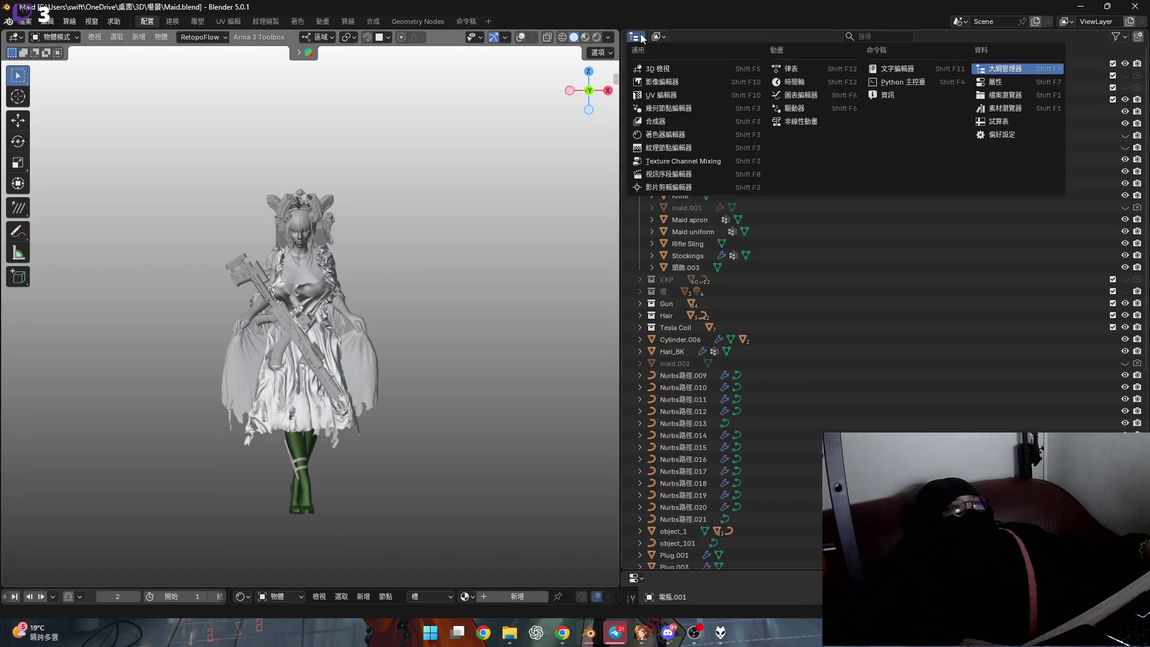
Make the right area a 3D Viewport orbited to the maid's back and backpack, hiding the blade object
click(658, 69)
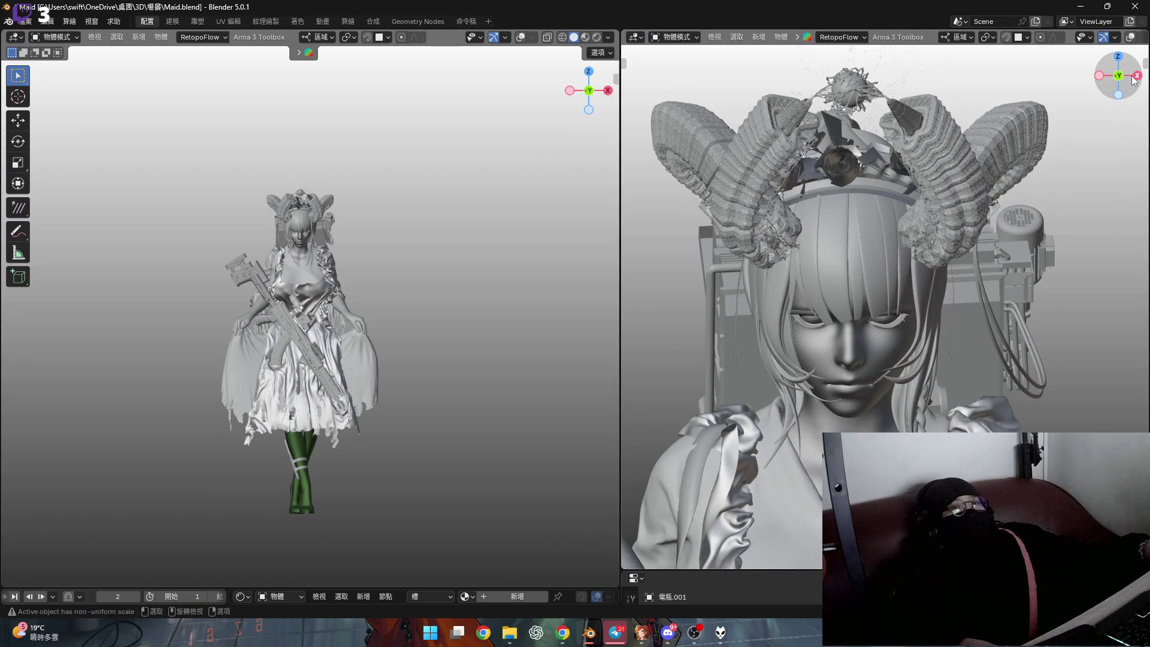
drag(1134, 79, 803, 266)
mouse_move(802, 261)
middle_down()
mouse_move(875, 252)
mouse_move(849, 260)
mouse_move(1057, 297)
middle_up()
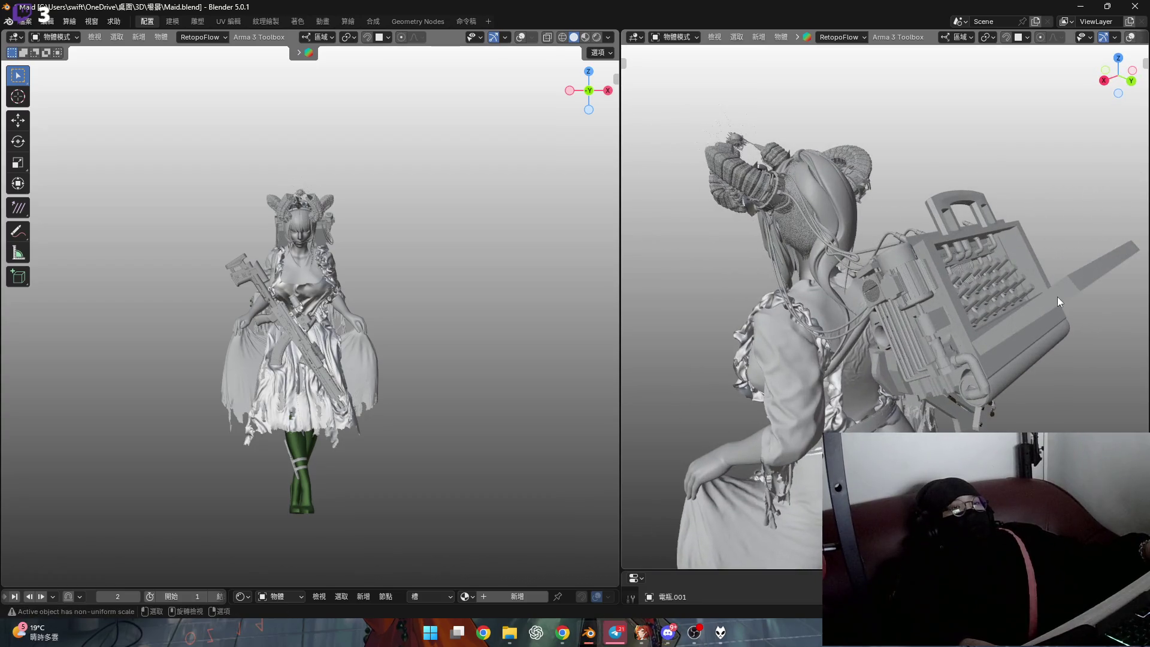
key(h)
mouse_move(907, 245)
middle_down()
mouse_move(891, 290)
mouse_move(890, 253)
mouse_move(932, 199)
mouse_move(914, 197)
middle_up()
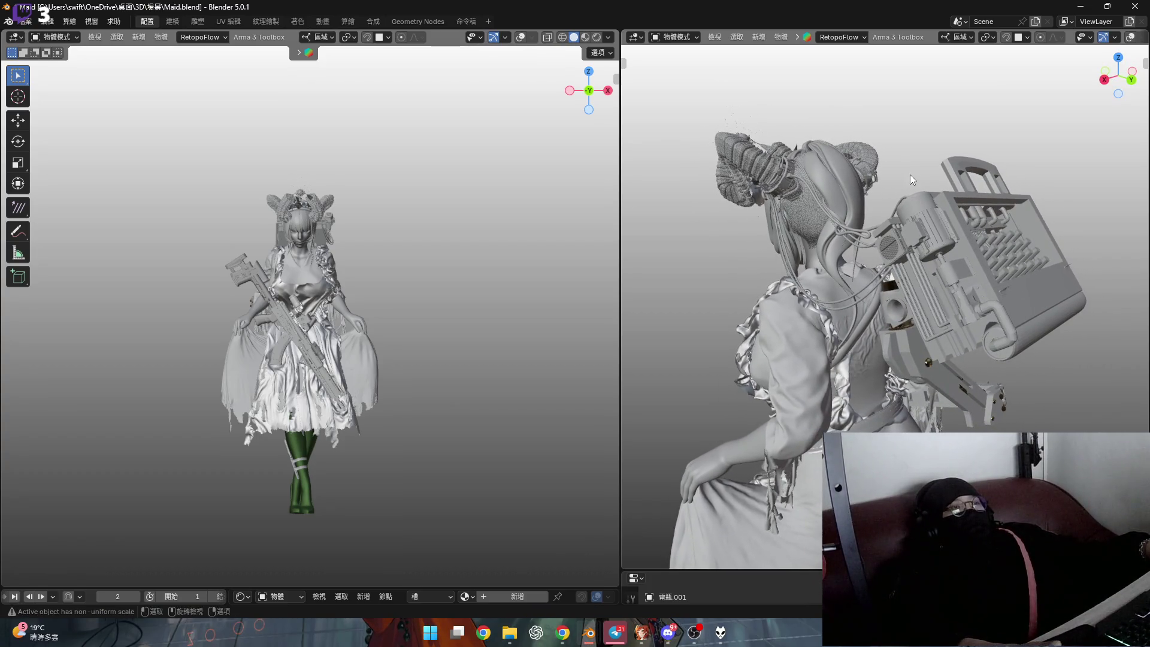
scroll(309, 282, up, 1)
scroll(309, 281, up, 3)
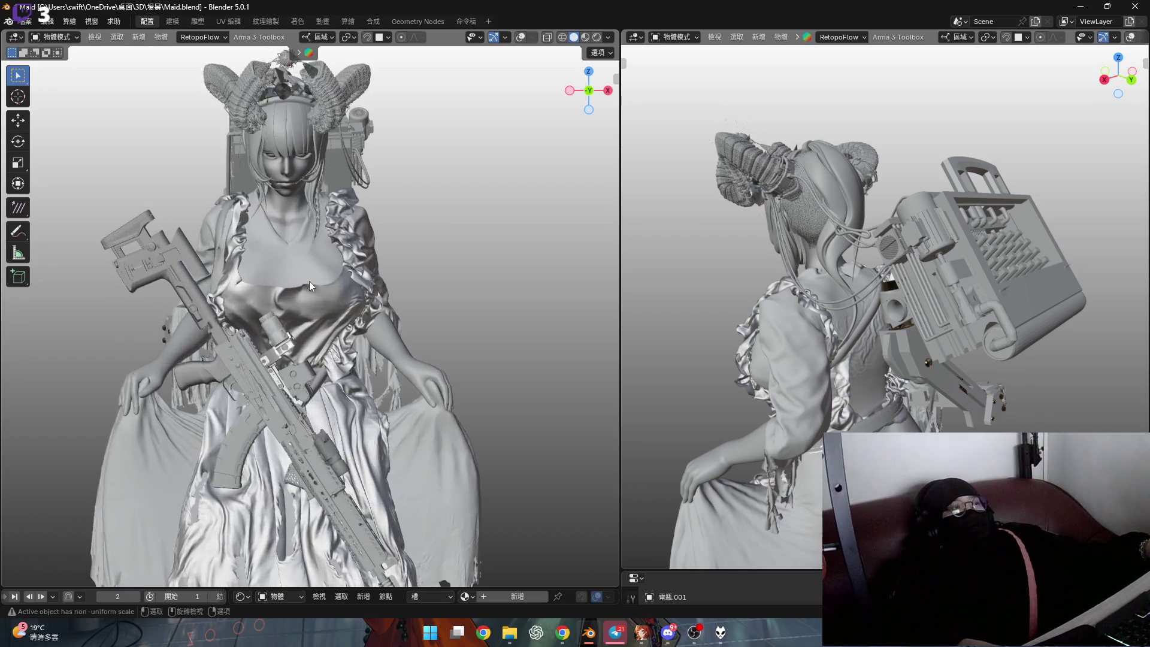
scroll(309, 281, up, 2)
scroll(367, 244, down, 5)
middle_drag(369, 270, 363, 266)
mouse_move(763, 226)
middle_down()
mouse_move(754, 269)
mouse_move(775, 246)
mouse_move(781, 254)
mouse_move(792, 213)
middle_up()
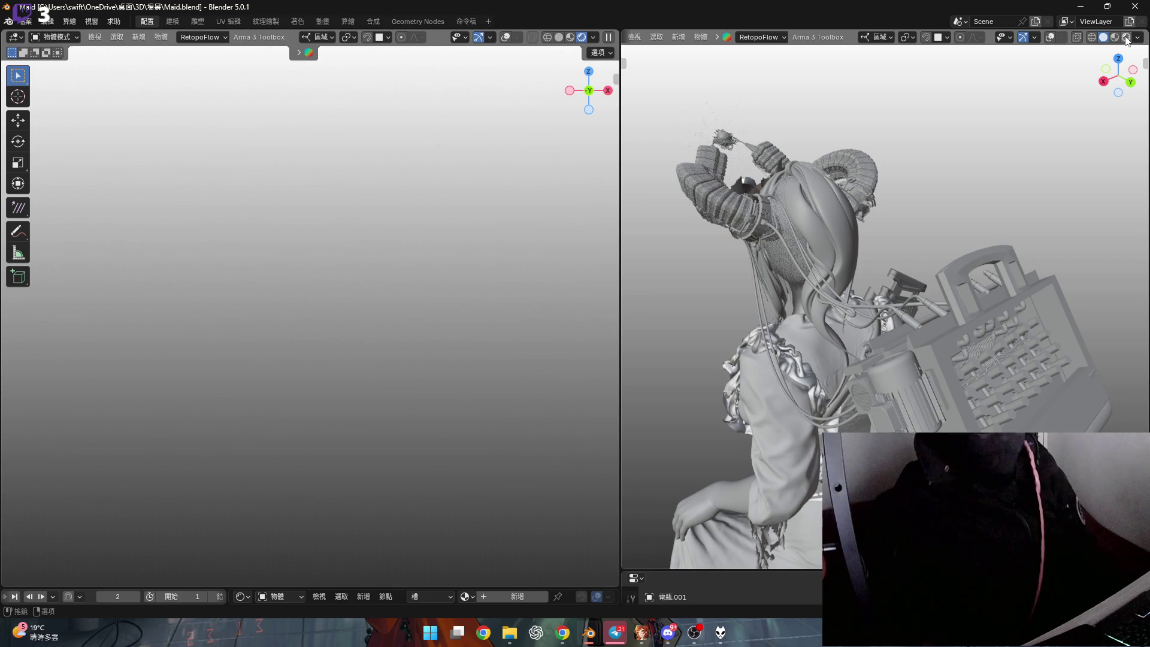
Render the right view of the maid's back and backpack with Scene World lighting turned off
click(1127, 39)
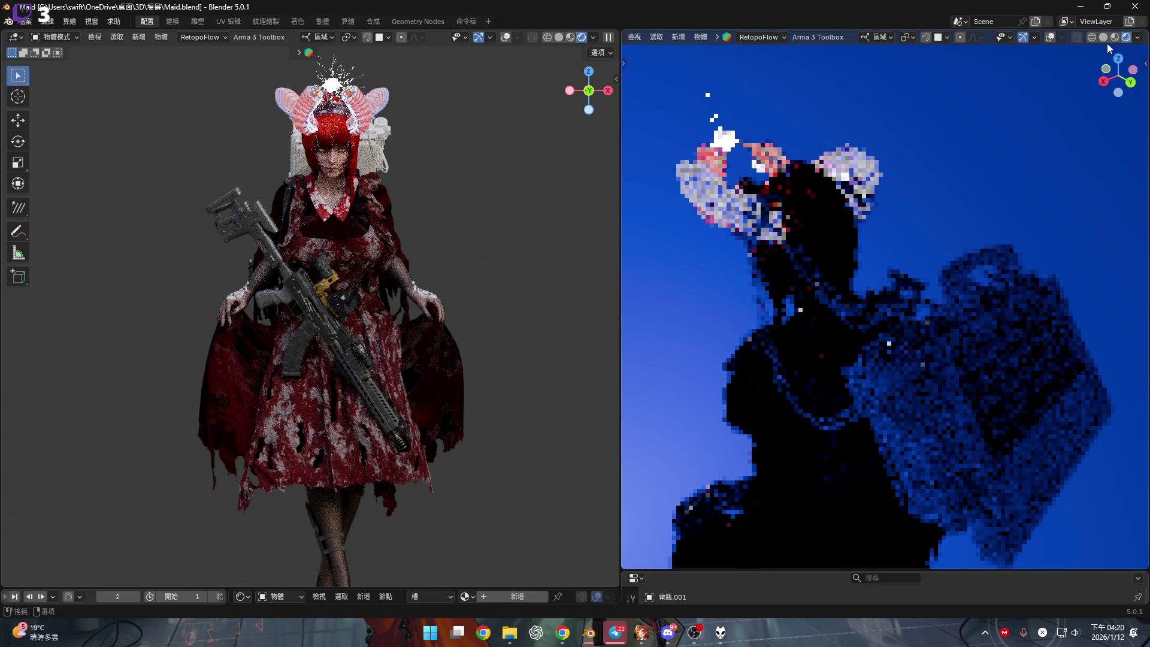
click(1137, 38)
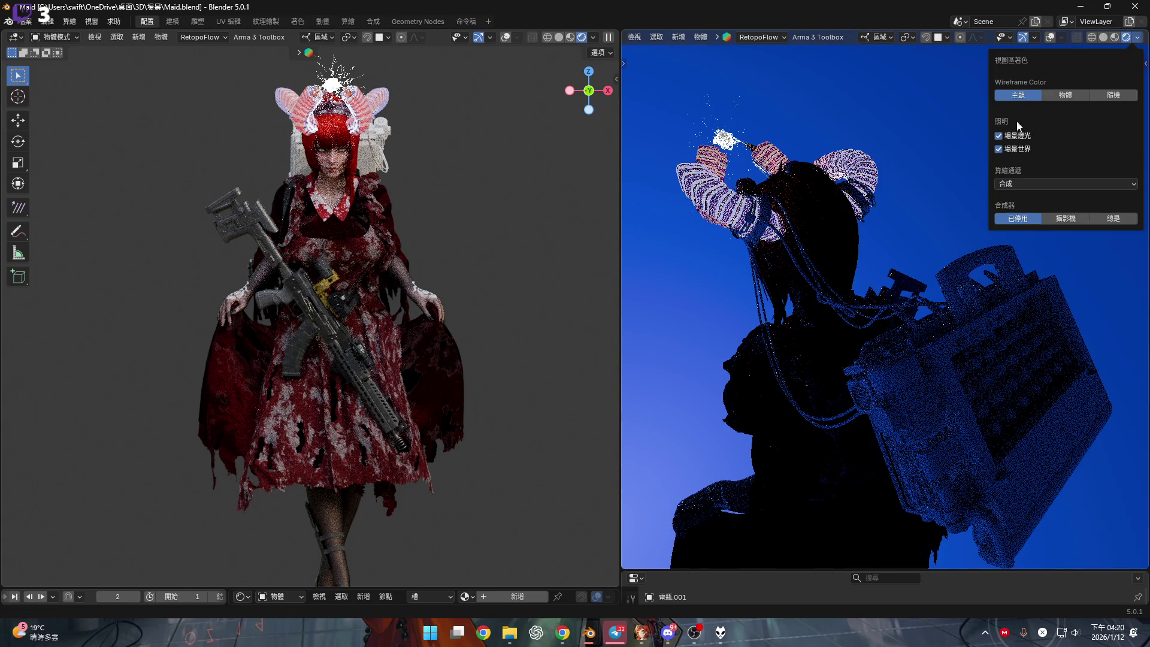
click(998, 150)
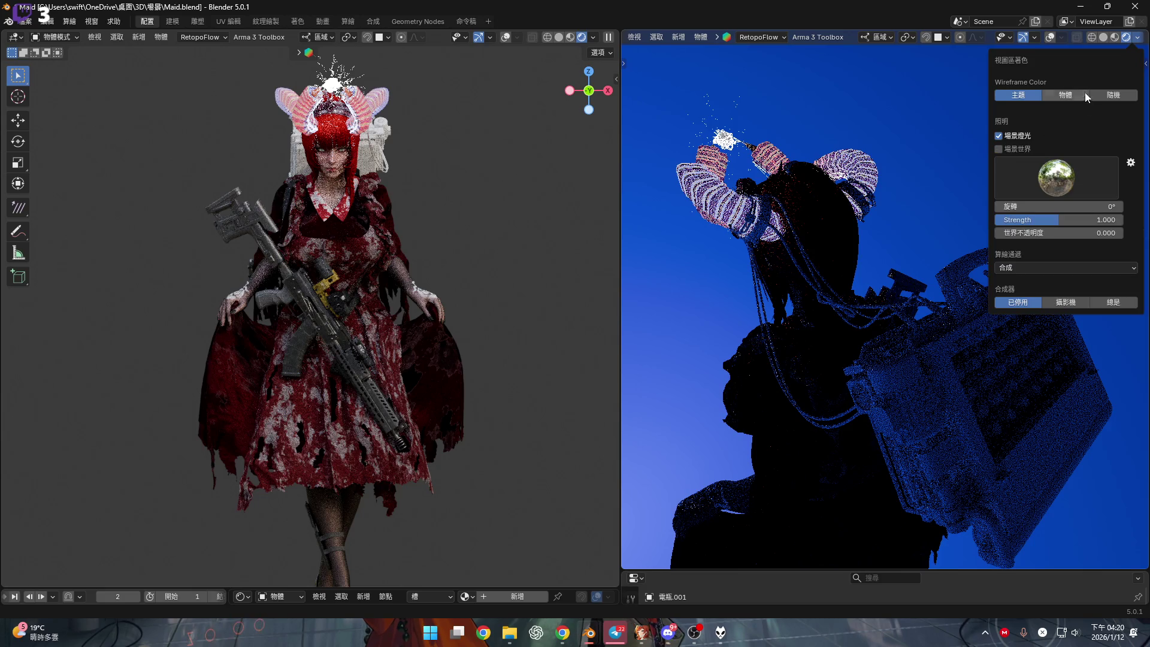
click(1138, 41)
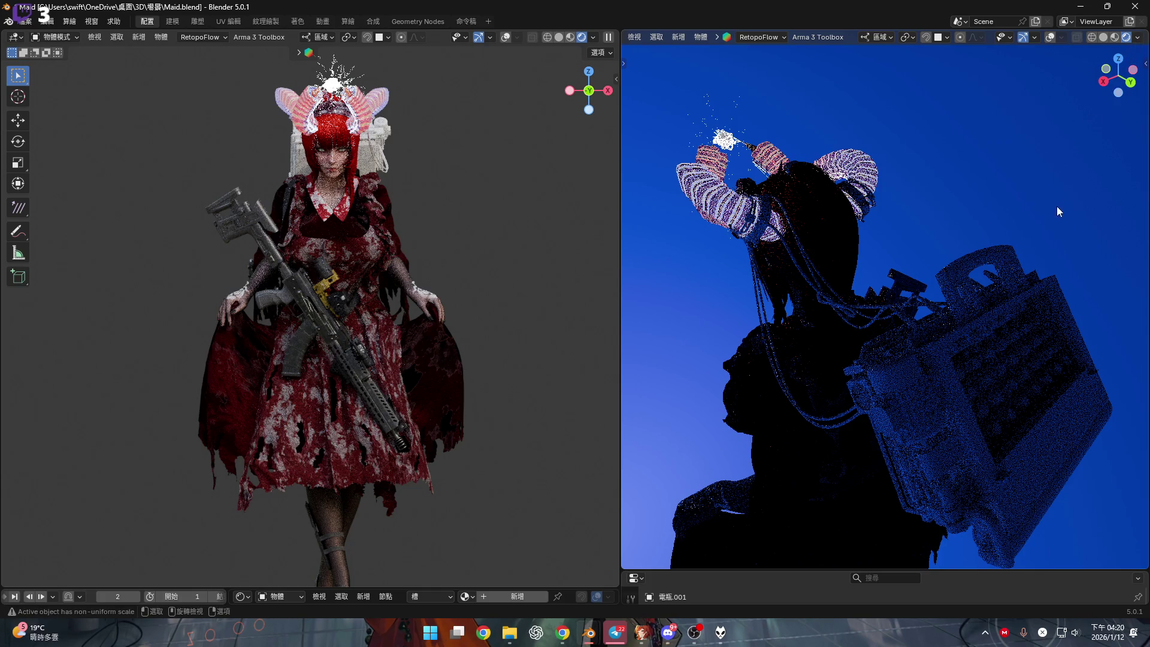
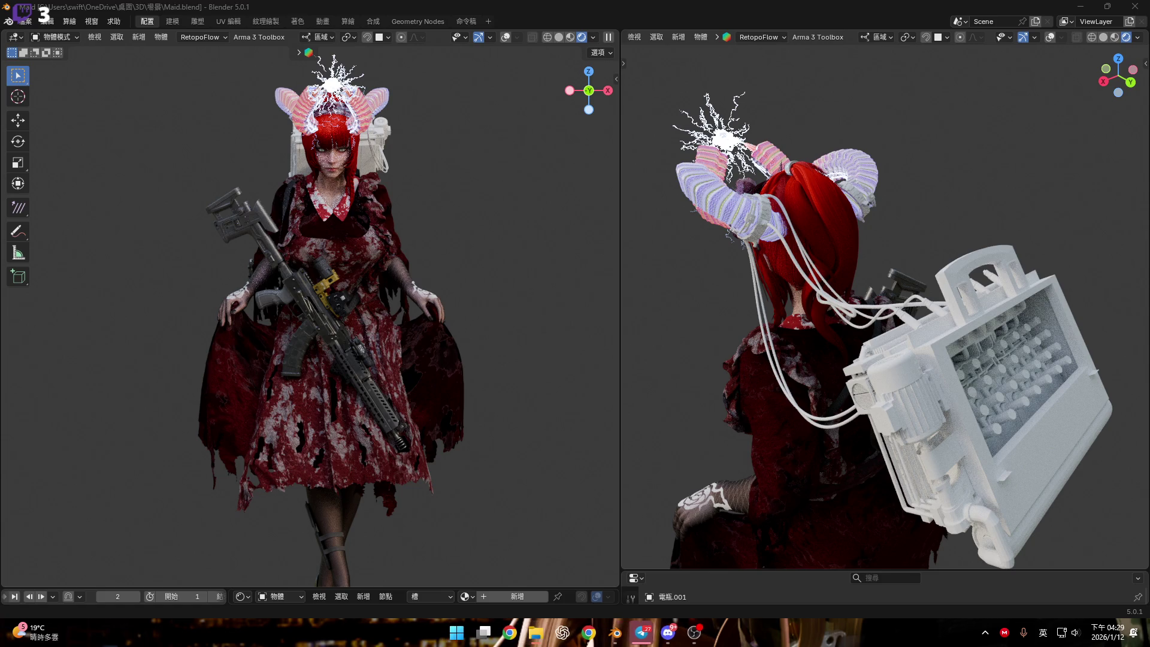
key(super+d)
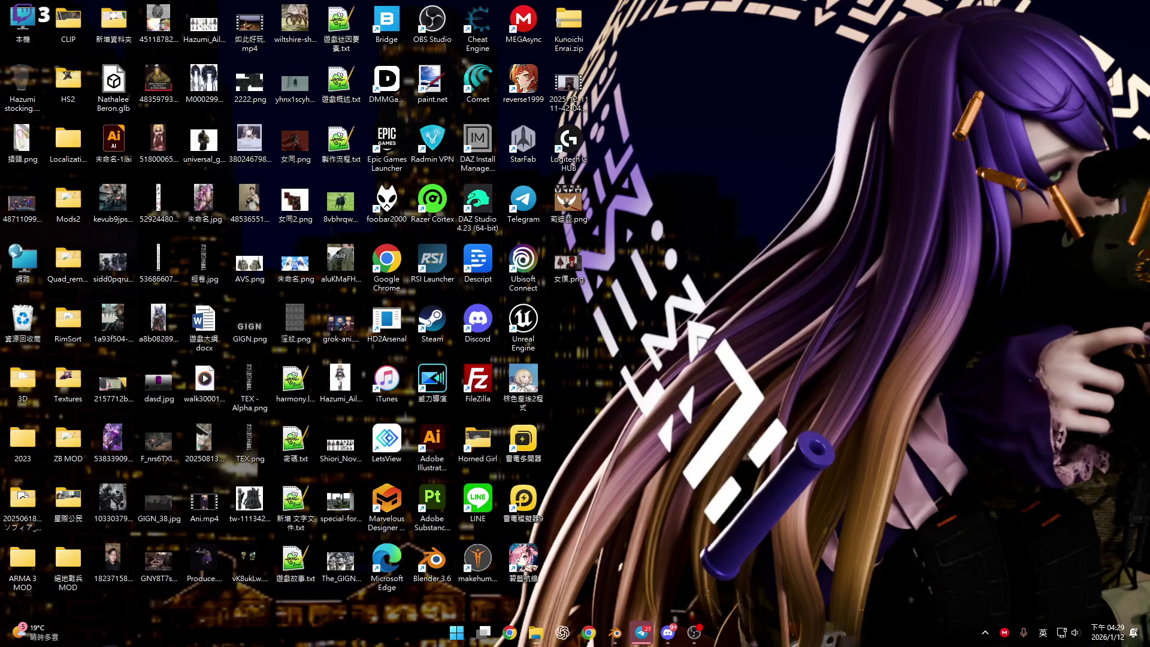
key(super+d)
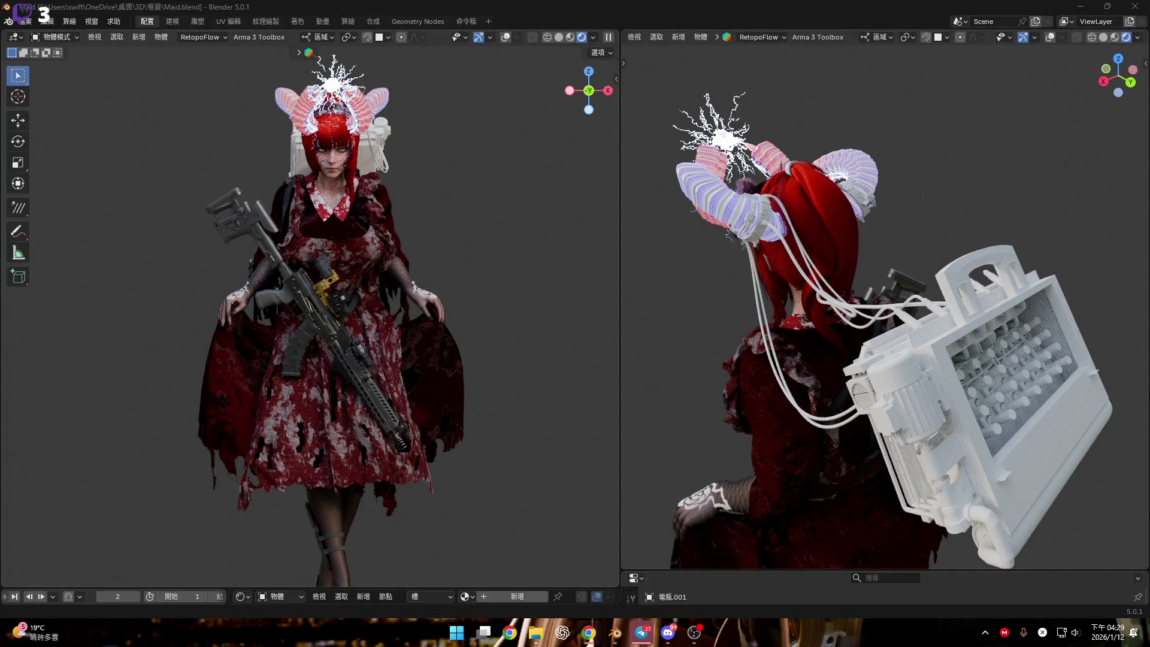